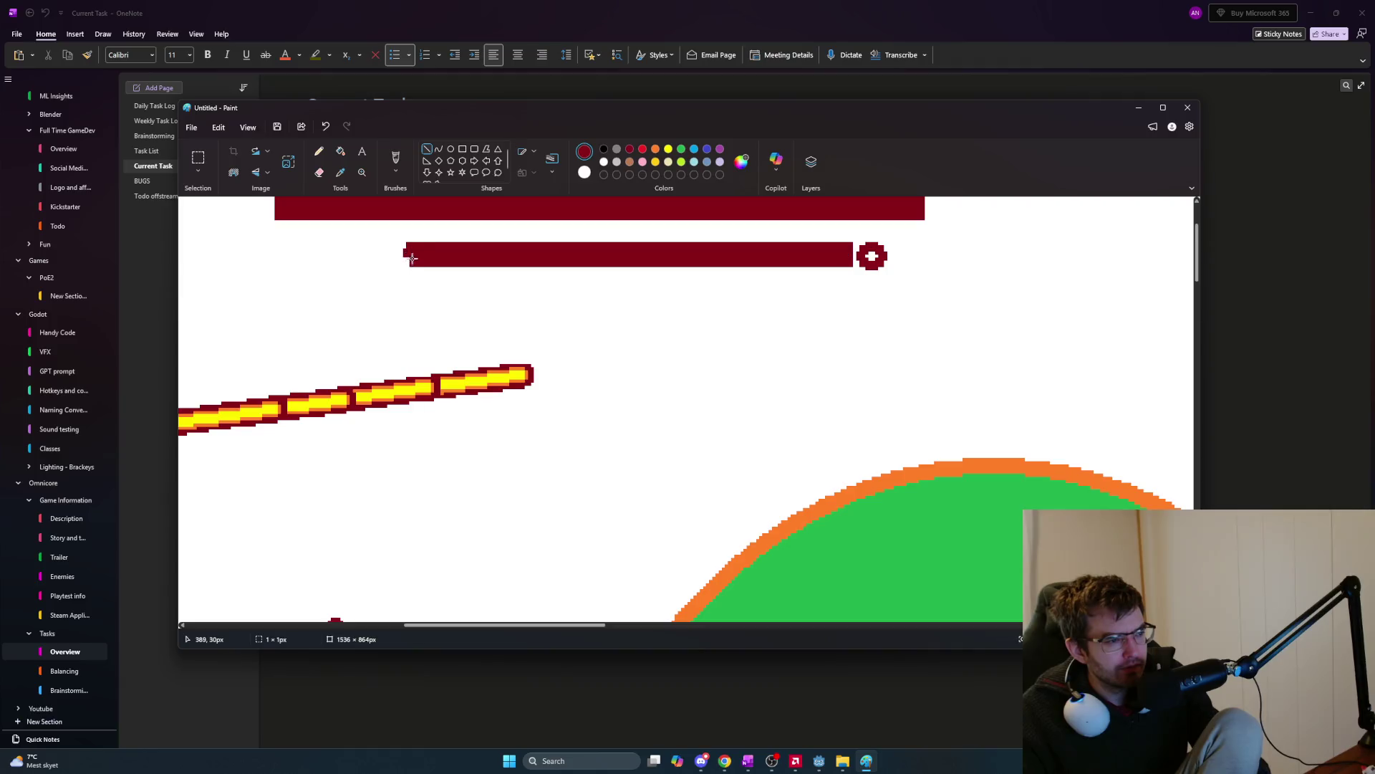
# Touch up the lower dark-red bar's left end with a short line and a small white rectangle.
pyautogui.moveTo(461, 262); pyautogui.dragTo(404, 250)
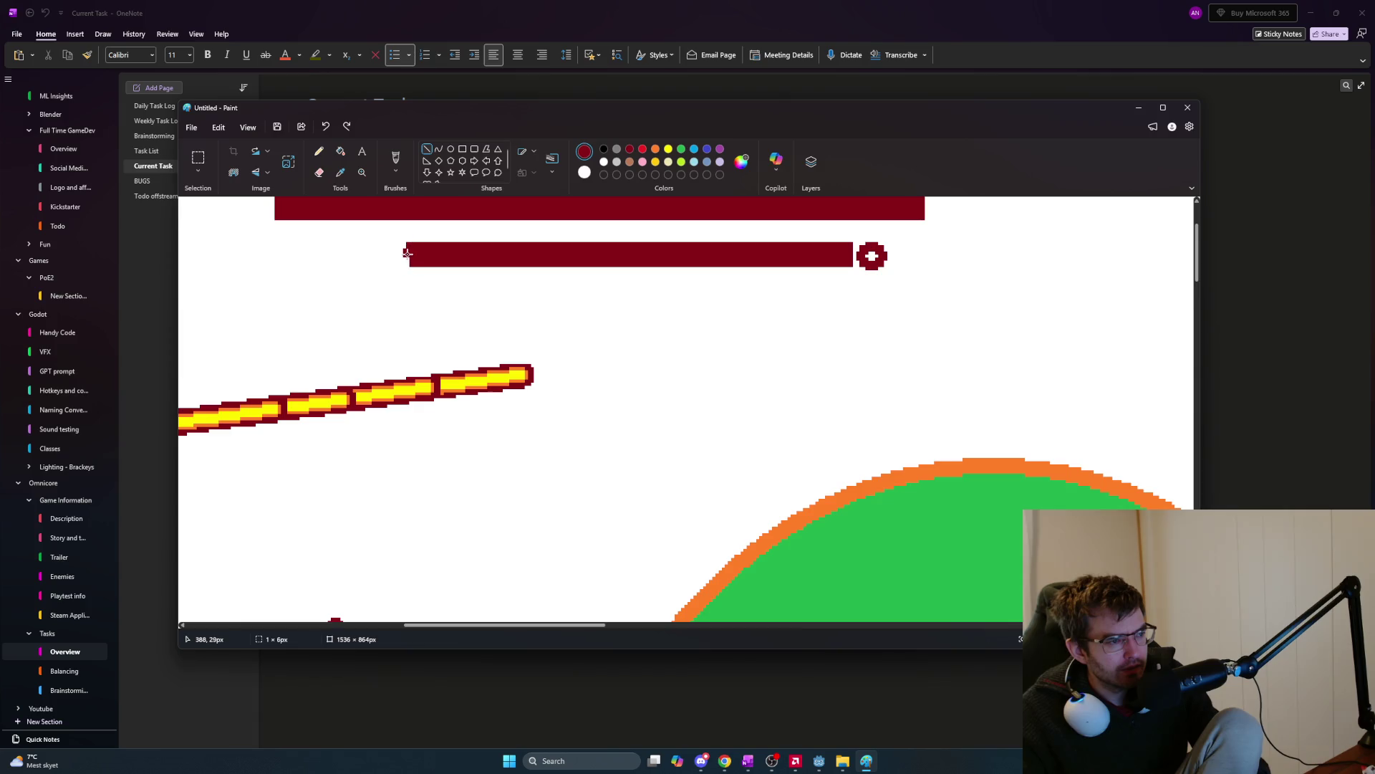
pyautogui.moveTo(405, 246); pyautogui.dragTo(410, 259)
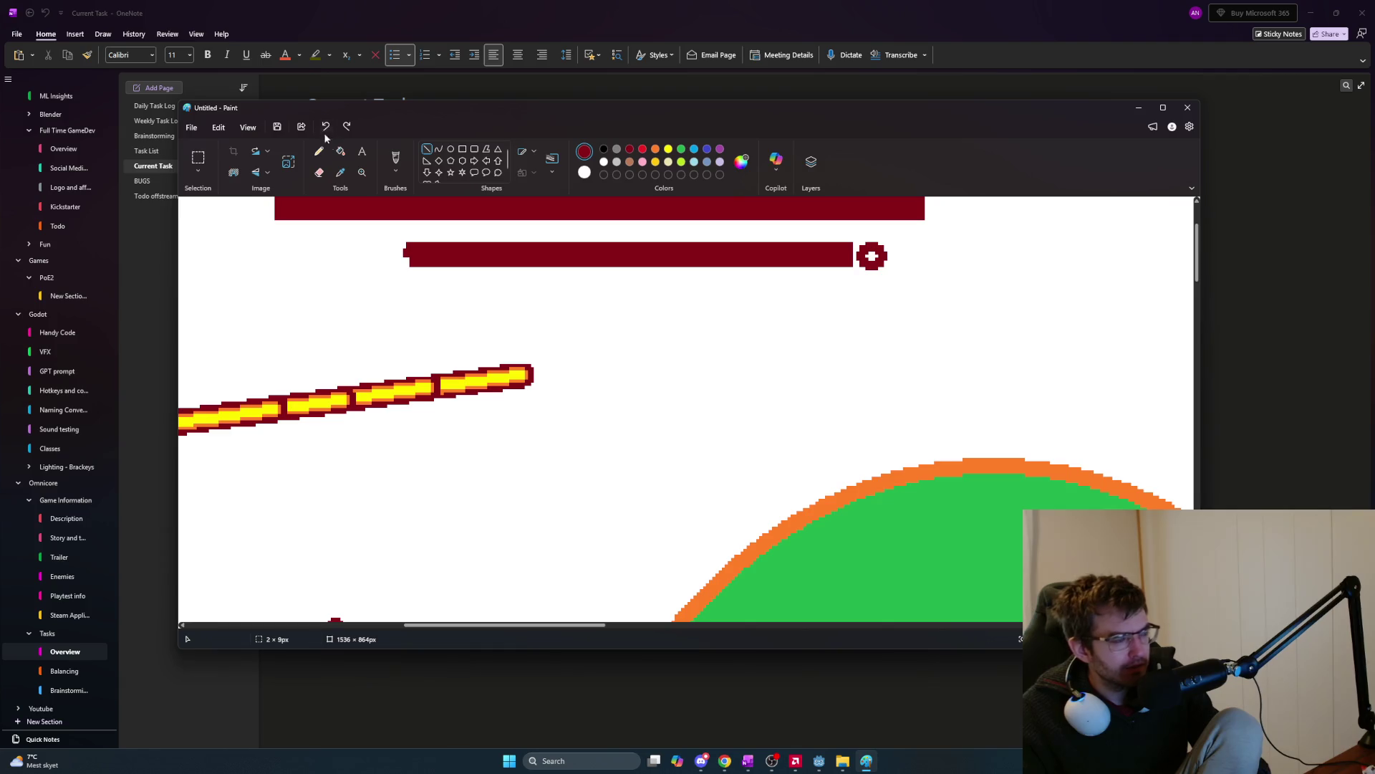
pyautogui.click(462, 149)
pyautogui.moveTo(381, 240); pyautogui.dragTo(406, 273)
pyautogui.click(452, 283)
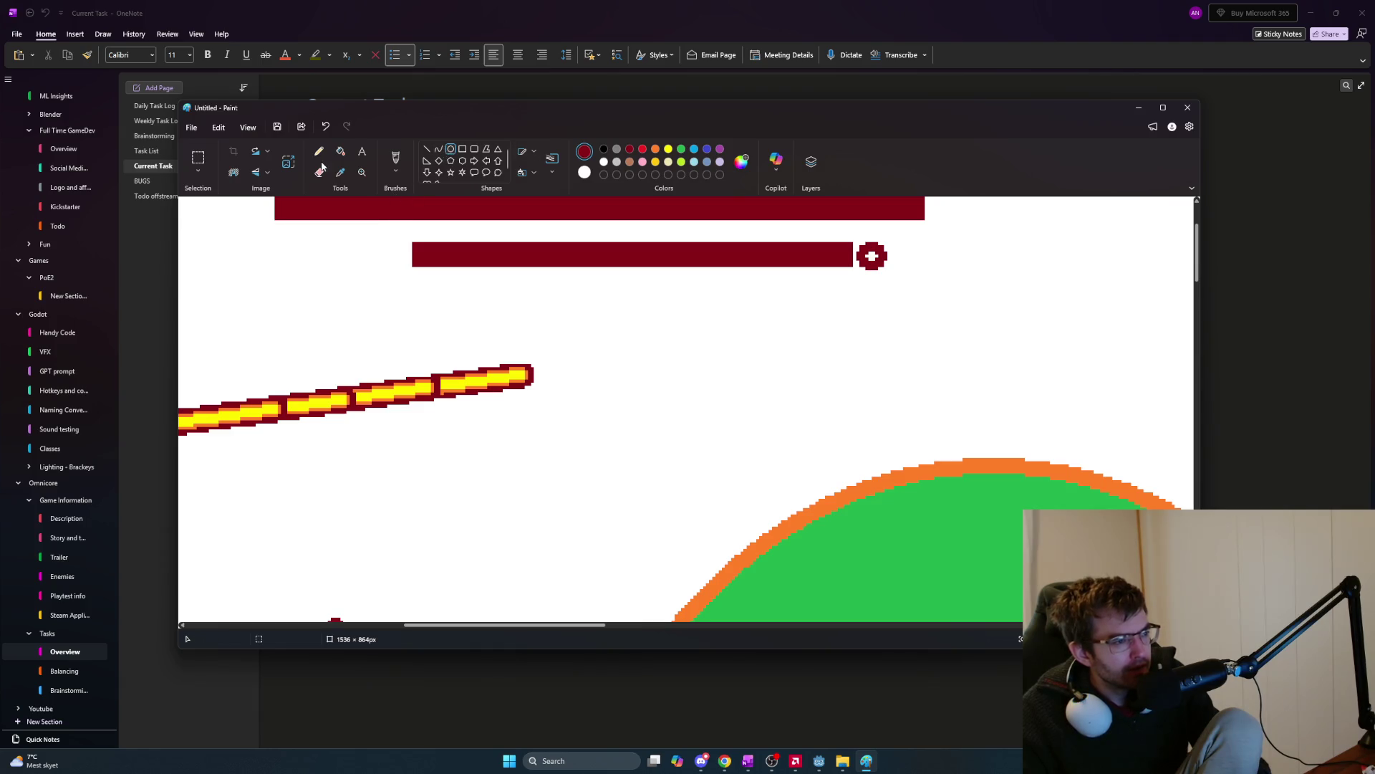
# Fill the small circle at the bar's right end solid dark red with the bucket.
pyautogui.click(341, 151)
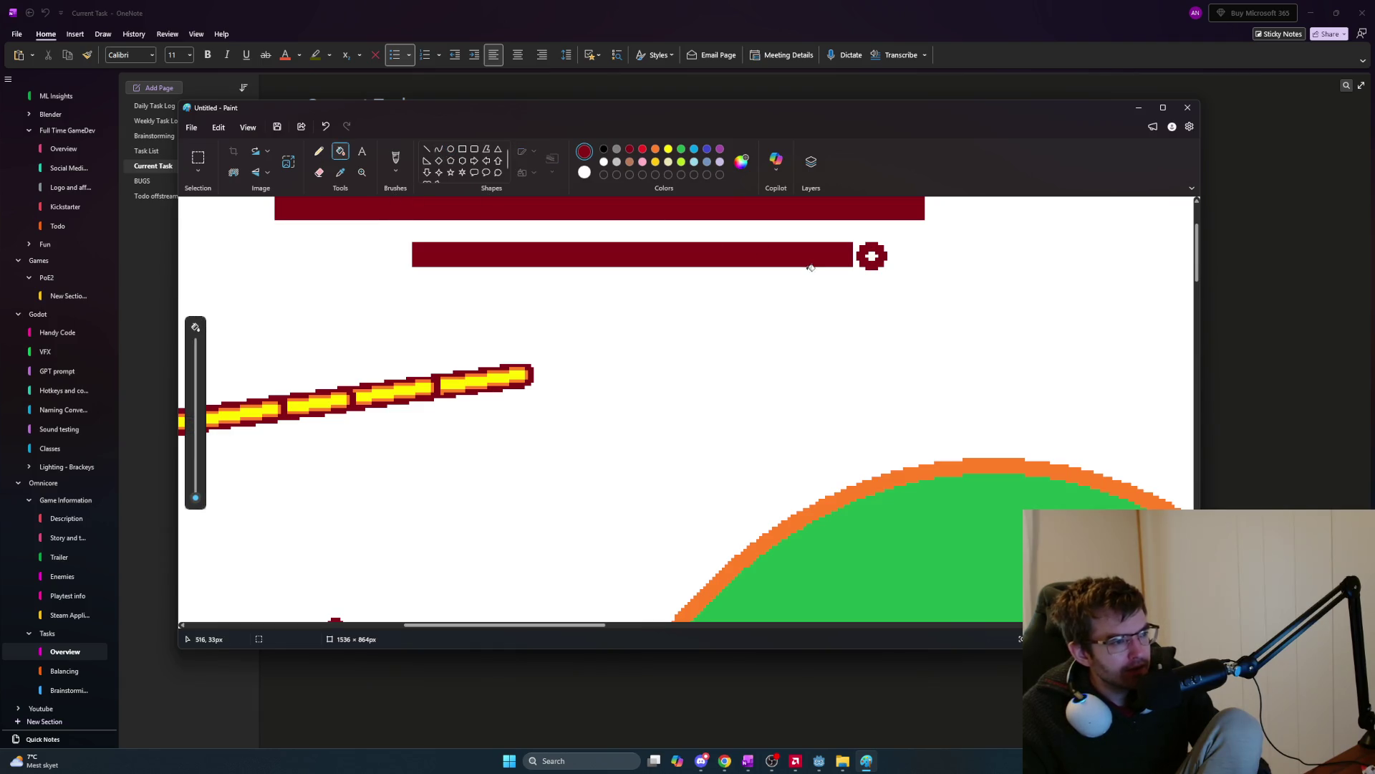
pyautogui.click(877, 253)
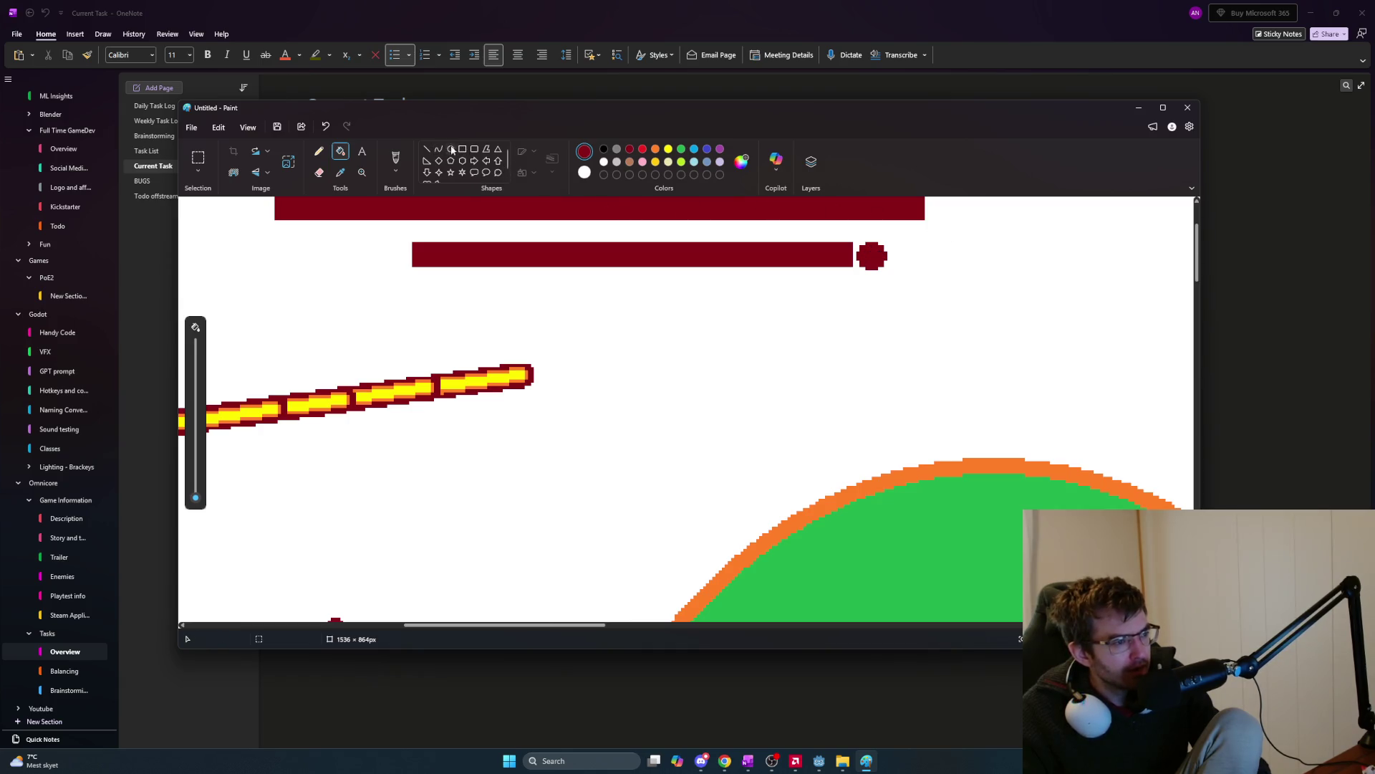
pyautogui.click(198, 159)
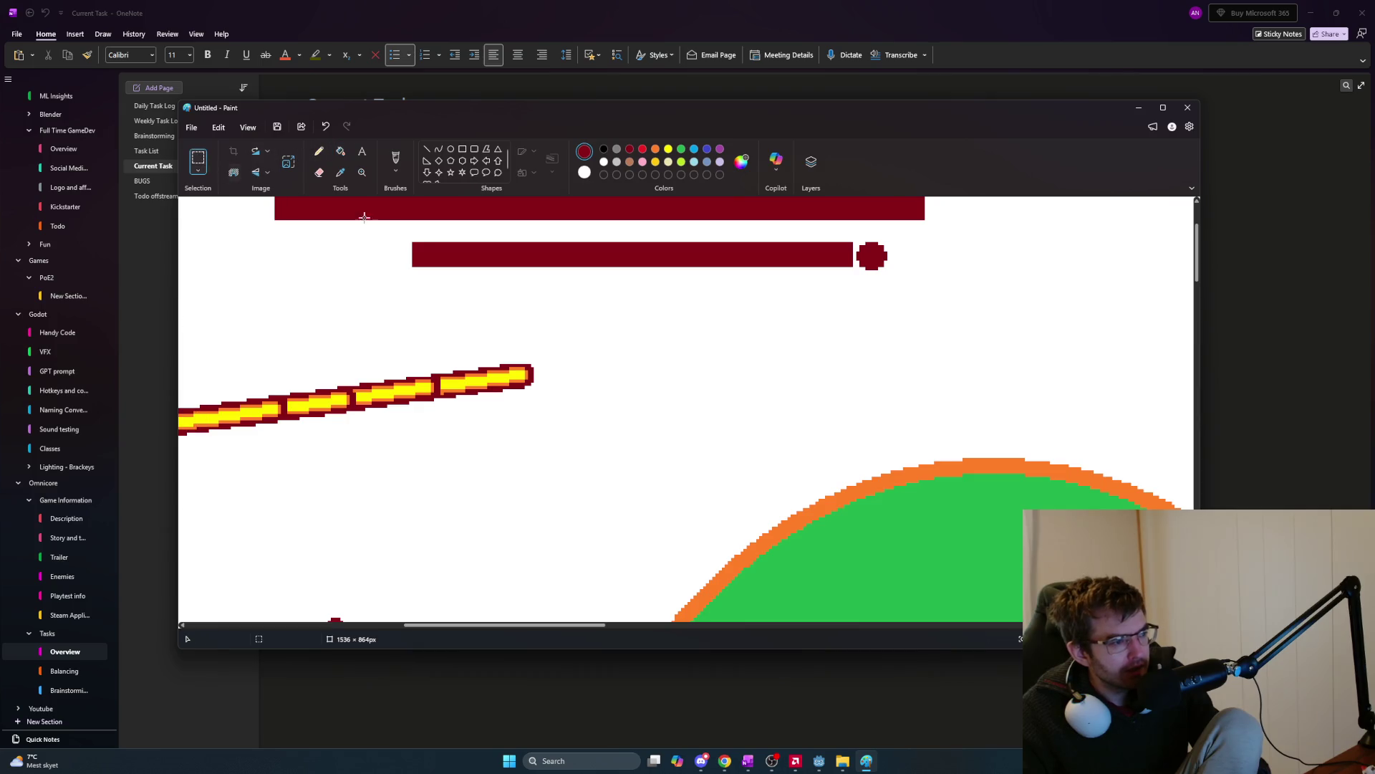
# Copy and paste the lower dark-red bar beside its round end, undoing misplaced attempts.
pyautogui.moveTo(413, 242)
pyautogui.mouseDown()
pyautogui.moveTo(788, 282)
pyautogui.moveTo(854, 267)
pyautogui.mouseUp()
pyautogui.moveTo(619, 217); pyautogui.dragTo(179, 197)
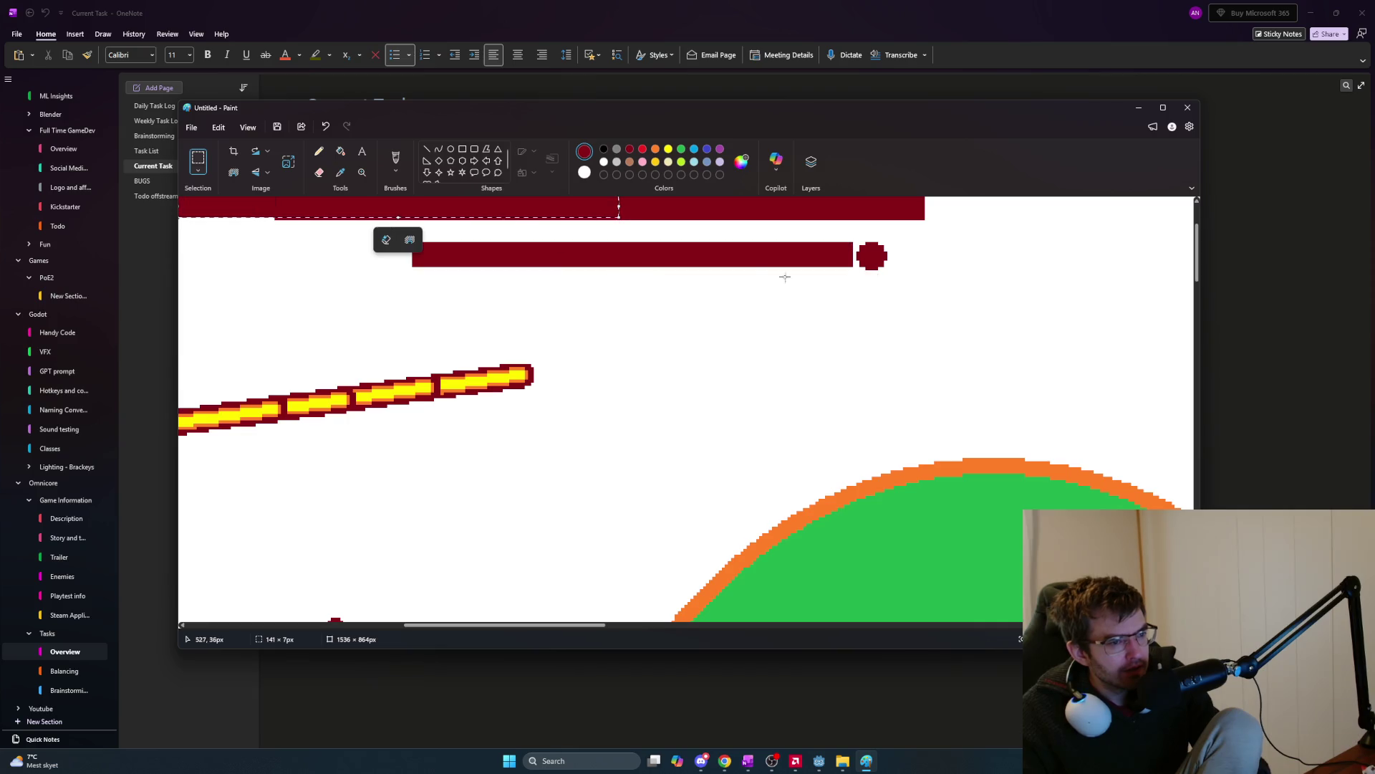
pyautogui.moveTo(475, 212)
pyautogui.mouseDown()
pyautogui.moveTo(976, 307)
pyautogui.moveTo(1154, 270)
pyautogui.moveTo(1167, 251)
pyautogui.moveTo(1172, 263)
pyautogui.mouseUp()
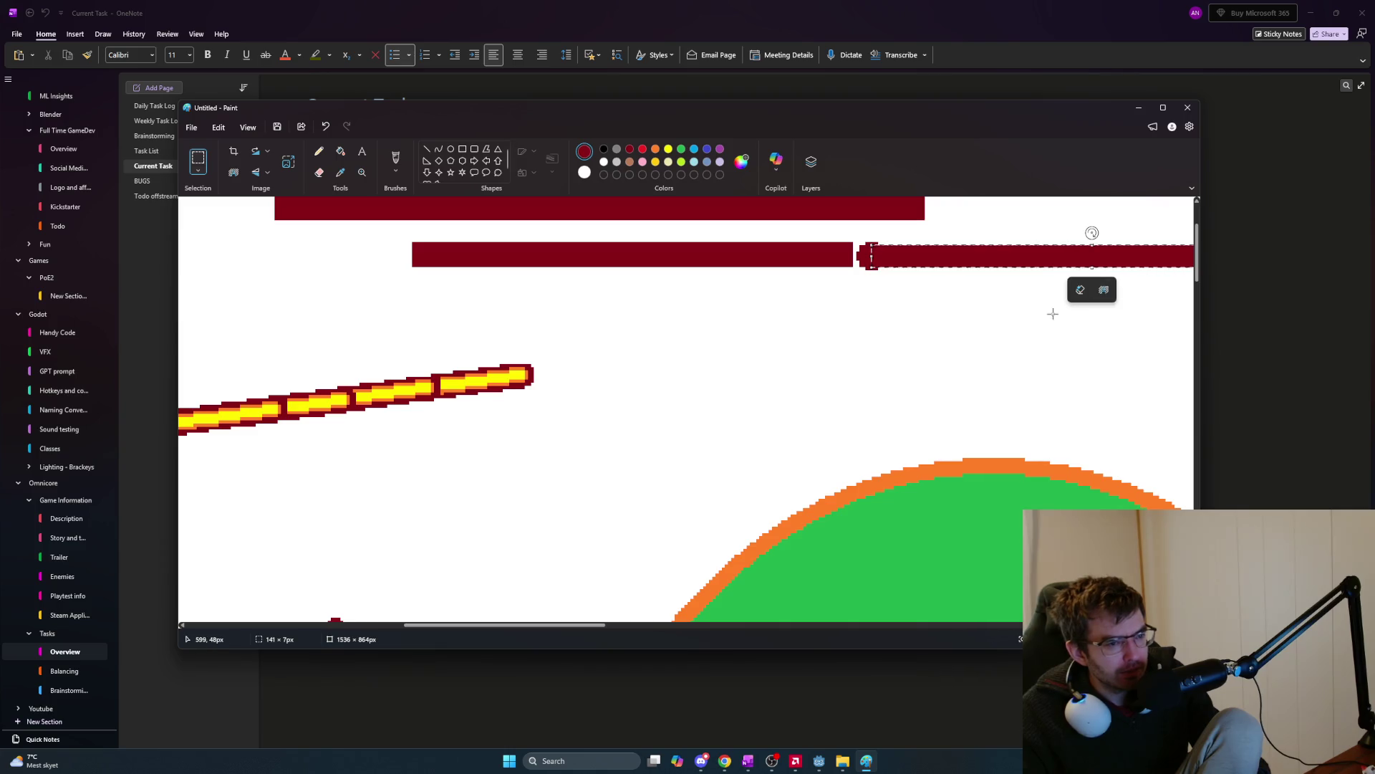
pyautogui.hotkey('ctrl', 'z')
pyautogui.moveTo(857, 271)
pyautogui.mouseDown()
pyautogui.moveTo(698, 223)
pyautogui.moveTo(395, 243)
pyautogui.moveTo(1142, 335)
pyautogui.moveTo(1100, 257)
pyautogui.mouseUp()
pyautogui.hotkey('ctrl', 'c')
pyautogui.hotkey('ctrl', 'v')
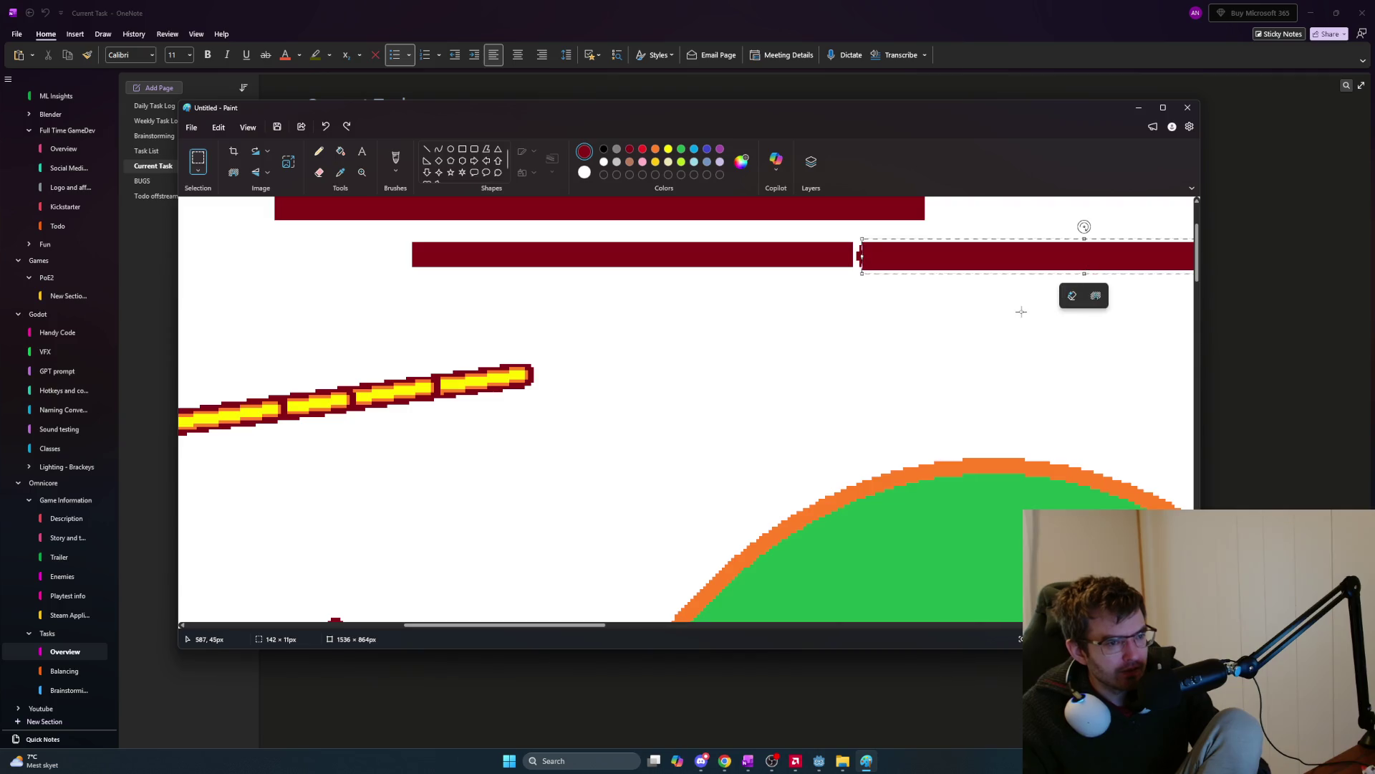
pyautogui.moveTo(1034, 328); pyautogui.dragTo(802, 327)
pyautogui.hotkey('ctrl', 'z')
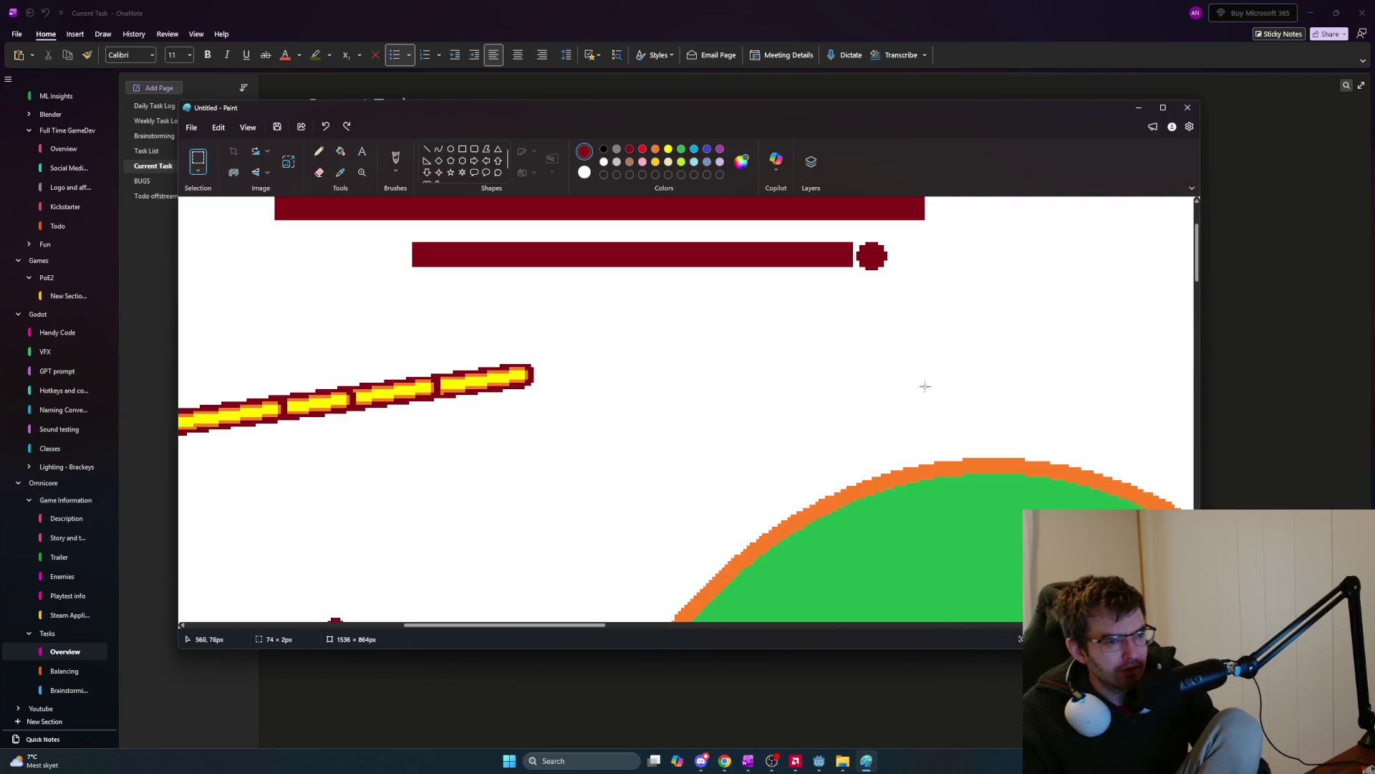
# Shift a selected bar strip right and down past the round end and commit it.
pyautogui.moveTo(621, 227); pyautogui.dragTo(178, 198)
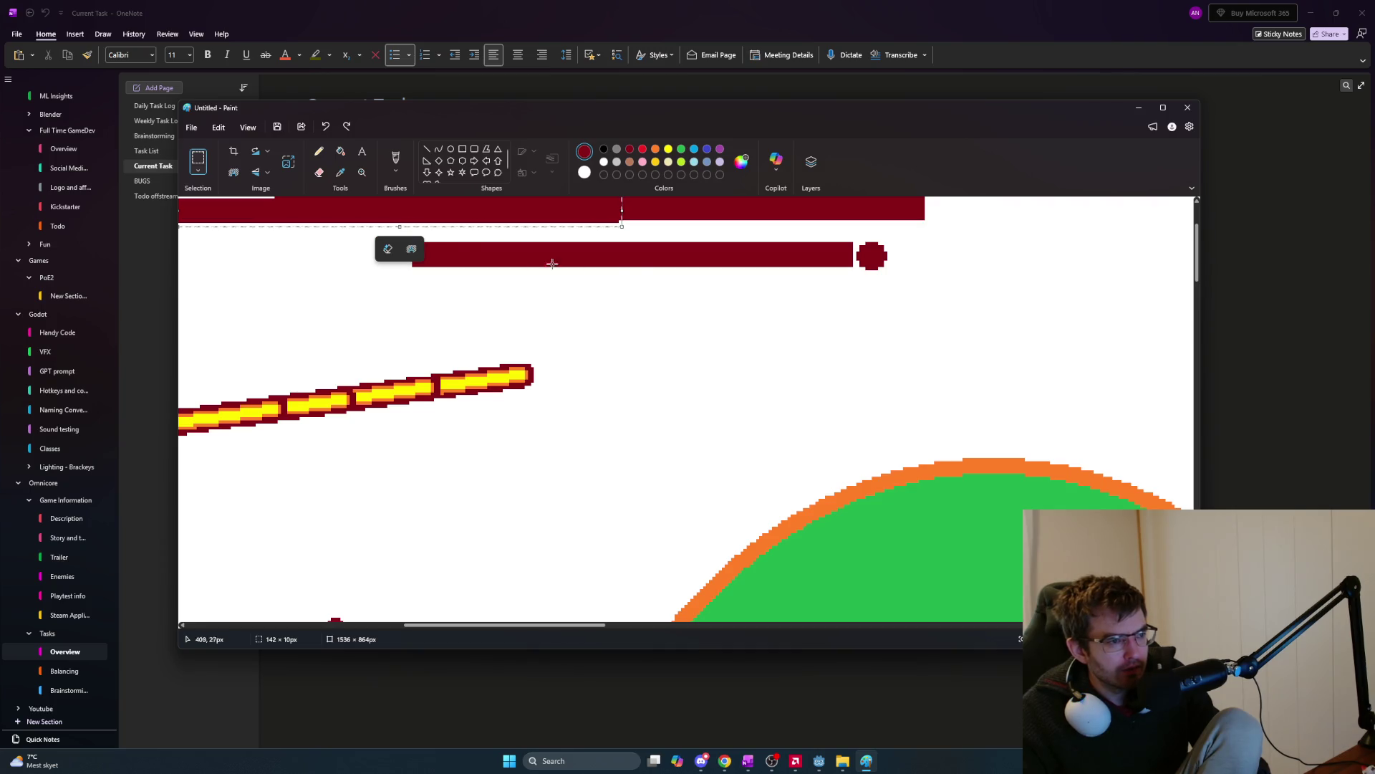
pyautogui.moveTo(555, 224)
pyautogui.mouseDown()
pyautogui.moveTo(1190, 267)
pyautogui.moveTo(1196, 255)
pyautogui.moveTo(1115, 255)
pyautogui.moveTo(1087, 231)
pyautogui.mouseUp()
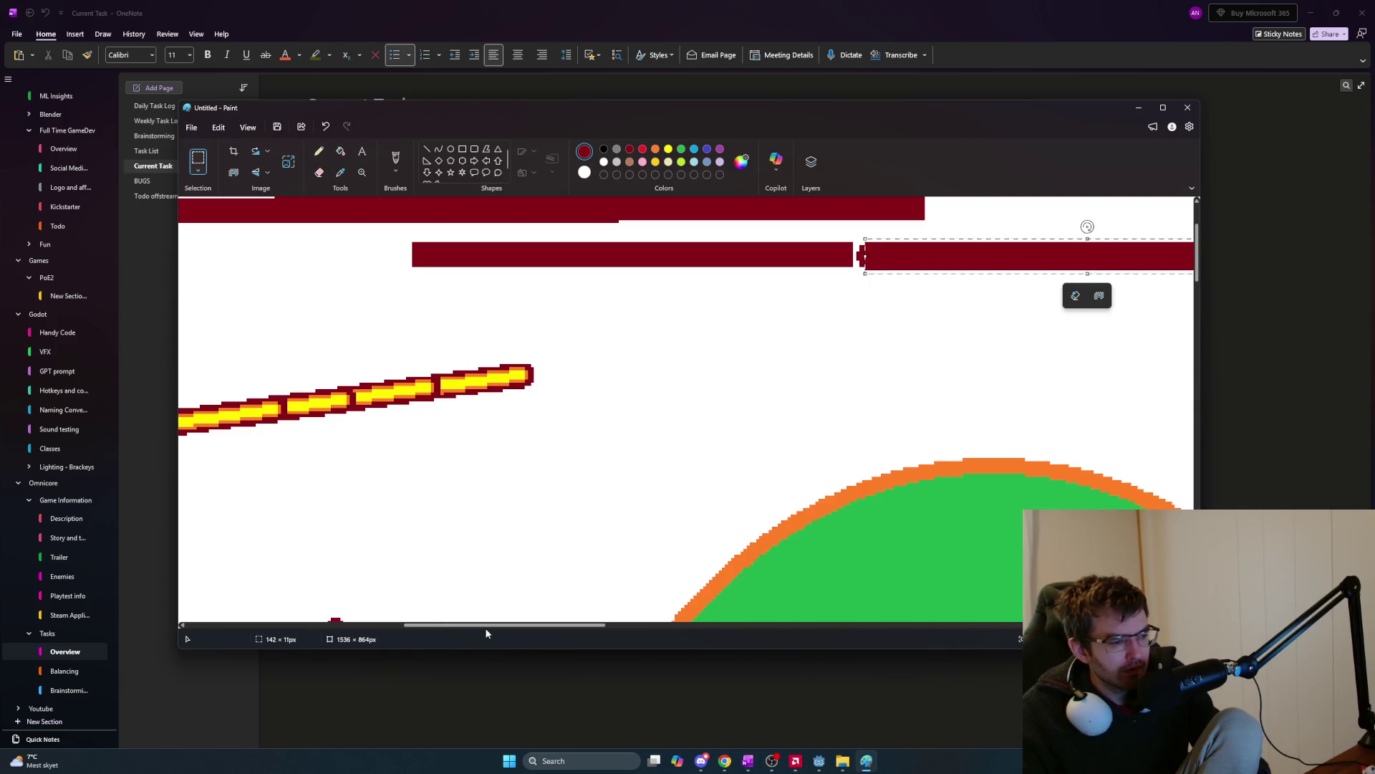
pyautogui.moveTo(493, 625)
pyautogui.mouseDown()
pyautogui.moveTo(643, 629)
pyautogui.moveTo(608, 626)
pyautogui.mouseUp()
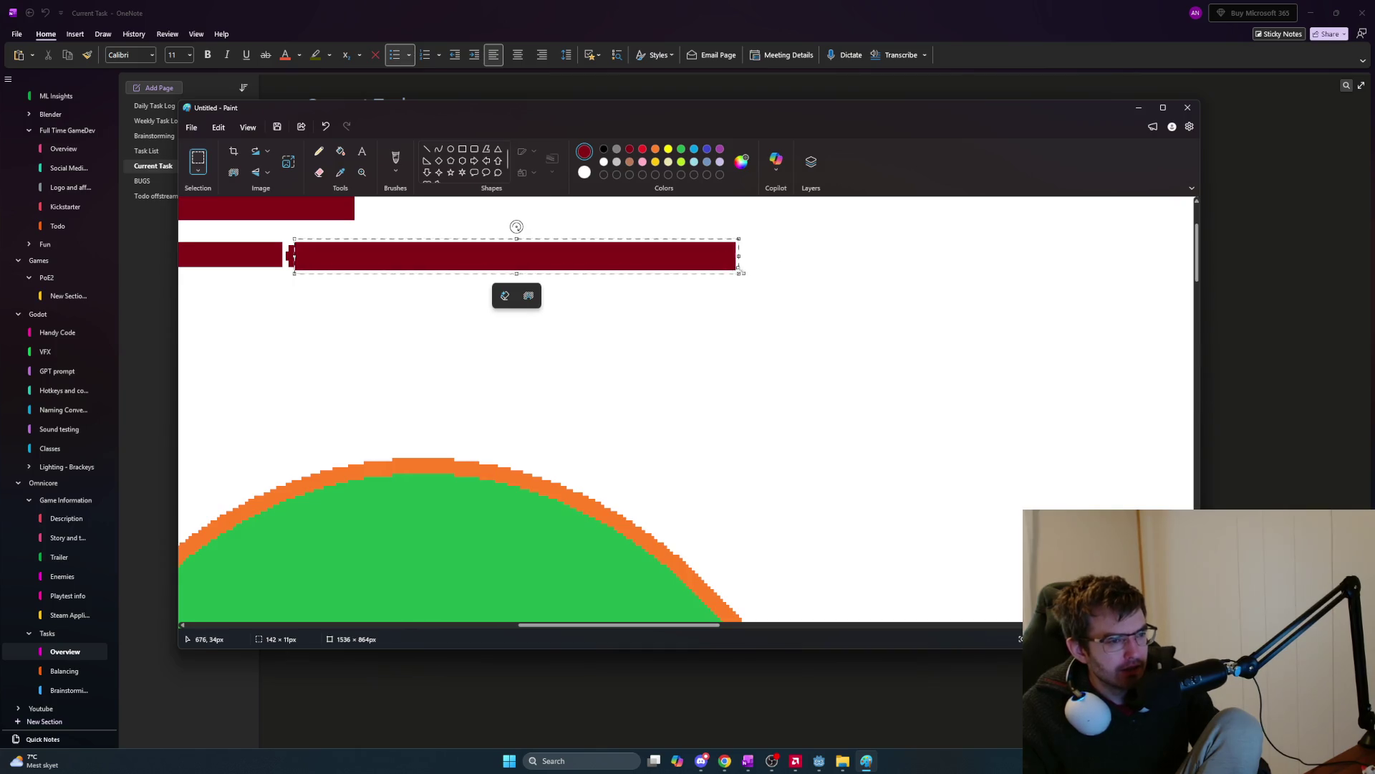
pyautogui.click(752, 287)
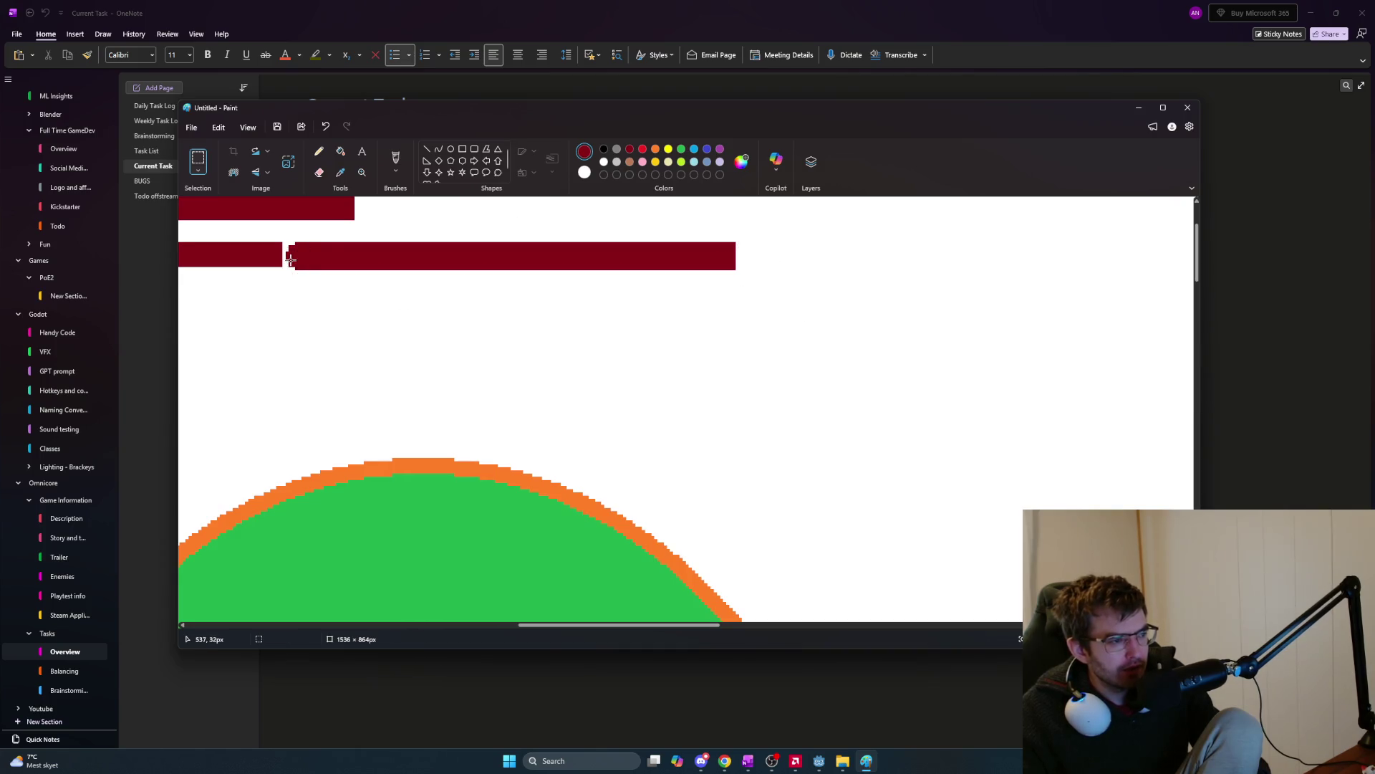
pyautogui.keyDown('ctrl'); pyautogui.scroll(3, 734, 250); pyautogui.keyUp('ctrl')
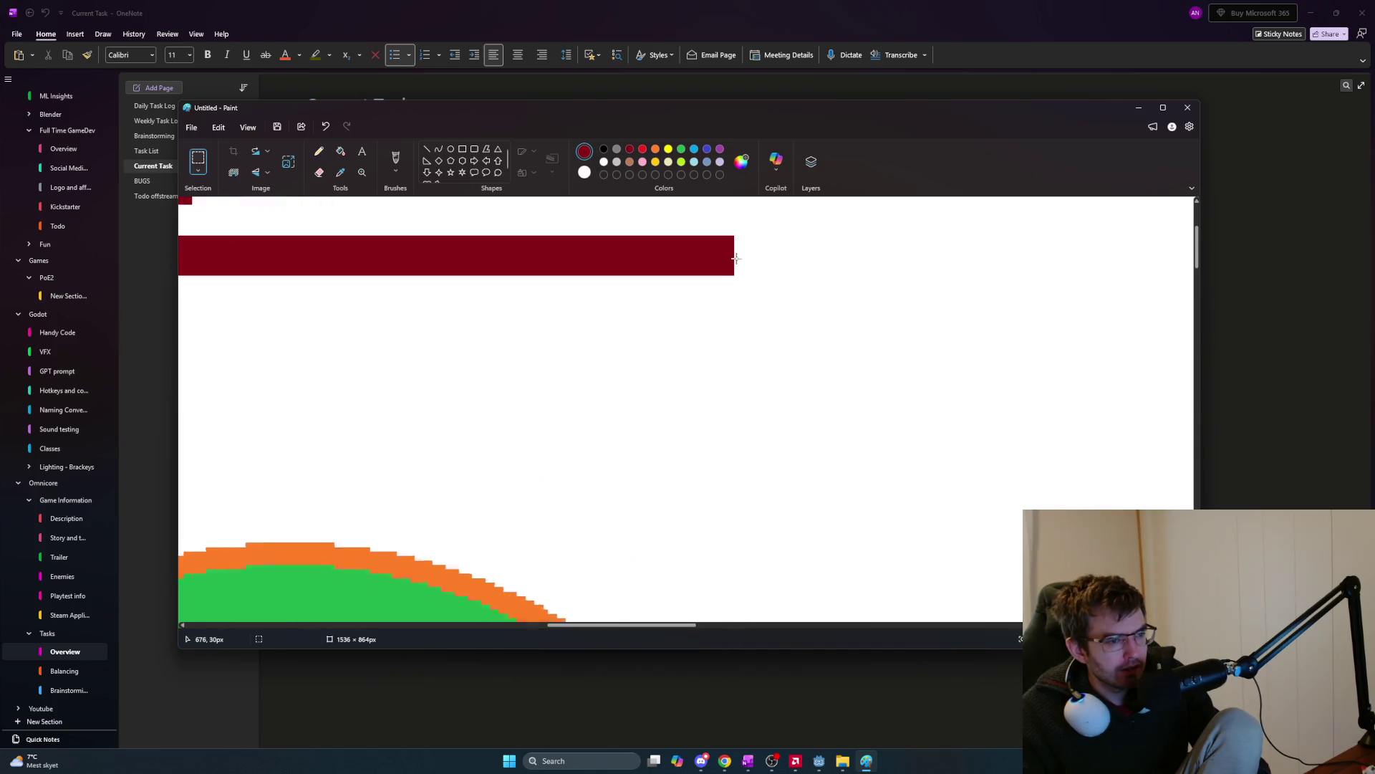
# Add a small oval tip at the long bar's right end, redrawing it smaller after undoing the oversized one.
pyautogui.click(450, 152)
pyautogui.moveTo(698, 221); pyautogui.dragTo(745, 271)
pyautogui.hotkey('ctrl', 'z')
pyautogui.click(830, 286)
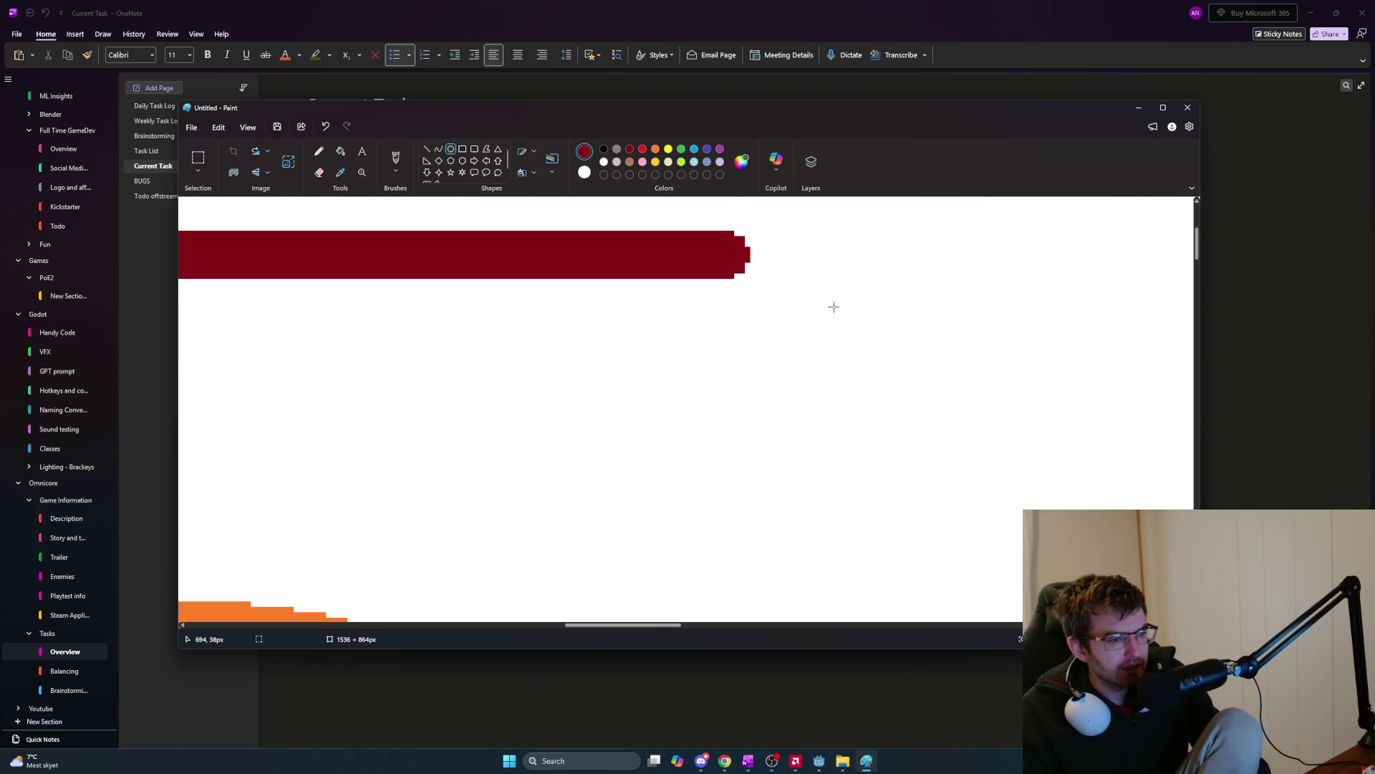
pyautogui.scroll(-2, 831, 301)
pyautogui.scroll(3, 777, 298)
pyautogui.moveTo(661, 624)
pyautogui.mouseDown()
pyautogui.moveTo(609, 624)
pyautogui.moveTo(670, 623)
pyautogui.mouseUp()
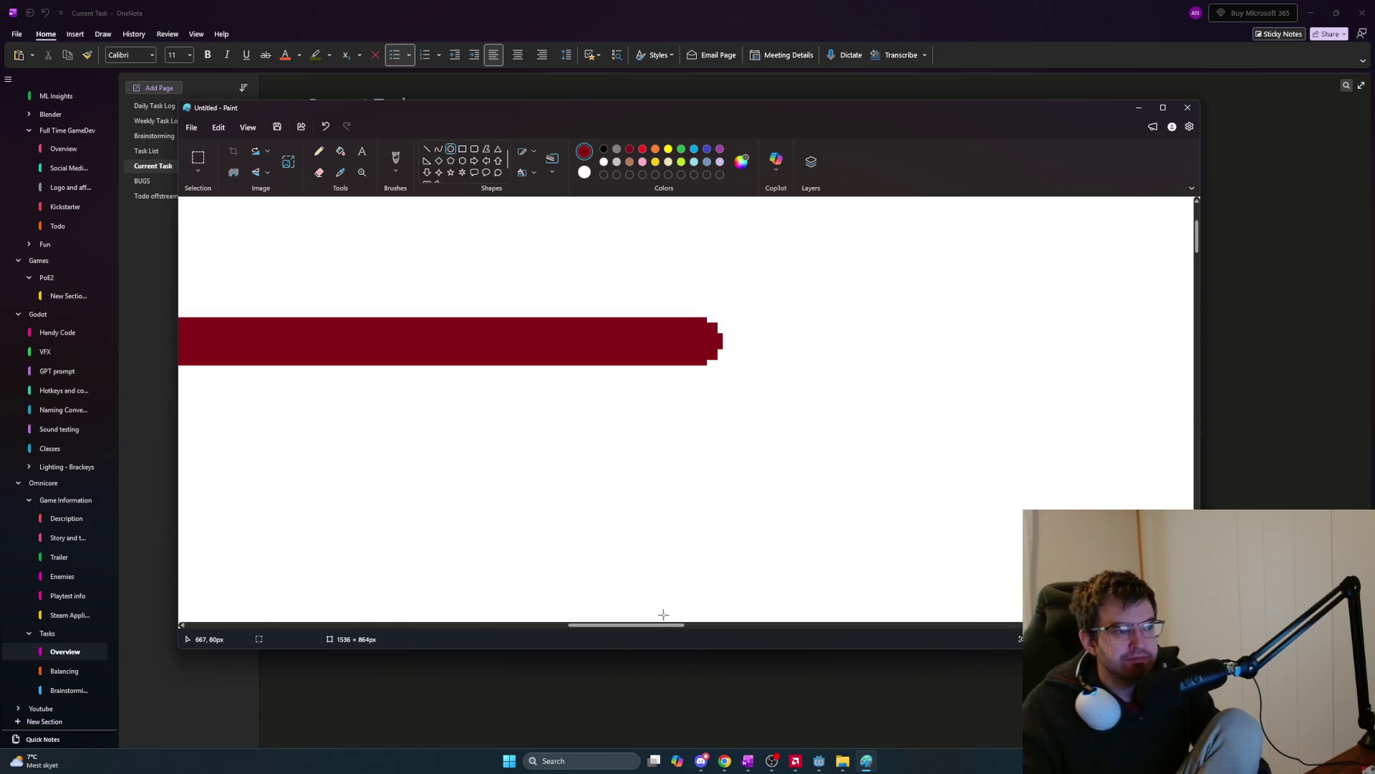
pyautogui.scroll(-2, 602, 255)
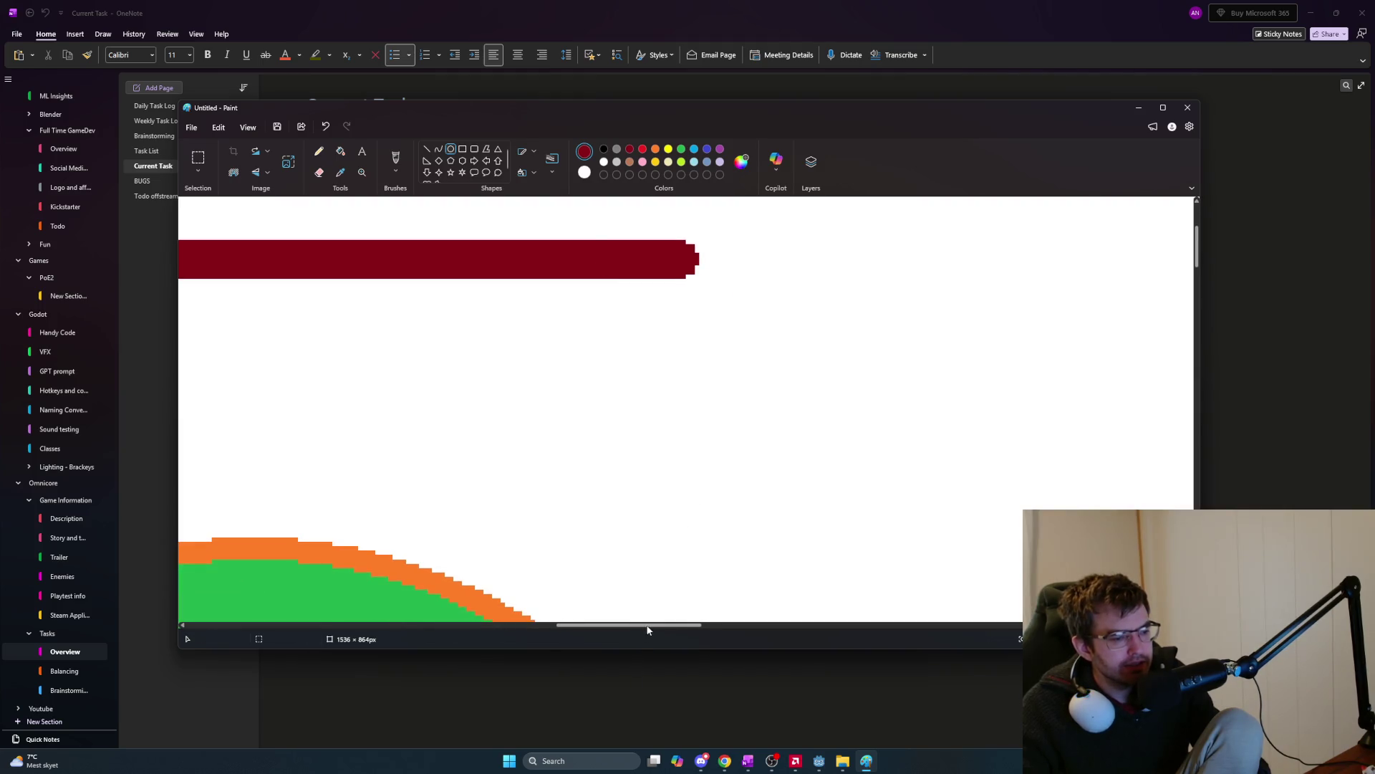
pyautogui.hscroll(-5, 647, 630)
pyautogui.hscroll(3, 596, 596)
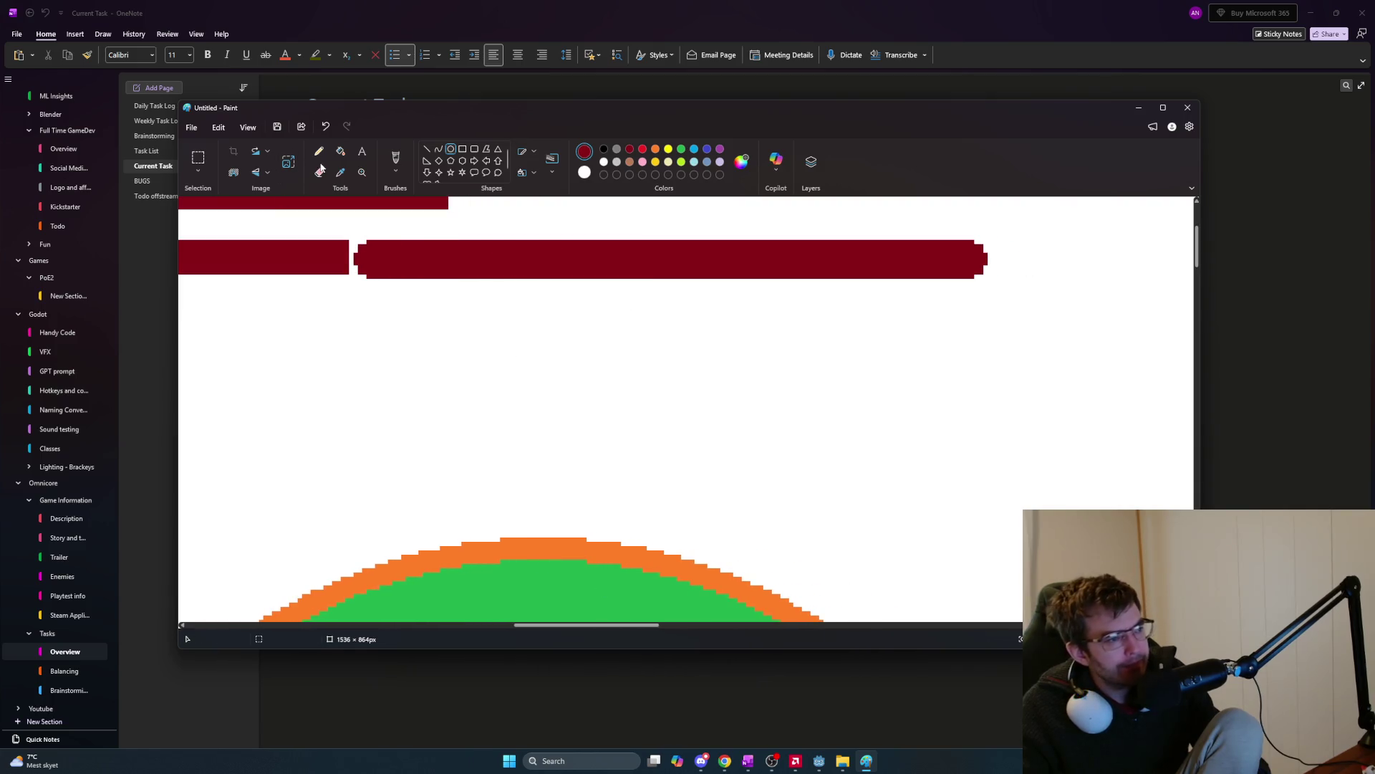
pyautogui.click(198, 158)
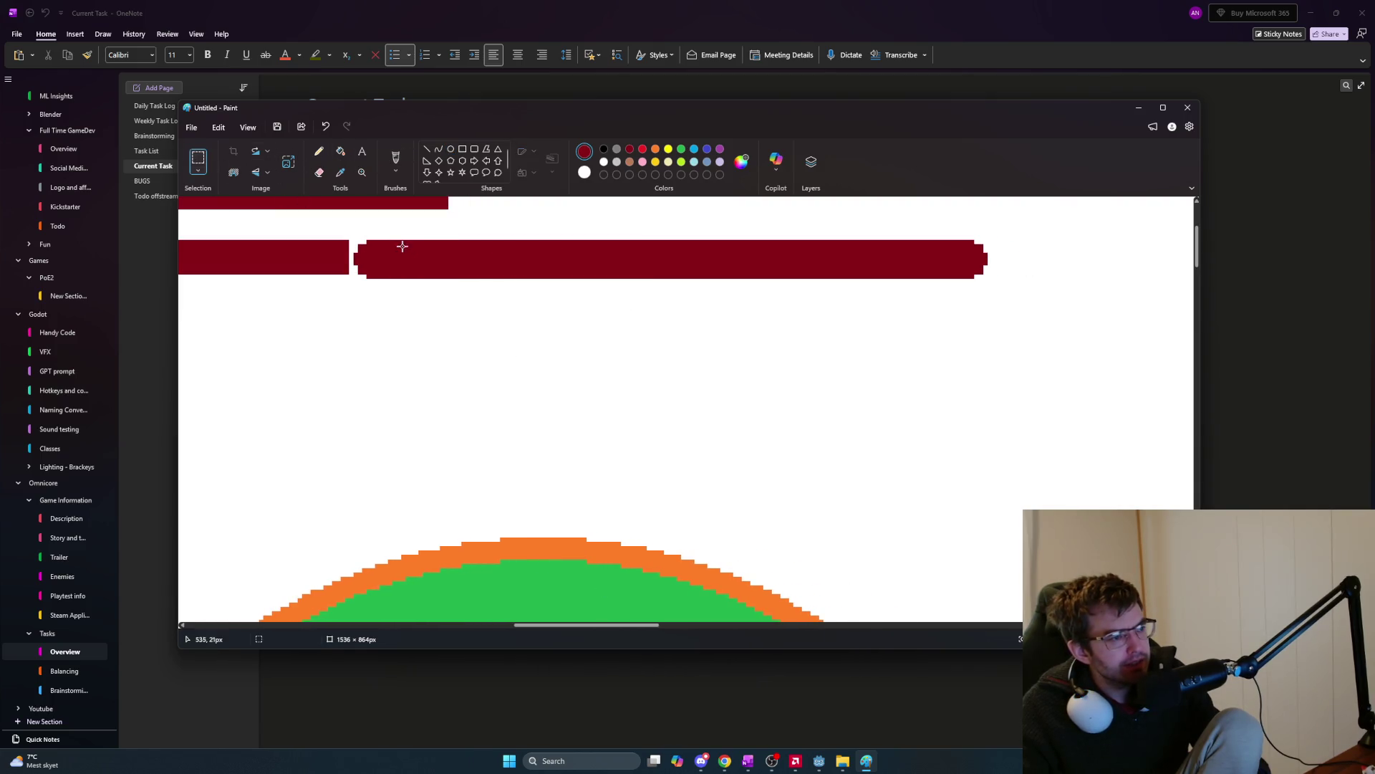
# Delete the long bar's middle section and slide the right piece left toward the stub.
pyautogui.moveTo(533, 244)
pyautogui.mouseDown()
pyautogui.moveTo(866, 329)
pyautogui.moveTo(807, 308)
pyautogui.mouseUp()
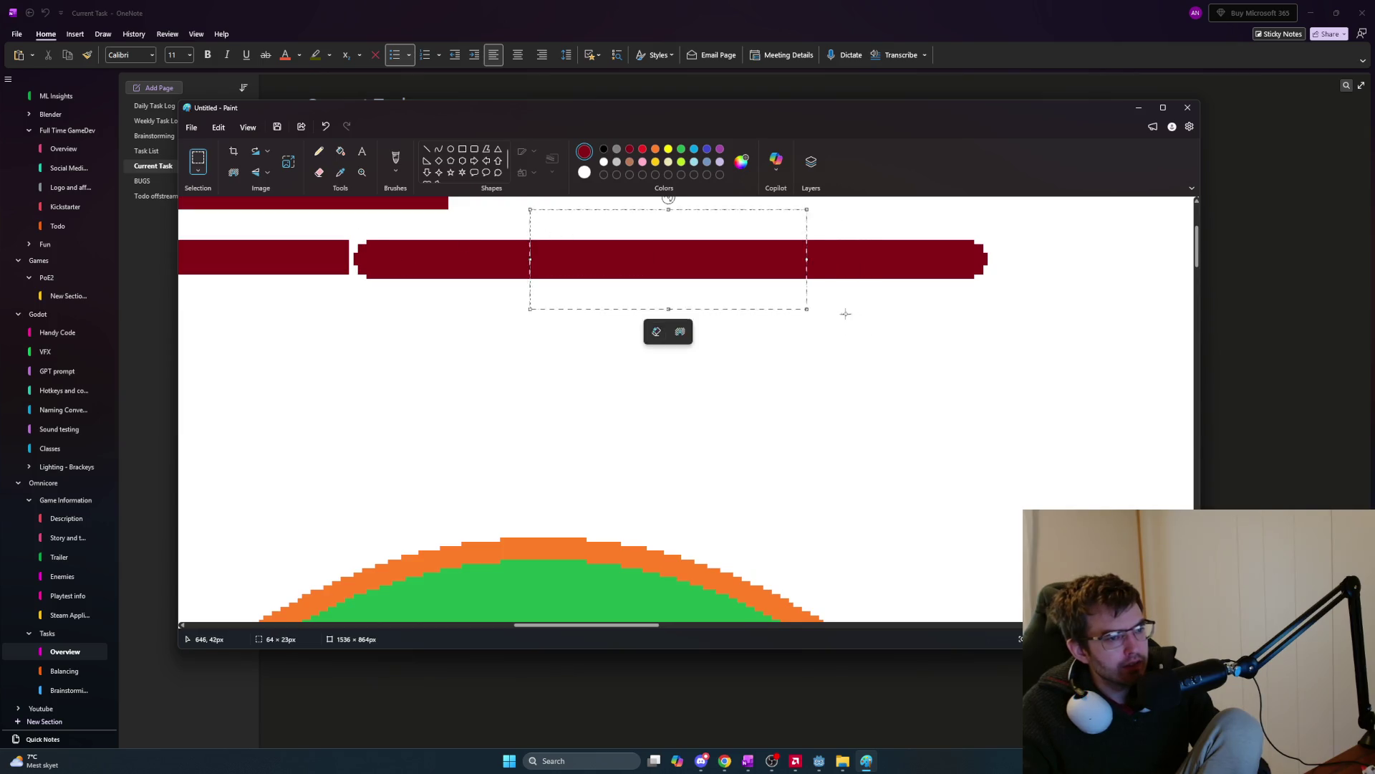
pyautogui.press('Delete')
pyautogui.moveTo(908, 267)
pyautogui.mouseDown()
pyautogui.moveTo(996, 297)
pyautogui.moveTo(936, 266)
pyautogui.moveTo(528, 261)
pyautogui.mouseUp()
pyautogui.click(712, 322)
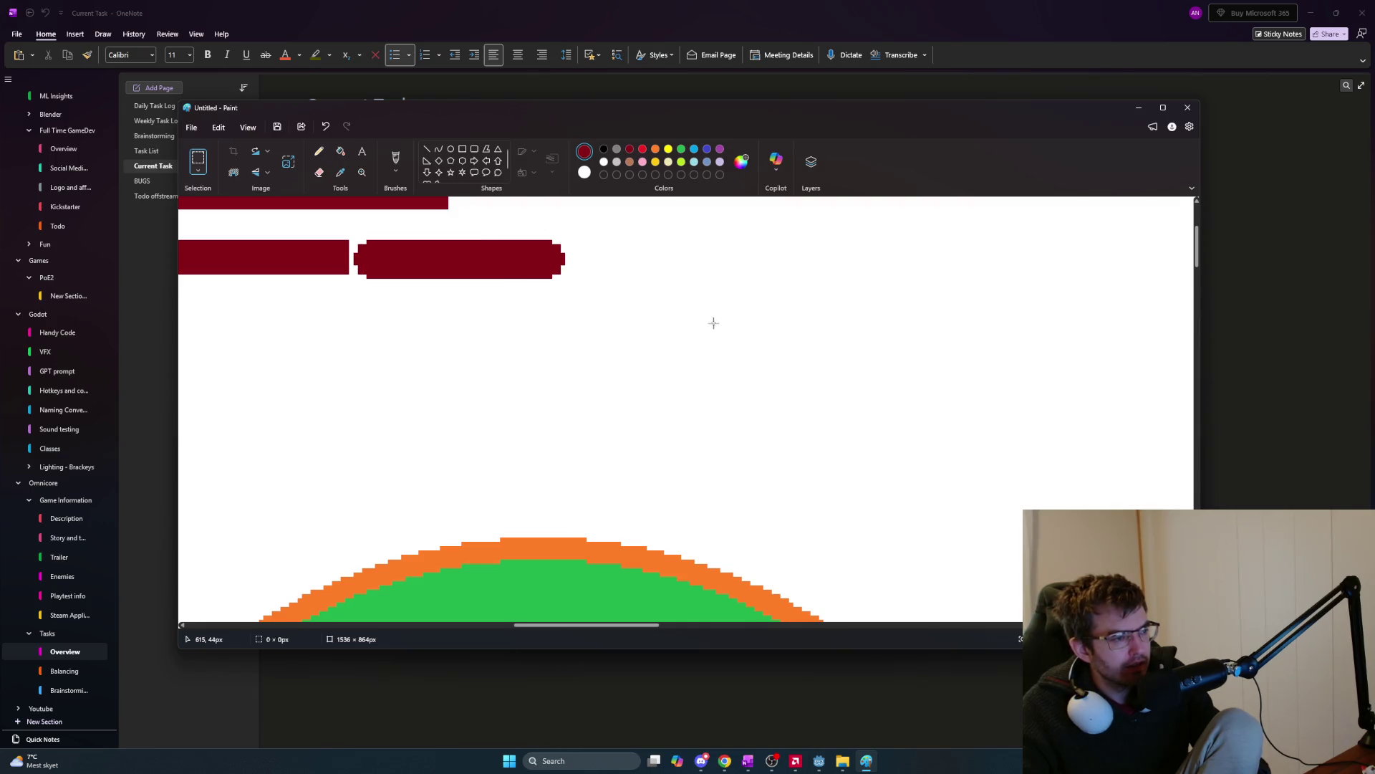
# Stretch the shortened right bar piece further right, redoing an overly long first stretch.
pyautogui.moveTo(363, 247); pyautogui.dragTo(350, 231)
pyautogui.scroll(3, 372, 272)
pyautogui.scroll(-2, 378, 270)
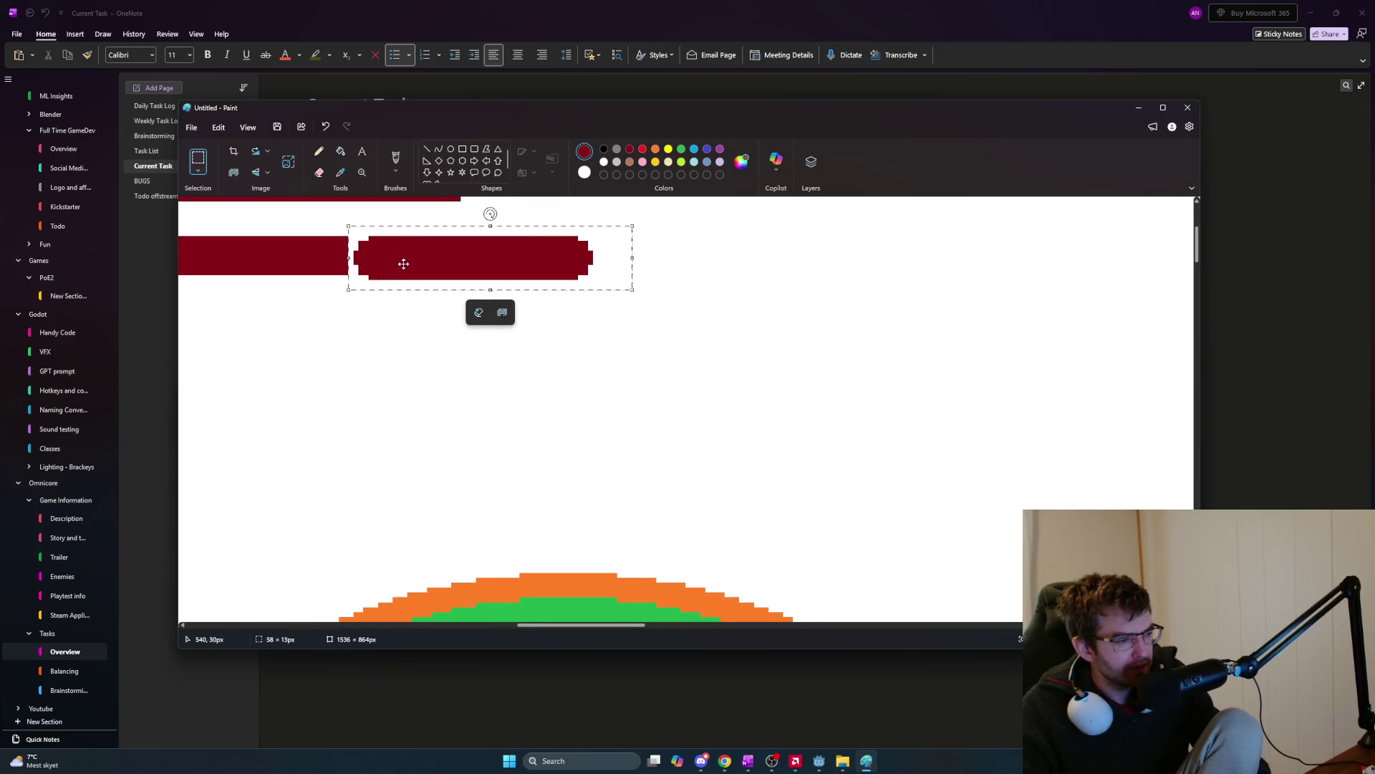
pyautogui.moveTo(632, 258); pyautogui.dragTo(1234, 261)
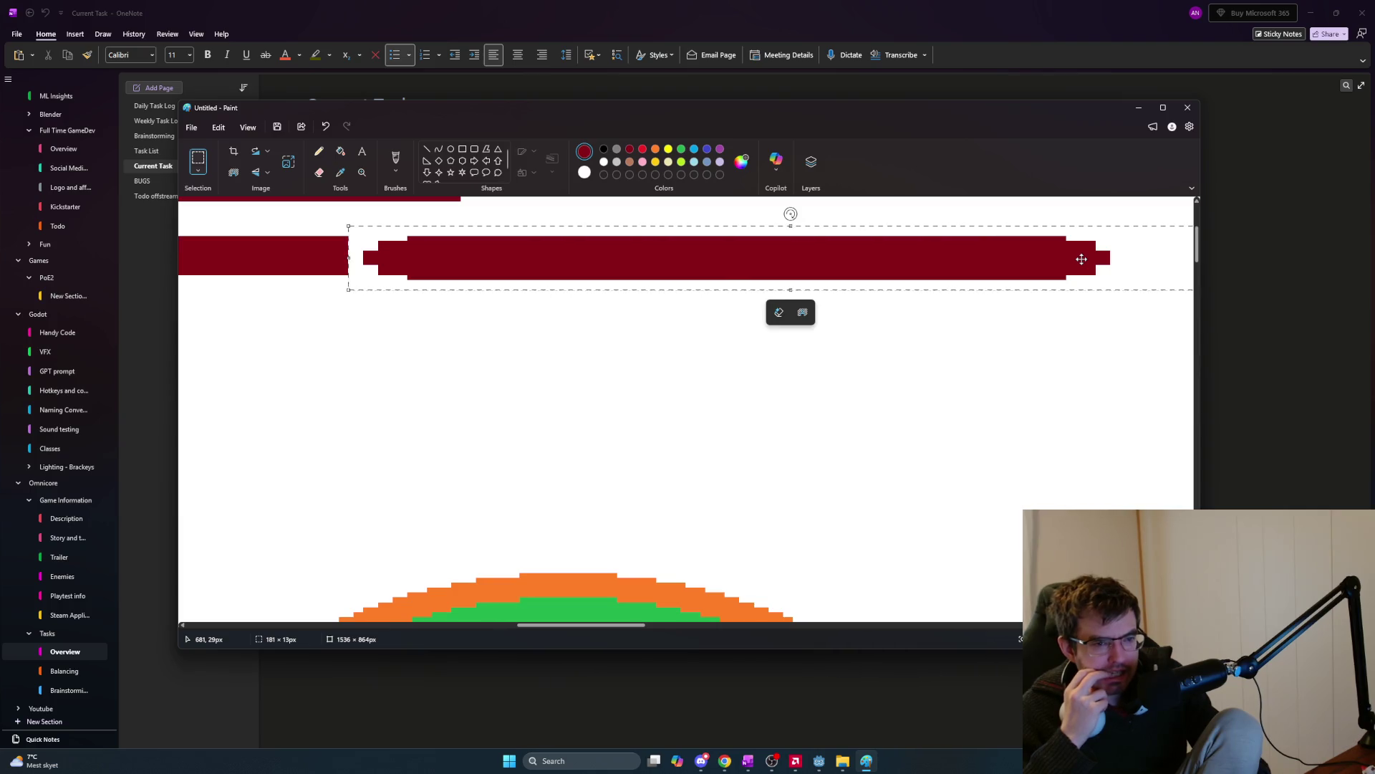
pyautogui.hotkey('ctrl', 'z')
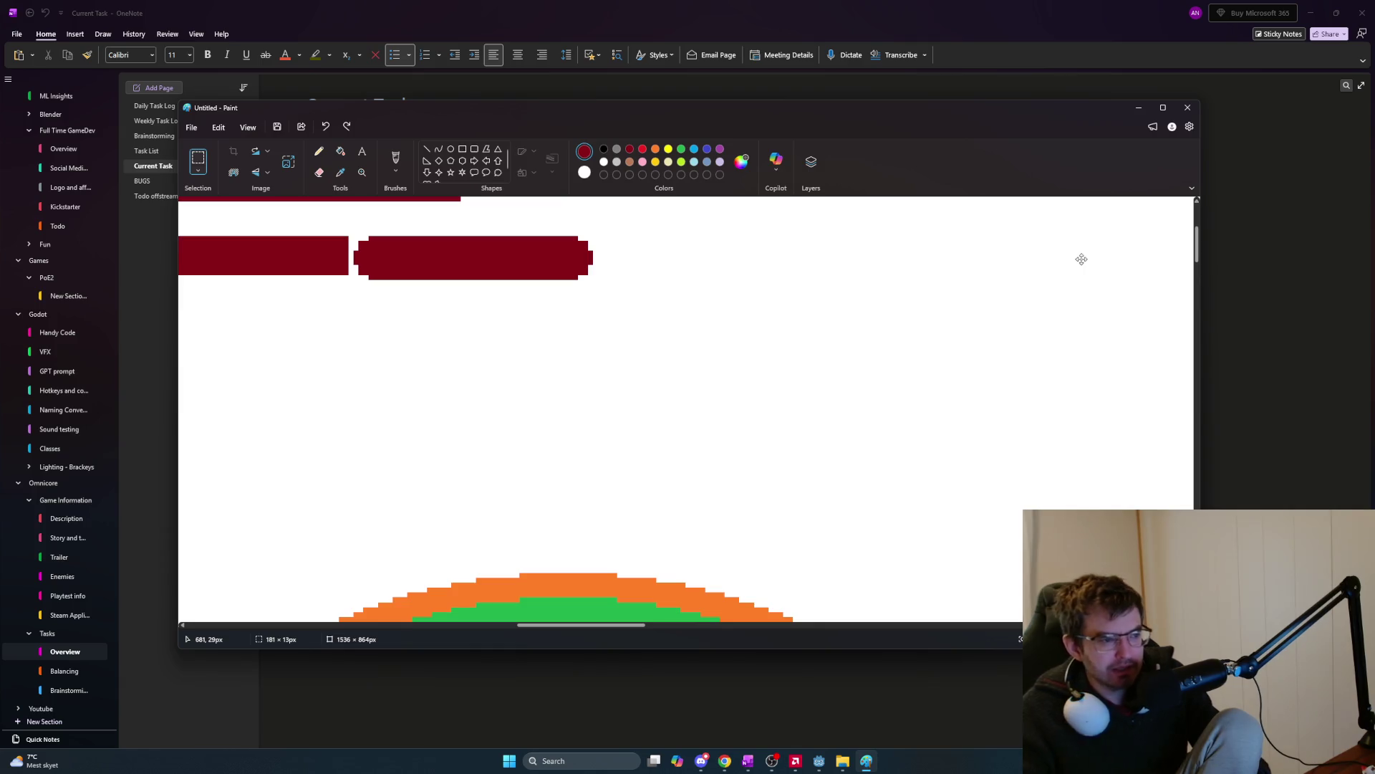
pyautogui.moveTo(538, 263); pyautogui.dragTo(1014, 276)
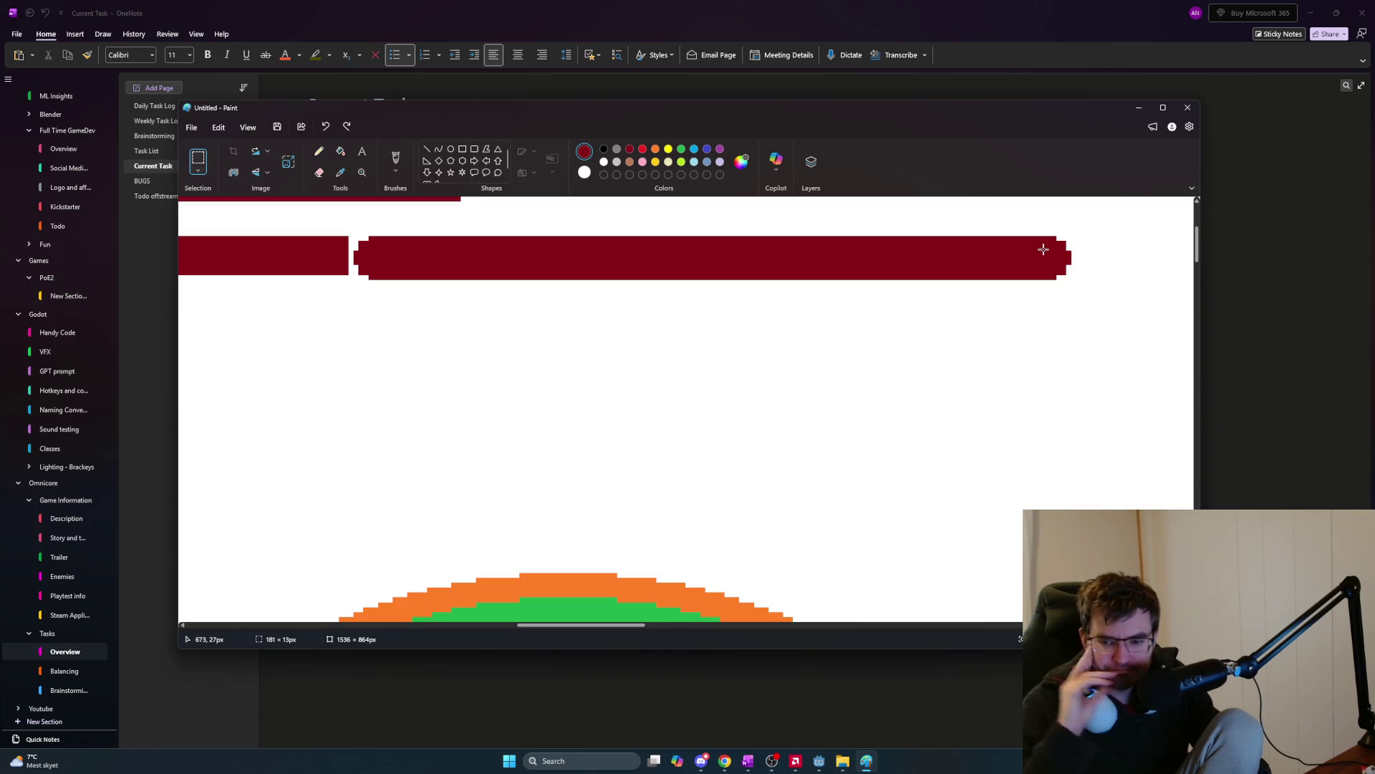
pyautogui.hotkey('alt', 'Tab')
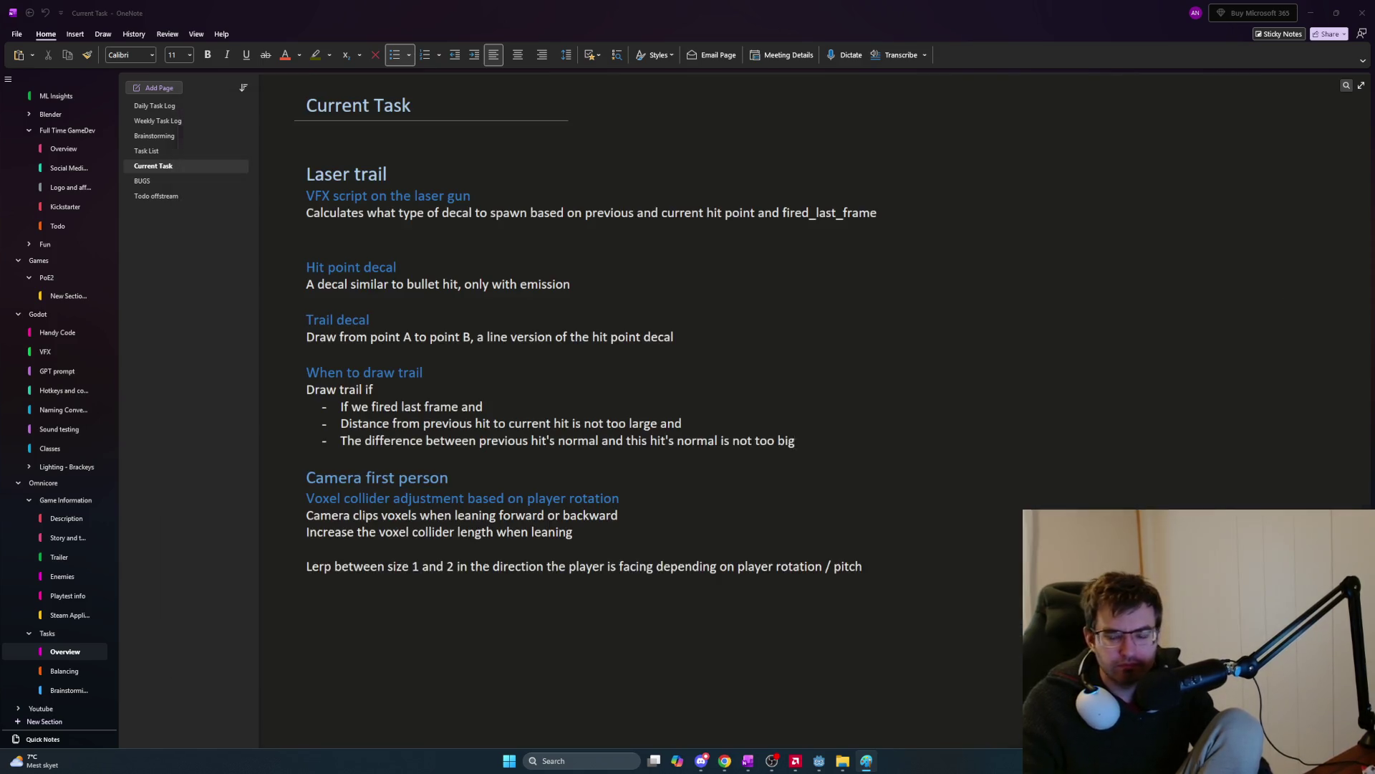
# In the ChatGPT message box, type "I think we should have a circular 'hit decal' and a rectangular 'stretch decal'".
pyautogui.hotkey('alt', 'Tab')
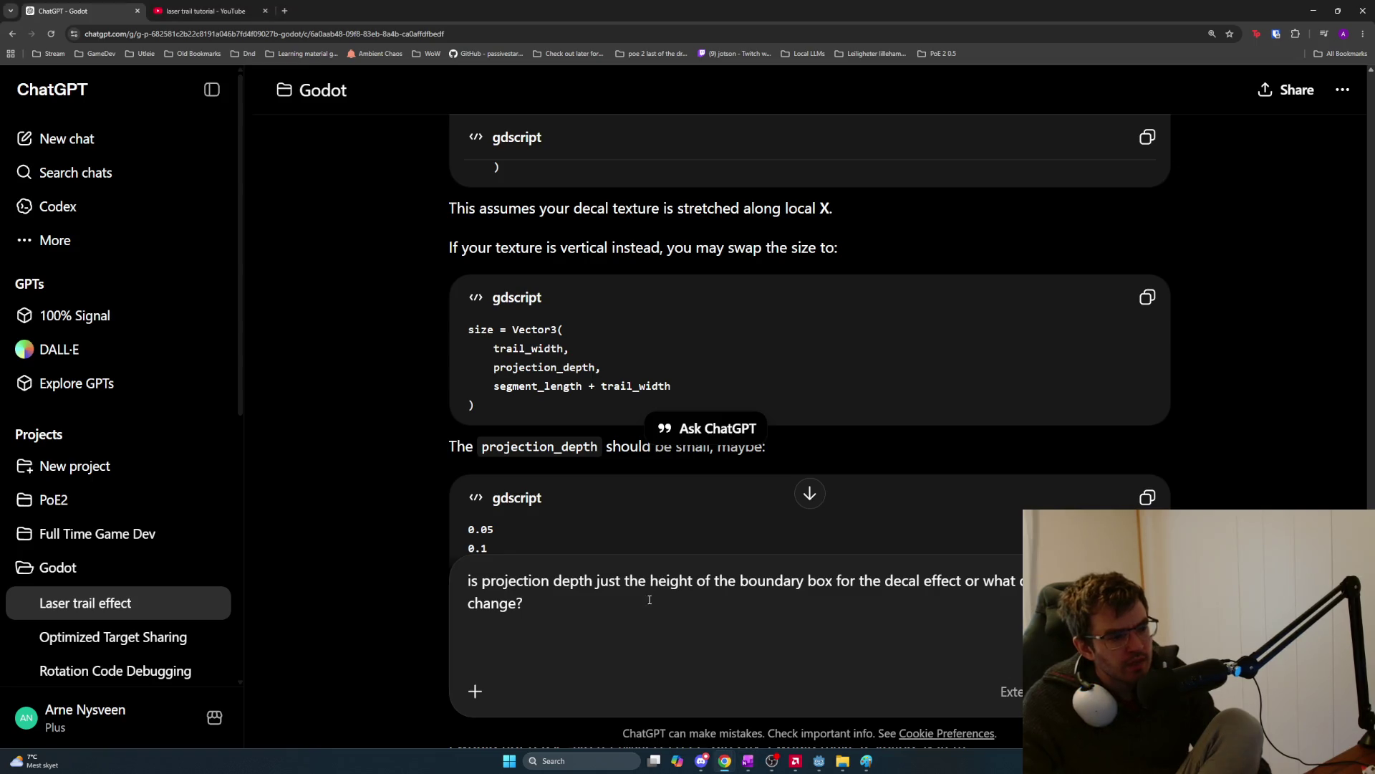
pyautogui.click(565, 654)
pyautogui.write('I think we should have a')
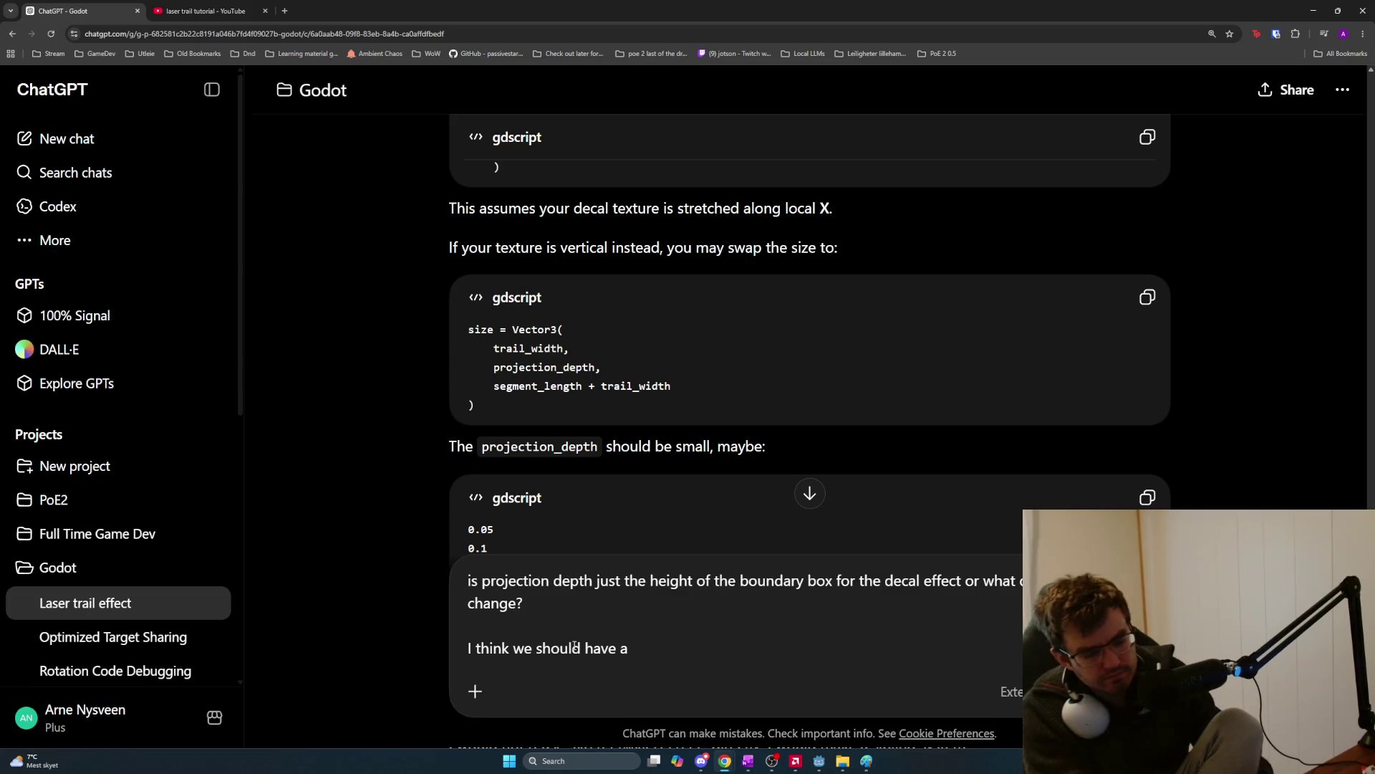
pyautogui.write('circua')
pyautogui.press('BackSpace')
pyautogui.write("lar 'hit decal' and a ")
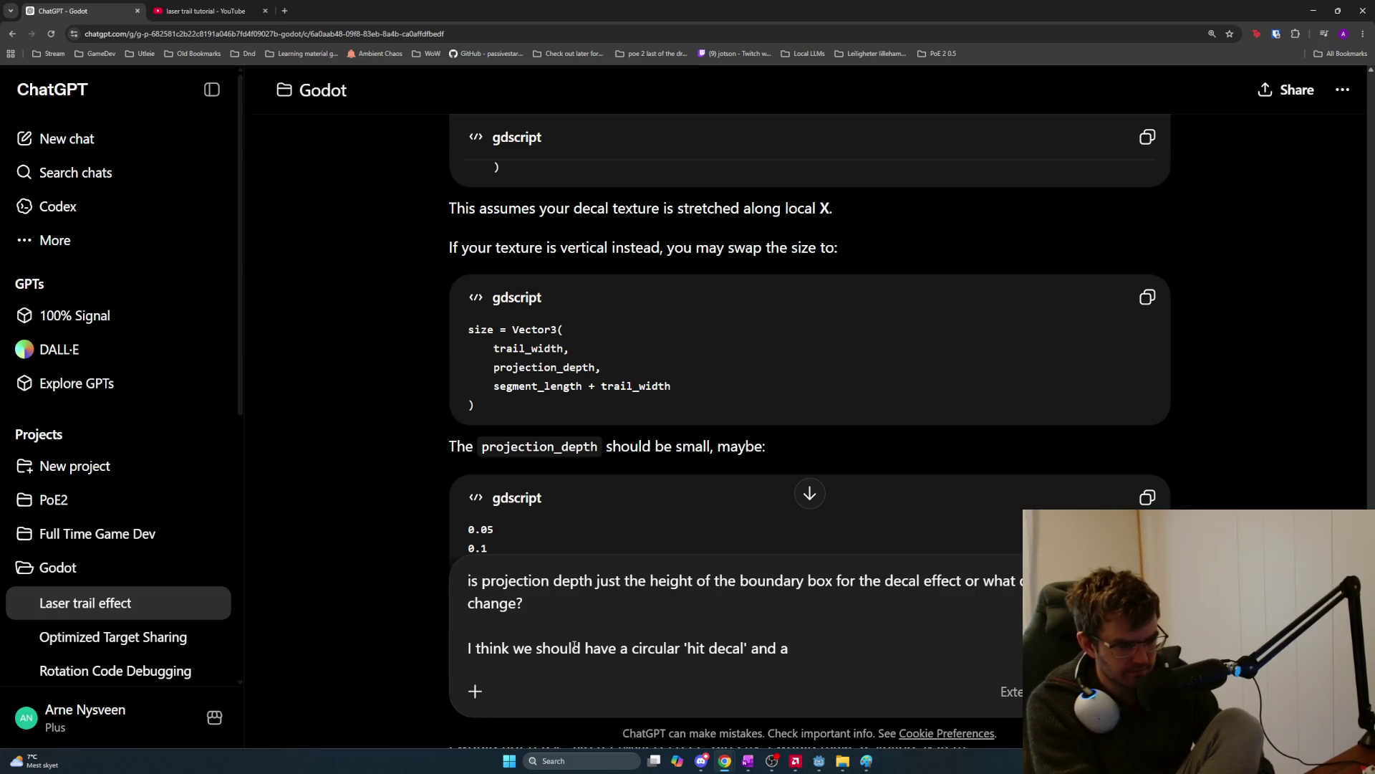
pyautogui.write('rectangula')
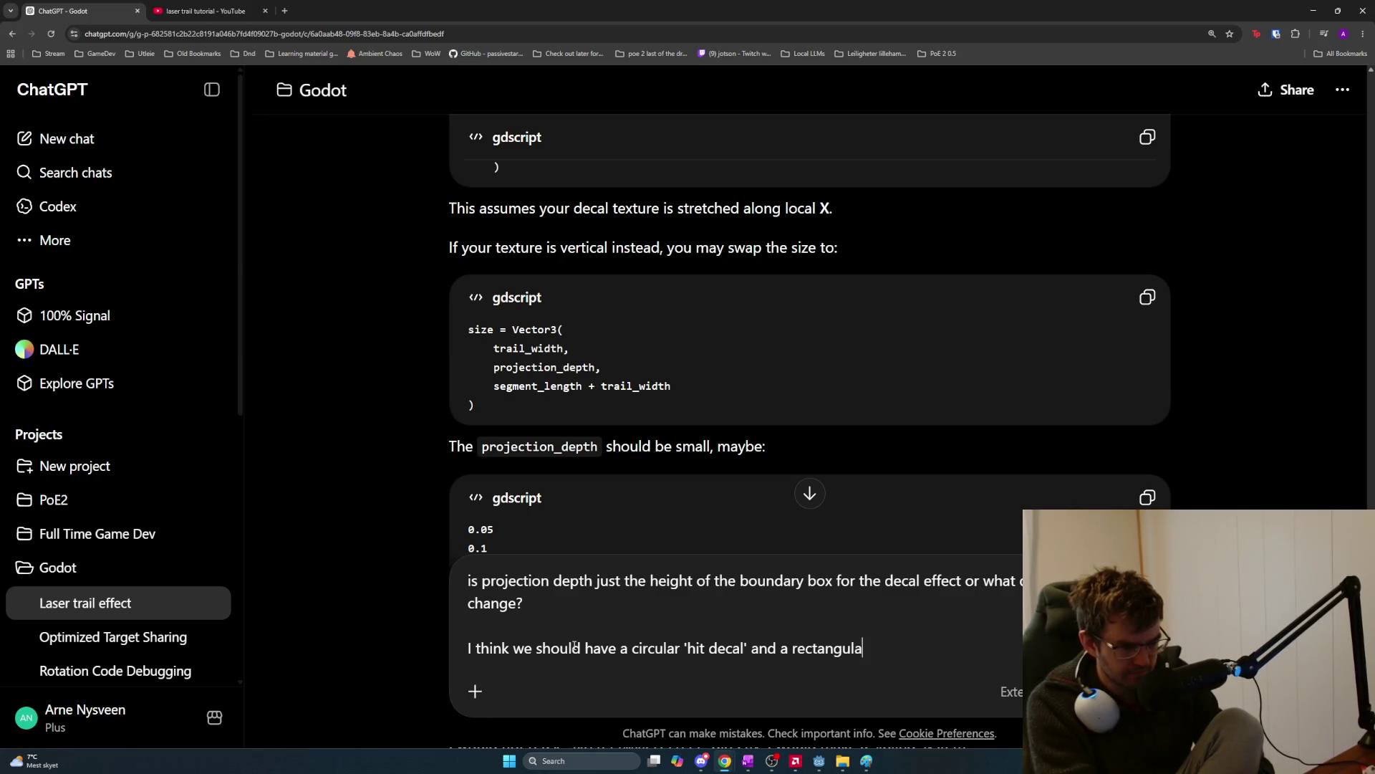
pyautogui.write("r 'stretch")
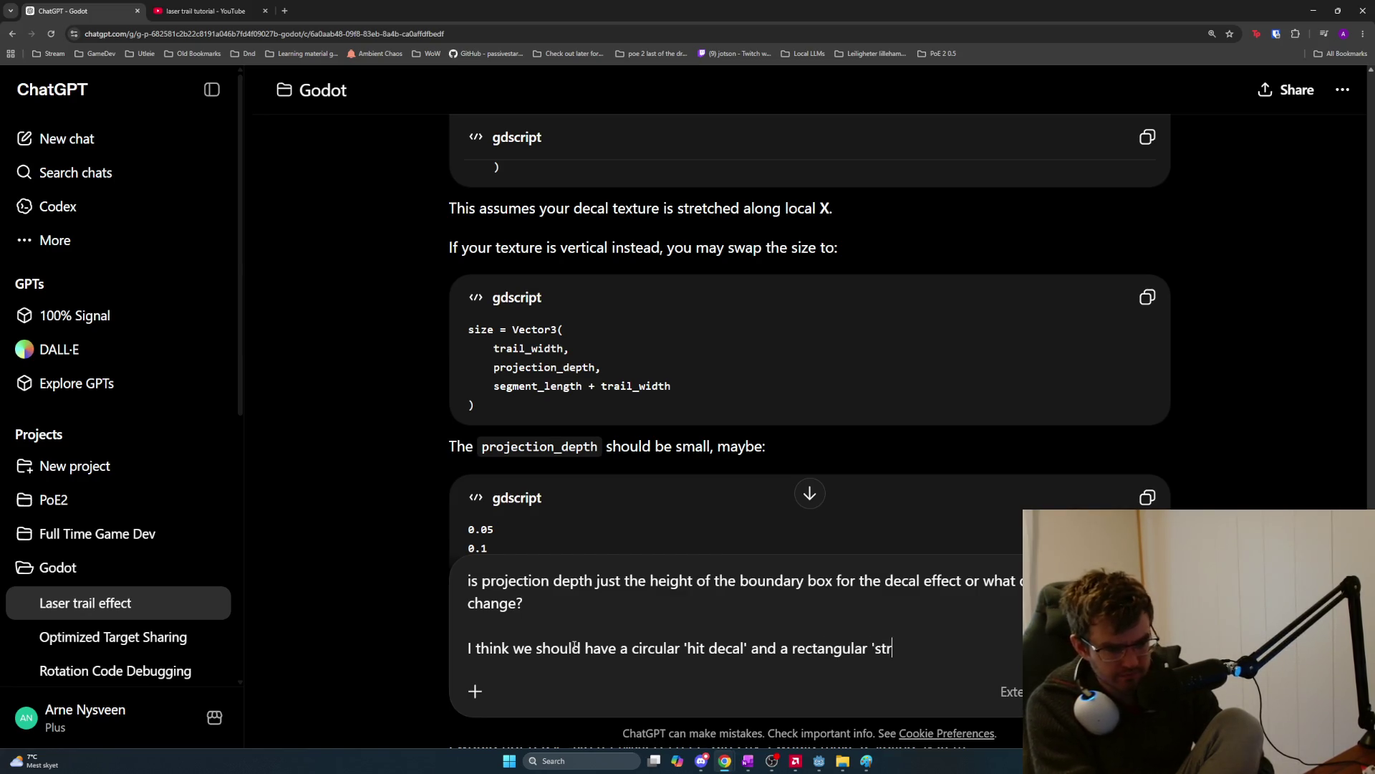
pyautogui.write(" decal'")
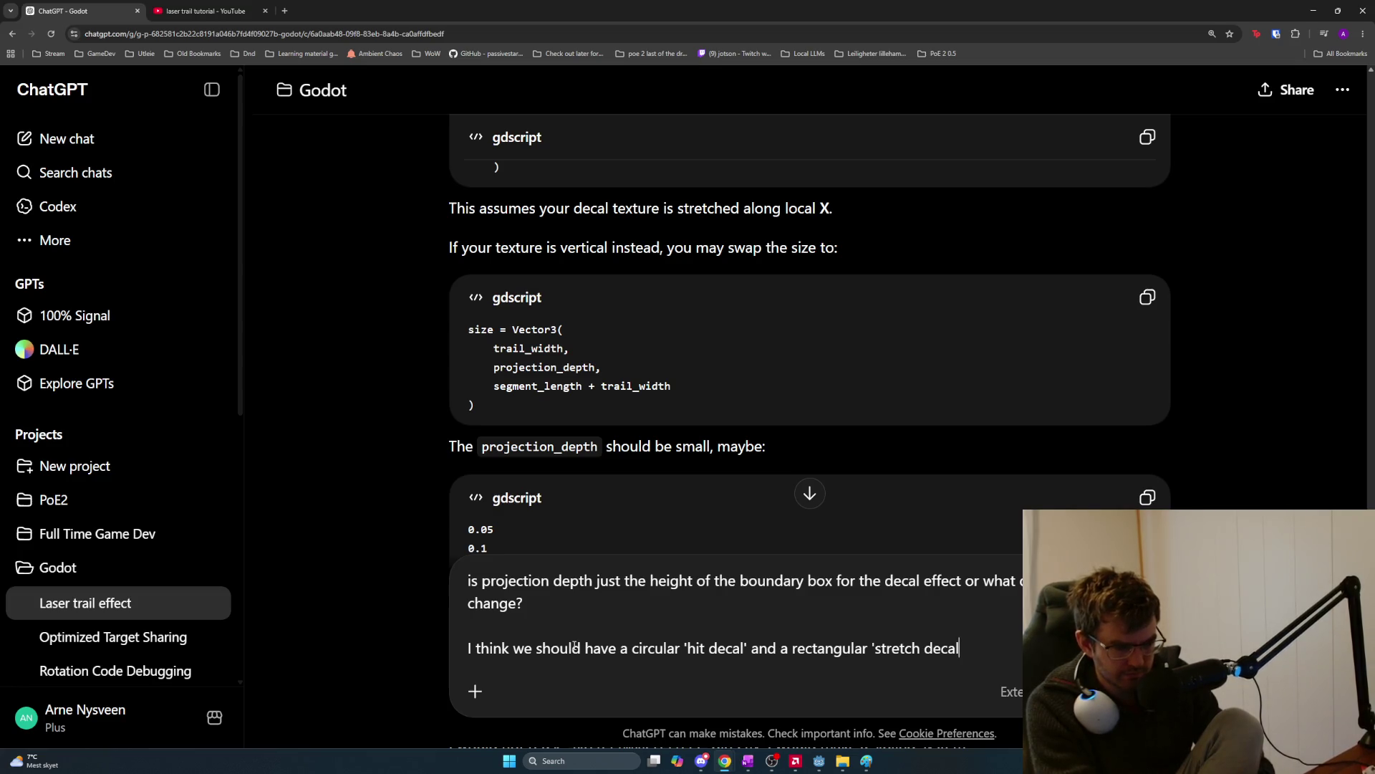
# Add a line about always spawning the 'hit decal' and a 'trail decal' between two 'hit decals'.
pyautogui.hotkey('shift', 'Return')
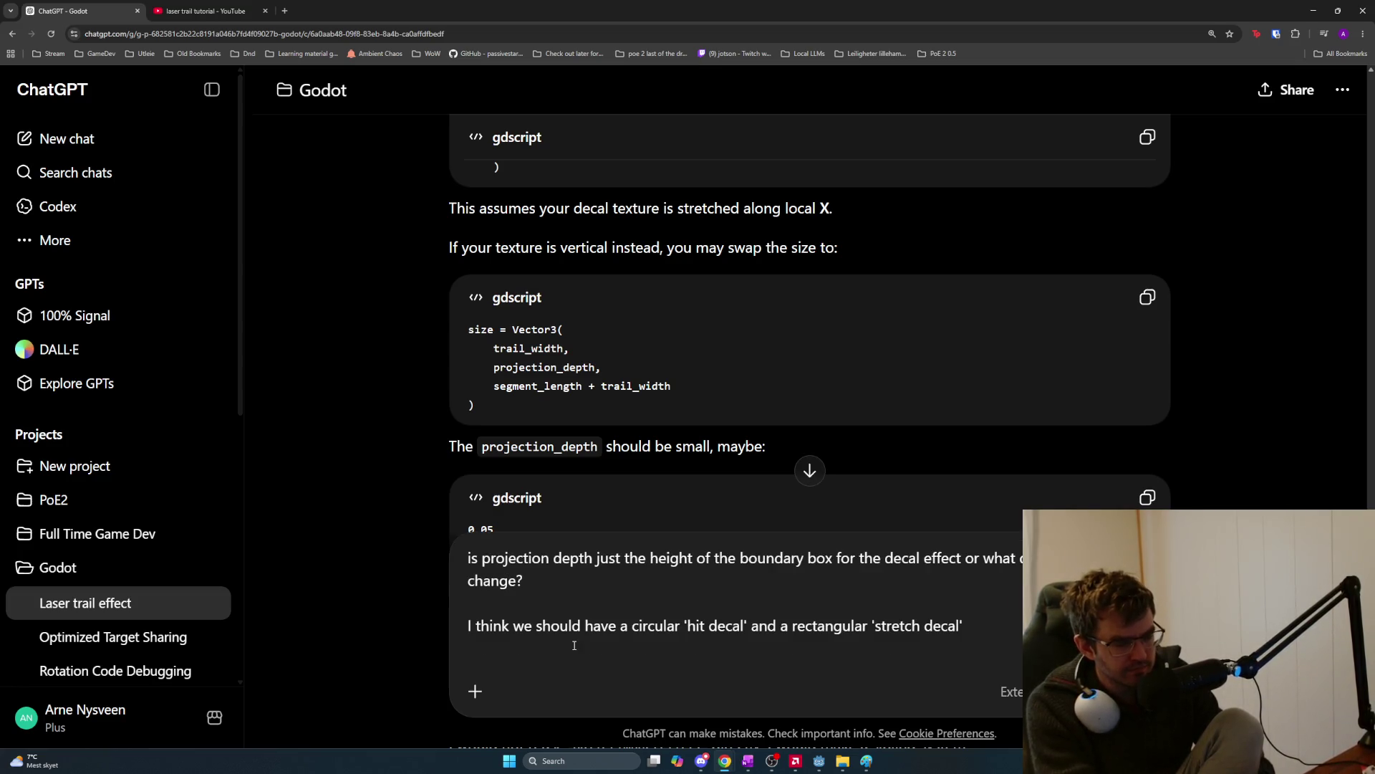
pyautogui.write('and any')
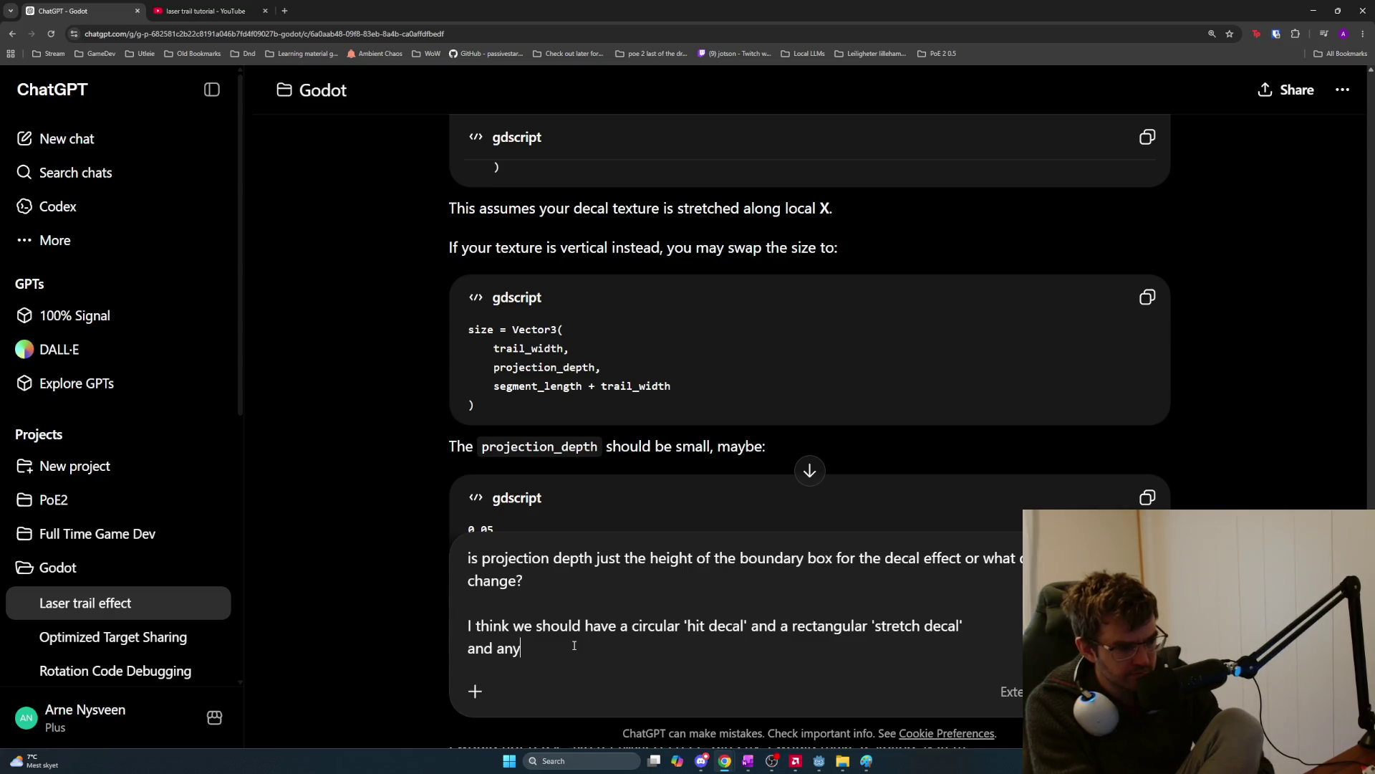
pyautogui.write(' time we hit we als')
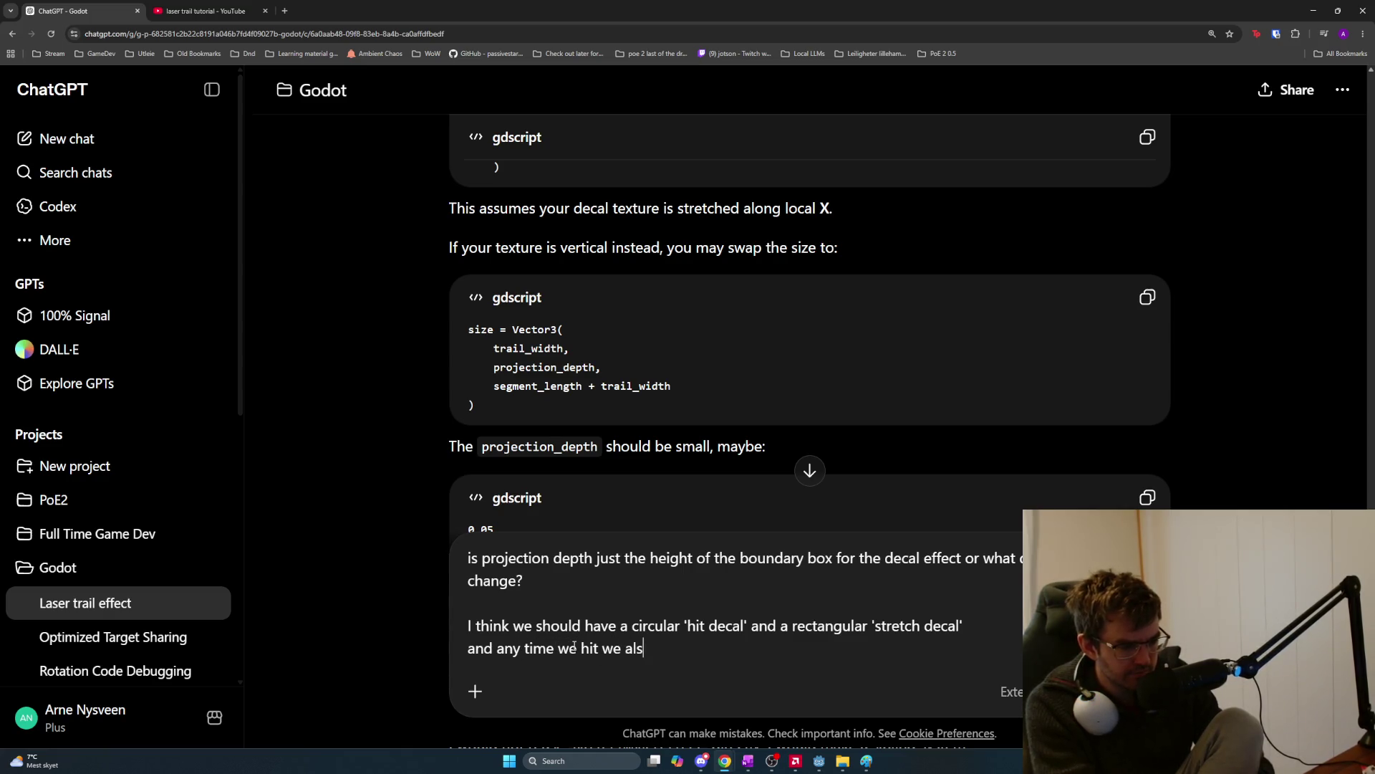
pyautogui.press('BackSpace')
pyautogui.write('ways spawn thi')
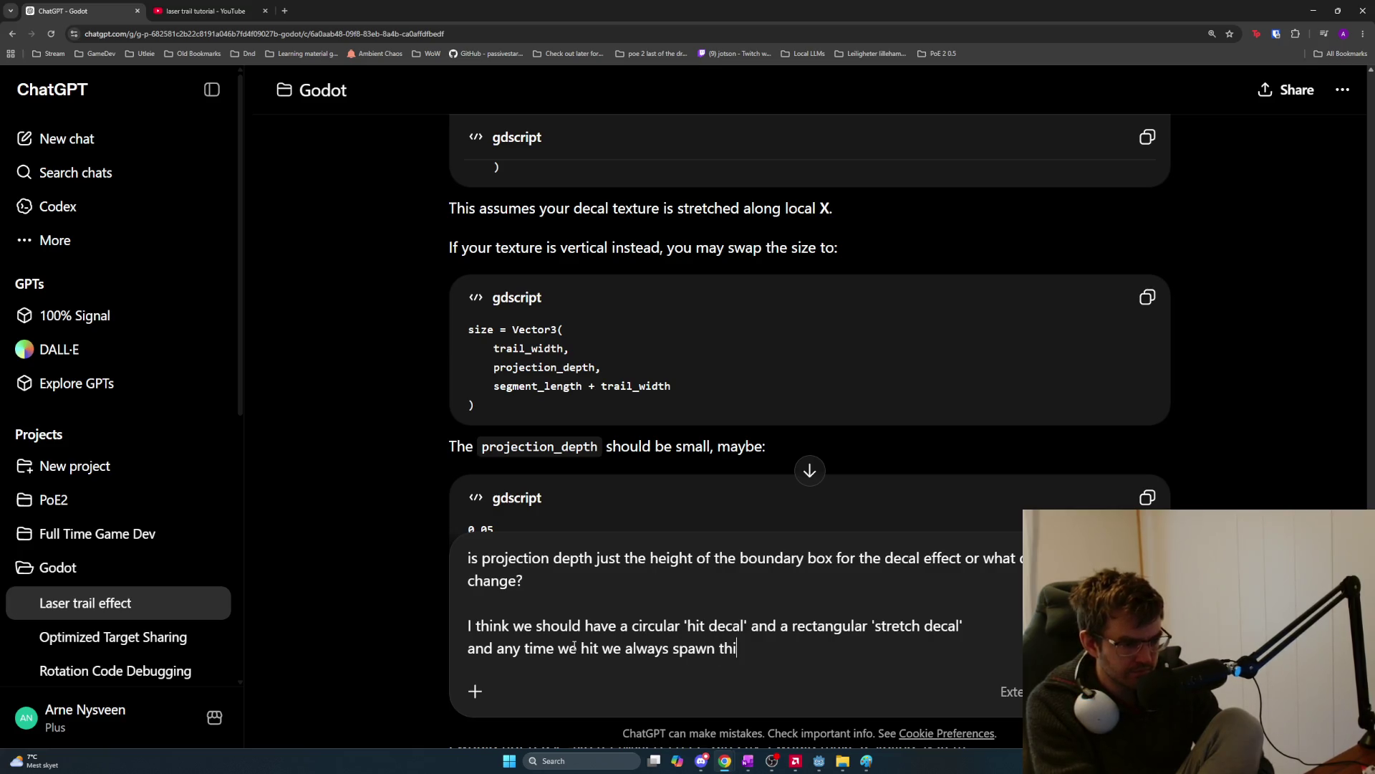
pyautogui.press('BackSpace')
pyautogui.write("e 'hit")
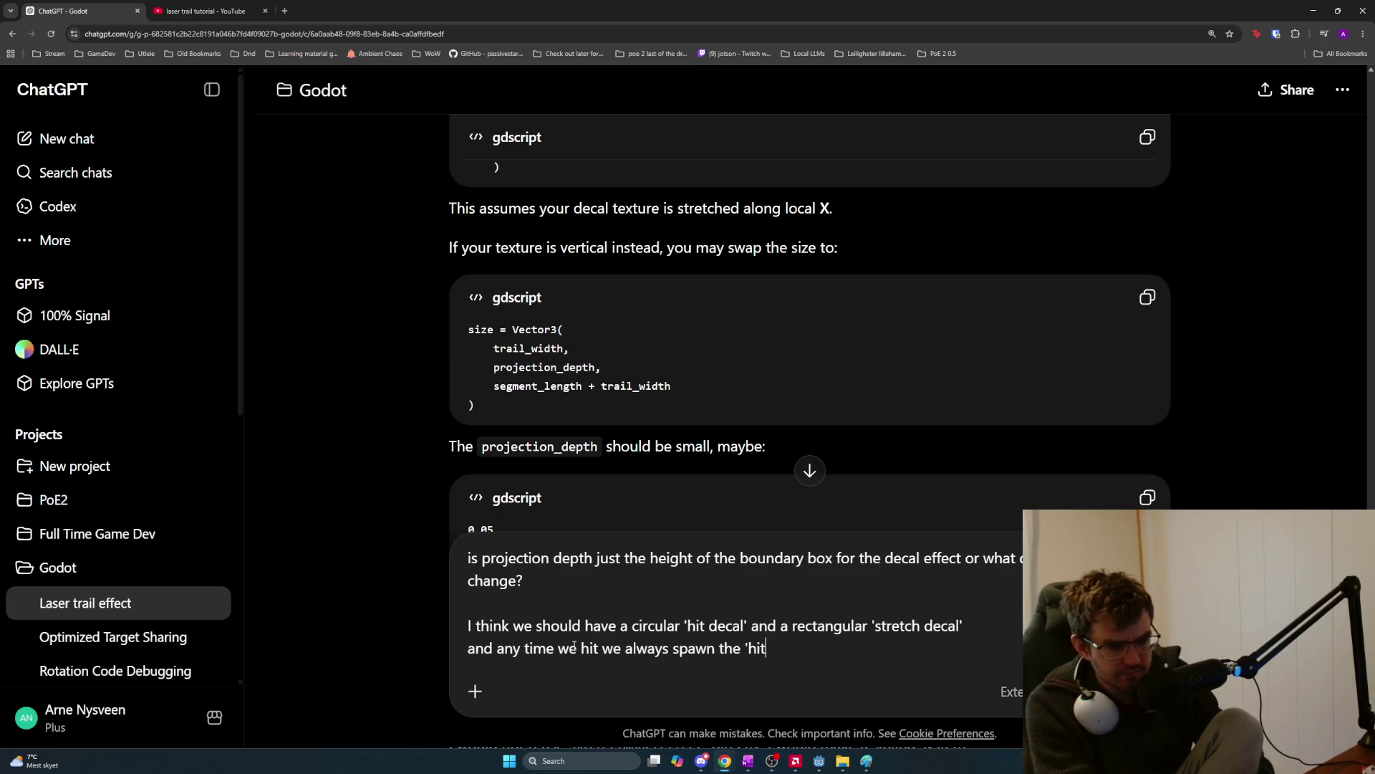
pyautogui.write(" decal', ")
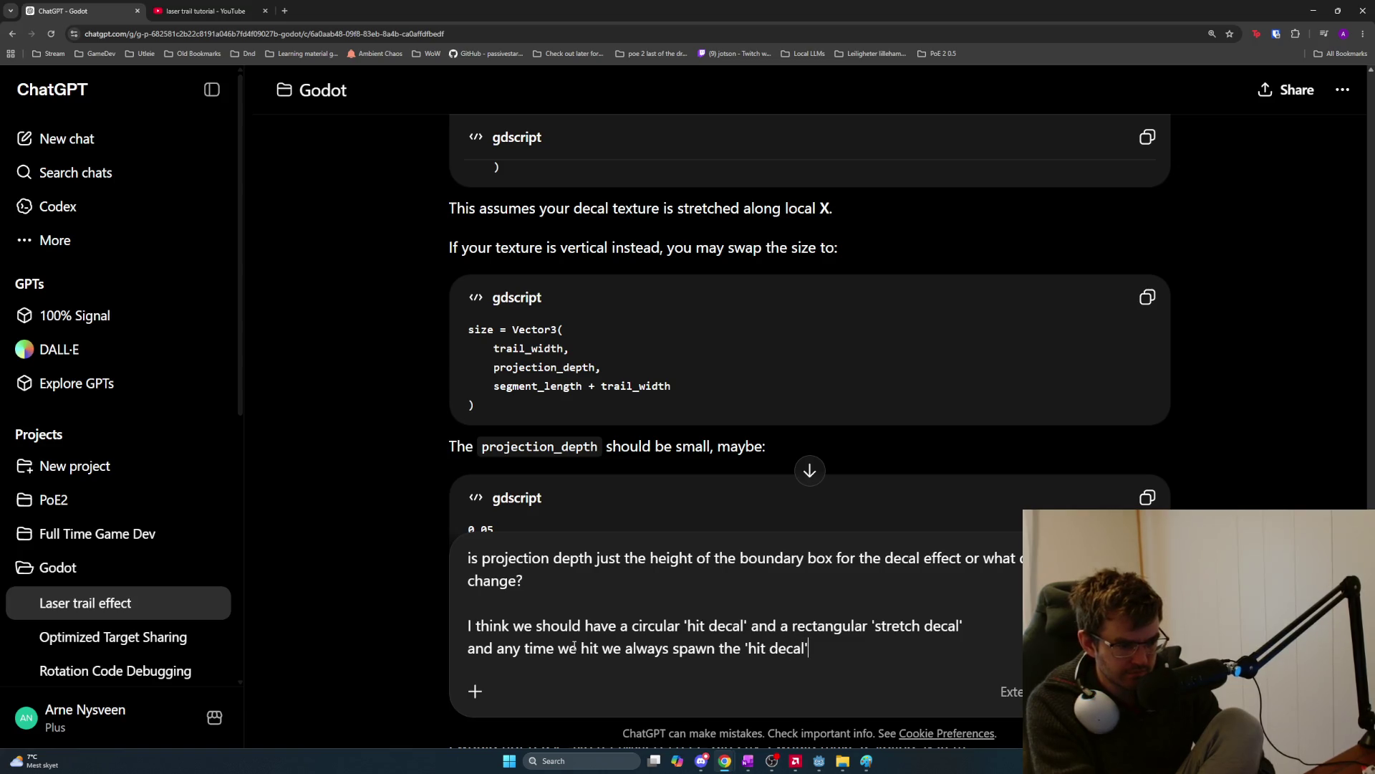
pyautogui.write('but ')
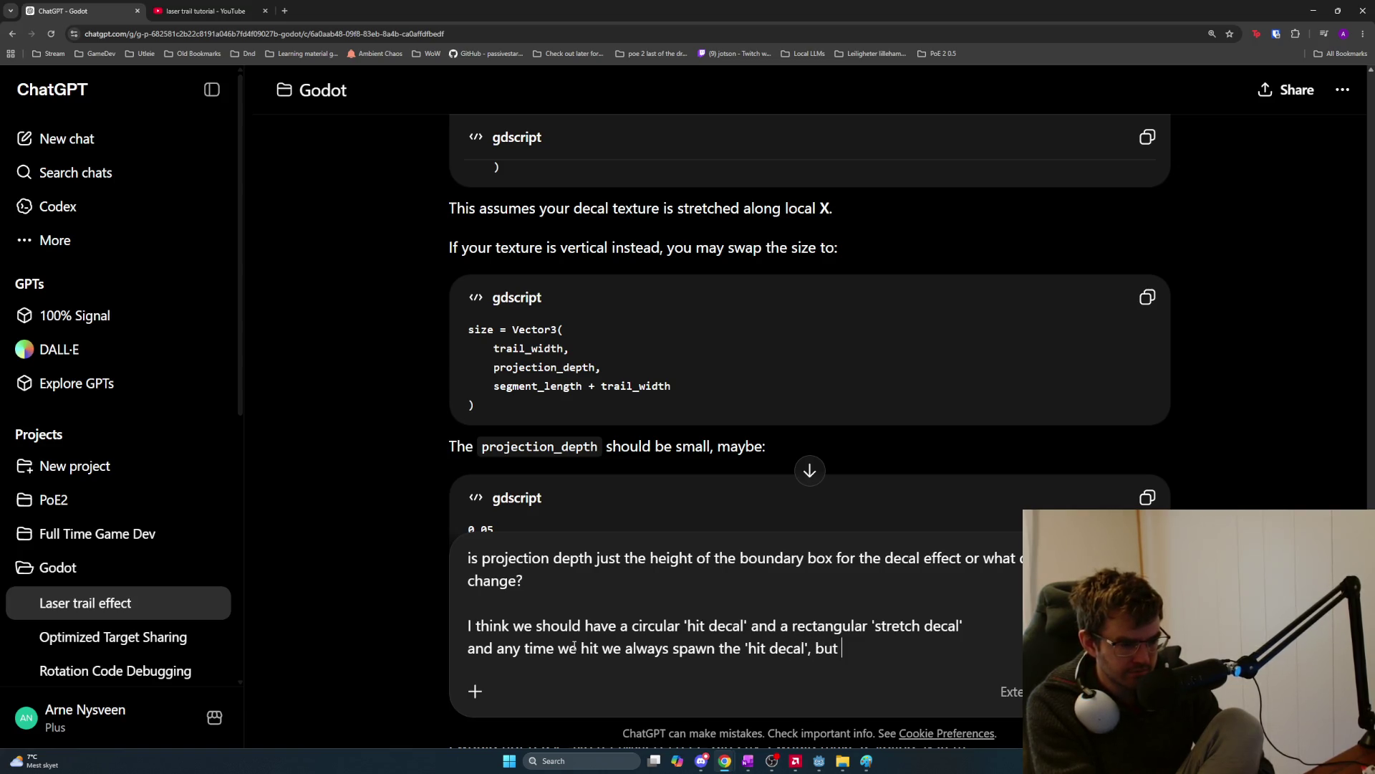
pyautogui.write('we also spawn')
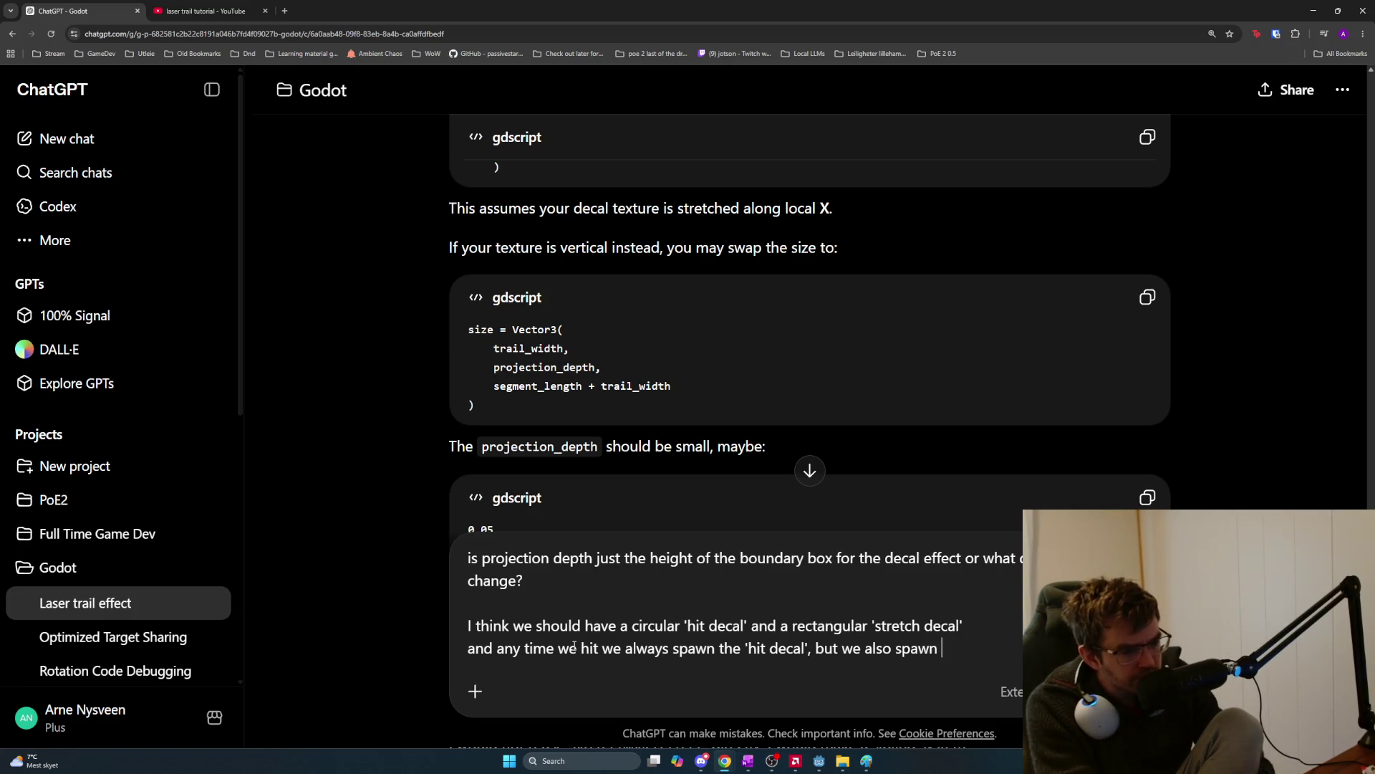
pyautogui.press('BackSpace')
pyautogui.press('BackSpace')
pyautogui.press('BackSpace')
pyautogui.write('if ')
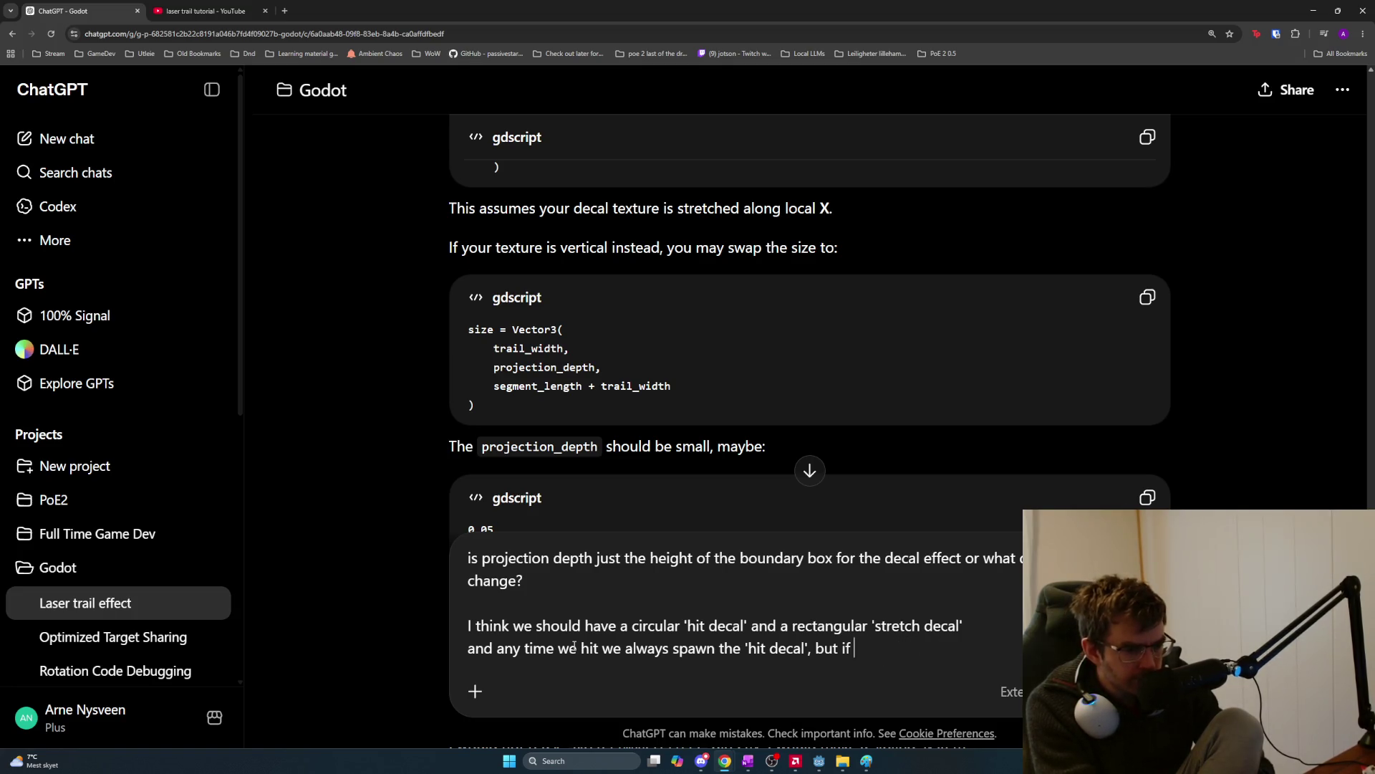
pyautogui.write('the requirements ')
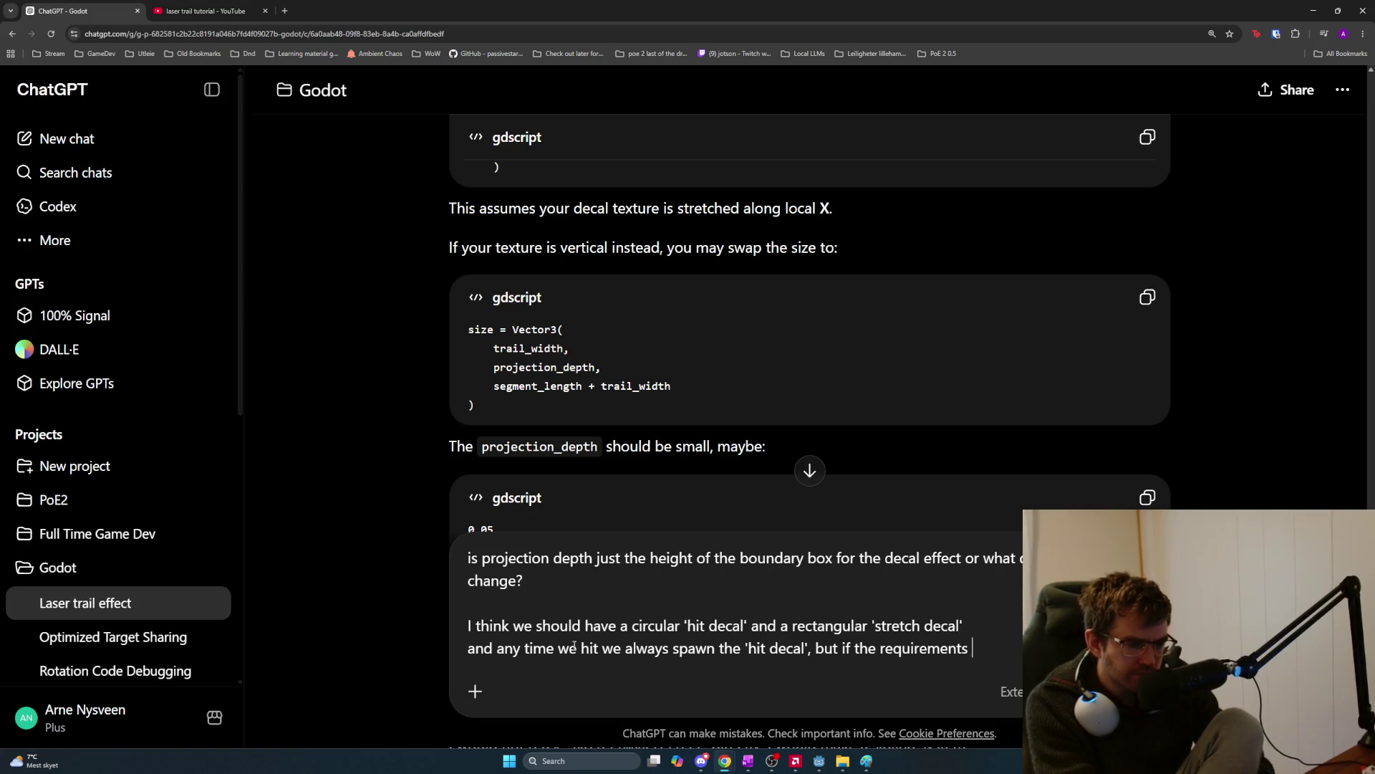
pyautogui.write('for the t ')
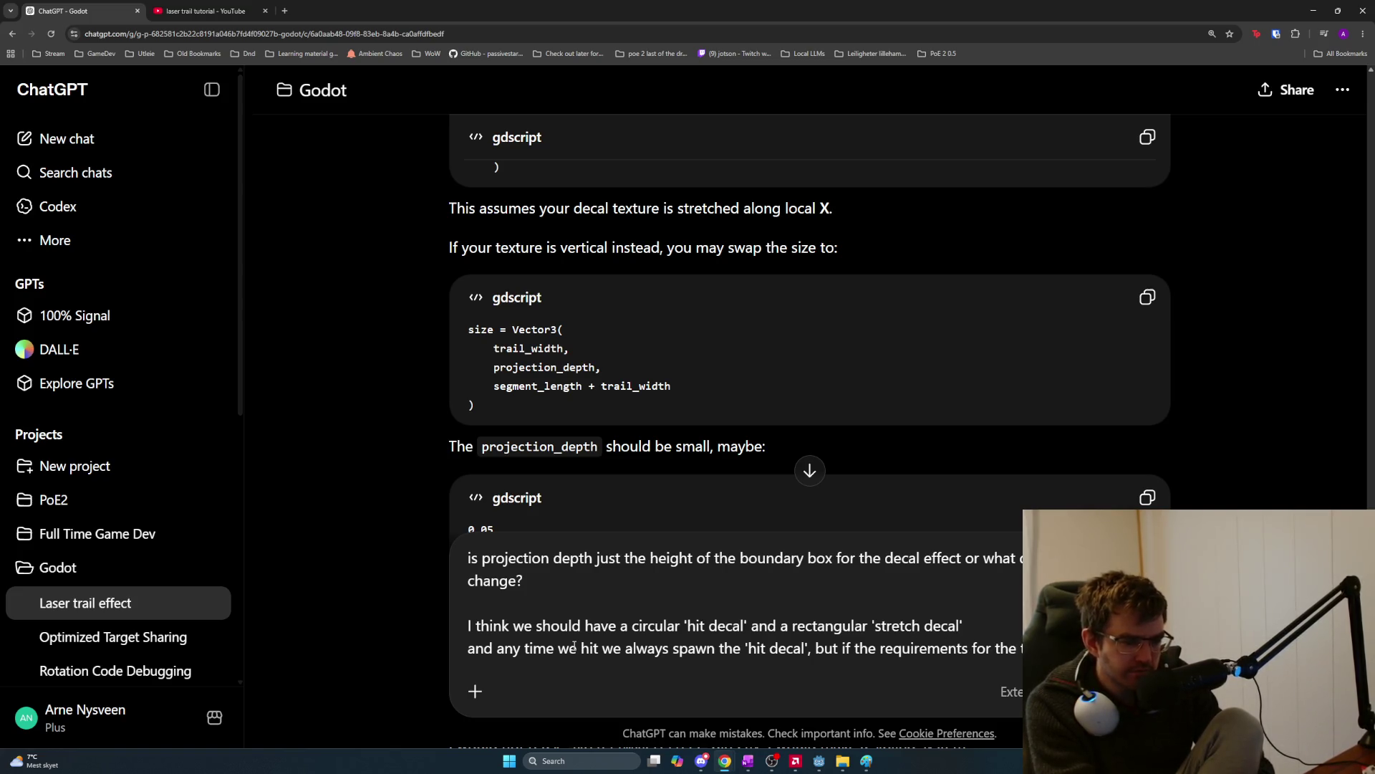
pyautogui.write("spawn a 'stre")
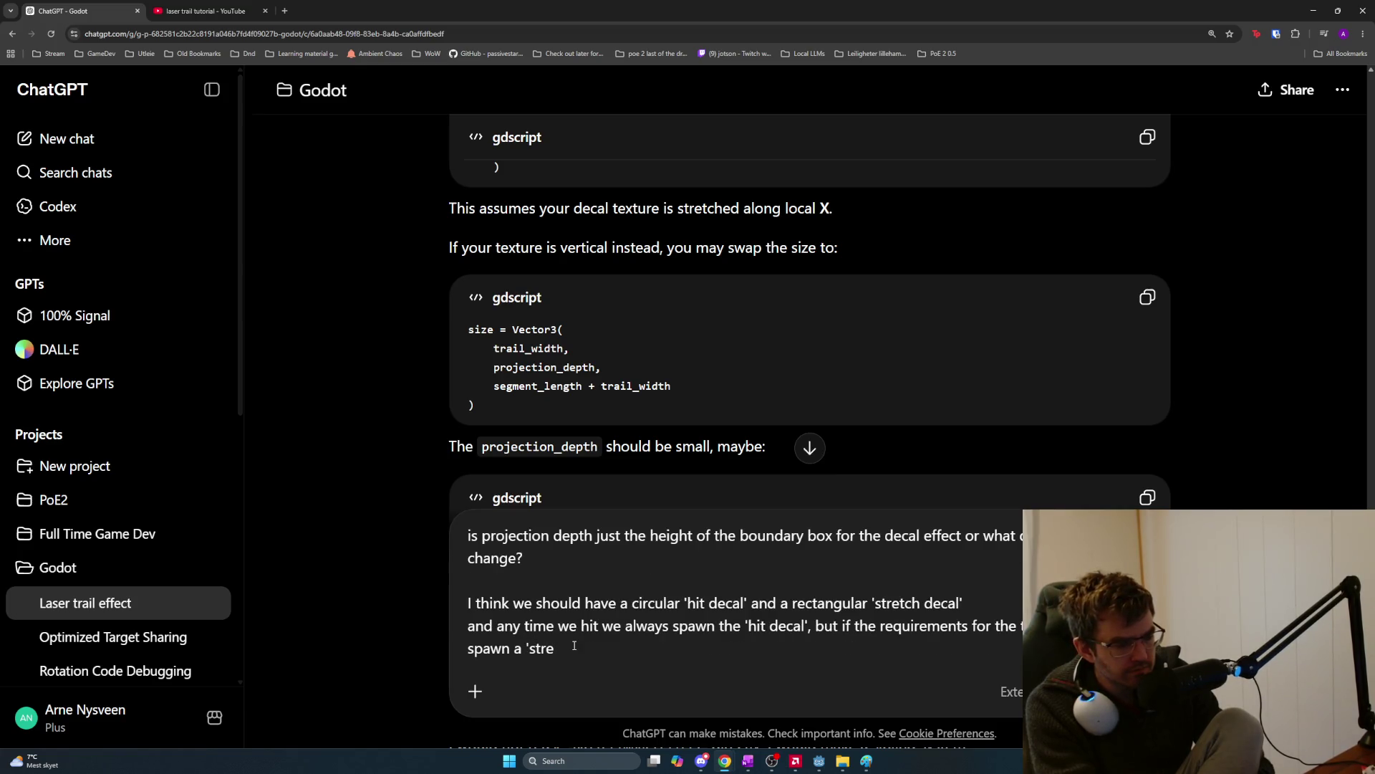
pyautogui.press('BackSpace')
pyautogui.press('BackSpace')
pyautogui.press('BackSpace')
pyautogui.write("trail decal' in between the tw")
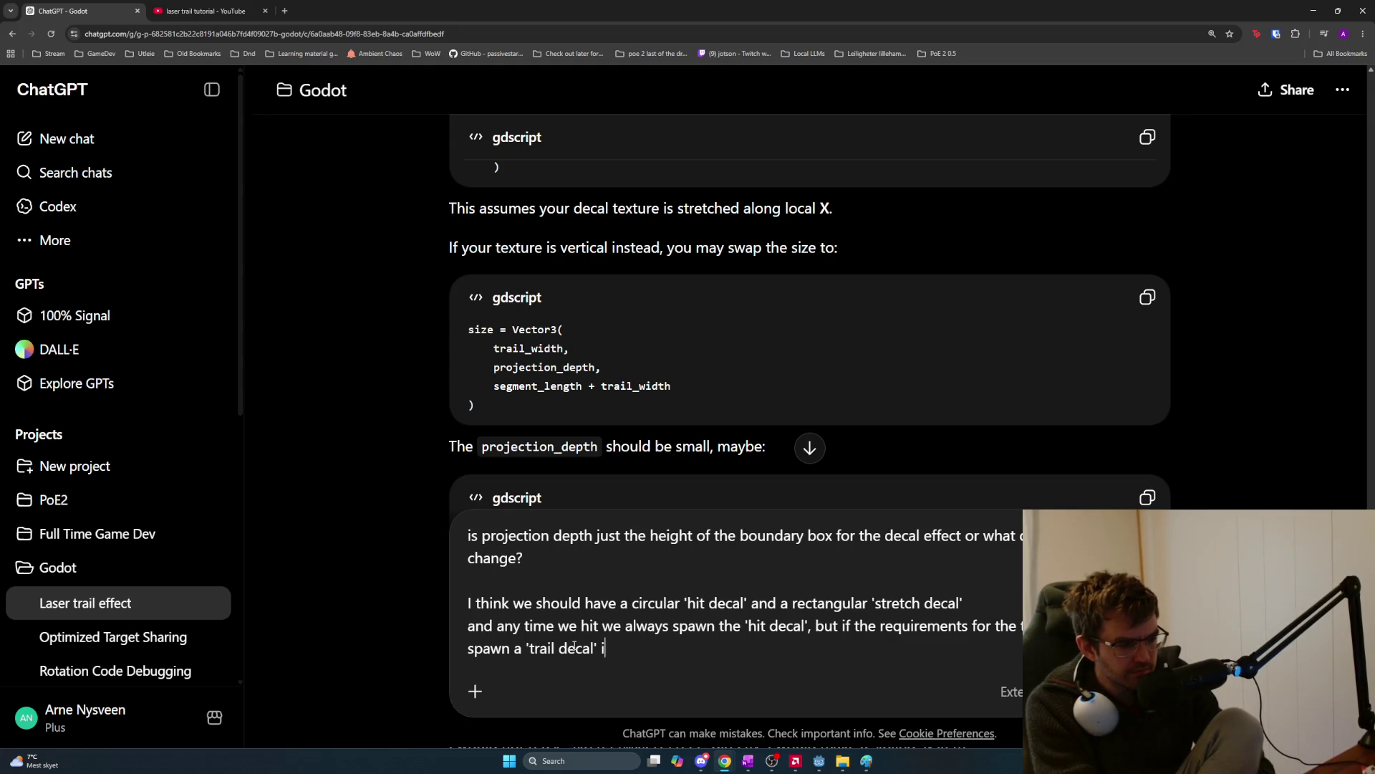
pyautogui.write("o 'hi")
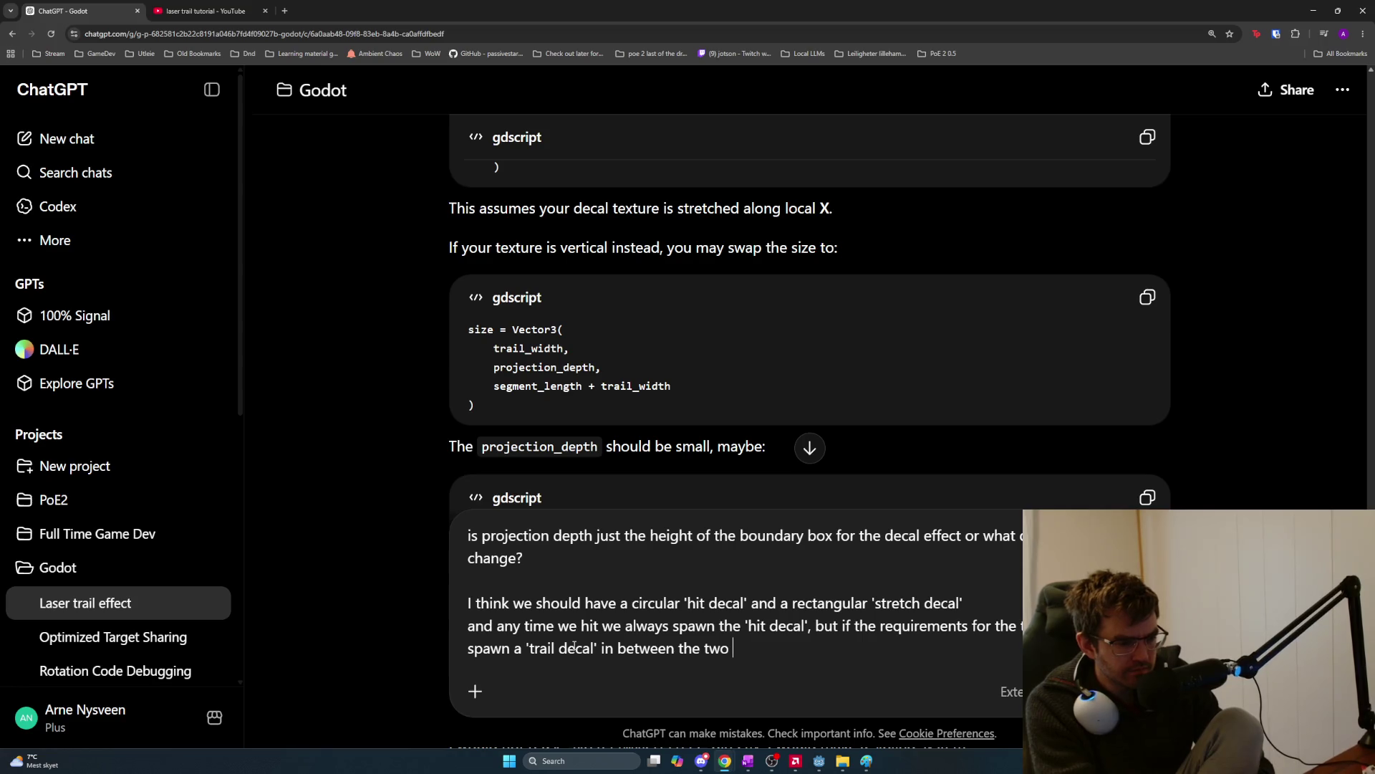
pyautogui.press('BackSpace')
pyautogui.press('BackSpace')
pyautogui.write("'hit decal's")
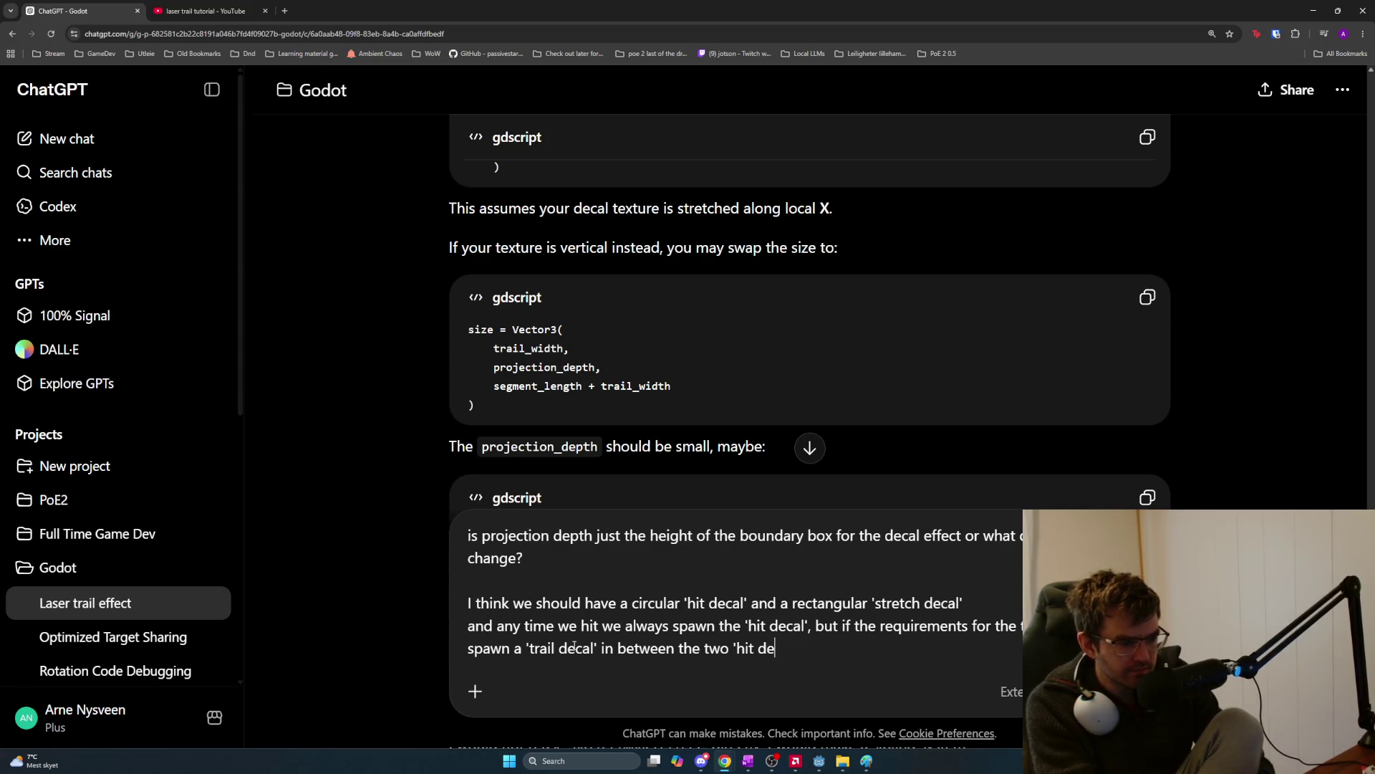
pyautogui.press('BackSpace')
pyautogui.press('BackSpace')
pyautogui.write('s')
pyautogui.press('BackSpace')
pyautogui.write("'")
pyautogui.press('BackSpace')
pyautogui.write("s'")
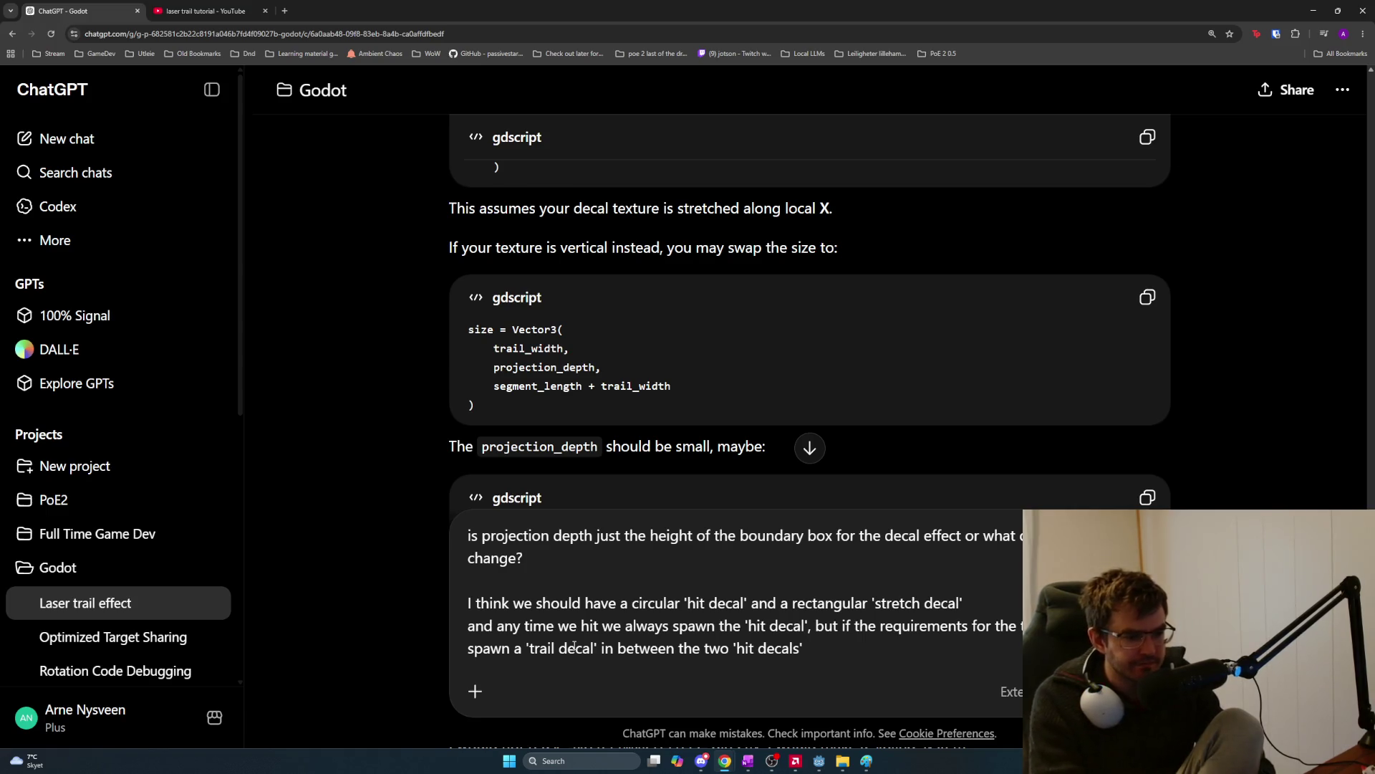
# Add a line: rounded edges and a smooth line without any weird stretch in our trail.
pyautogui.hotkey('shift', 'Return')
pyautogui.write('t')
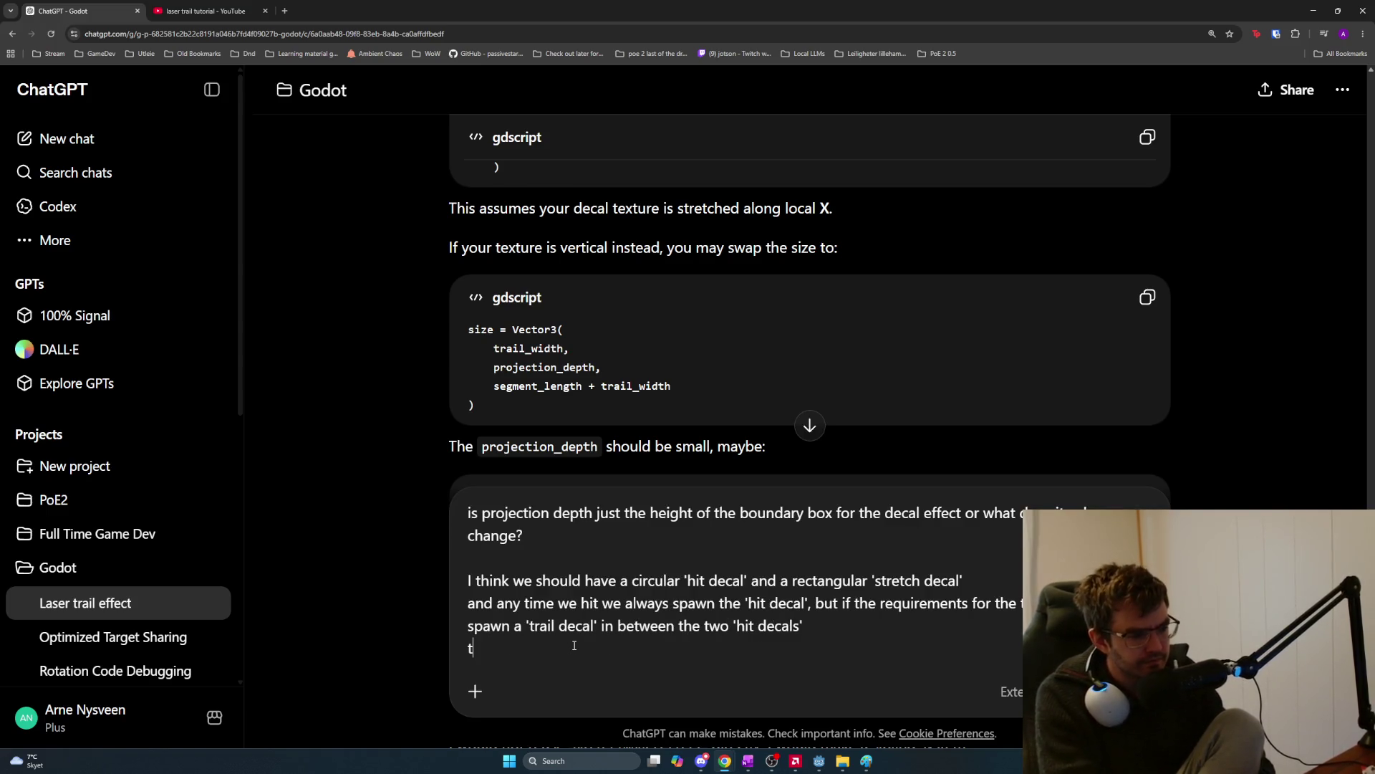
pyautogui.write('his way we have rounded')
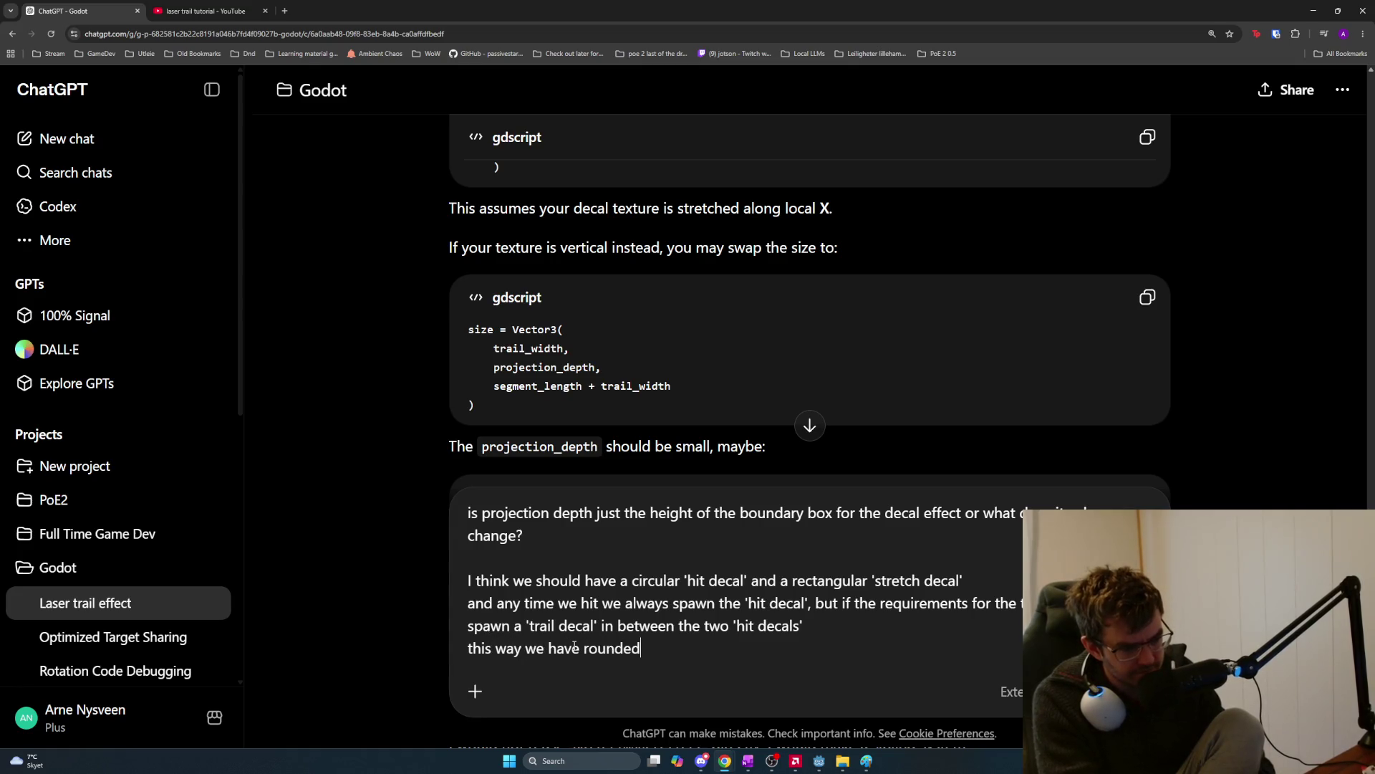
pyautogui.write(' edges')
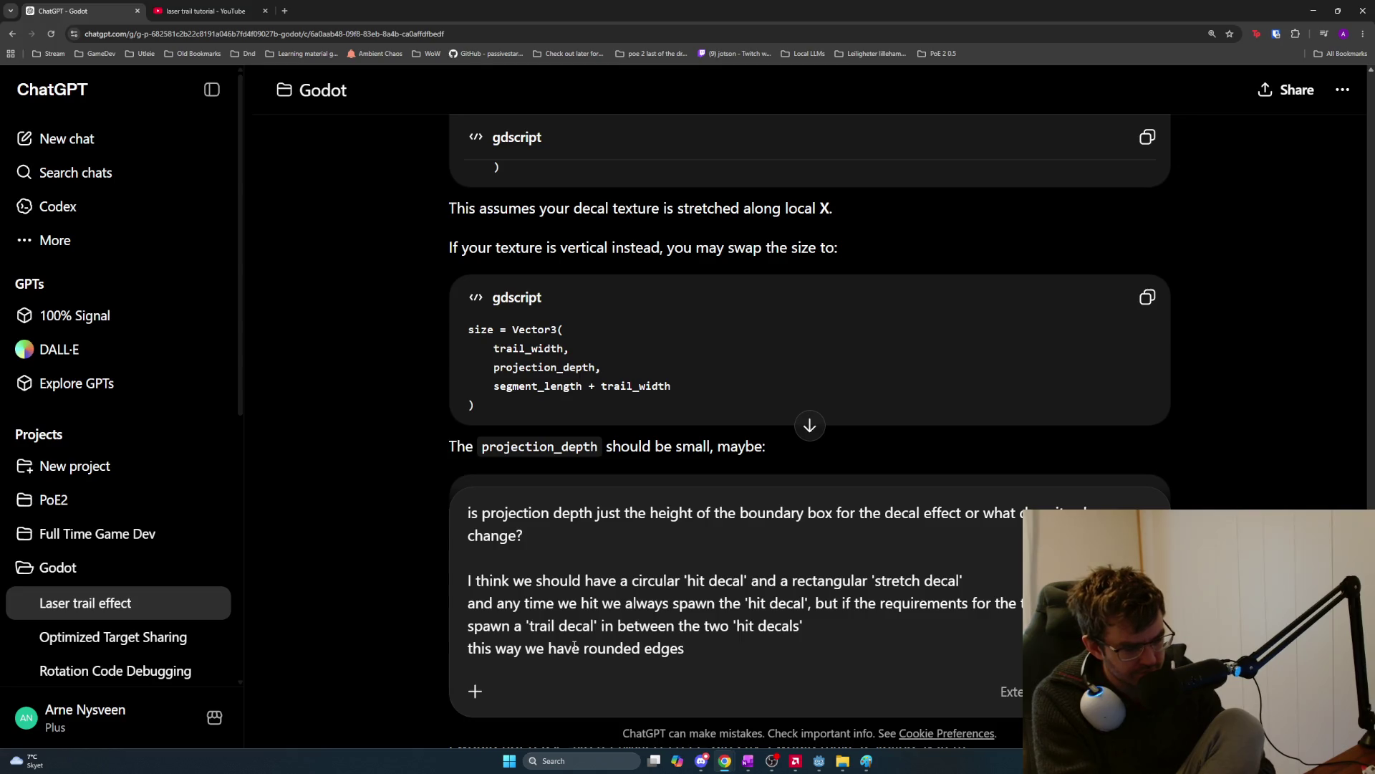
pyautogui.write(', a smooth ')
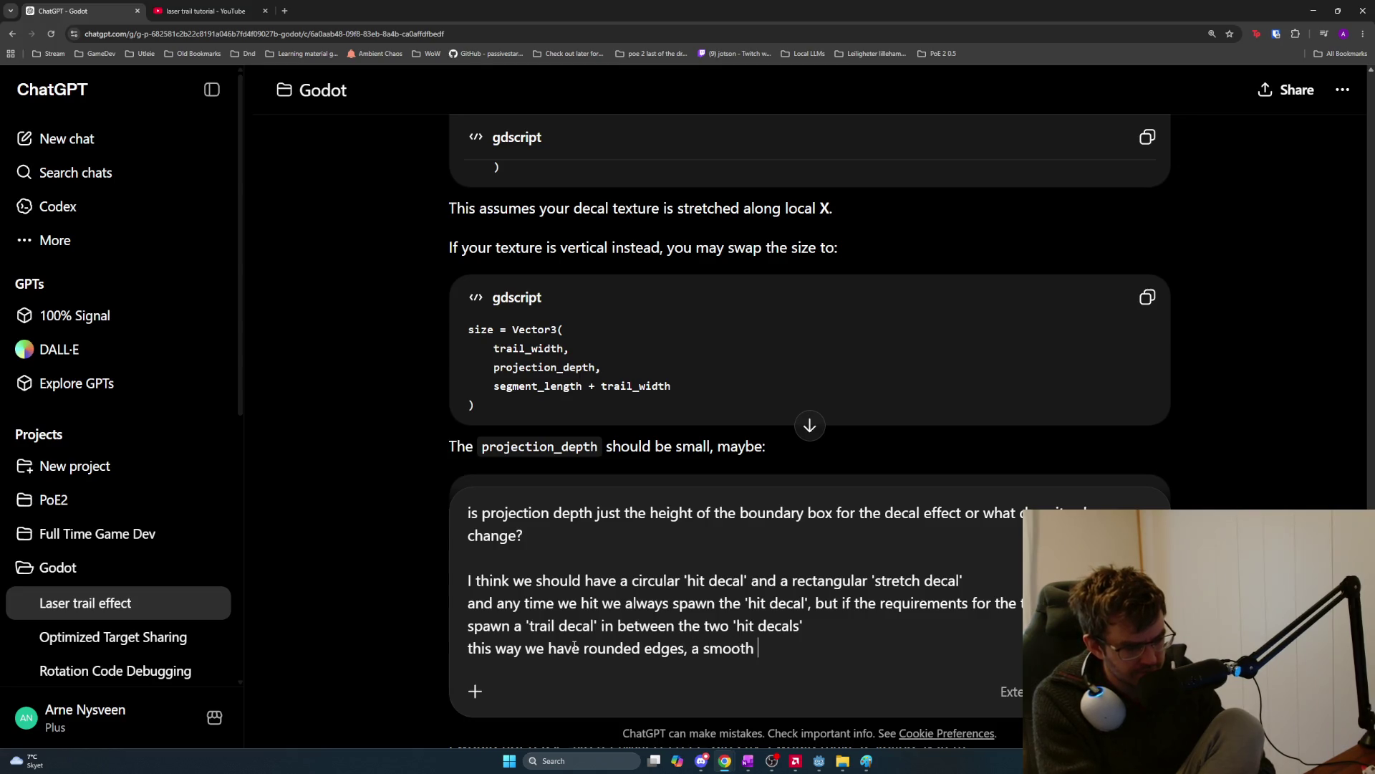
pyautogui.write('line')
pyautogui.press('BackSpace')
pyautogui.press('BackSpace')
pyautogui.press('BackSpace')
pyautogui.write('and a smooth line')
pyautogui.write(' without stretching ')
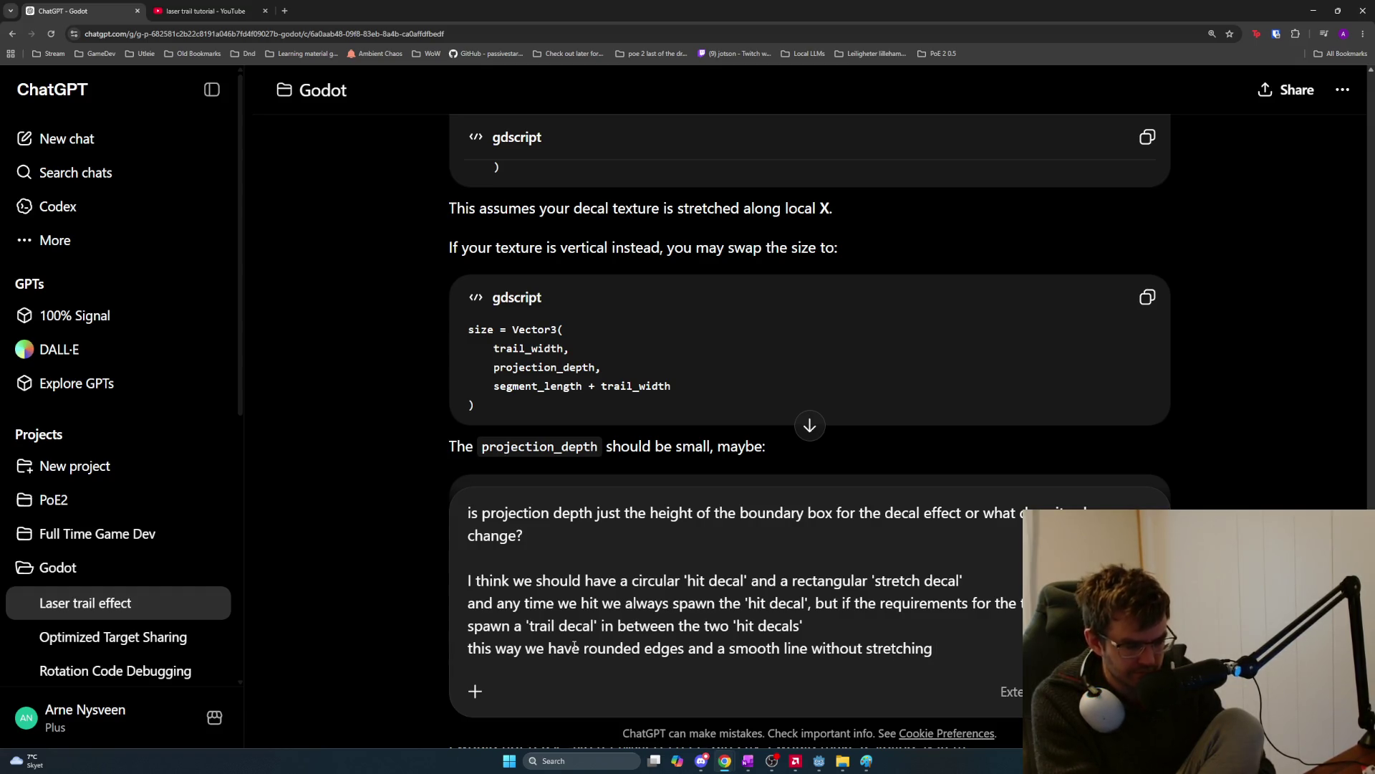
pyautogui.write('the')
pyautogui.press('BackSpace')
pyautogui.press('BackSpace')
pyautogui.press('BackSpace')
pyautogui.write('a')
pyautogui.press('BackSpace')
pyautogui.press('BackSpace')
pyautogui.press('BackSpace')
pyautogui.press('BackSpace')
pyautogui.write('havingan')
pyautogui.press('BackSpace')
pyautogui.press('BackSpace')
pyautogui.write('any weird stretch')
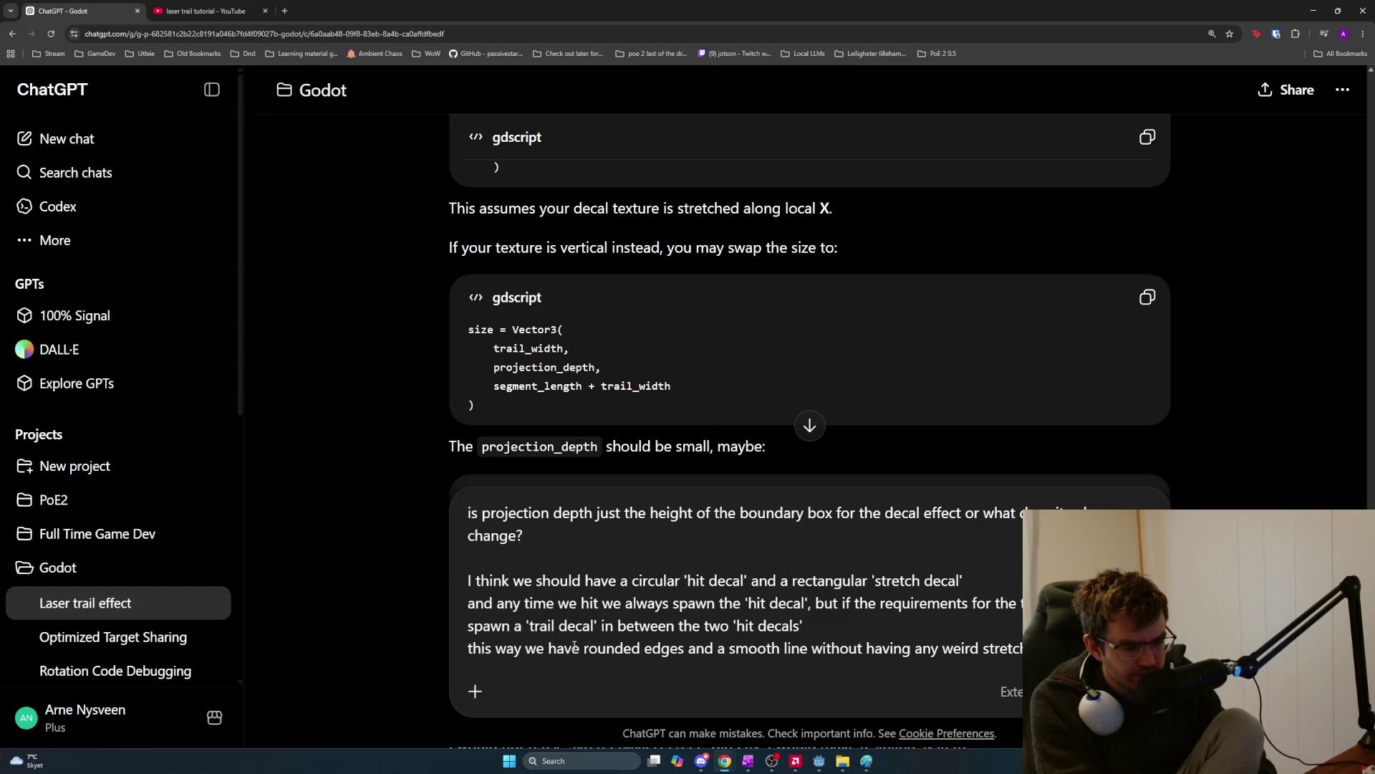
pyautogui.write('in our trail')
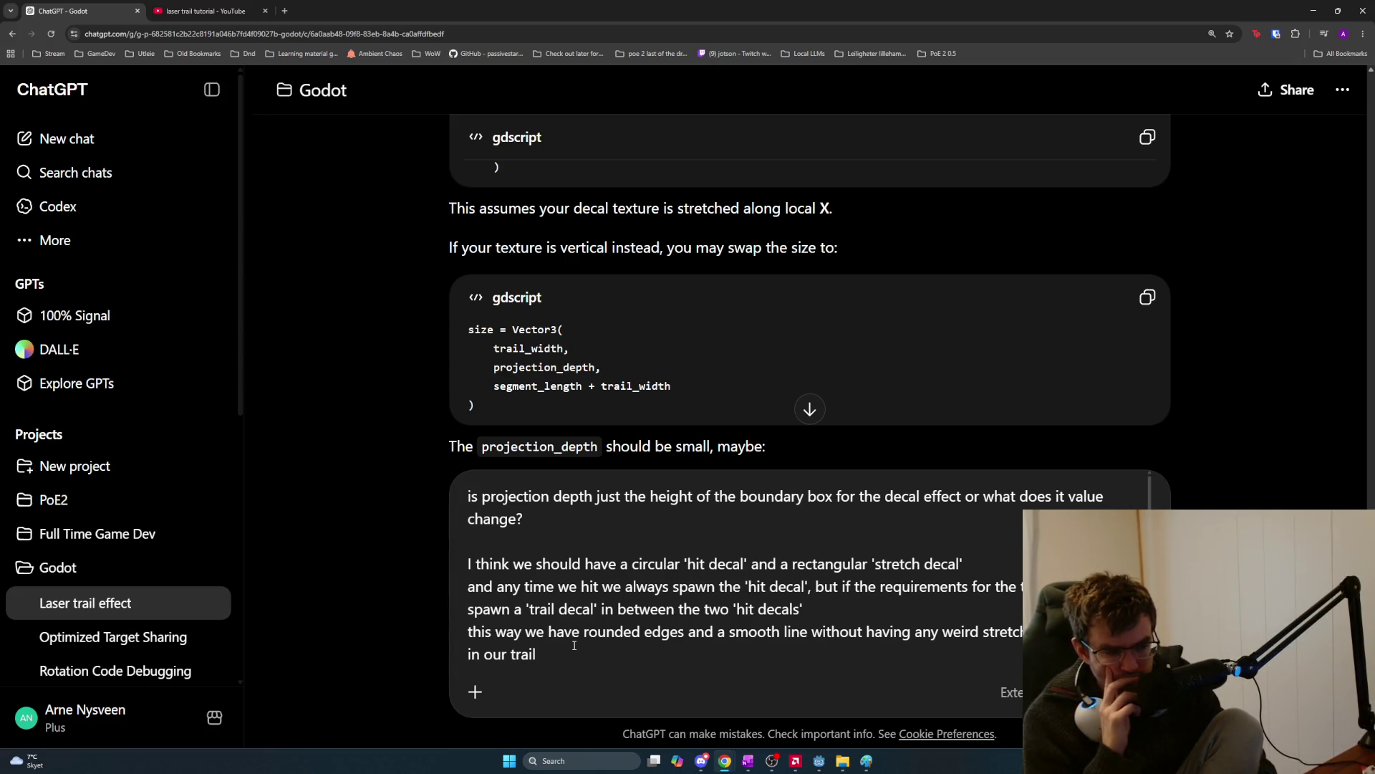
# Start a new paragraph saying hit decals and trail decals must fit perfectly together.
pyautogui.hotkey('shift', 'Return')
pyautogui.hotkey('shift', 'Return')
pyautogui.write('We just have to make sure the ')
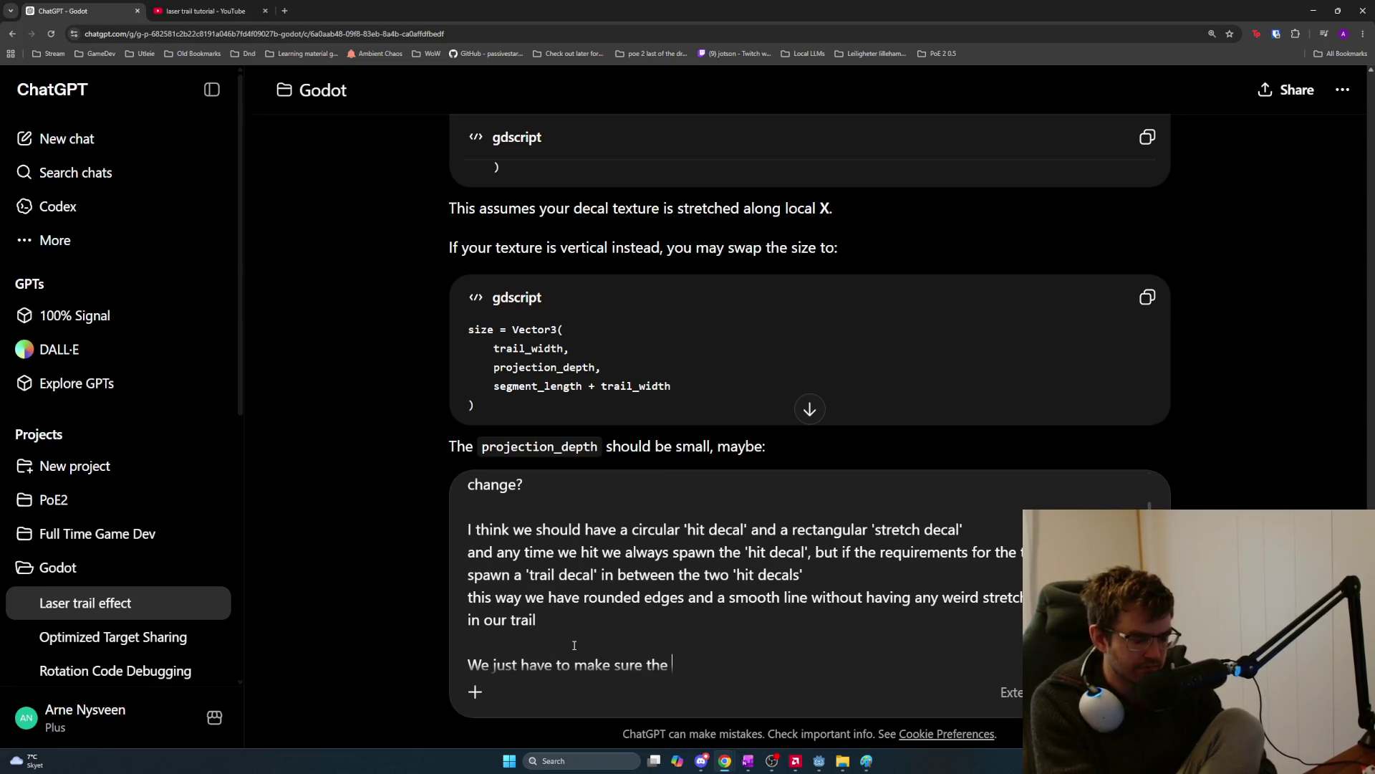
pyautogui.write('tra')
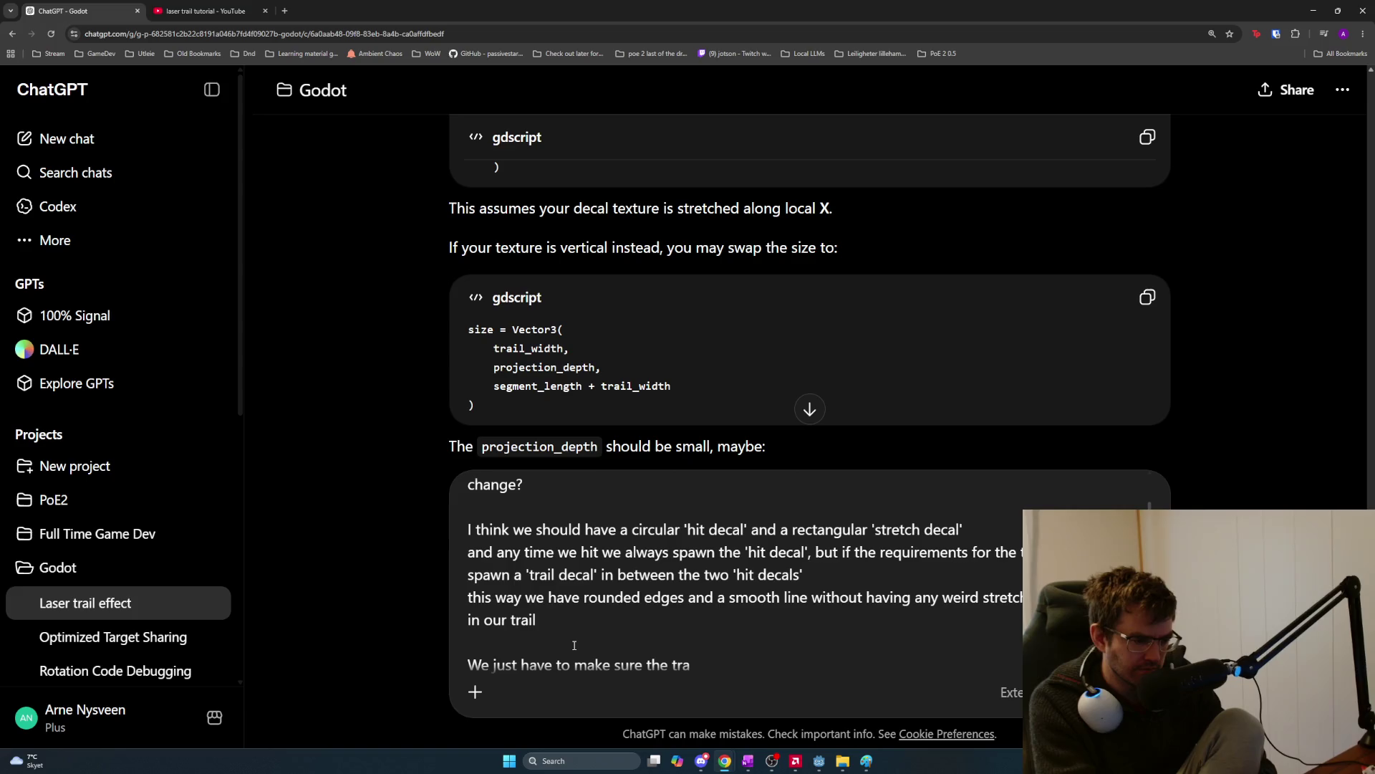
pyautogui.press('BackSpace')
pyautogui.press('BackSpace')
pyautogui.press('BackSpace')
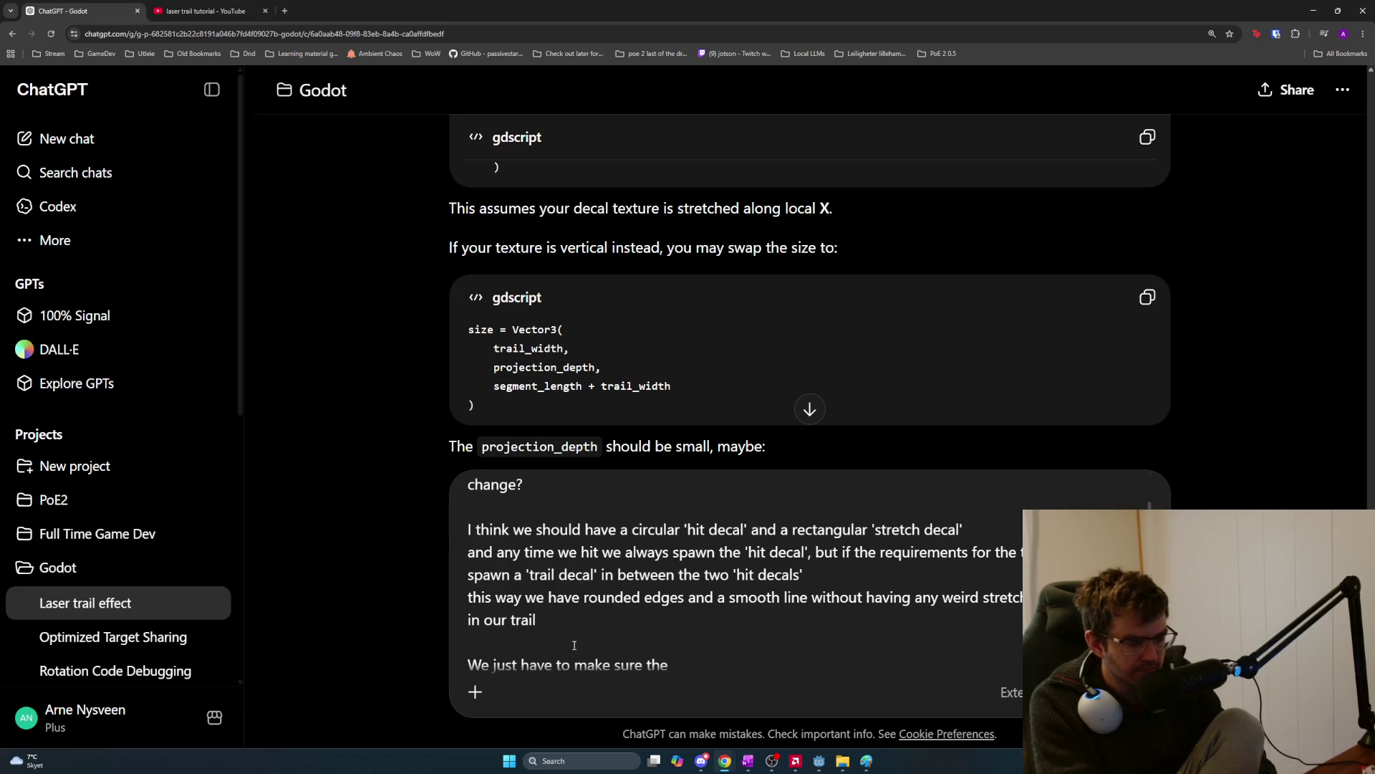
pyautogui.write(' hit ')
pyautogui.write('decals and trail de')
pyautogui.write('cals fir')
pyautogui.write('t perf')
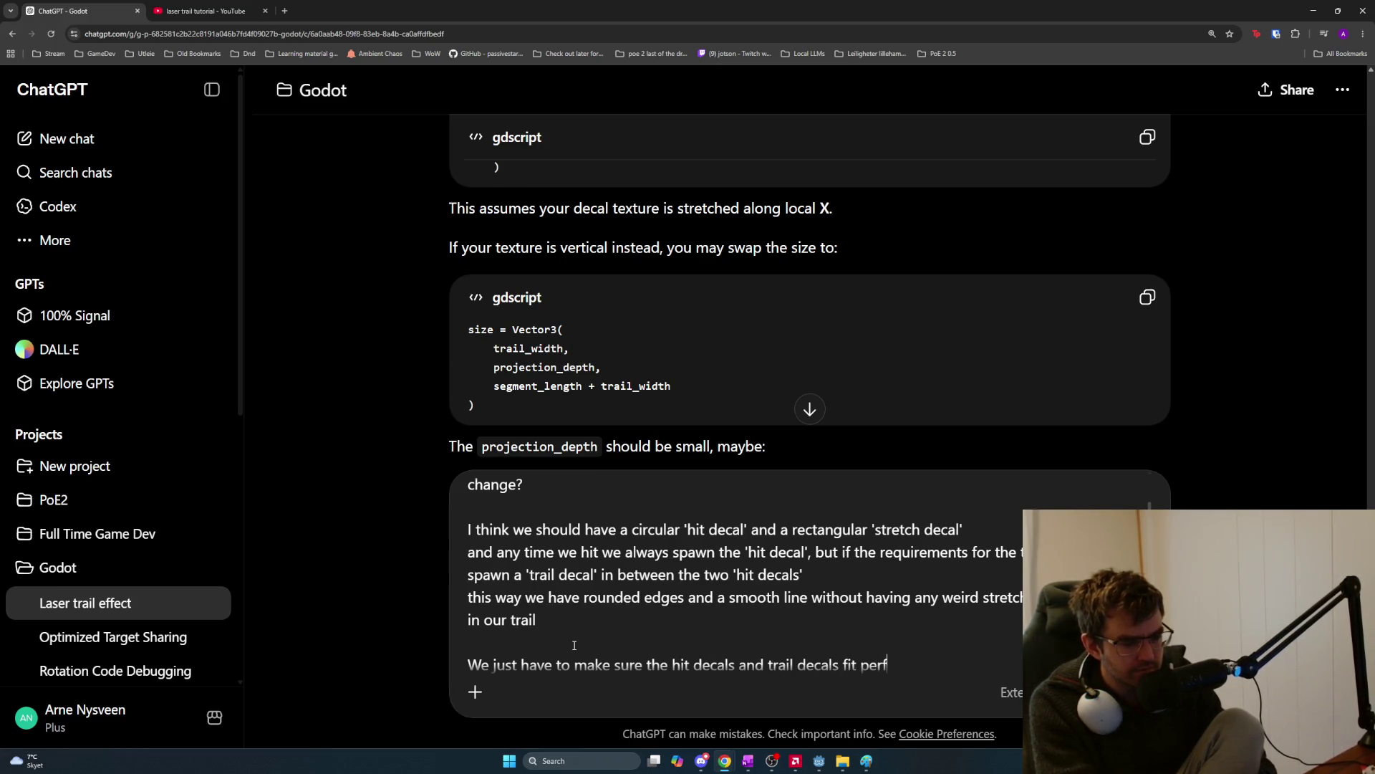
pyautogui.write('ect together and is p')
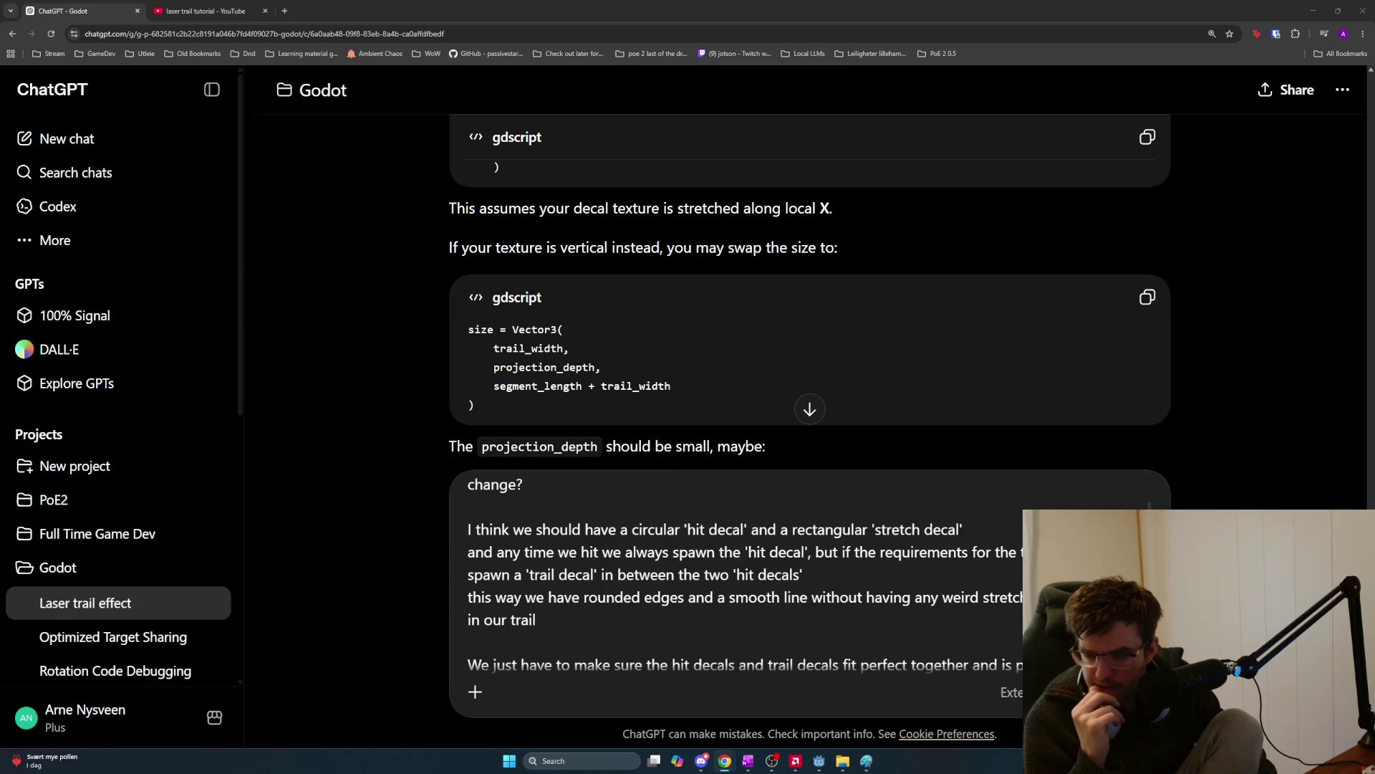
# Bring the Paint window forward with Alt+Tab.
pyautogui.hotkey('alt', 'Tab')
pyautogui.hotkey('alt', 'Tab')
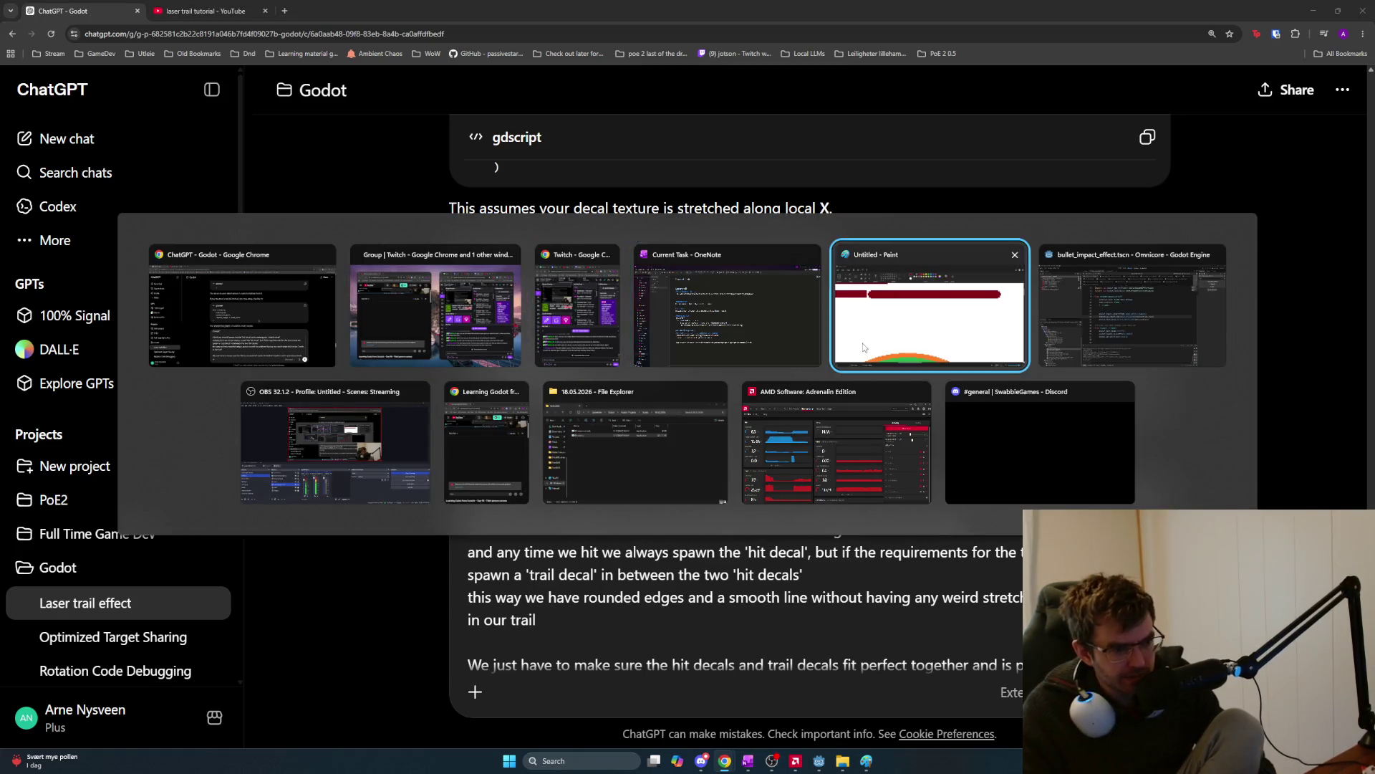
# Draw a small hollow dark-red ring below the long bar.
pyautogui.click(857, 345)
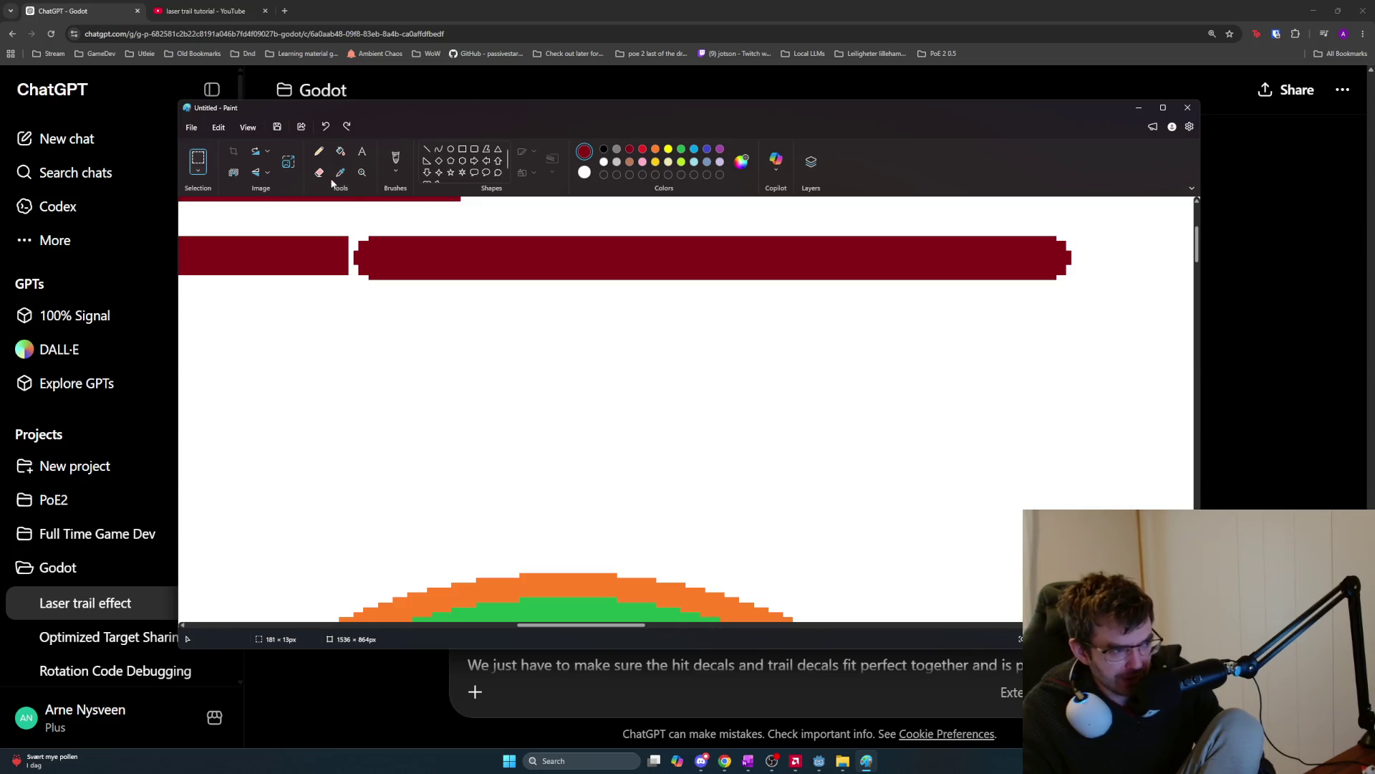
pyautogui.moveTo(391, 338)
pyautogui.mouseDown()
pyautogui.moveTo(484, 409)
pyautogui.moveTo(464, 389)
pyautogui.mouseUp()
pyautogui.click(451, 149)
pyautogui.click(494, 363)
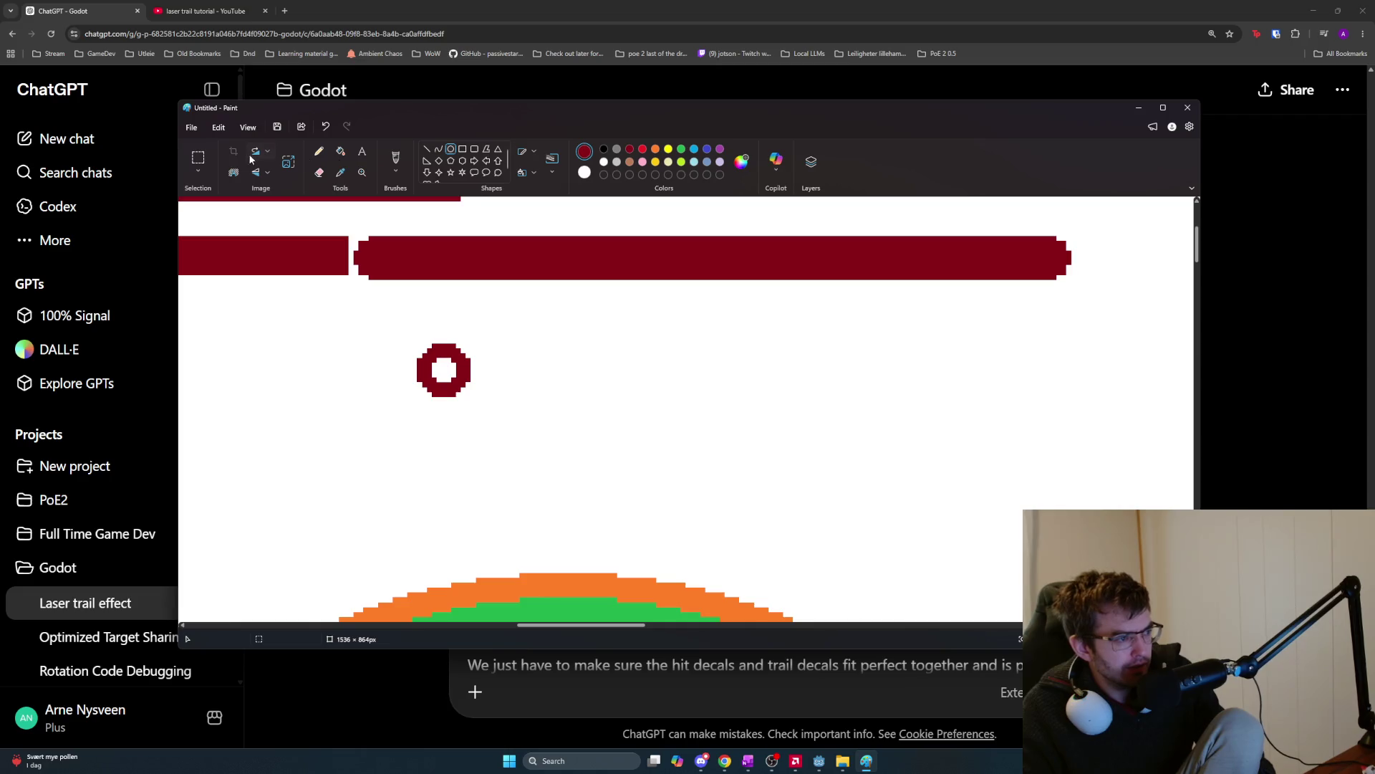
# Copy the ring and place the duplicate to the right of the original.
pyautogui.click(195, 159)
pyautogui.moveTo(417, 343); pyautogui.dragTo(473, 398)
pyautogui.hotkey('ctrl', 'c')
pyautogui.hotkey('ctrl', 'v')
pyautogui.moveTo(205, 219)
pyautogui.mouseDown()
pyautogui.moveTo(293, 292)
pyautogui.moveTo(543, 368)
pyautogui.moveTo(650, 371)
pyautogui.mouseUp()
pyautogui.click(937, 405)
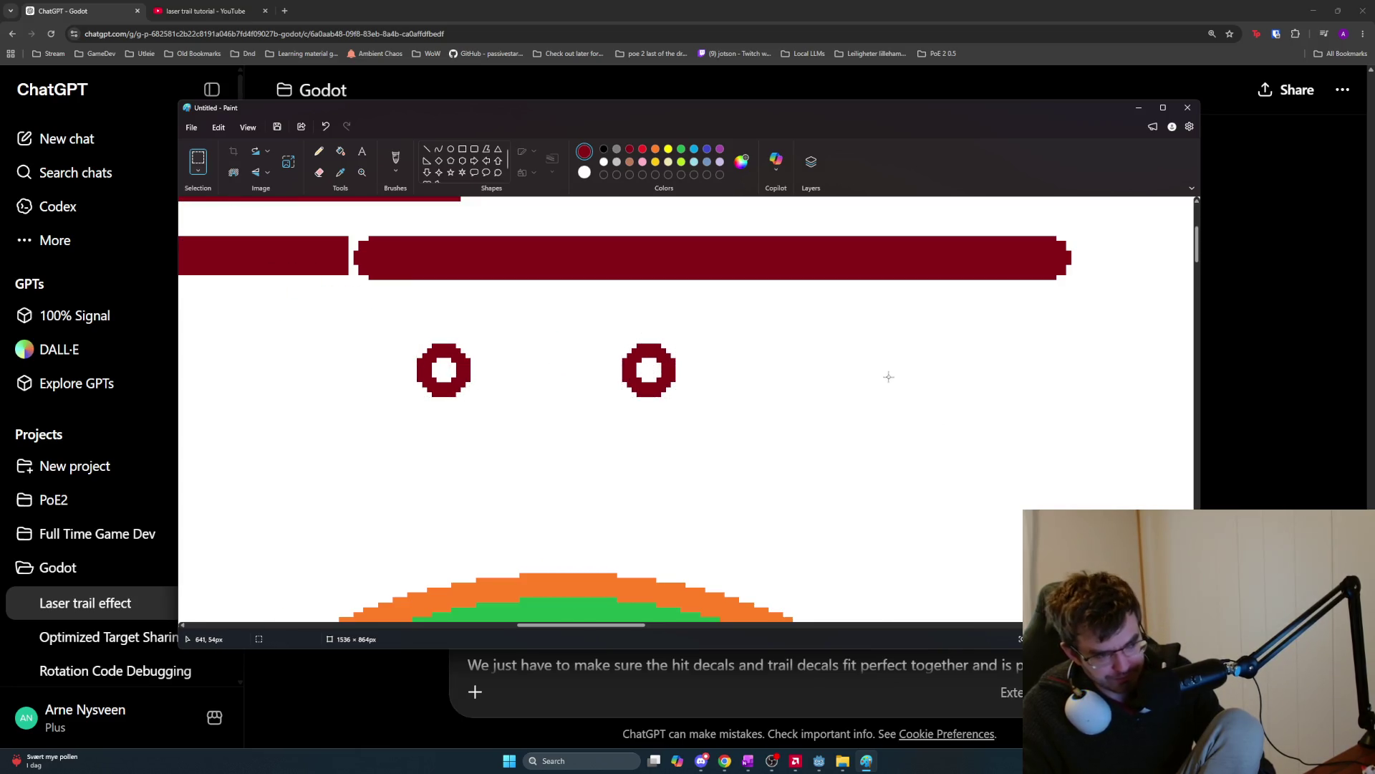
pyautogui.click(427, 149)
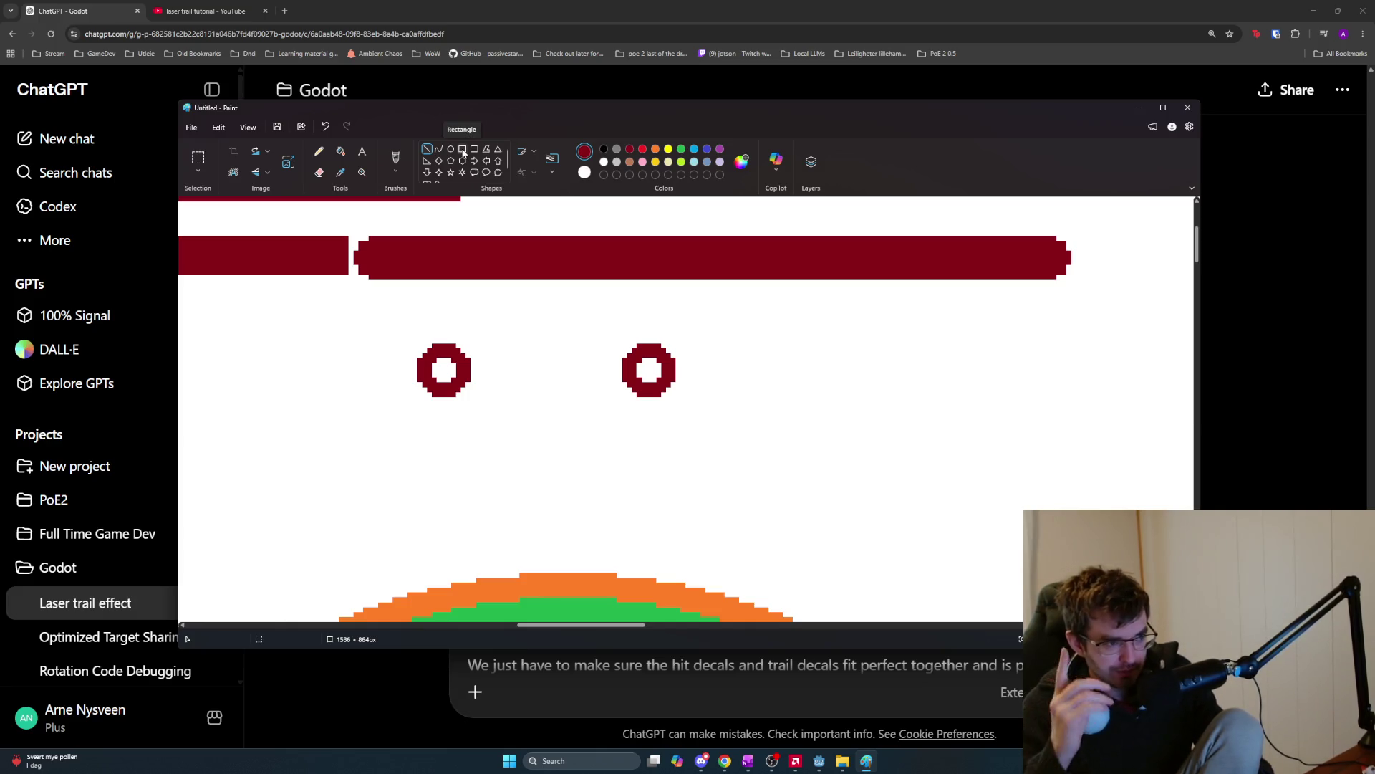
pyautogui.click(463, 152)
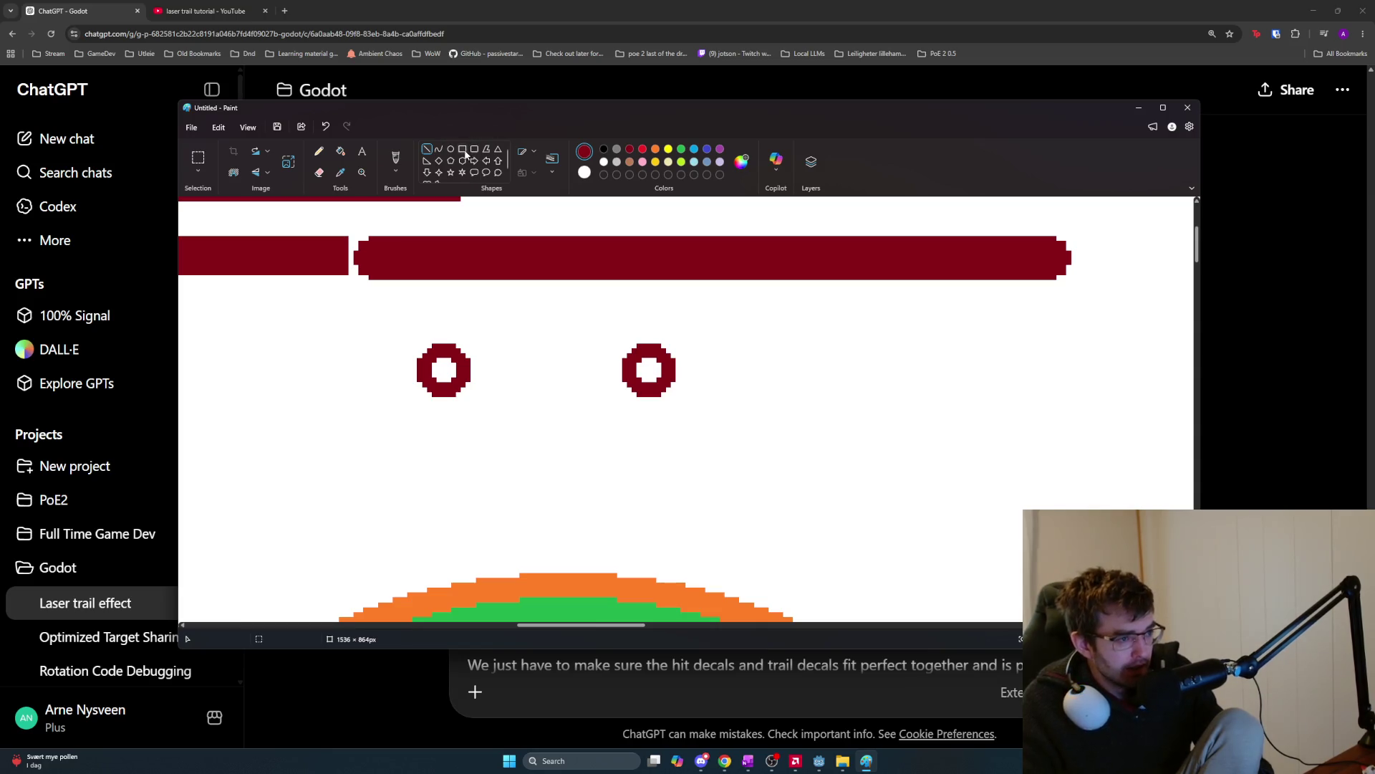
# Draw a rectangle spanning both rings, redoing it until it covers them fully.
pyautogui.moveTo(515, 339); pyautogui.dragTo(566, 392)
pyautogui.hotkey('ctrl', 'z')
pyautogui.moveTo(520, 344)
pyautogui.mouseDown()
pyautogui.moveTo(565, 393)
pyautogui.moveTo(571, 370)
pyautogui.moveTo(643, 380)
pyautogui.mouseUp()
pyautogui.moveTo(523, 367); pyautogui.dragTo(438, 370)
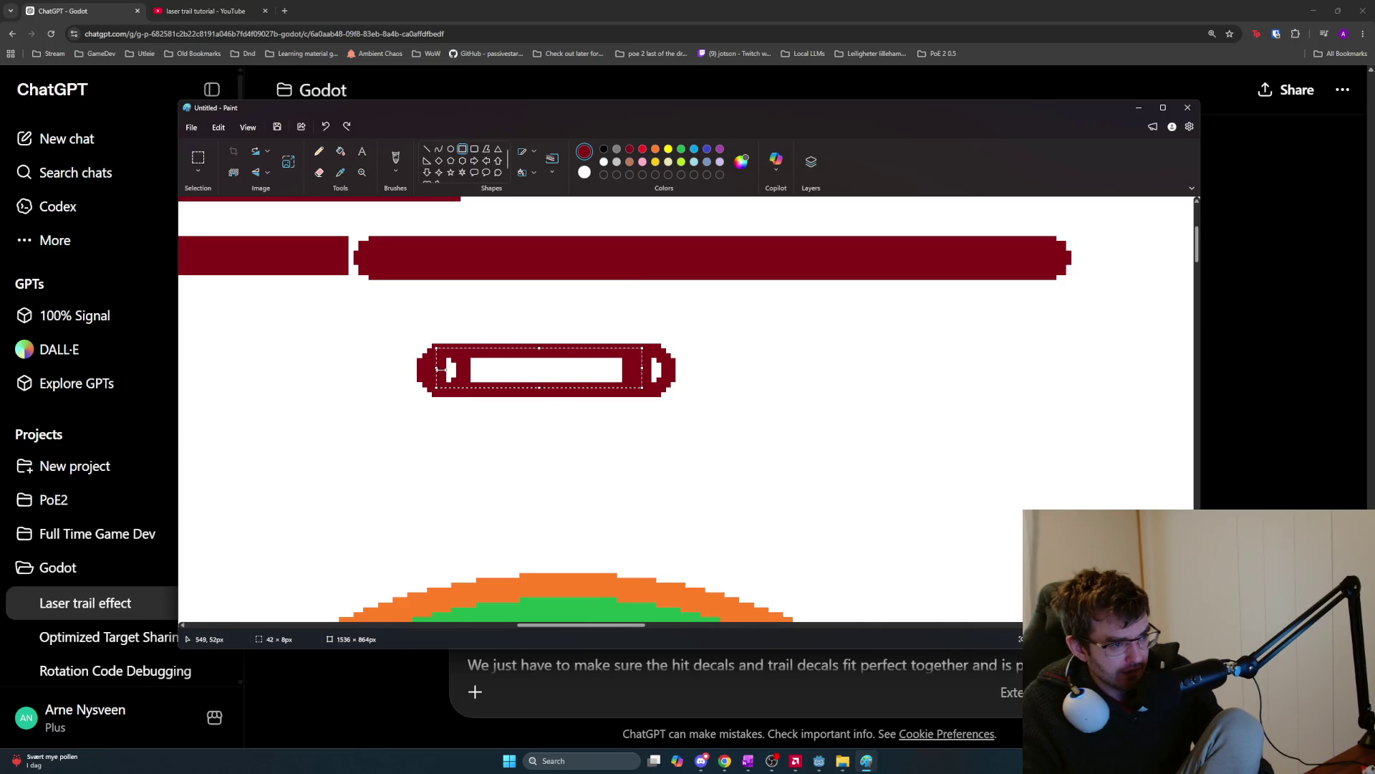
pyautogui.hotkey('ctrl', 'z')
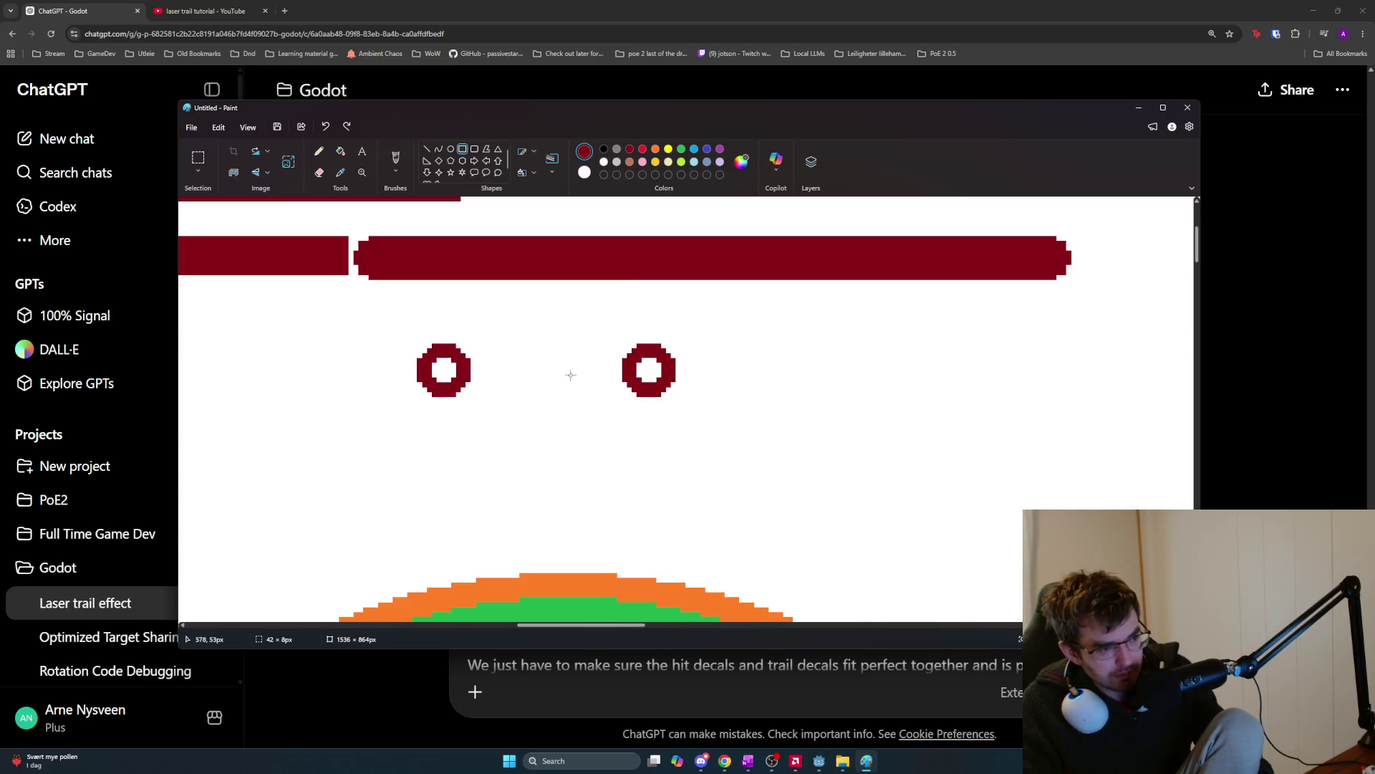
pyautogui.press('s')
pyautogui.moveTo(519, 358); pyautogui.dragTo(564, 388)
pyautogui.click(594, 407)
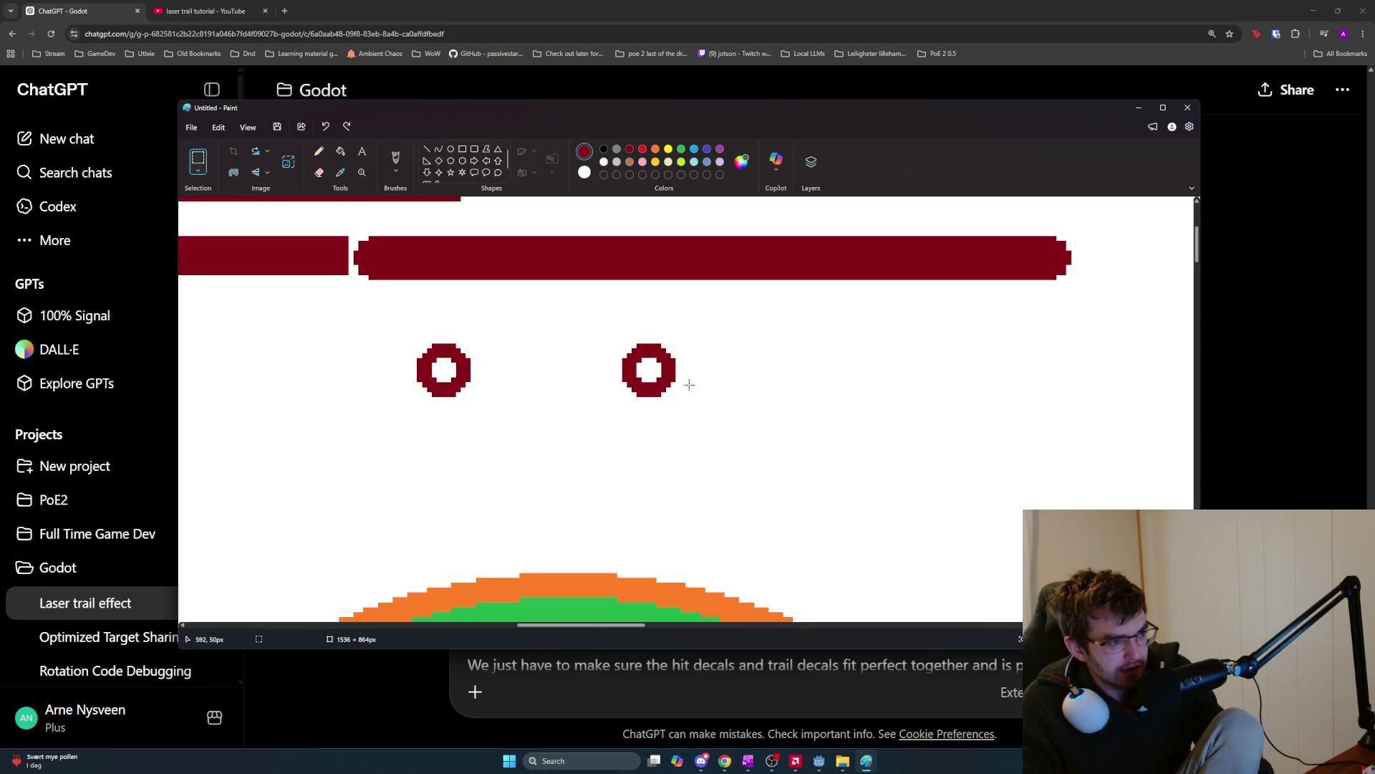
pyautogui.click(462, 149)
pyautogui.moveTo(491, 339)
pyautogui.mouseDown()
pyautogui.moveTo(558, 375)
pyautogui.moveTo(565, 394)
pyautogui.moveTo(552, 390)
pyautogui.moveTo(555, 362)
pyautogui.moveTo(667, 368)
pyautogui.moveTo(644, 378)
pyautogui.mouseUp()
pyautogui.hotkey('ctrl', 'z')
pyautogui.moveTo(519, 367); pyautogui.dragTo(441, 367)
pyautogui.click(519, 307)
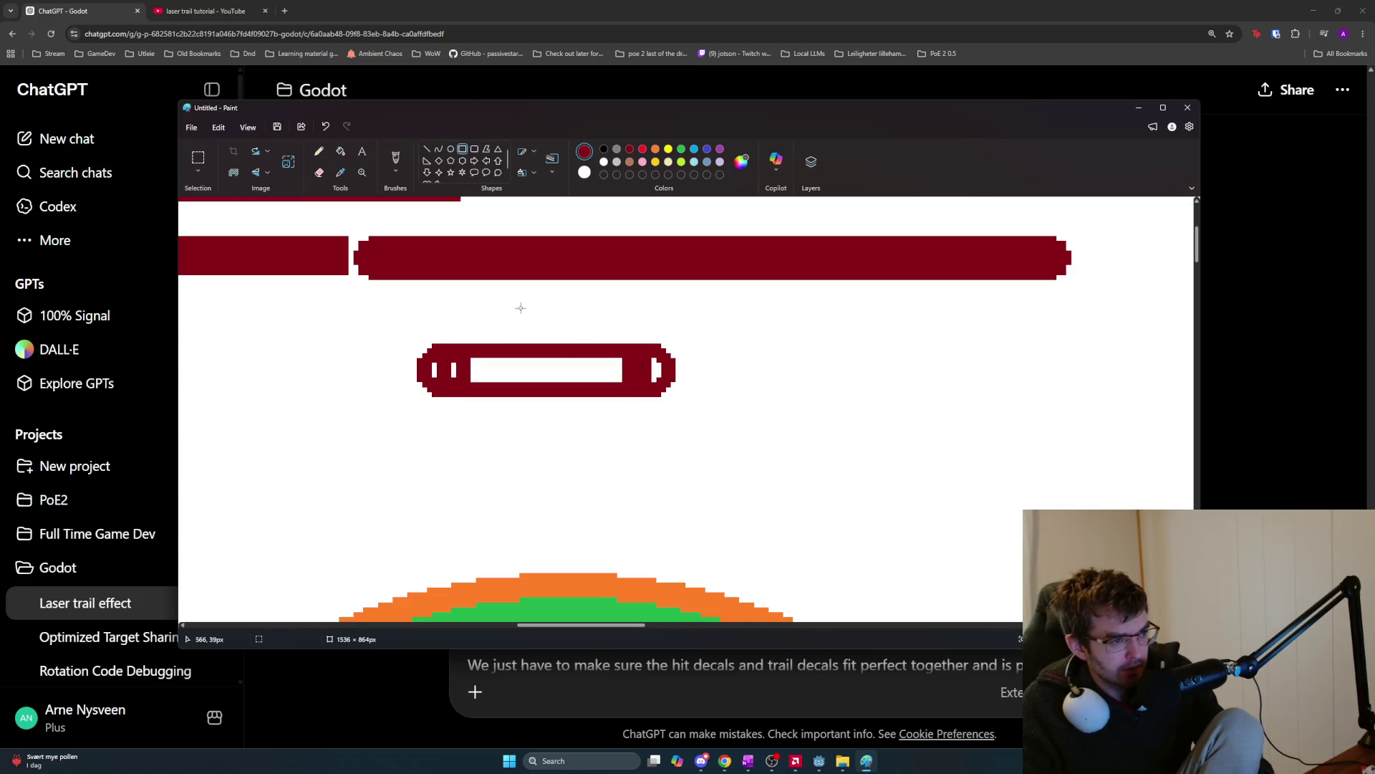
# Bucket-fill the four white gaps in the joined shape dark red.
pyautogui.click(340, 151)
pyautogui.click(434, 370)
pyautogui.click(454, 369)
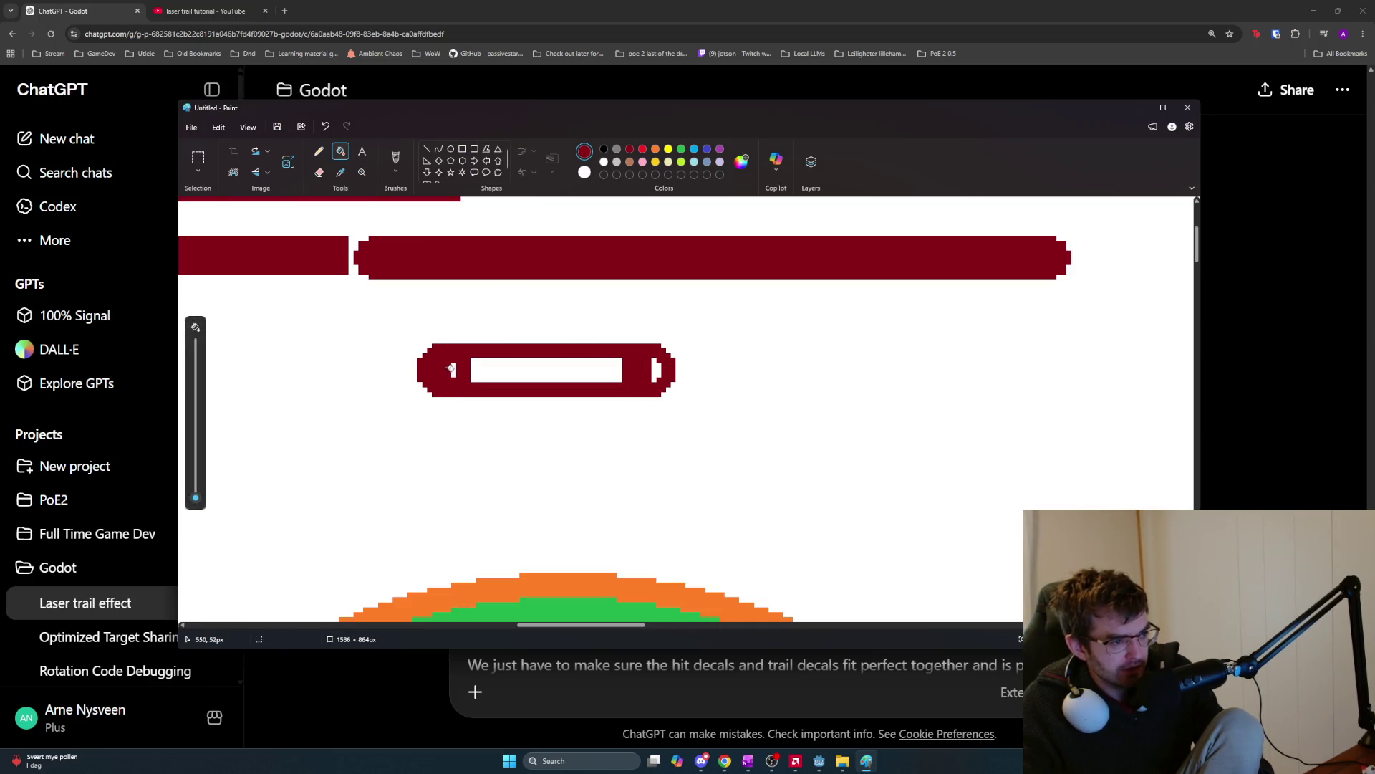
pyautogui.click(516, 369)
pyautogui.click(654, 369)
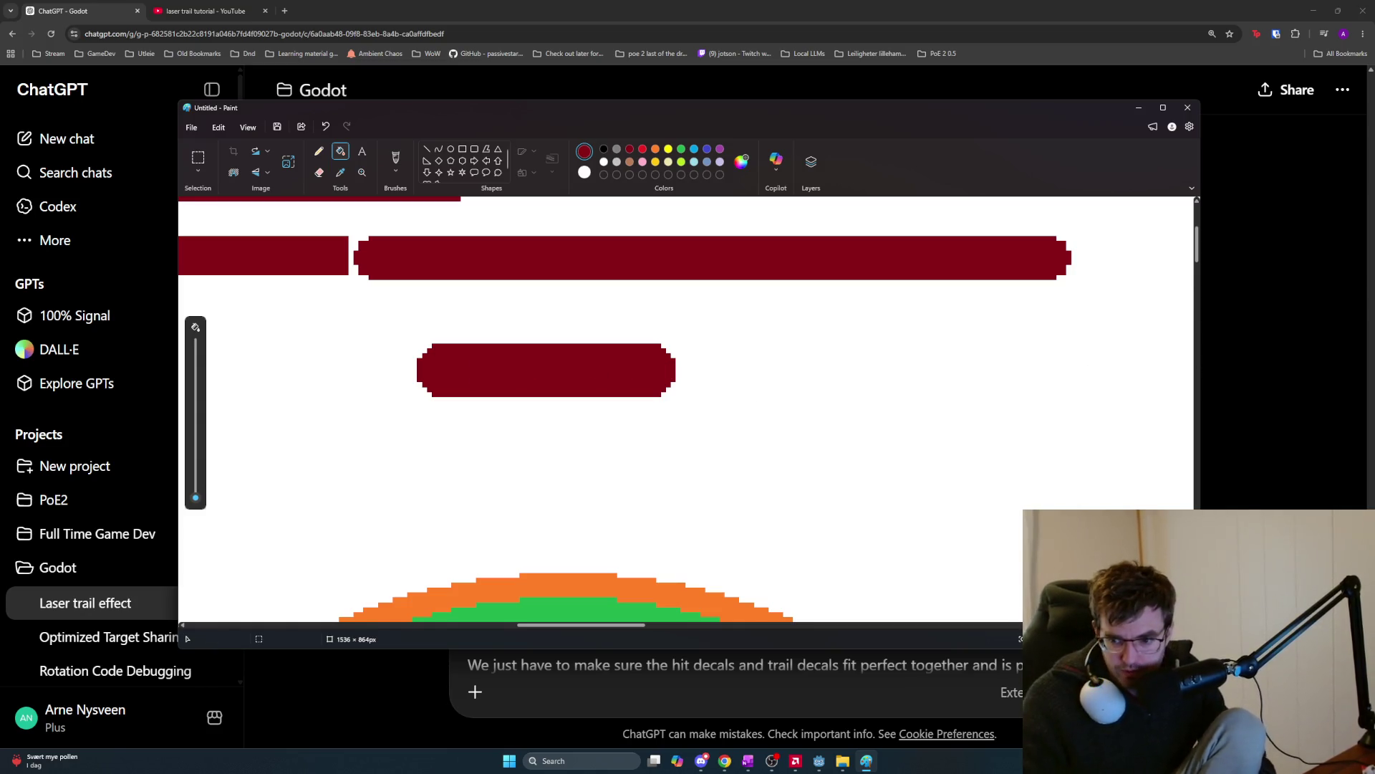
# Alt+Tab between windows to return to the ChatGPT conversation with its unsent draft.
pyautogui.hotkey('alt', 'Tab')
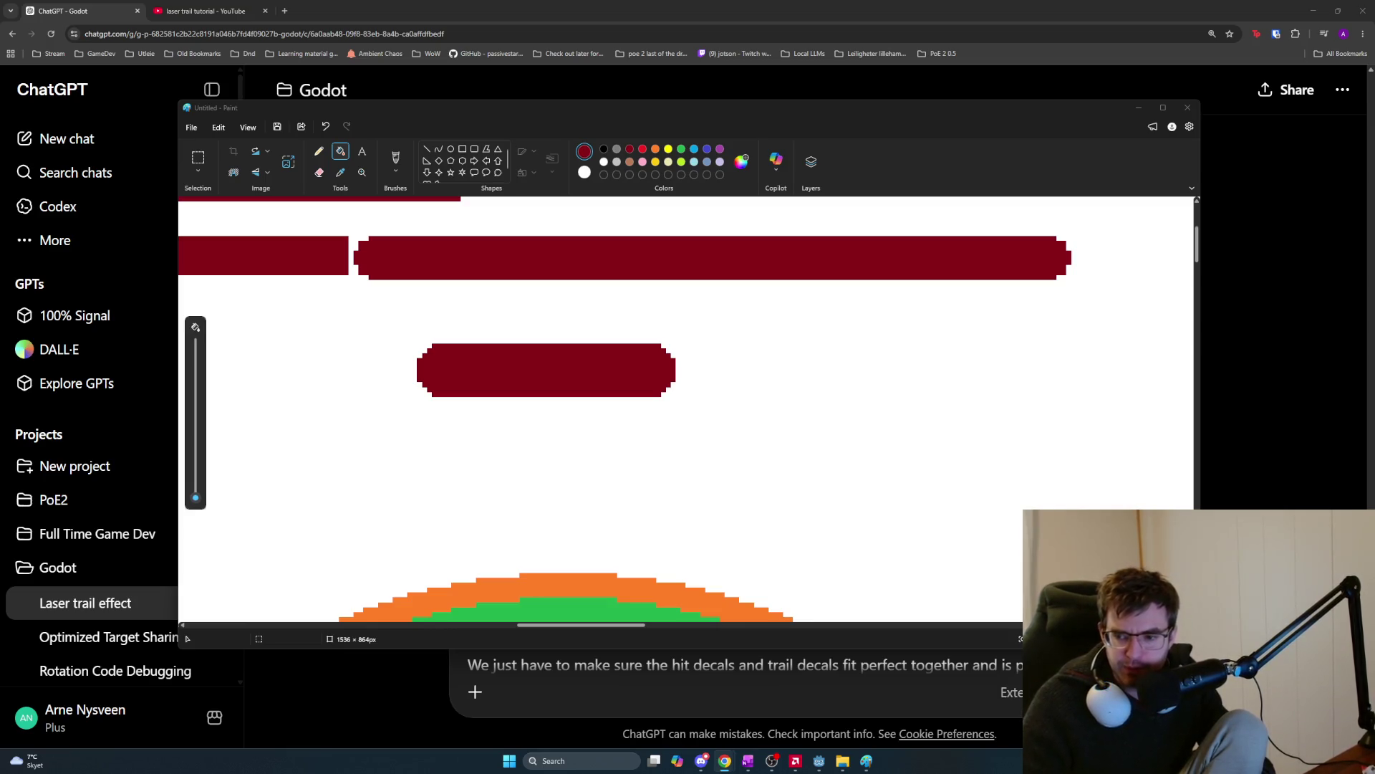
pyautogui.hotkey('alt', 'Tab')
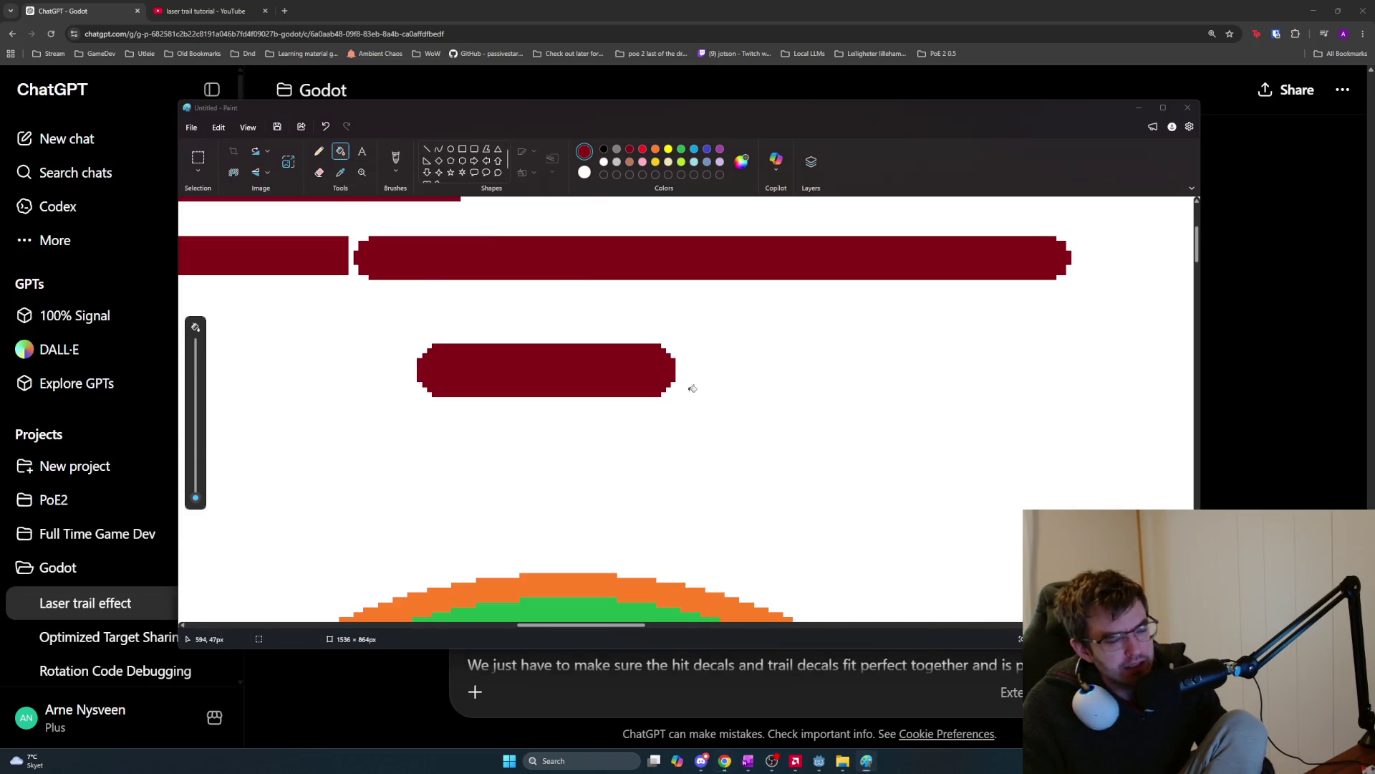
pyautogui.hotkey('alt', 'Tab')
pyautogui.scroll(-1, 640, 599)
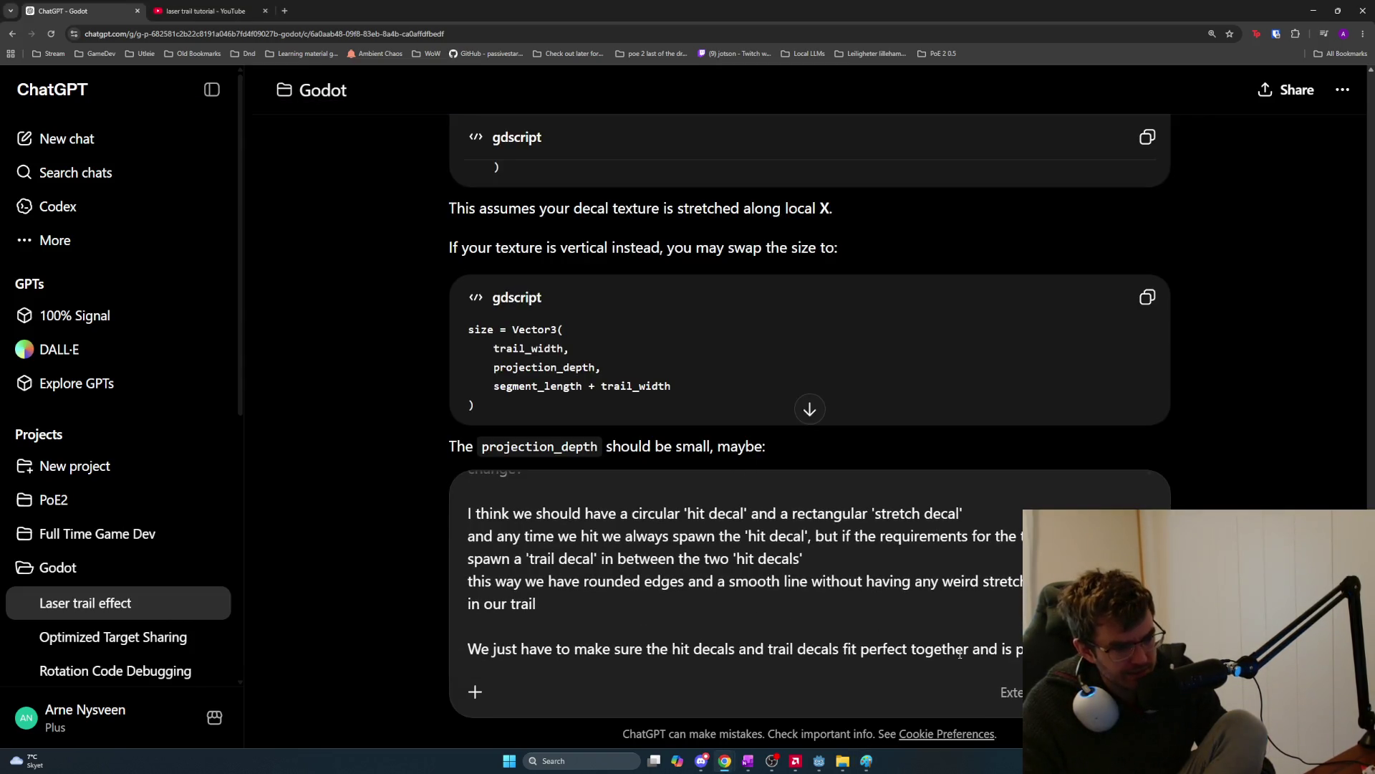
# Type "Can we handle a simple decal with emission every frame, or should we space it out".
pyautogui.write('Ca')
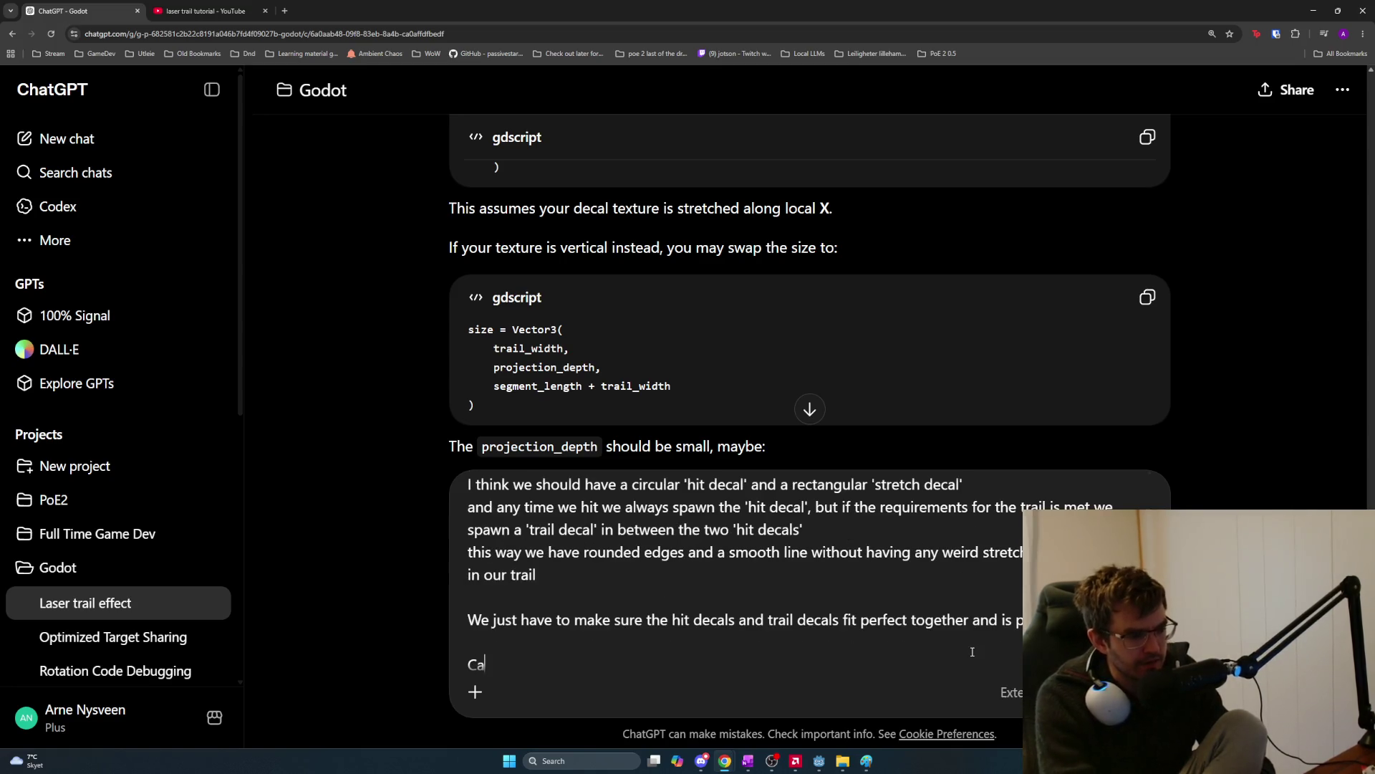
pyautogui.write('n we handle a ')
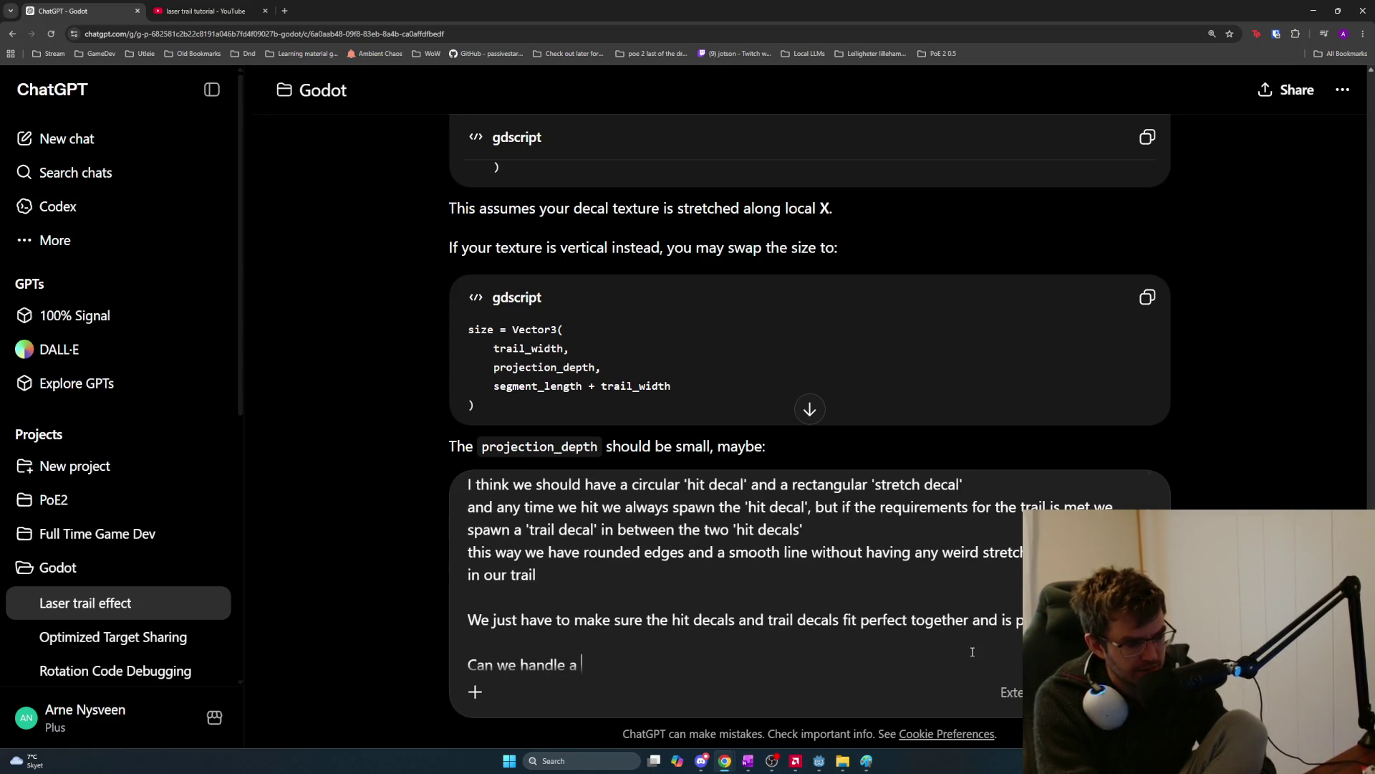
pyautogui.write('simple decal with emission ee')
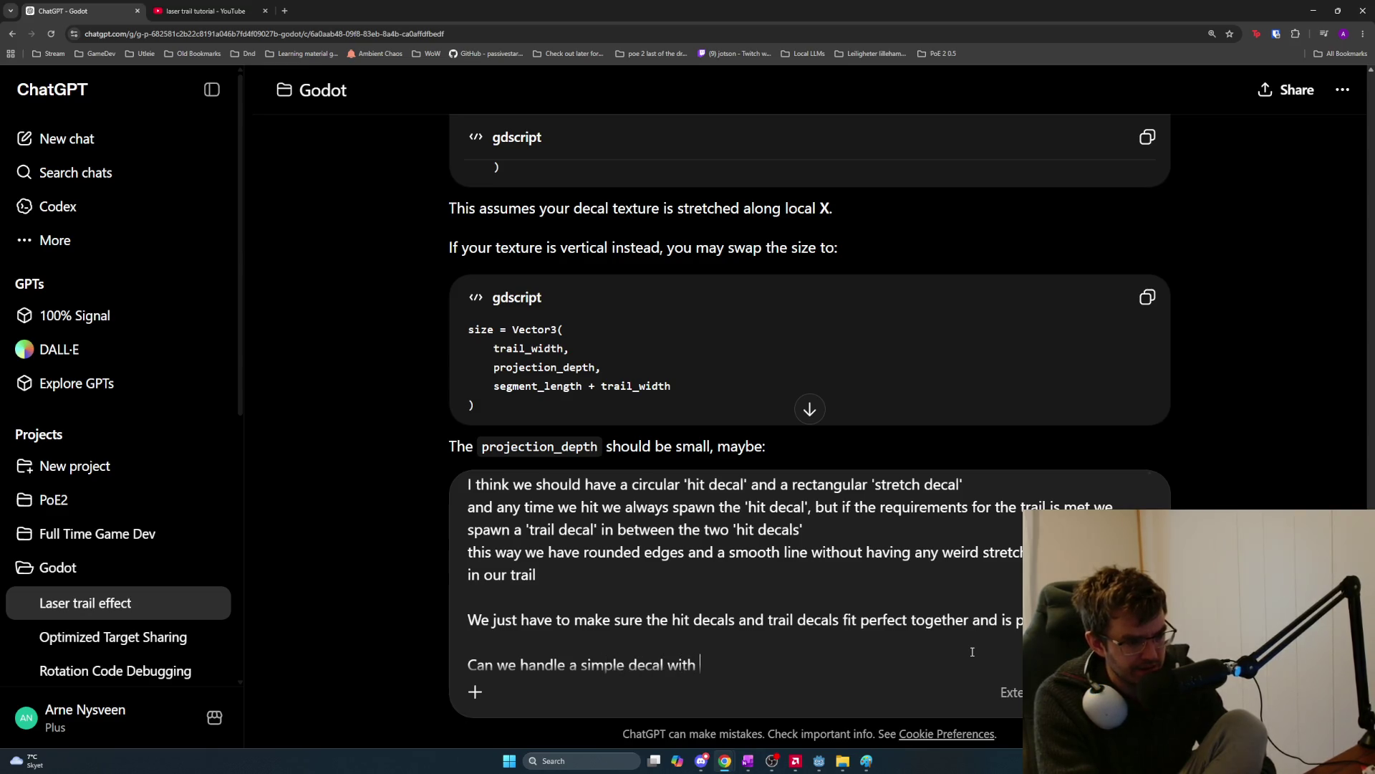
pyautogui.press('BackSpace')
pyautogui.write('very frame, ')
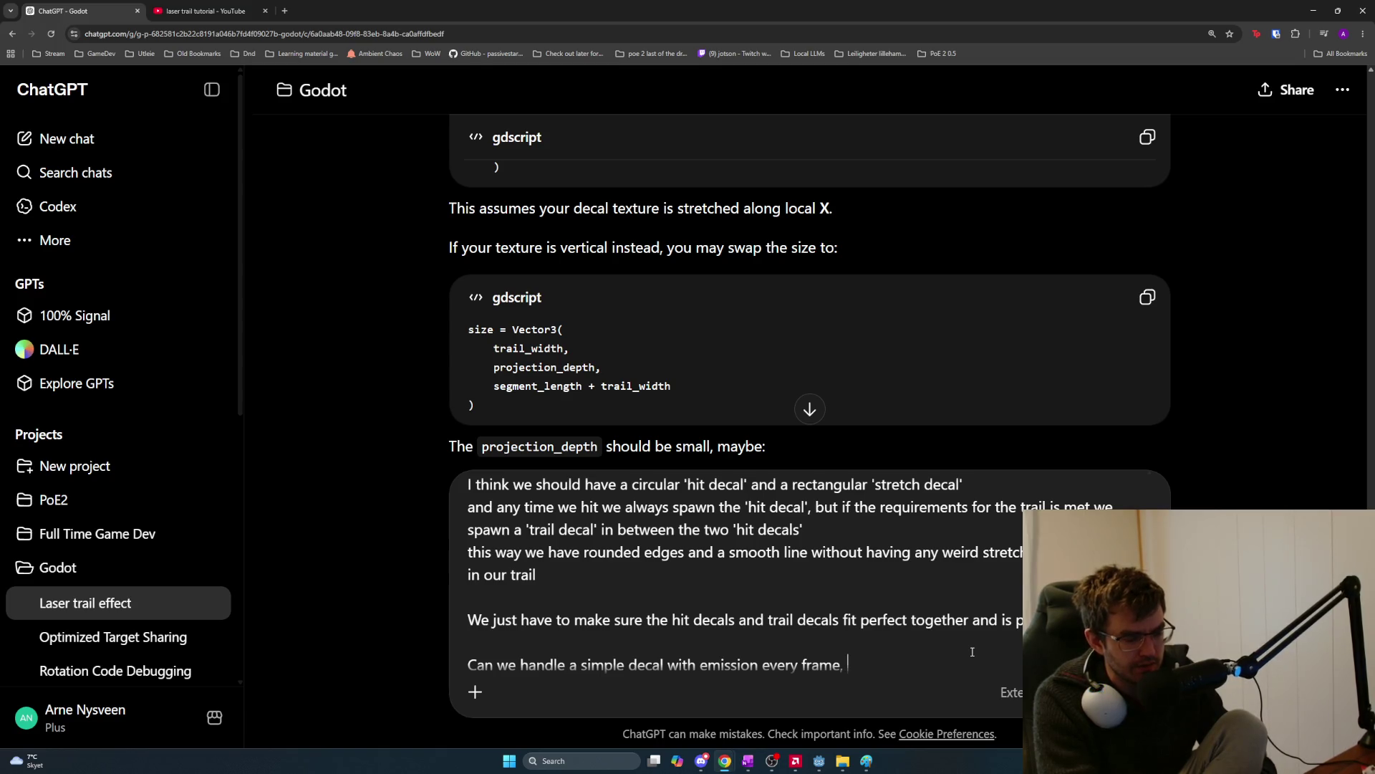
pyautogui.write('or should we ')
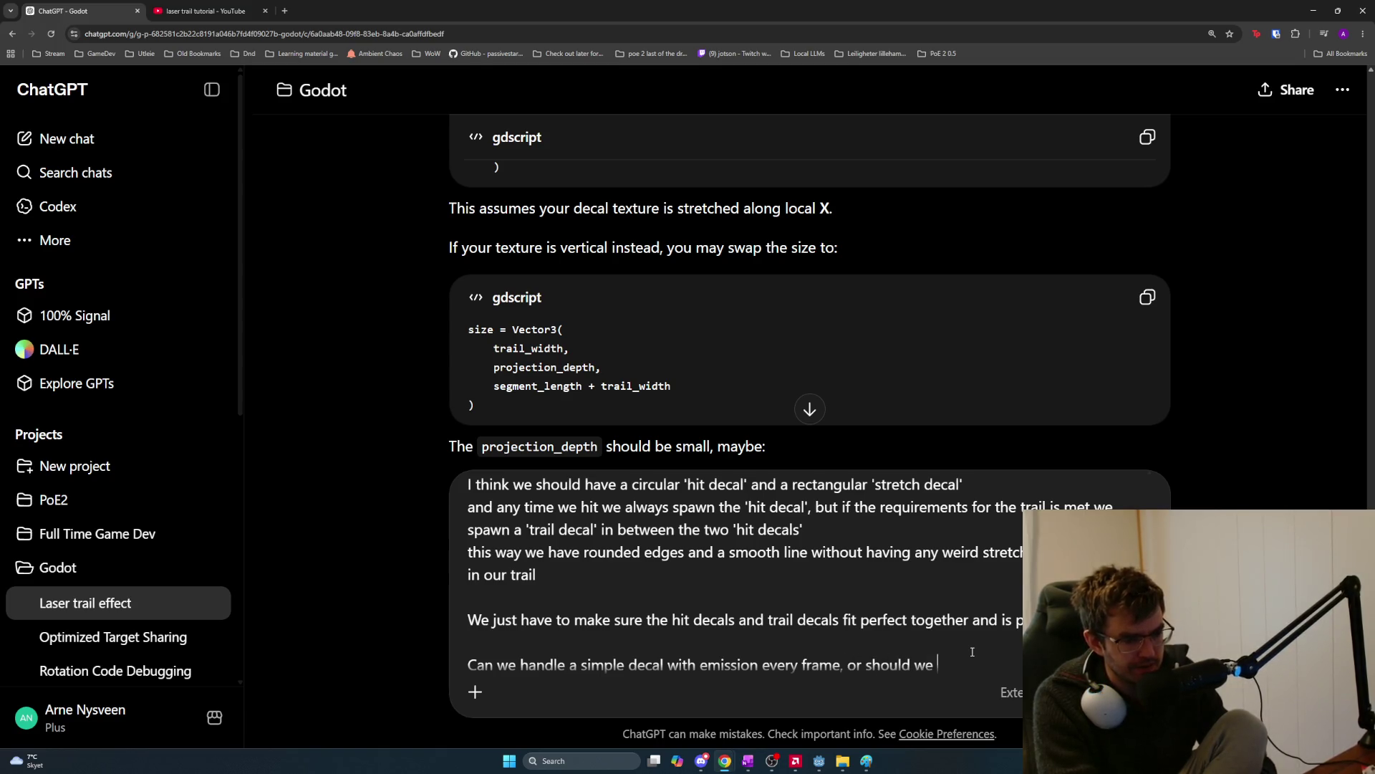
pyautogui.write('space it out s')
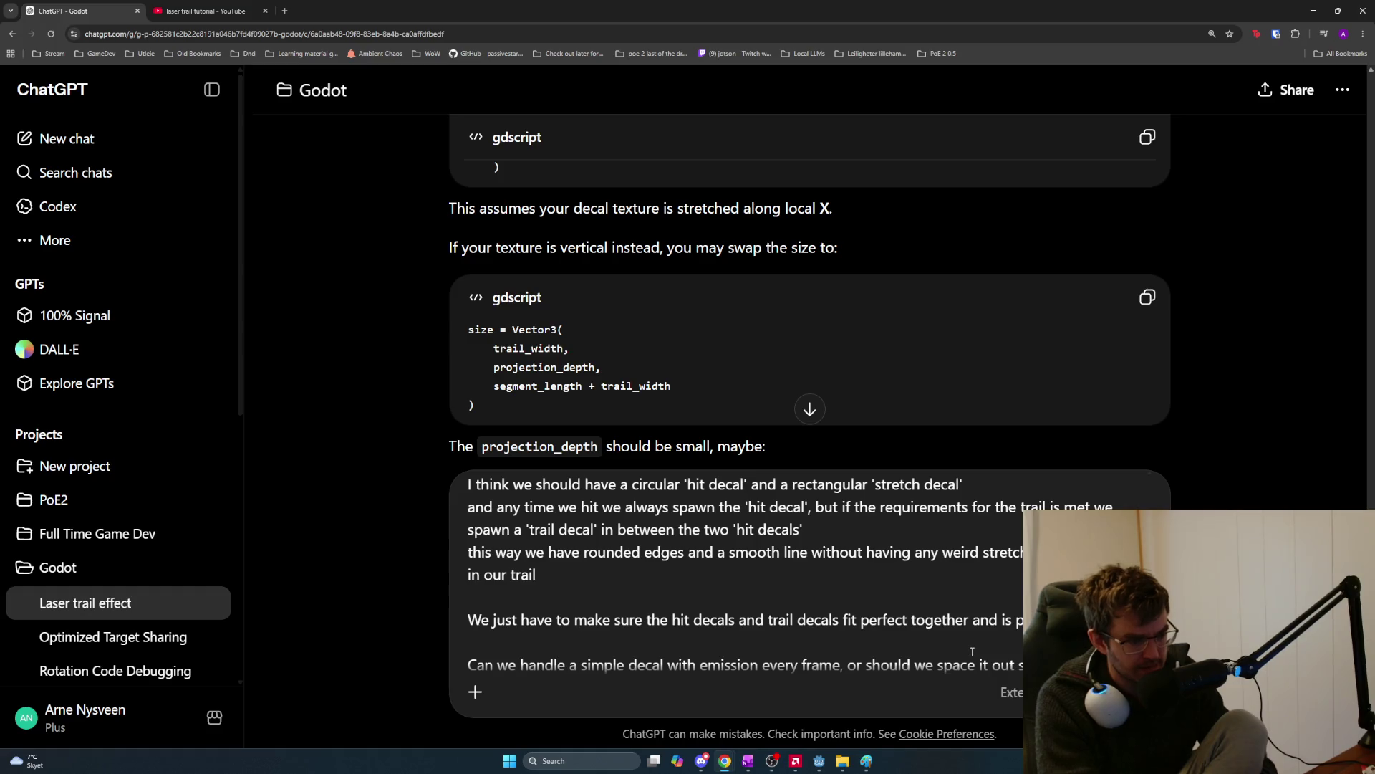
pyautogui.scroll(-1, 735, 369)
pyautogui.scroll(-1, 693, 345)
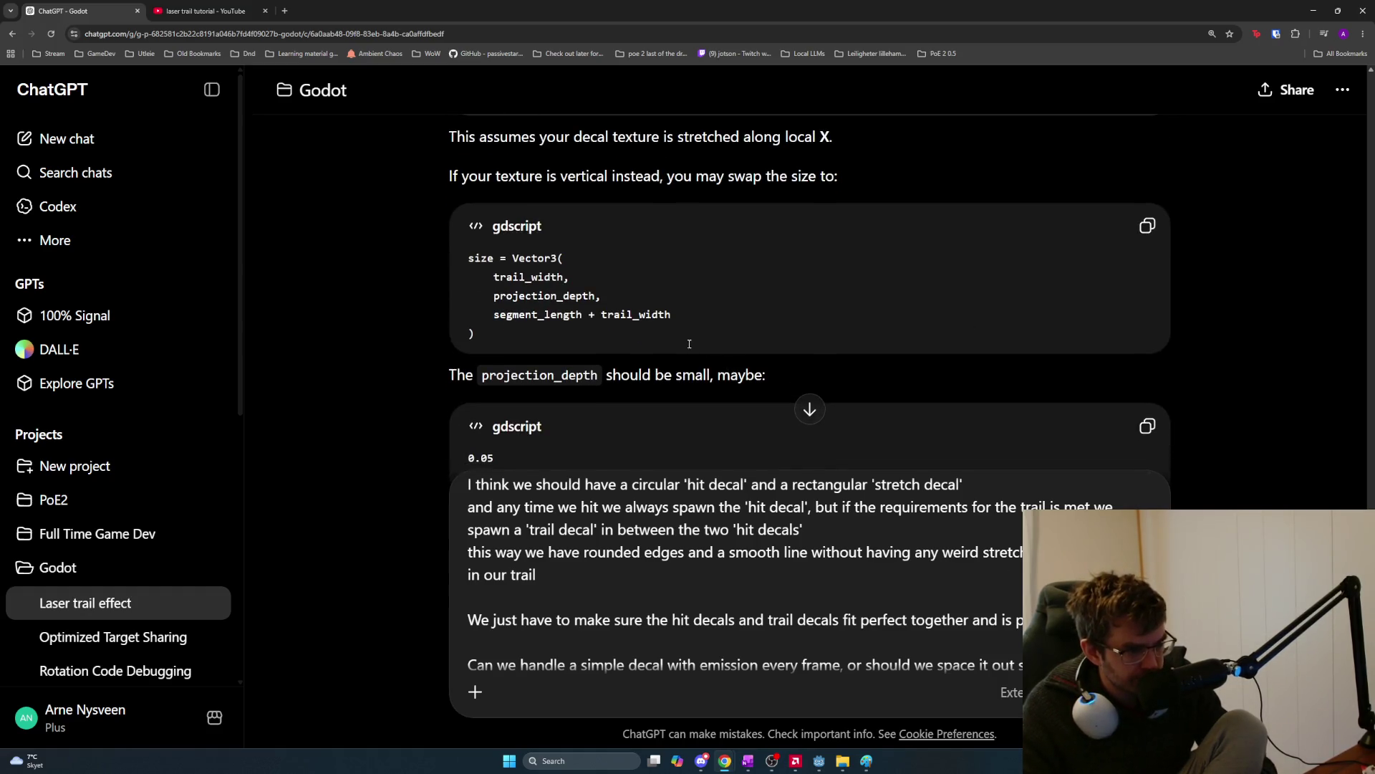
pyautogui.scroll(-2, 649, 329)
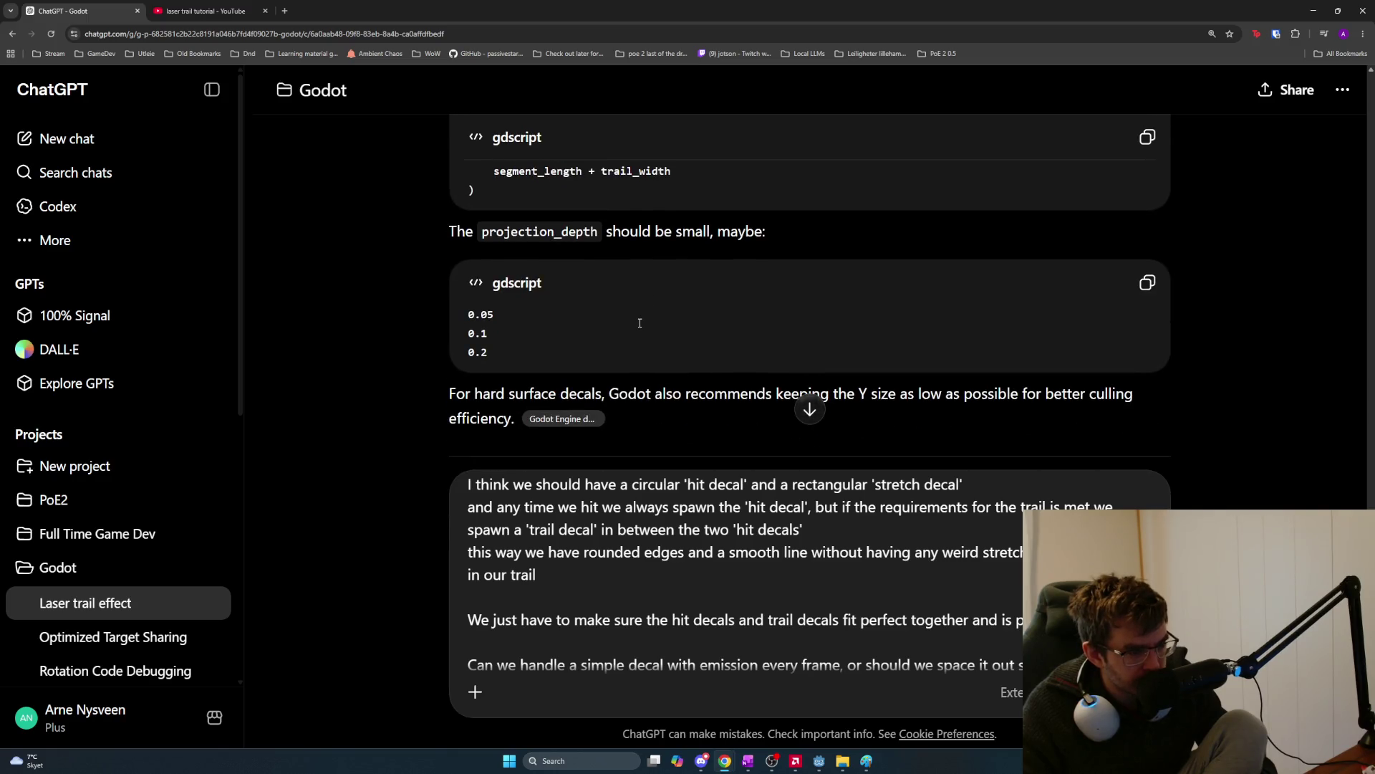
pyautogui.scroll(-1, 558, 317)
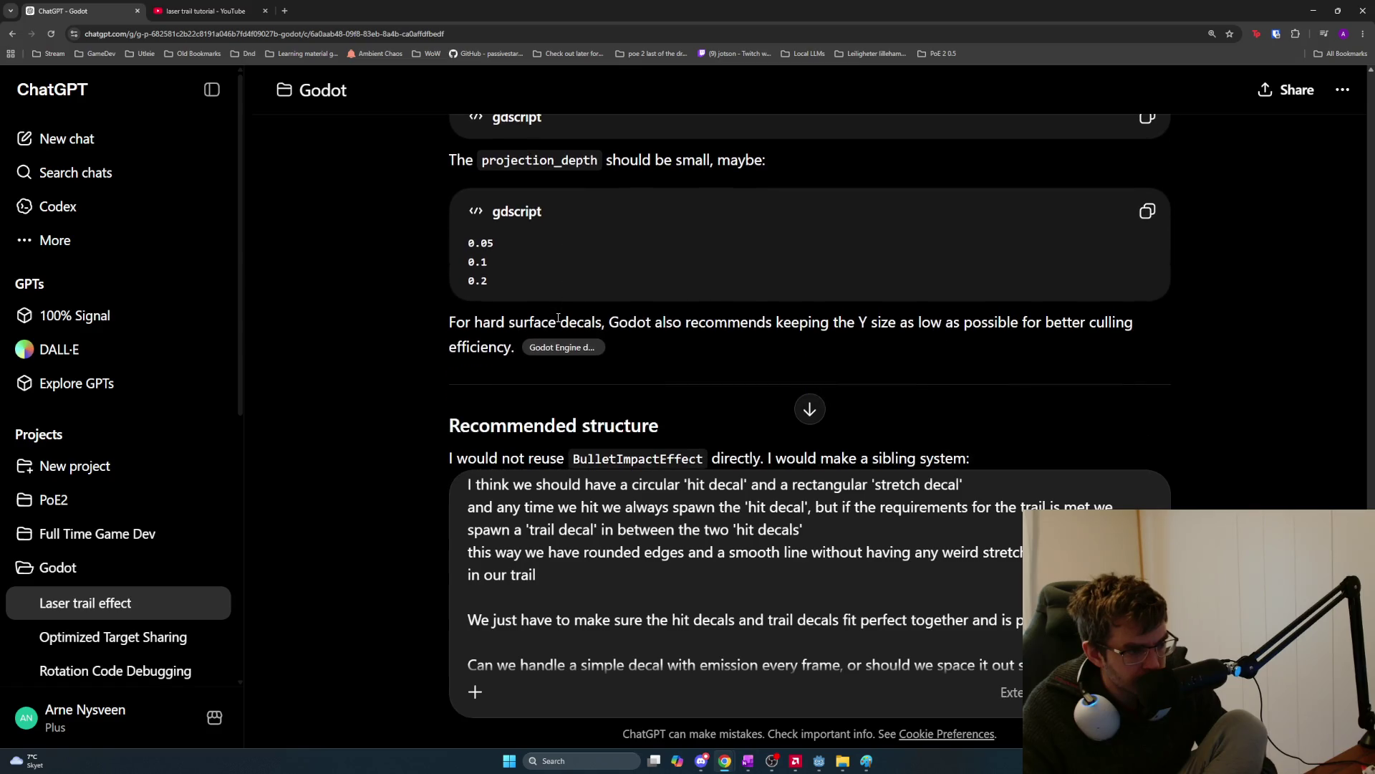
pyautogui.moveTo(465, 320); pyautogui.dragTo(1152, 331)
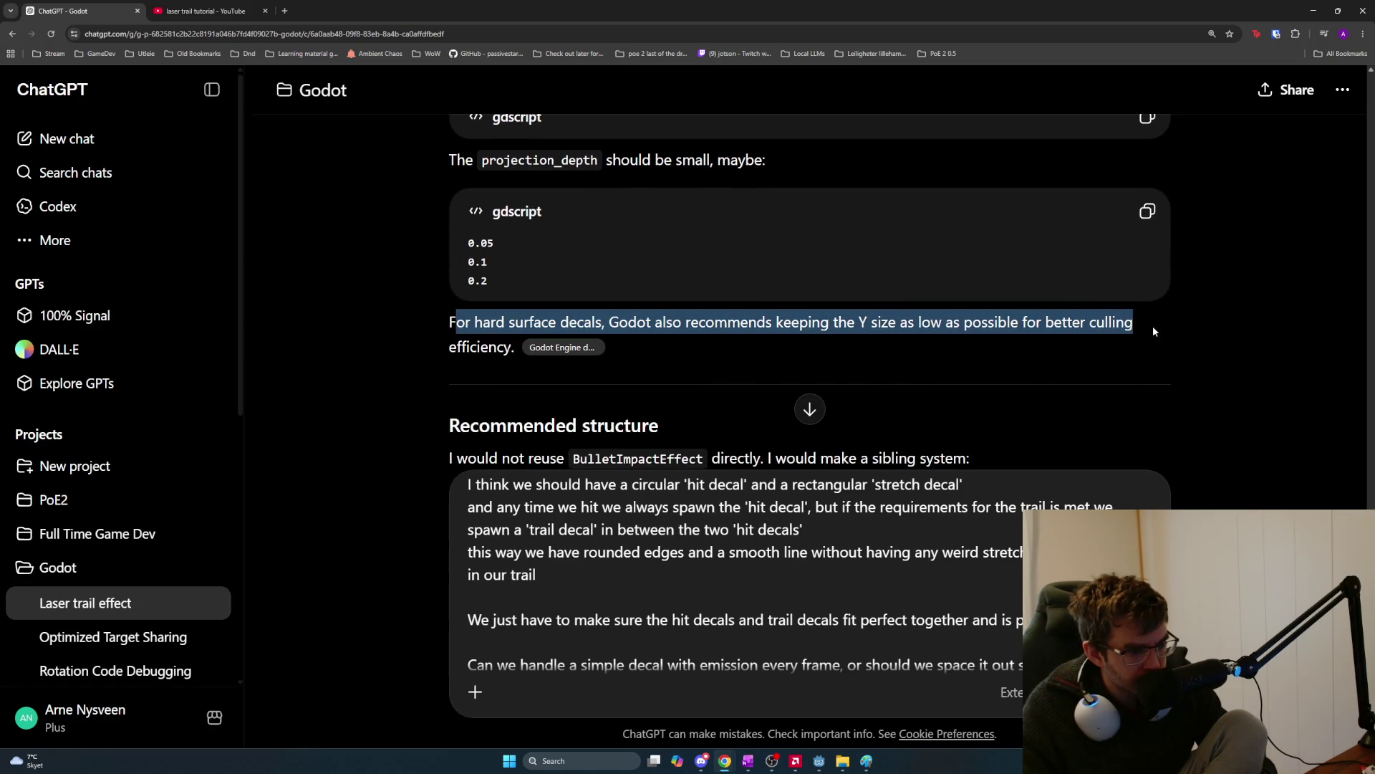
pyautogui.click(632, 315)
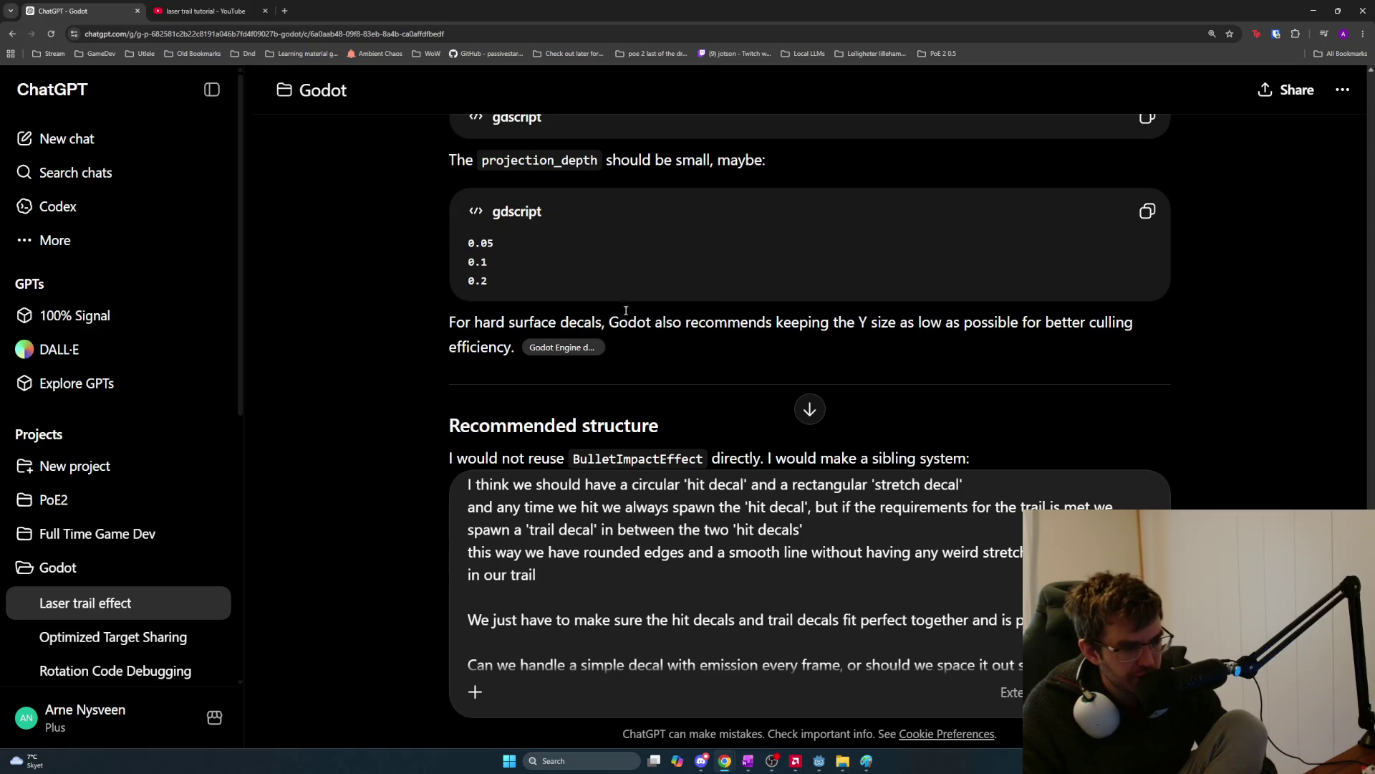
pyautogui.moveTo(609, 322)
pyautogui.mouseDown()
pyautogui.moveTo(1162, 326)
pyautogui.moveTo(836, 326)
pyautogui.moveTo(487, 349)
pyautogui.moveTo(521, 352)
pyautogui.mouseUp()
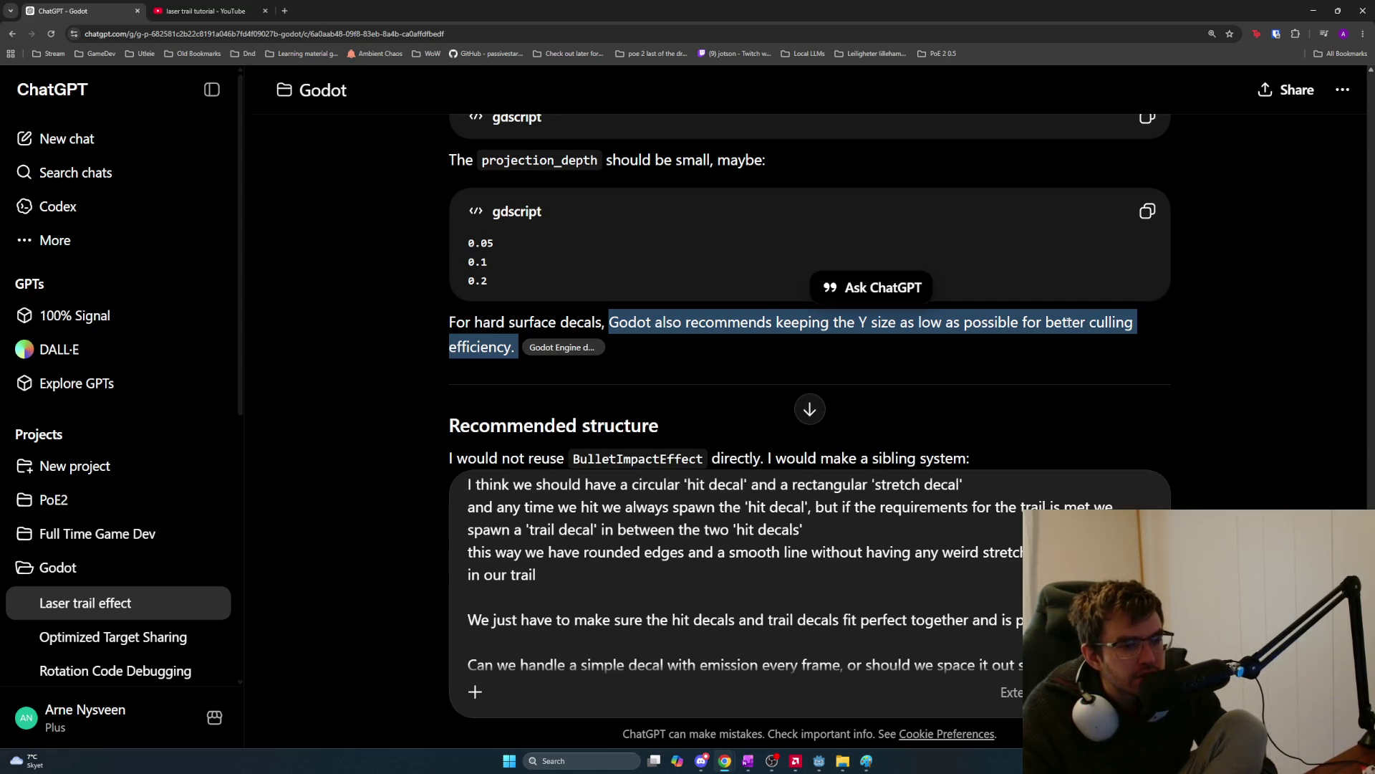
pyautogui.scroll(-3, 721, 365)
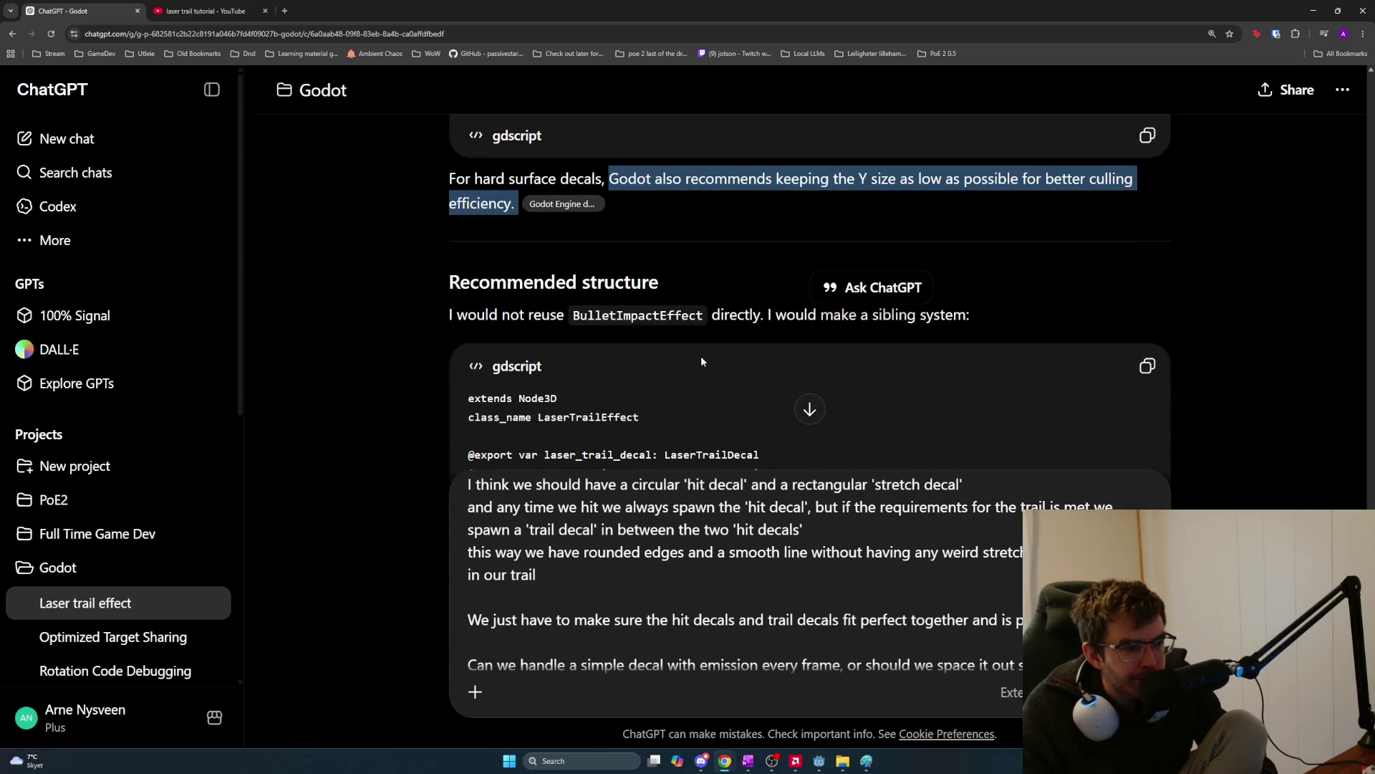
pyautogui.moveTo(450, 245); pyautogui.dragTo(1014, 247)
pyautogui.scroll(-1, 1015, 249)
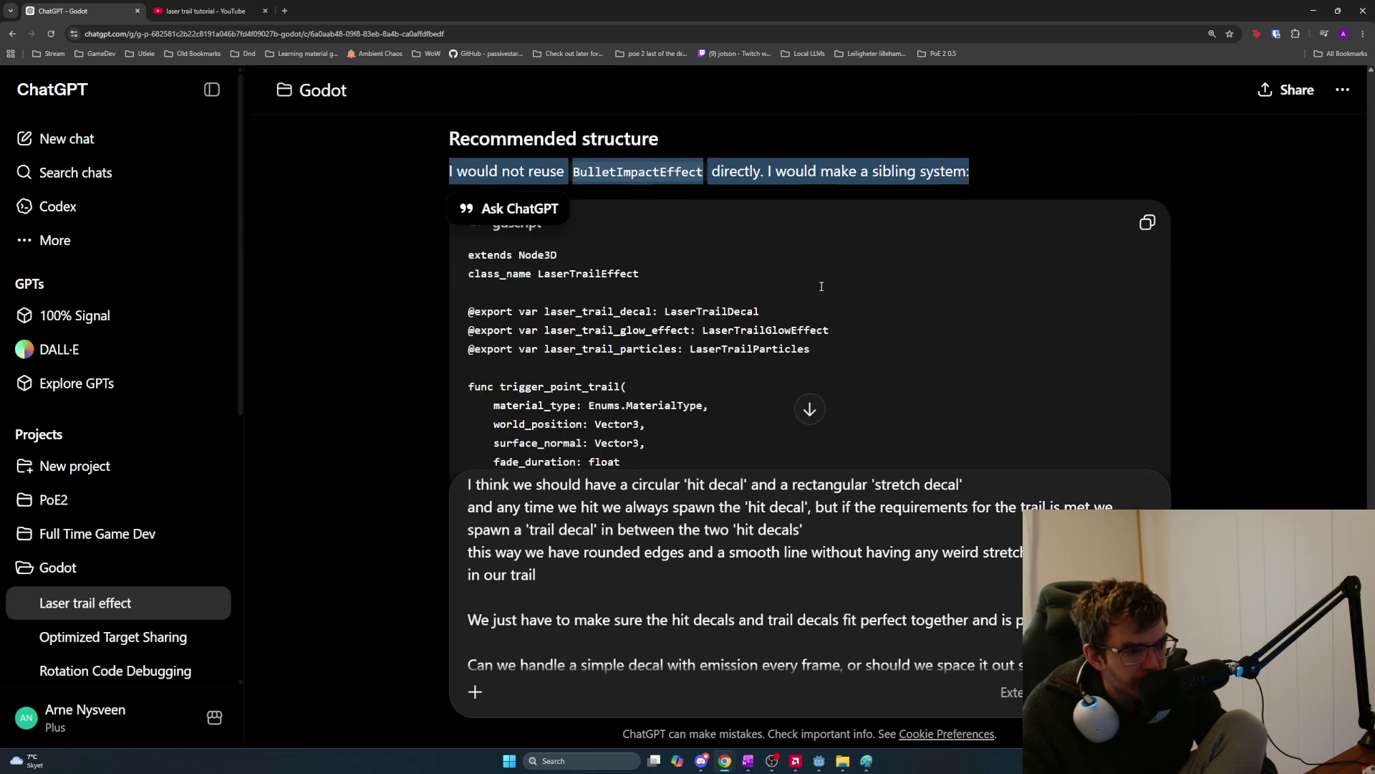
pyautogui.scroll(-2, 745, 301)
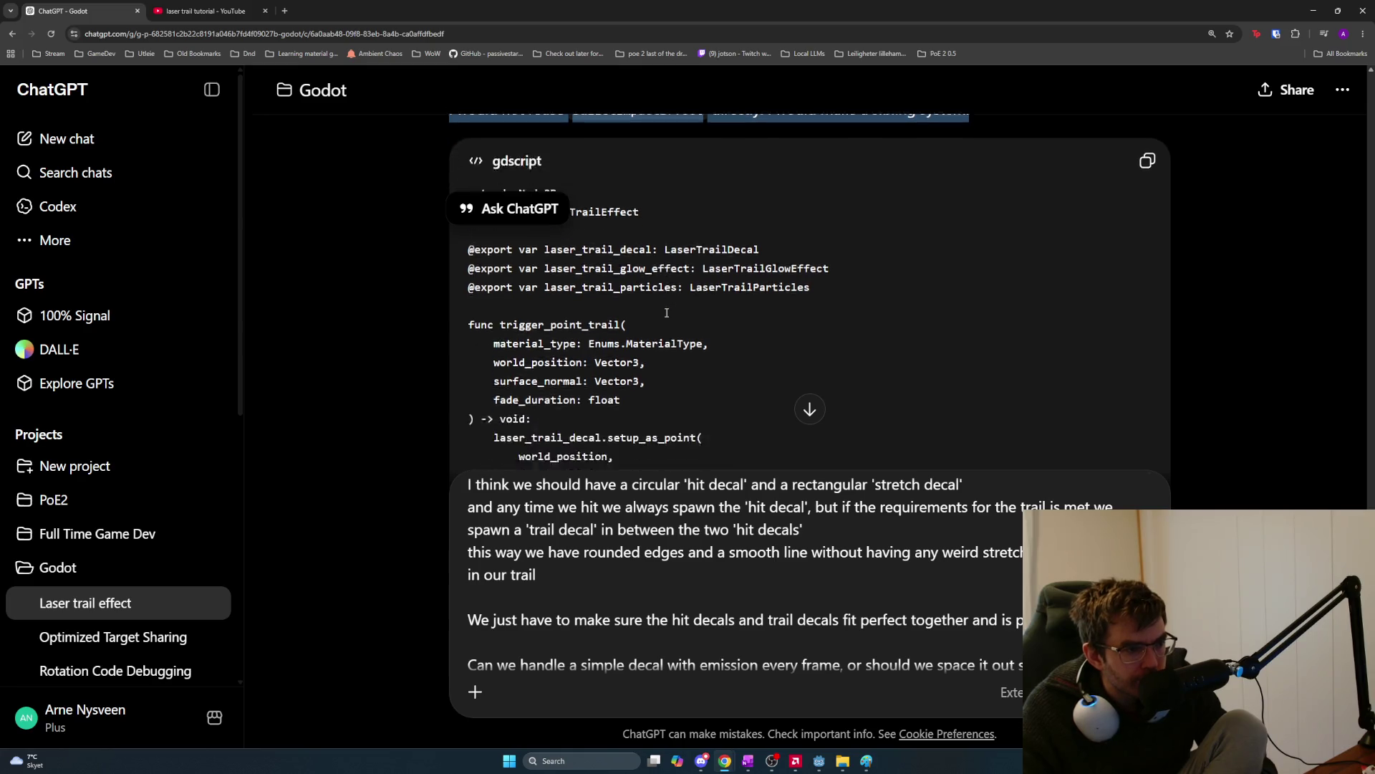
pyautogui.scroll(-7, 666, 312)
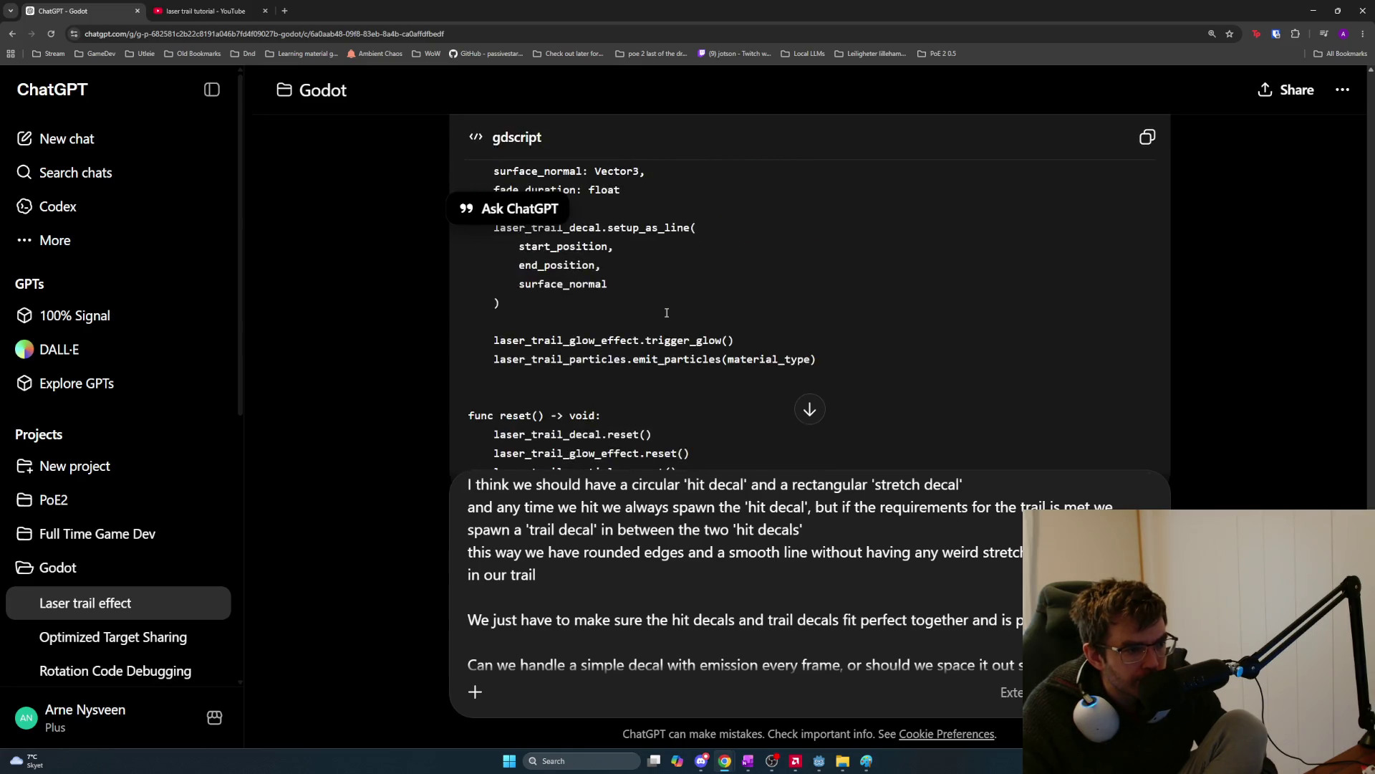
pyautogui.scroll(-1, 666, 313)
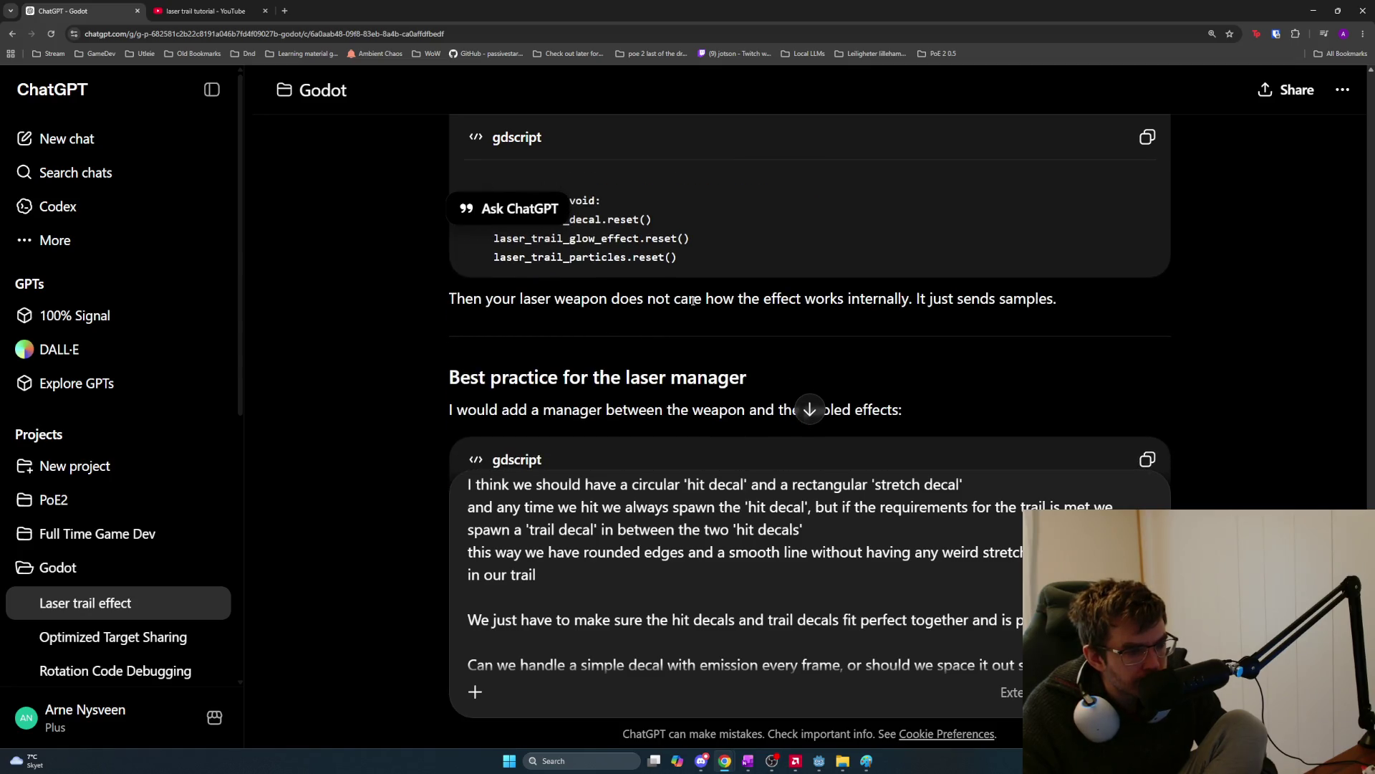
pyautogui.scroll(-1, 693, 300)
pyautogui.moveTo(451, 304); pyautogui.dragTo(921, 337)
pyautogui.scroll(-2, 922, 335)
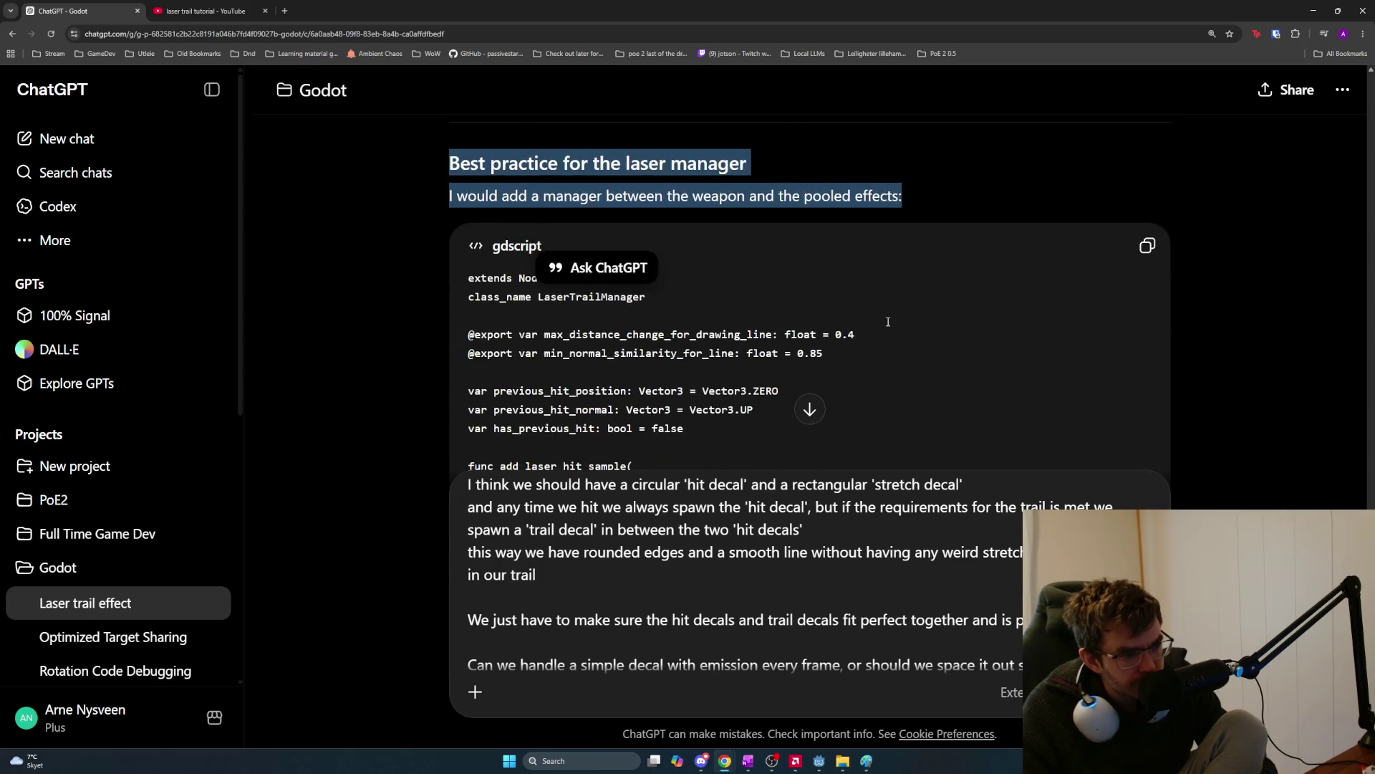
pyautogui.click(824, 291)
pyautogui.scroll(-2, 823, 289)
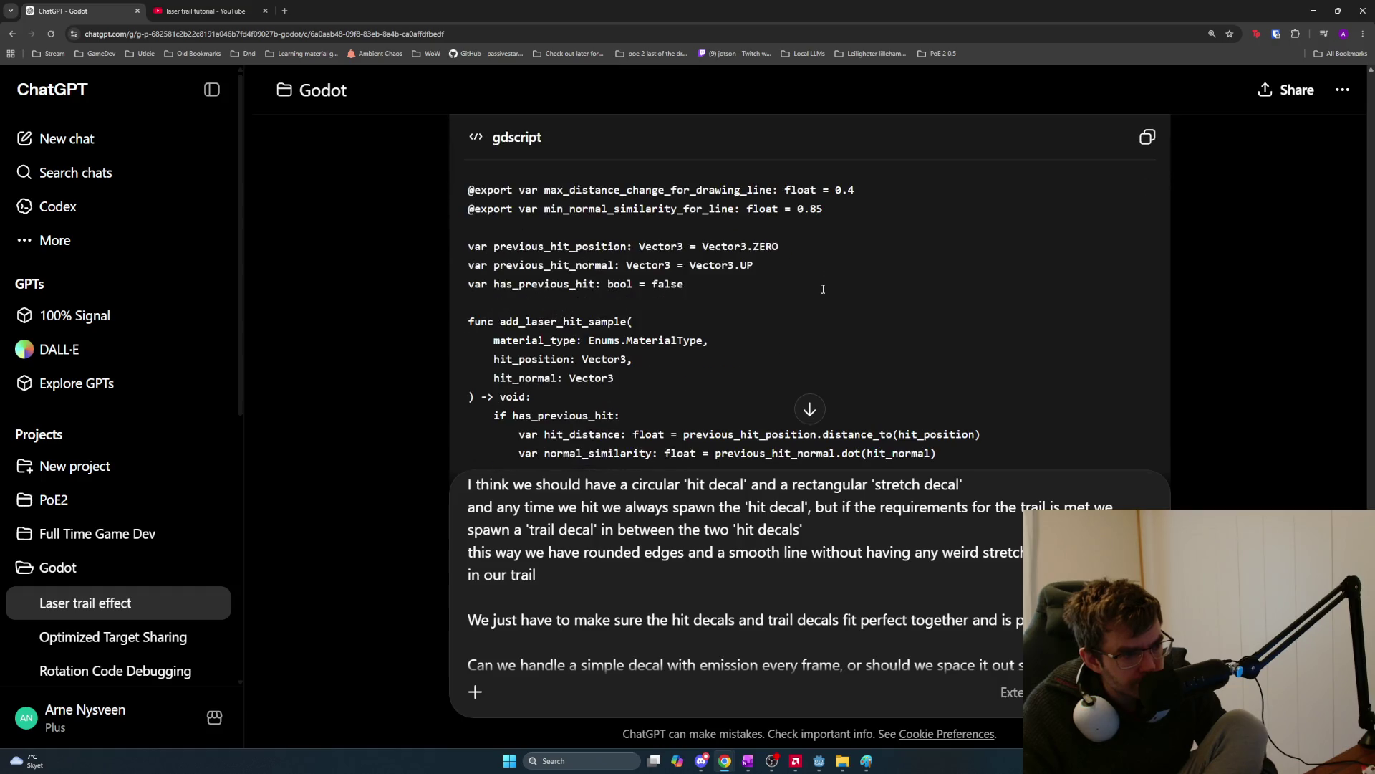
pyautogui.scroll(-1, 823, 289)
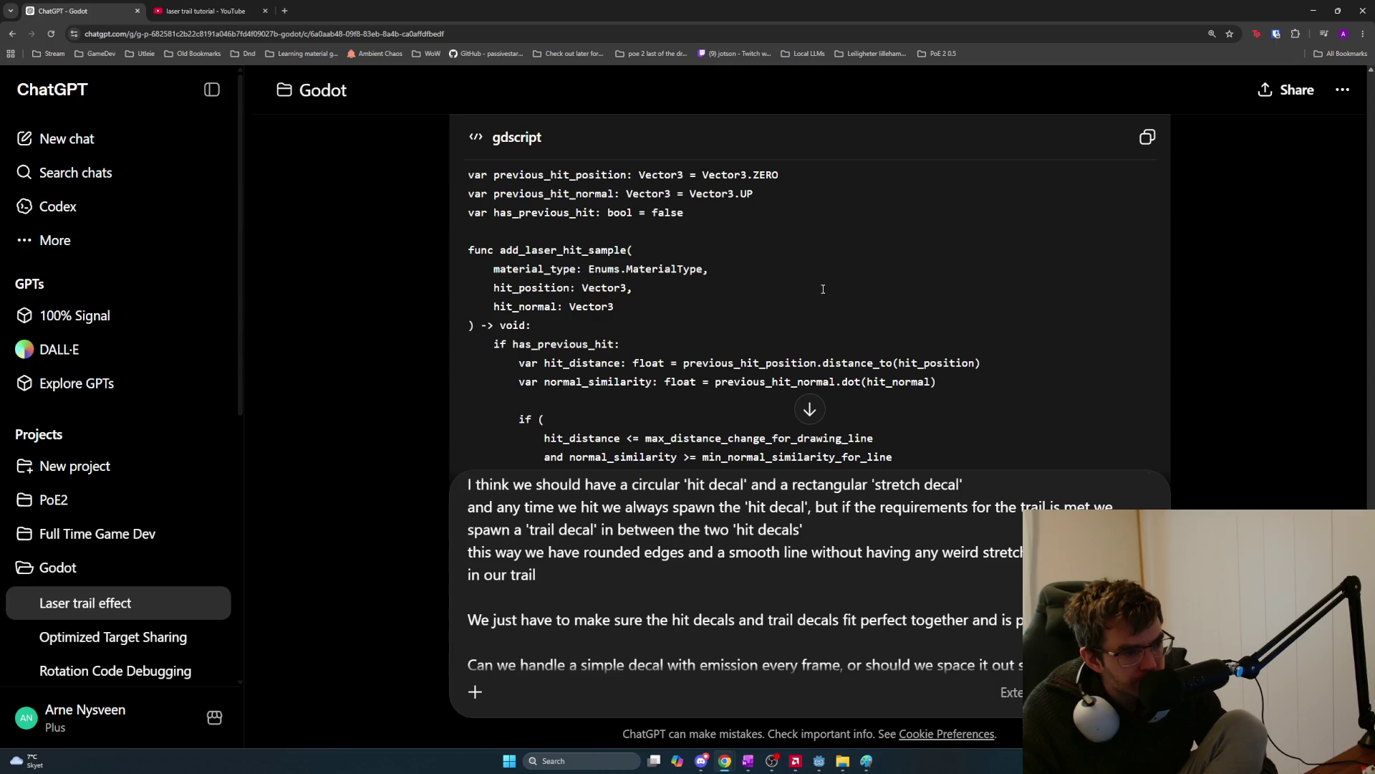
pyautogui.scroll(-5, 823, 289)
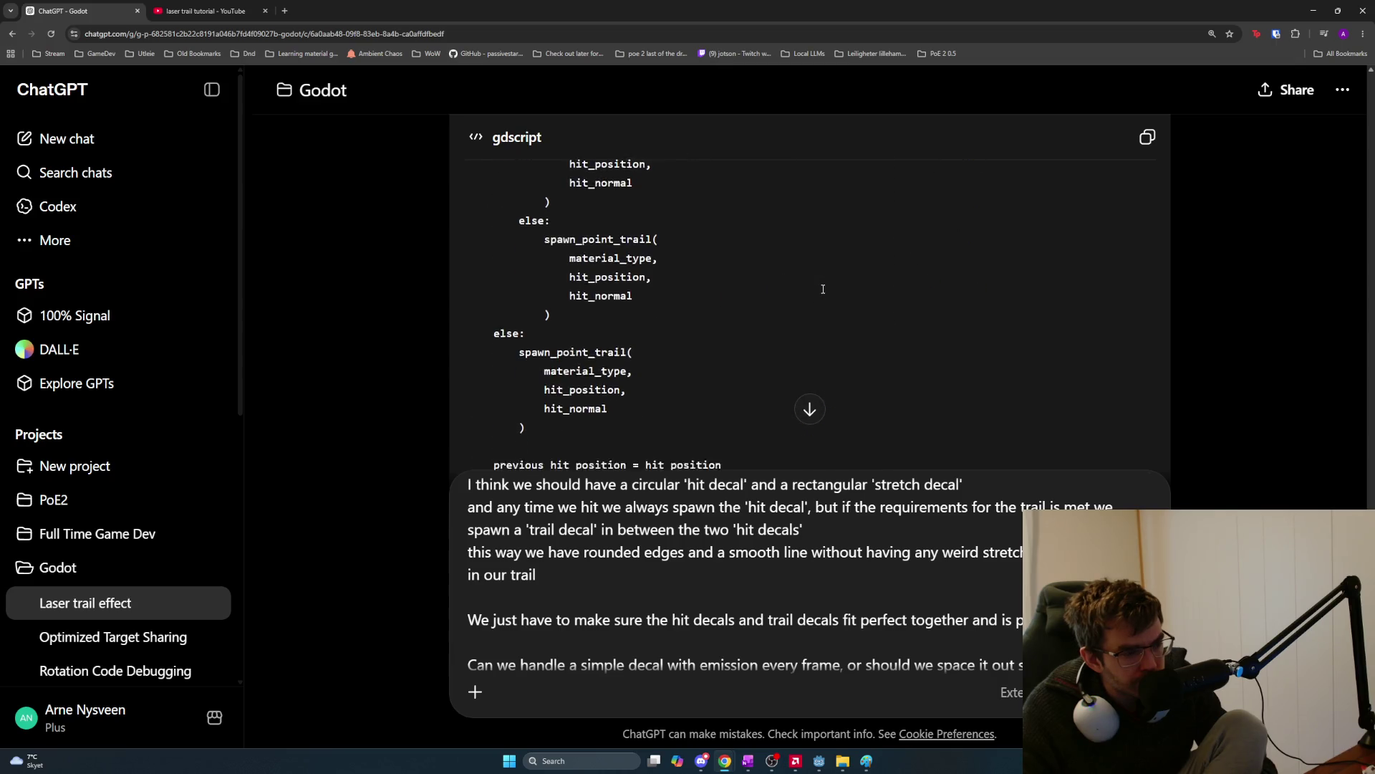
pyautogui.scroll(-3, 823, 289)
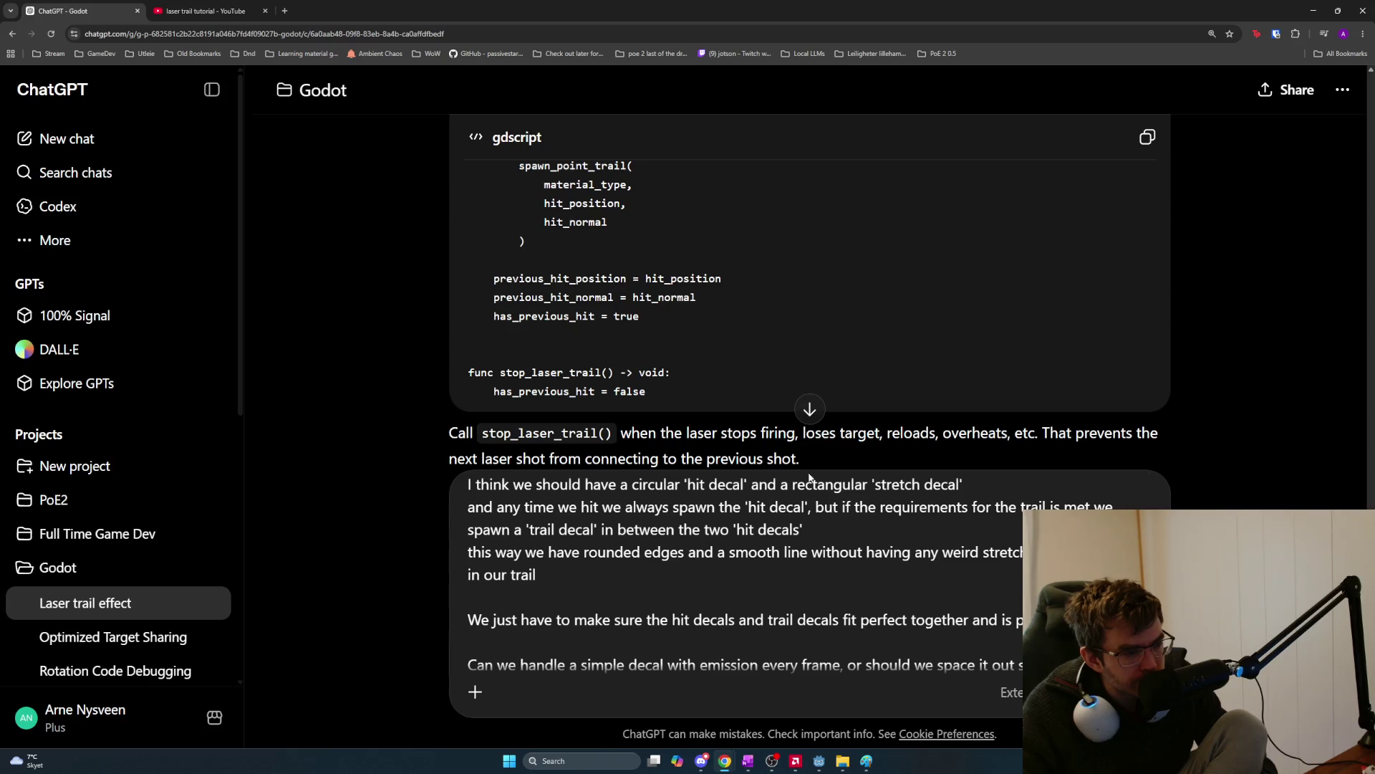
pyautogui.scroll(-3, 692, 347)
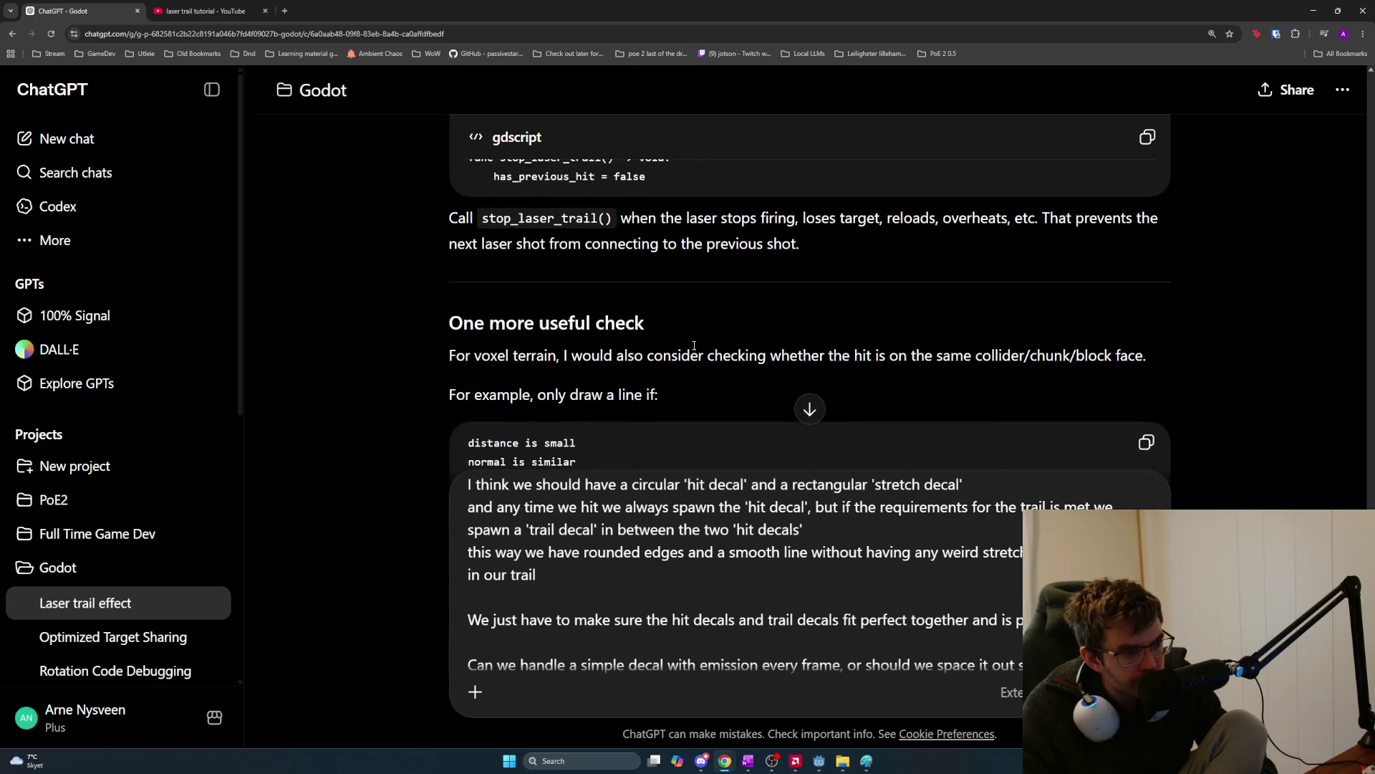
pyautogui.moveTo(450, 217)
pyautogui.mouseDown()
pyautogui.moveTo(544, 247)
pyautogui.moveTo(794, 247)
pyautogui.mouseUp()
pyautogui.click(794, 247)
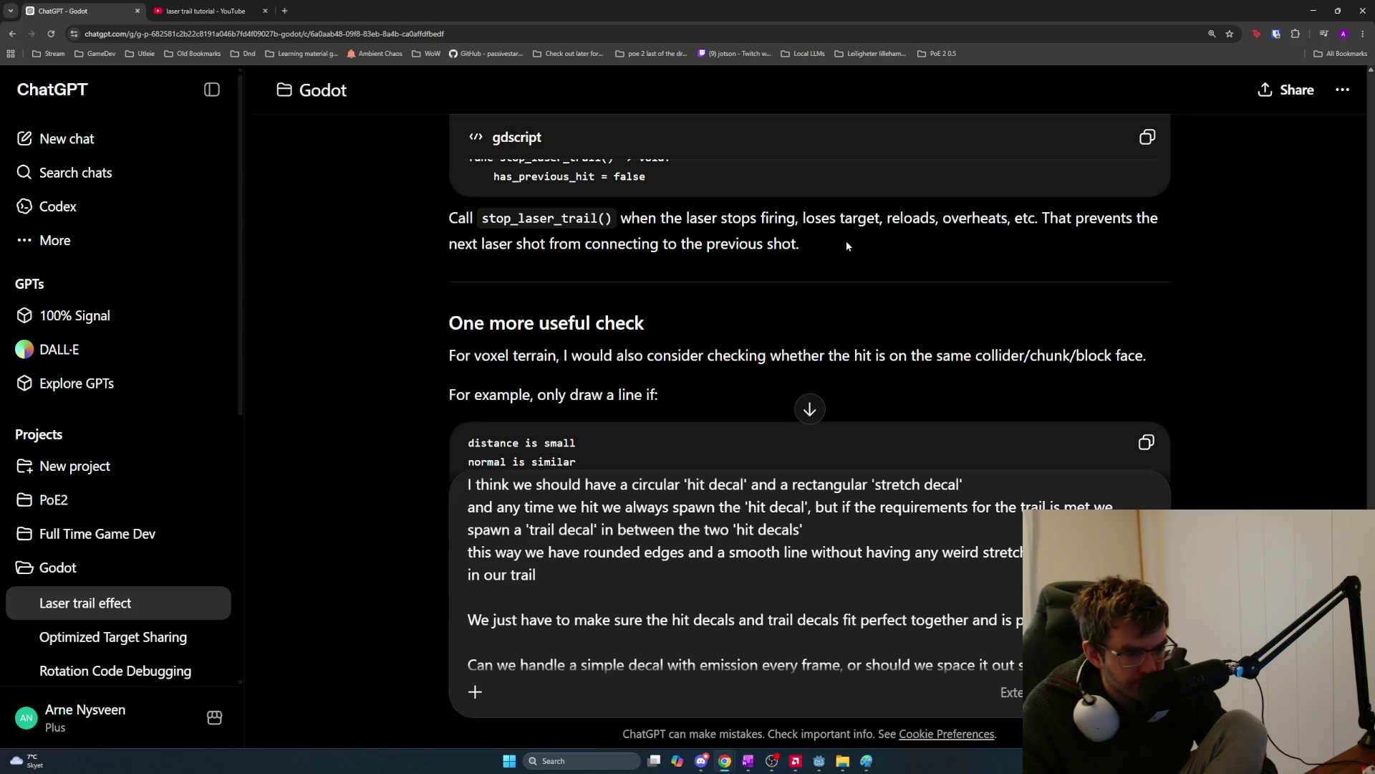
pyautogui.scroll(-3, 808, 252)
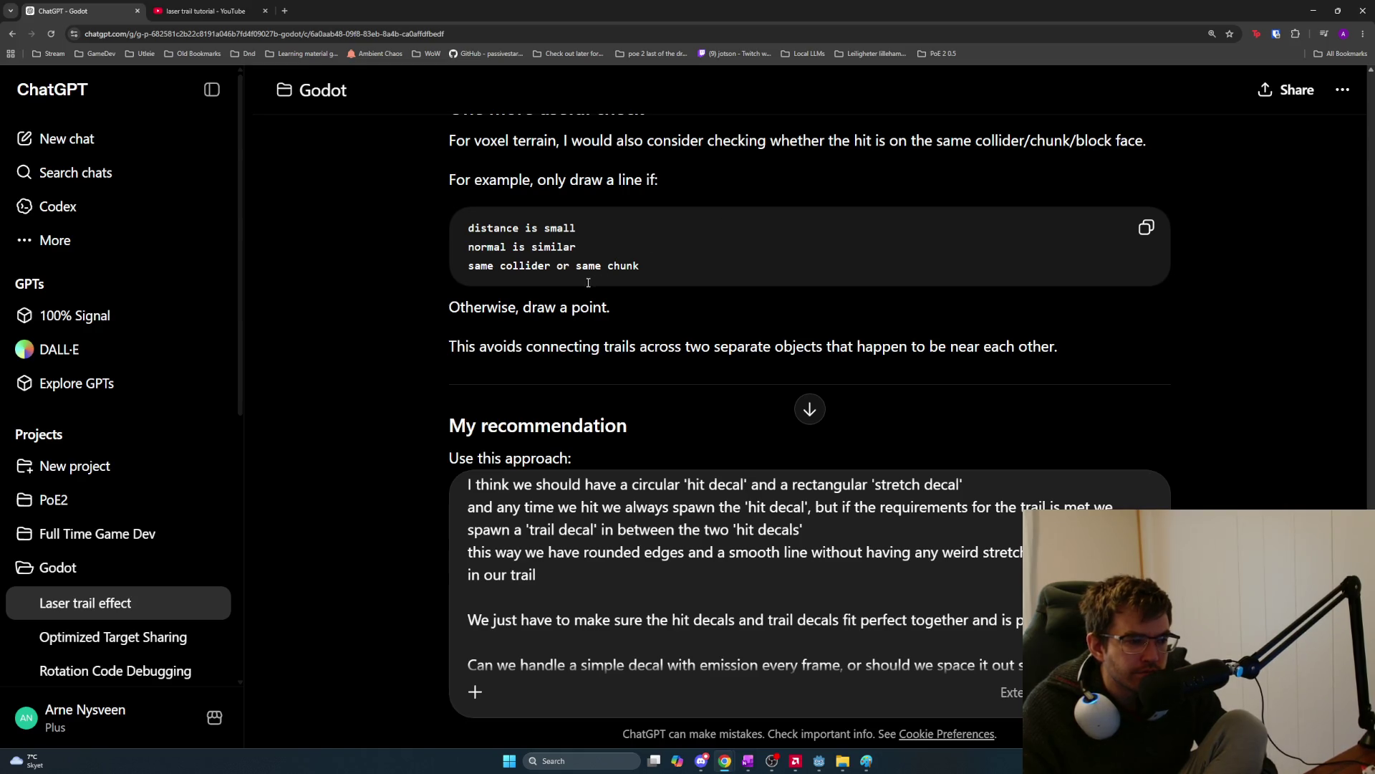
pyautogui.moveTo(651, 263); pyautogui.dragTo(469, 265)
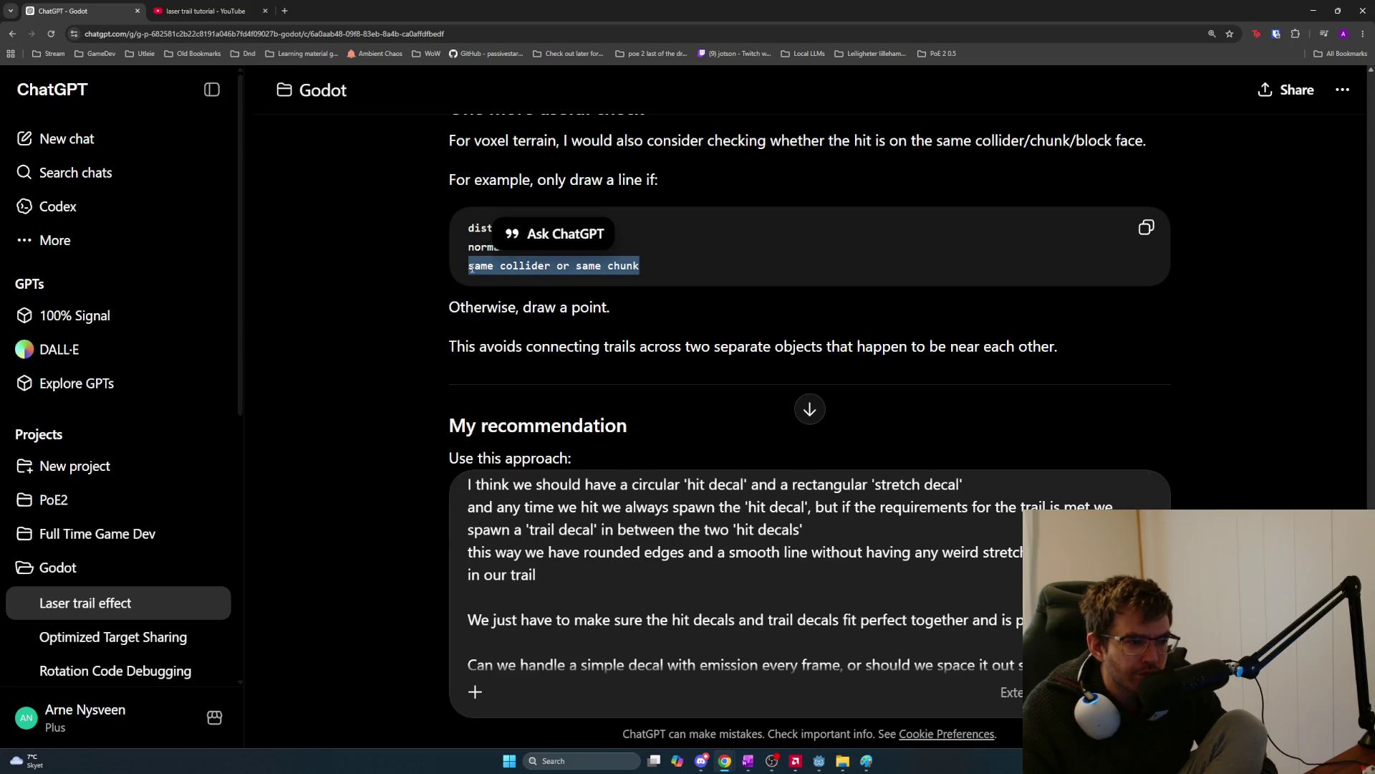
pyautogui.click(673, 267)
pyautogui.moveTo(673, 268); pyautogui.dragTo(451, 265)
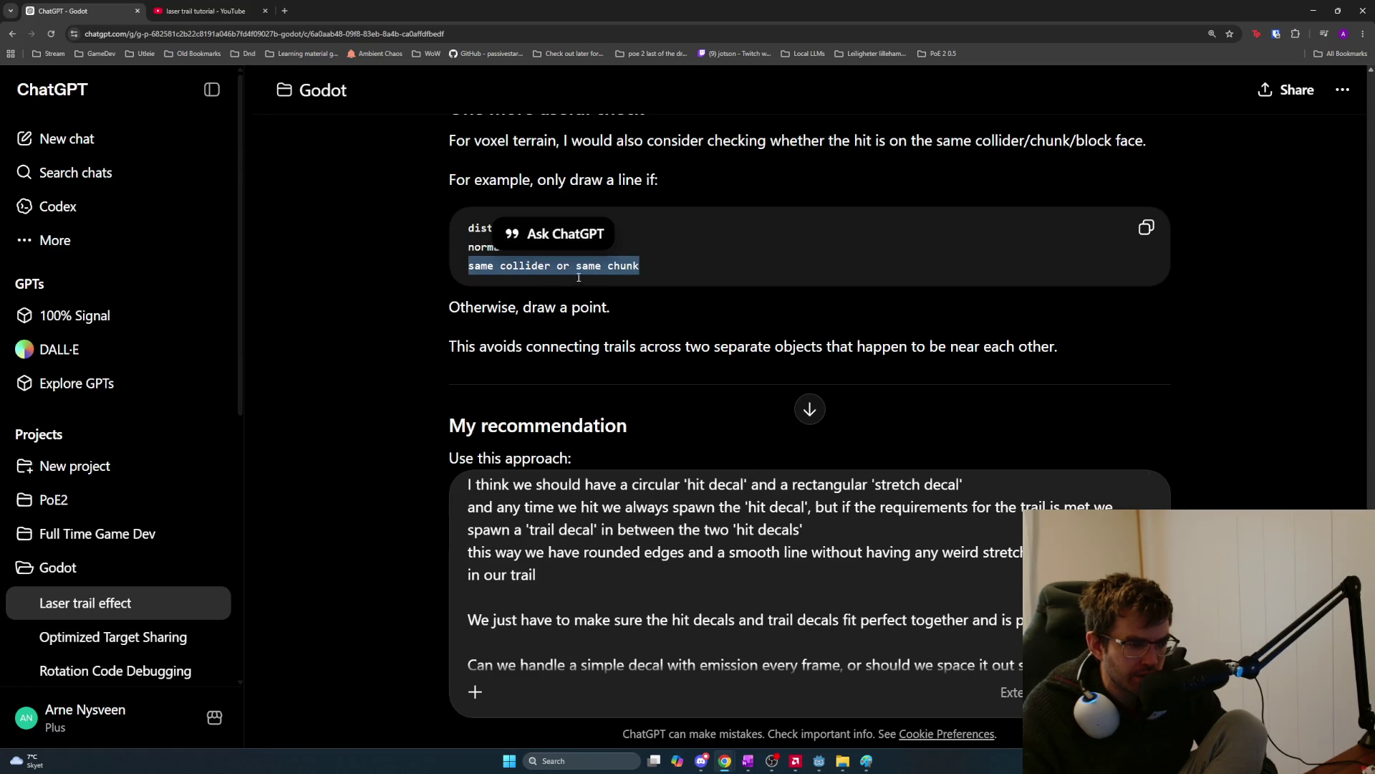
pyautogui.click(647, 266)
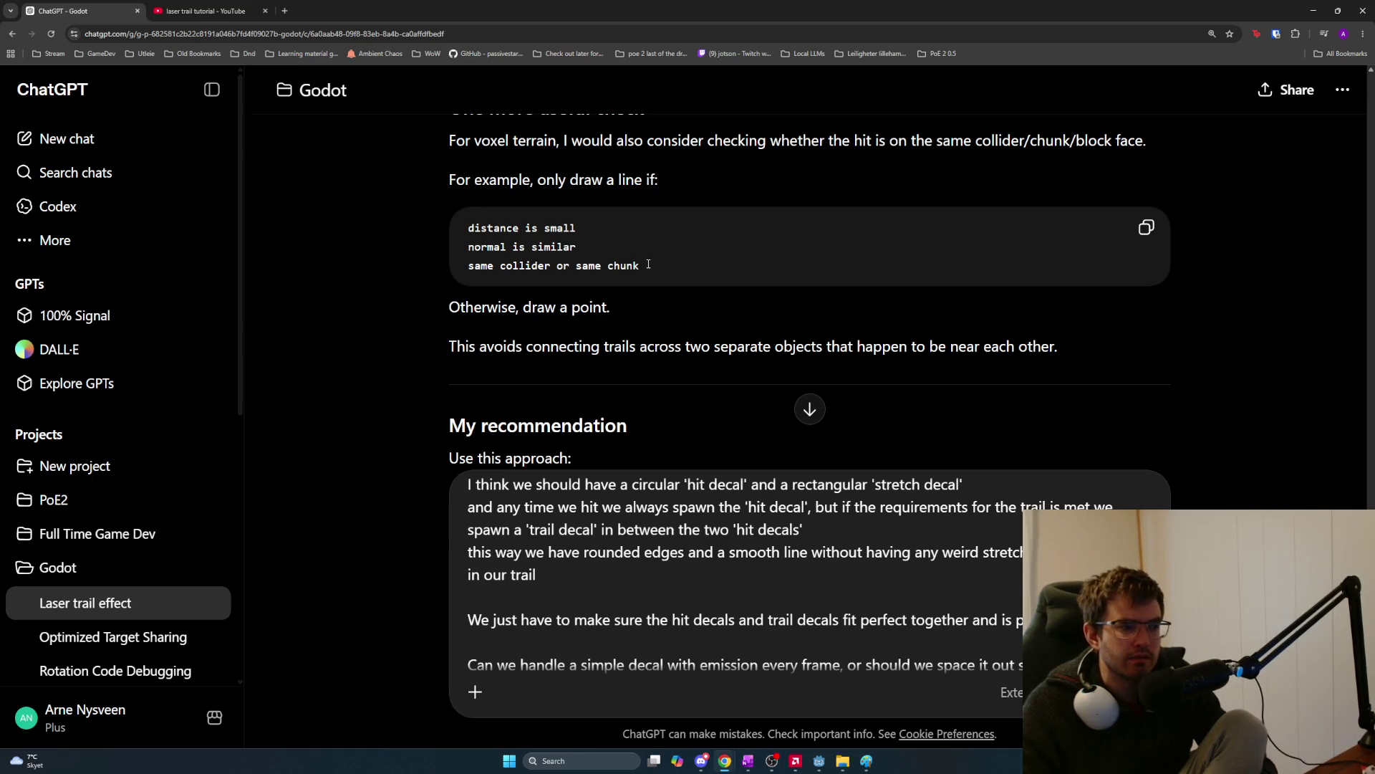
pyautogui.moveTo(666, 262)
pyautogui.mouseDown()
pyautogui.moveTo(470, 246)
pyautogui.moveTo(480, 227)
pyautogui.moveTo(468, 228)
pyautogui.mouseUp()
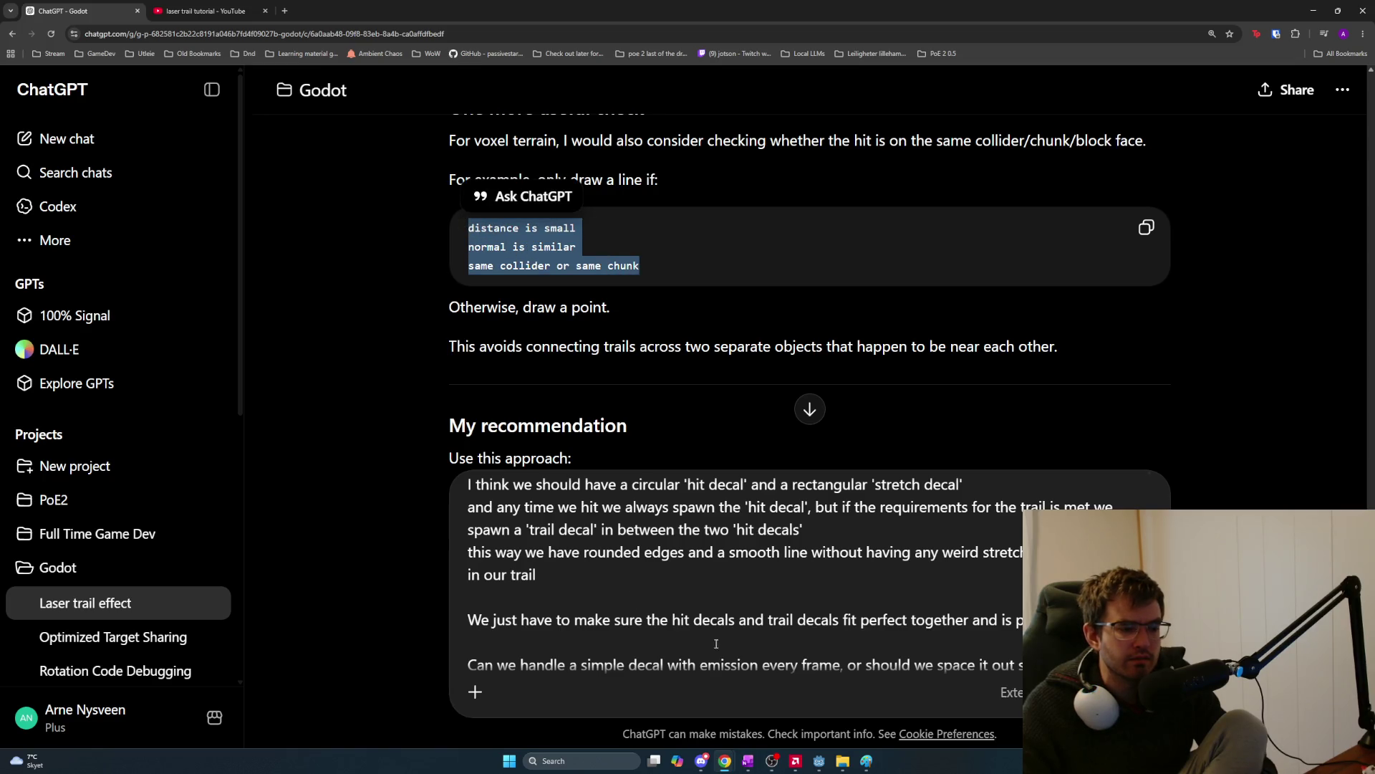
# Ask in the draft why a decal spanning two blocks or chunks matters, since it's just a texture overlay.
pyautogui.click(694, 634)
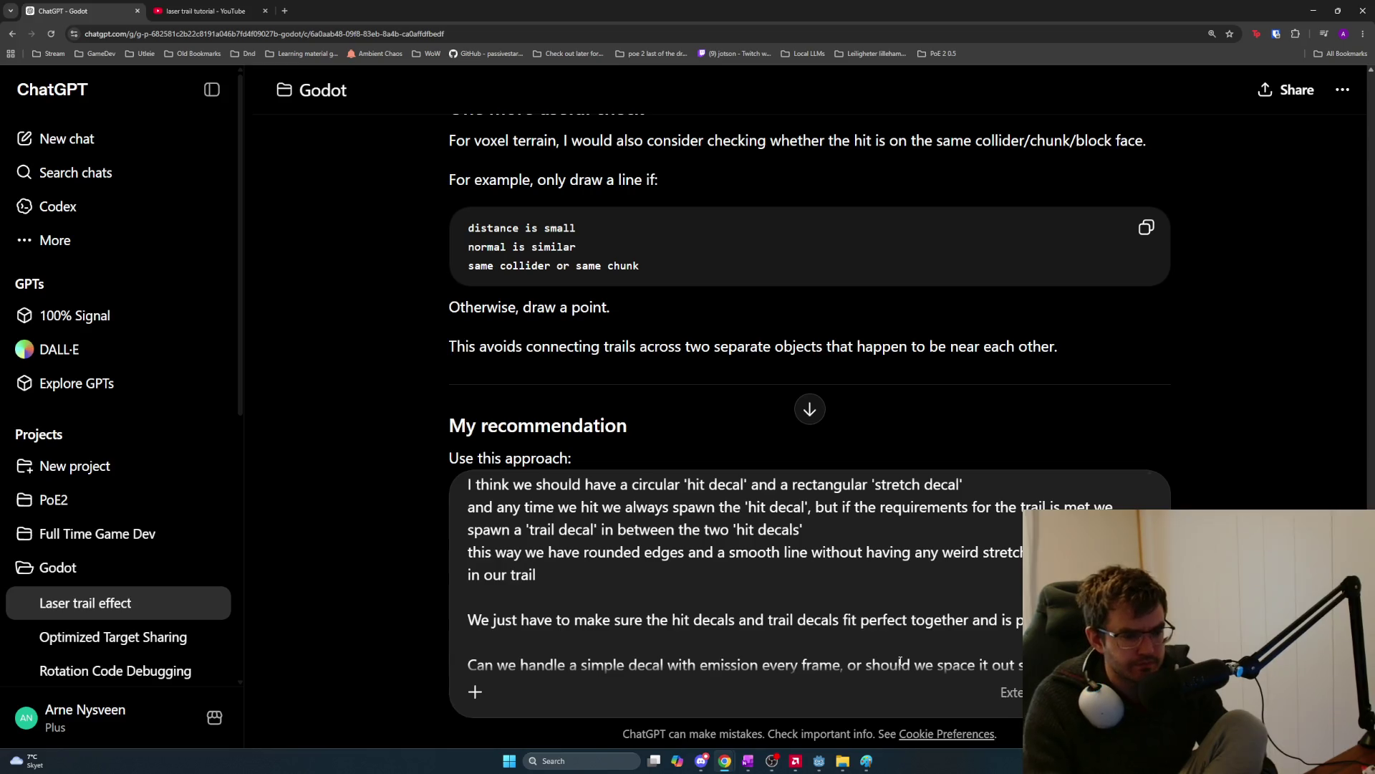
pyautogui.hotkey('shift', 'Return')
pyautogui.hotkey('shift', 'Return')
pyautogui.write('Why wou')
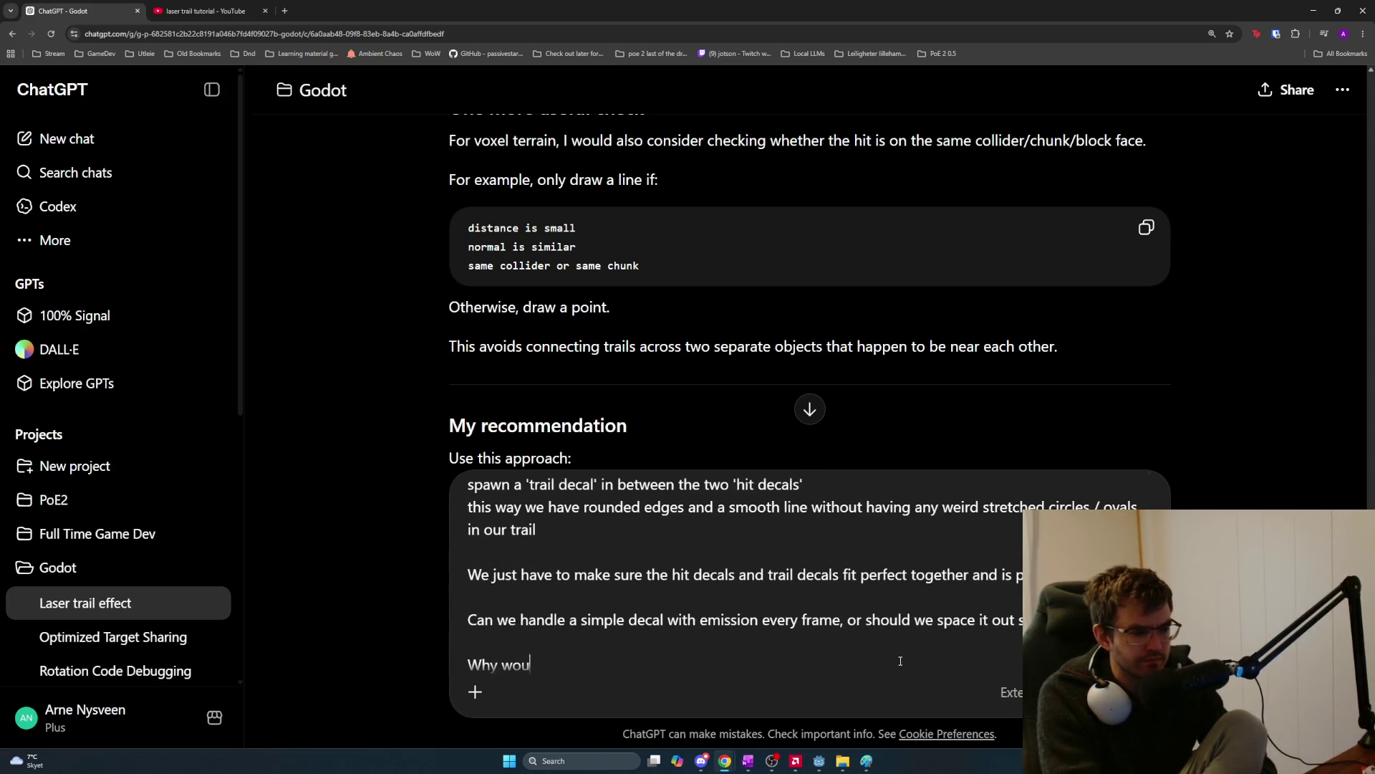
pyautogui.write('ld you care about whether we')
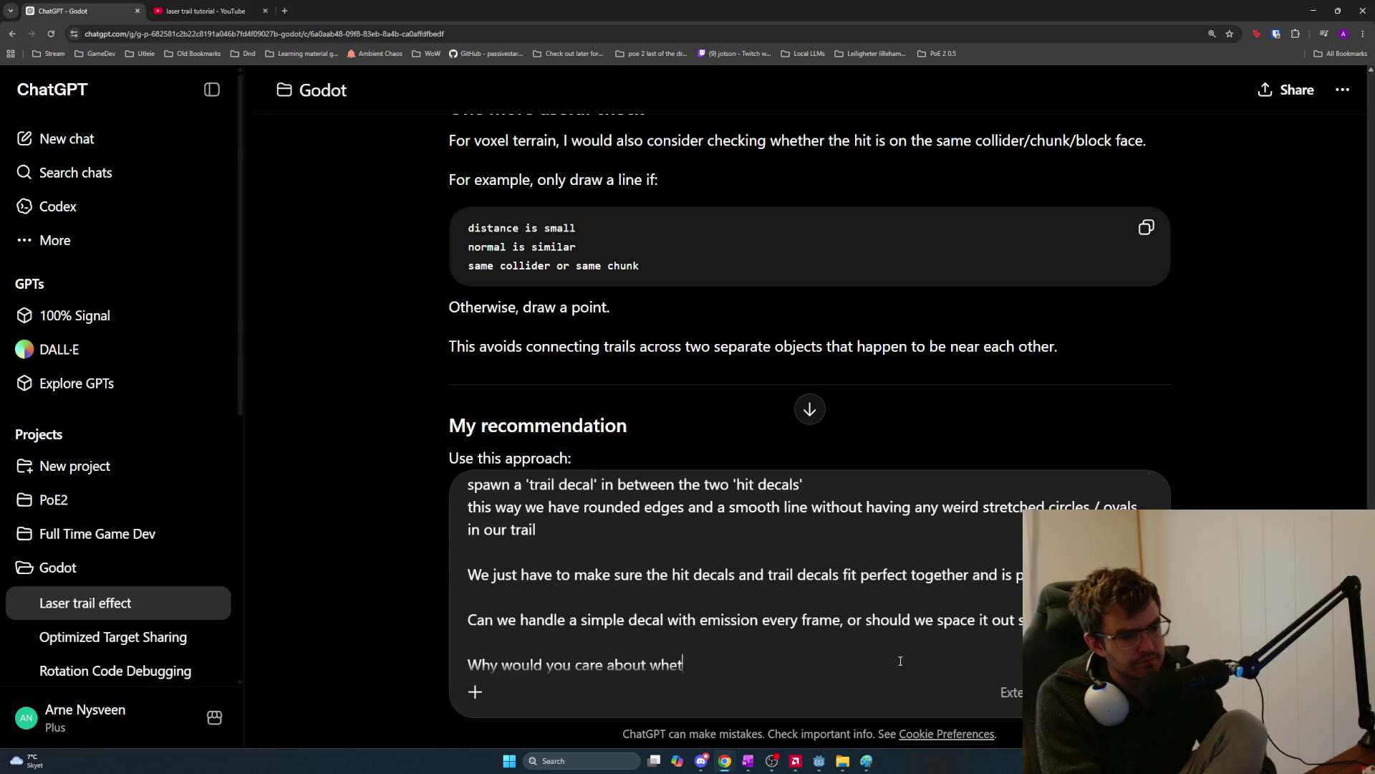
pyautogui.press('BackSpace')
pyautogui.press('BackSpace')
pyautogui.write('the d')
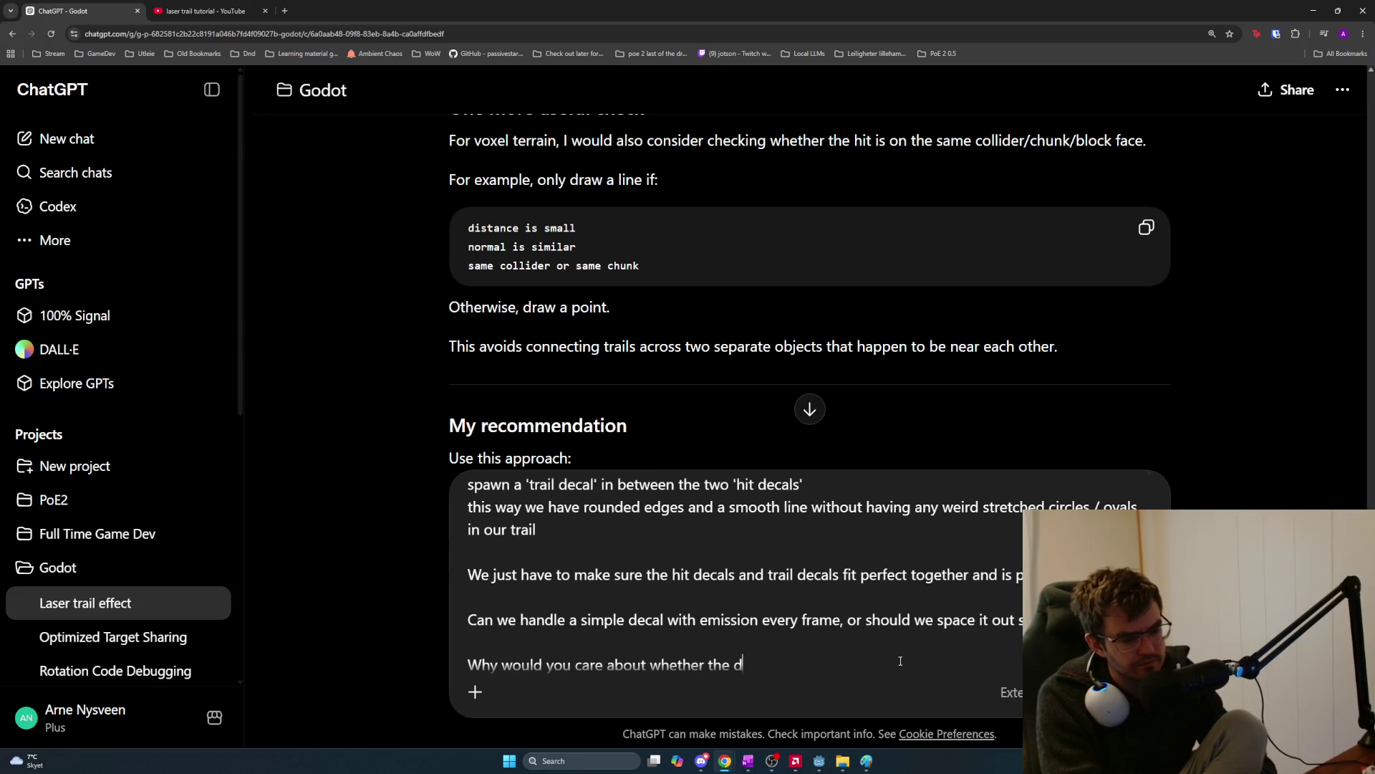
pyautogui.write('ecal stretches d')
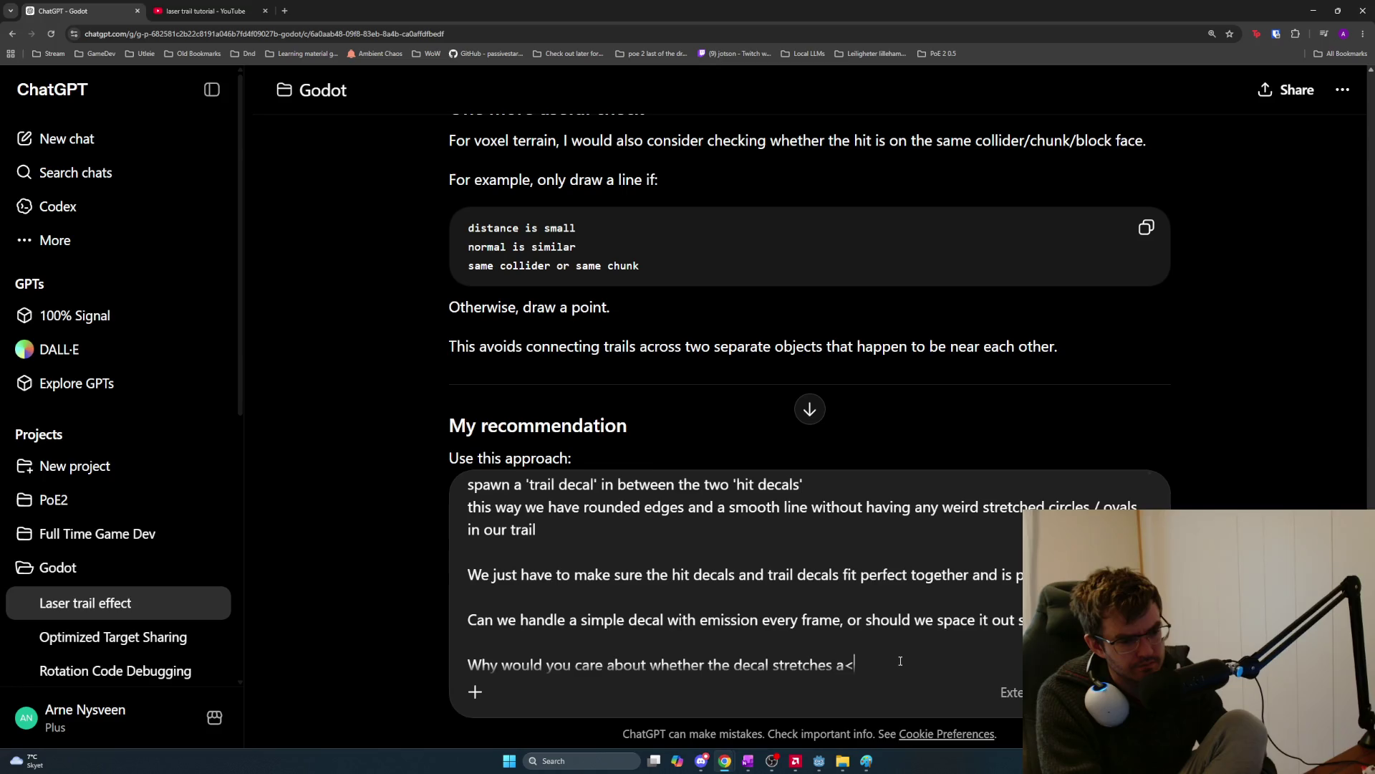
pyautogui.write('cross ')
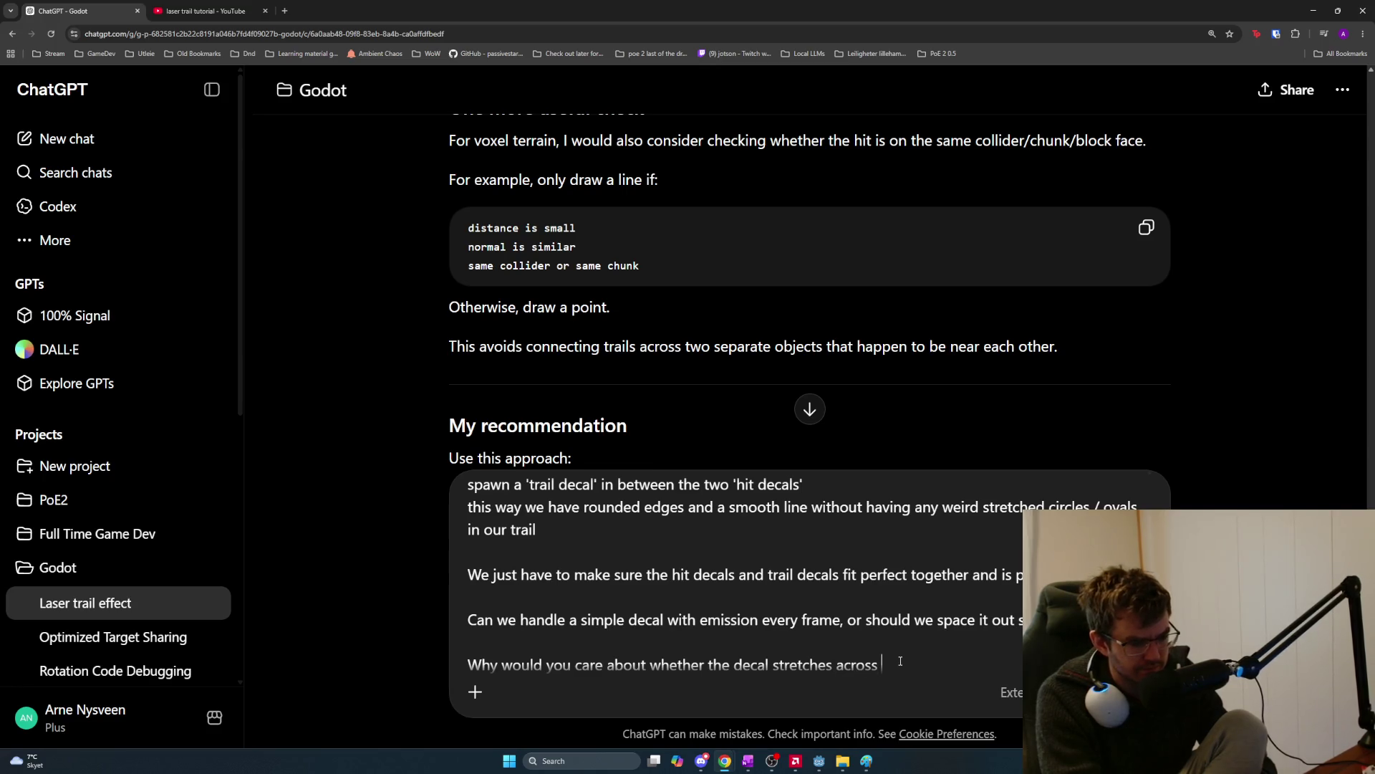
pyautogui.write('the')
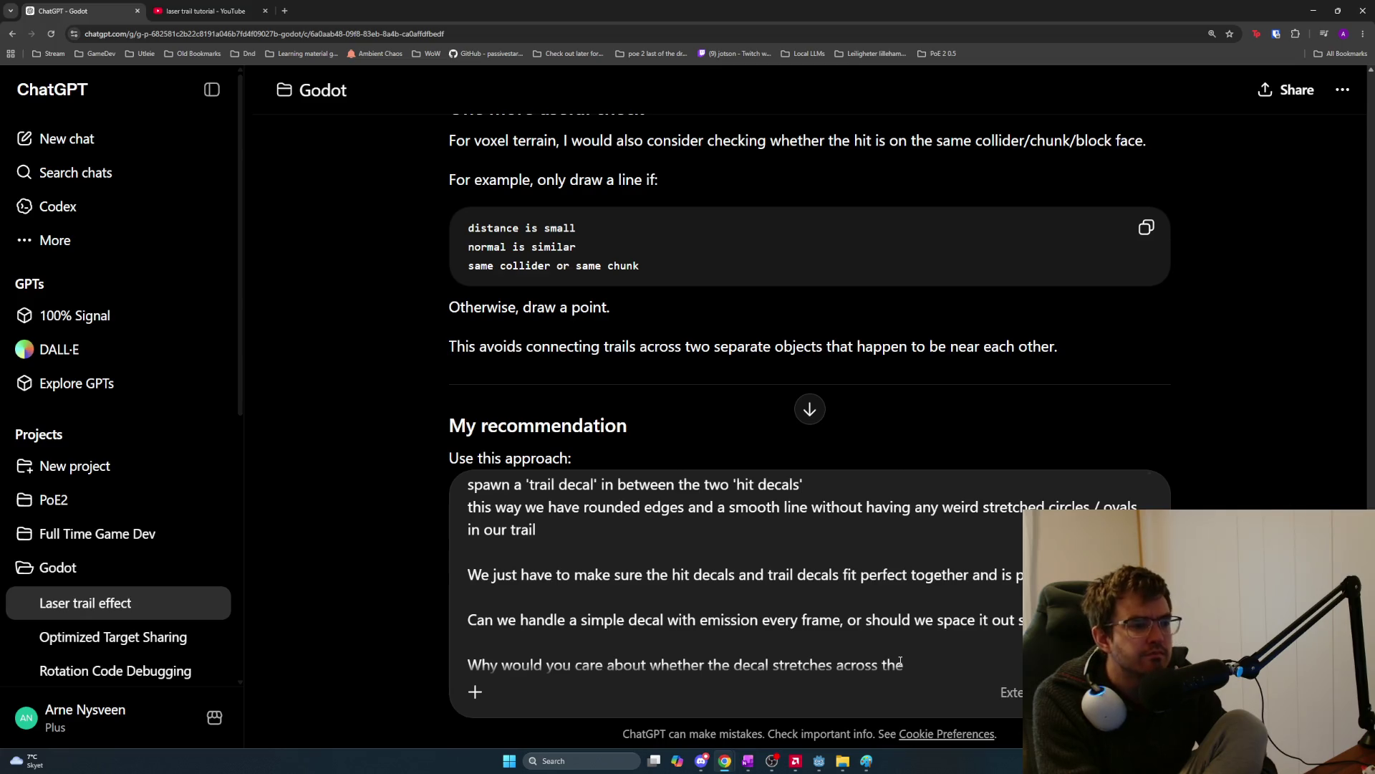
pyautogui.press('BackSpace')
pyautogui.press('BackSpace')
pyautogui.press('BackSpace')
pyautogui.write('tow')
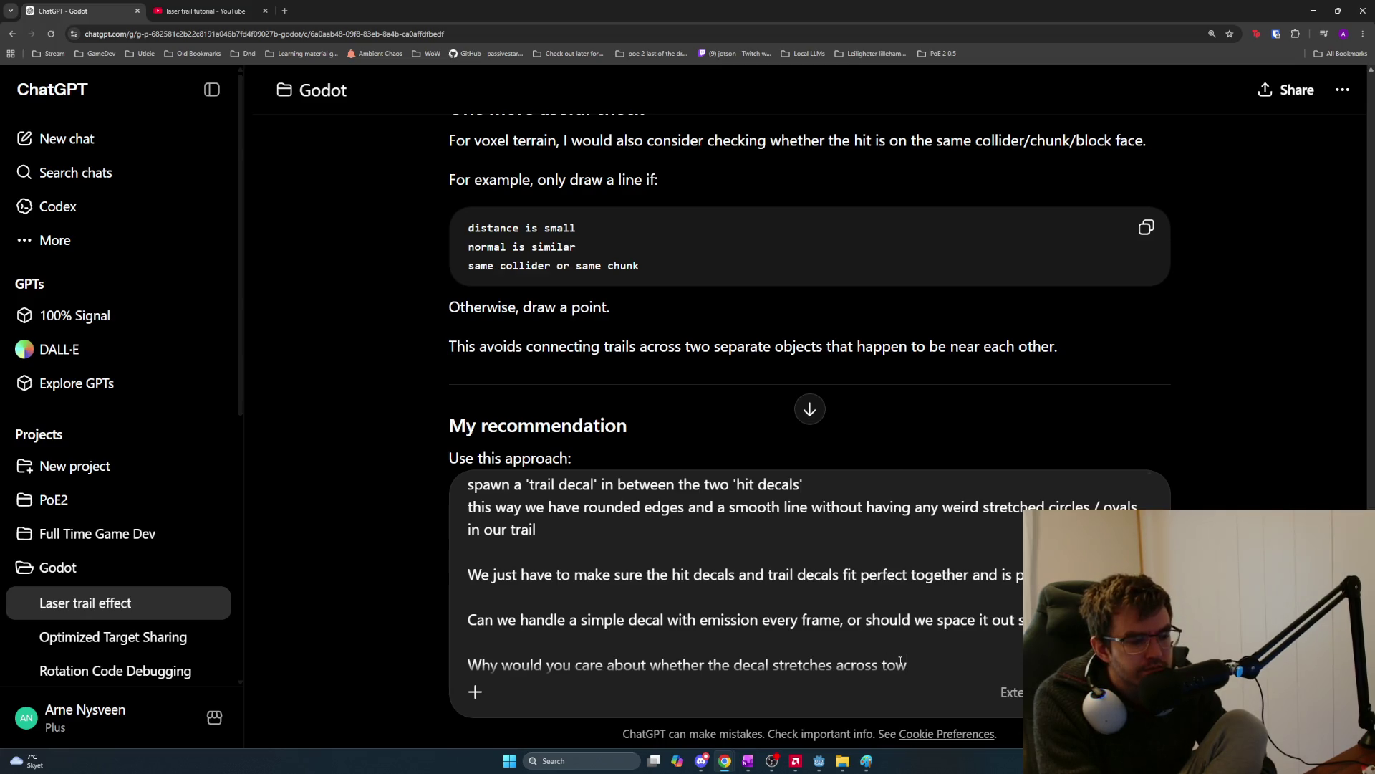
pyautogui.press('BackSpace')
pyautogui.press('BackSpace')
pyautogui.write('wo different ')
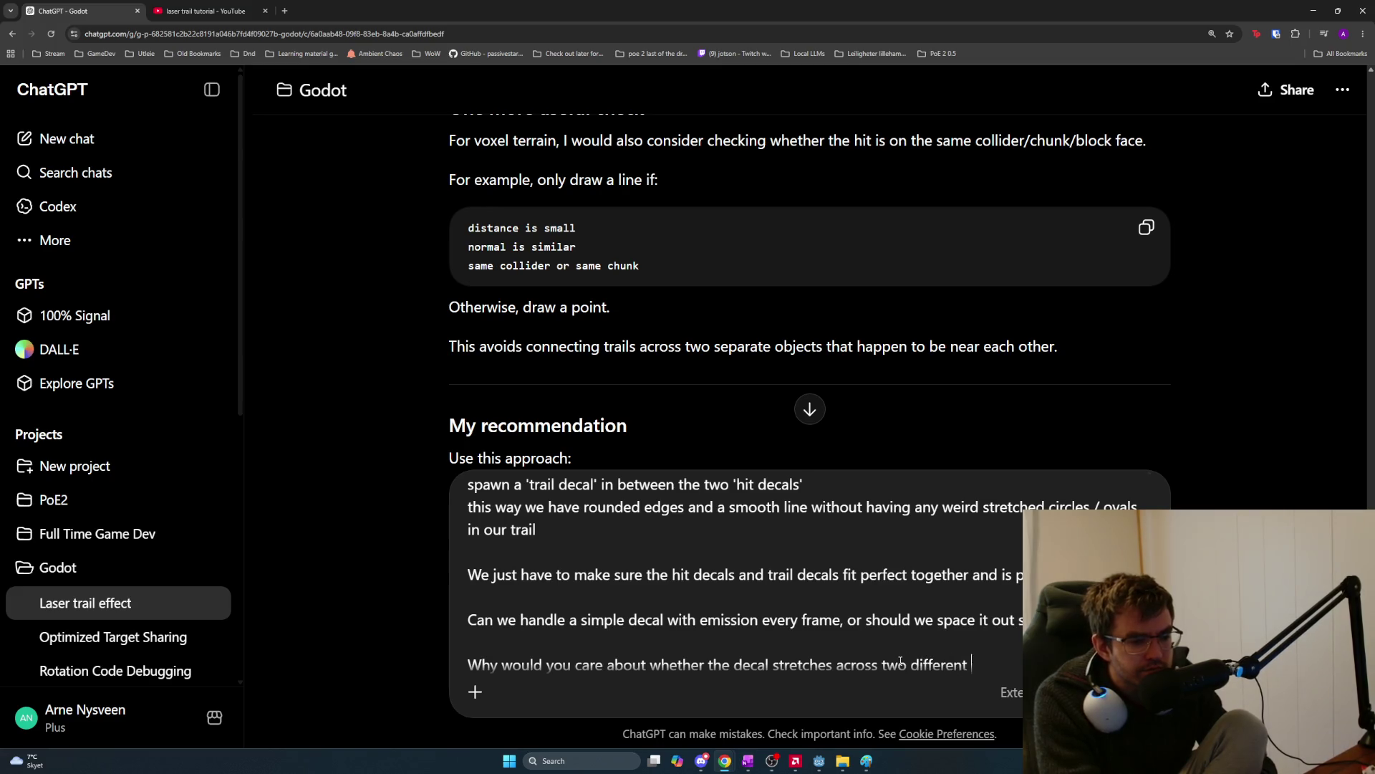
pyautogui.write('blocks t')
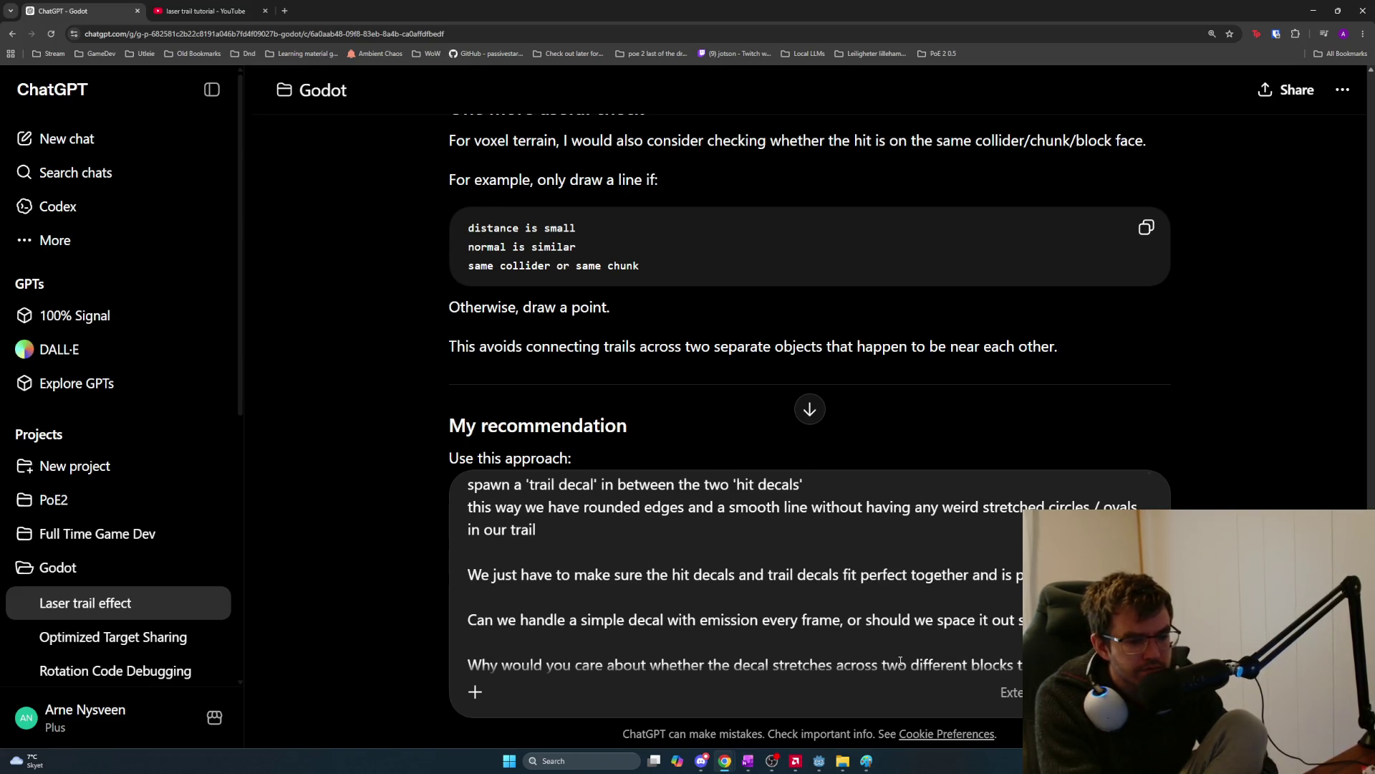
pyautogui.write('different c')
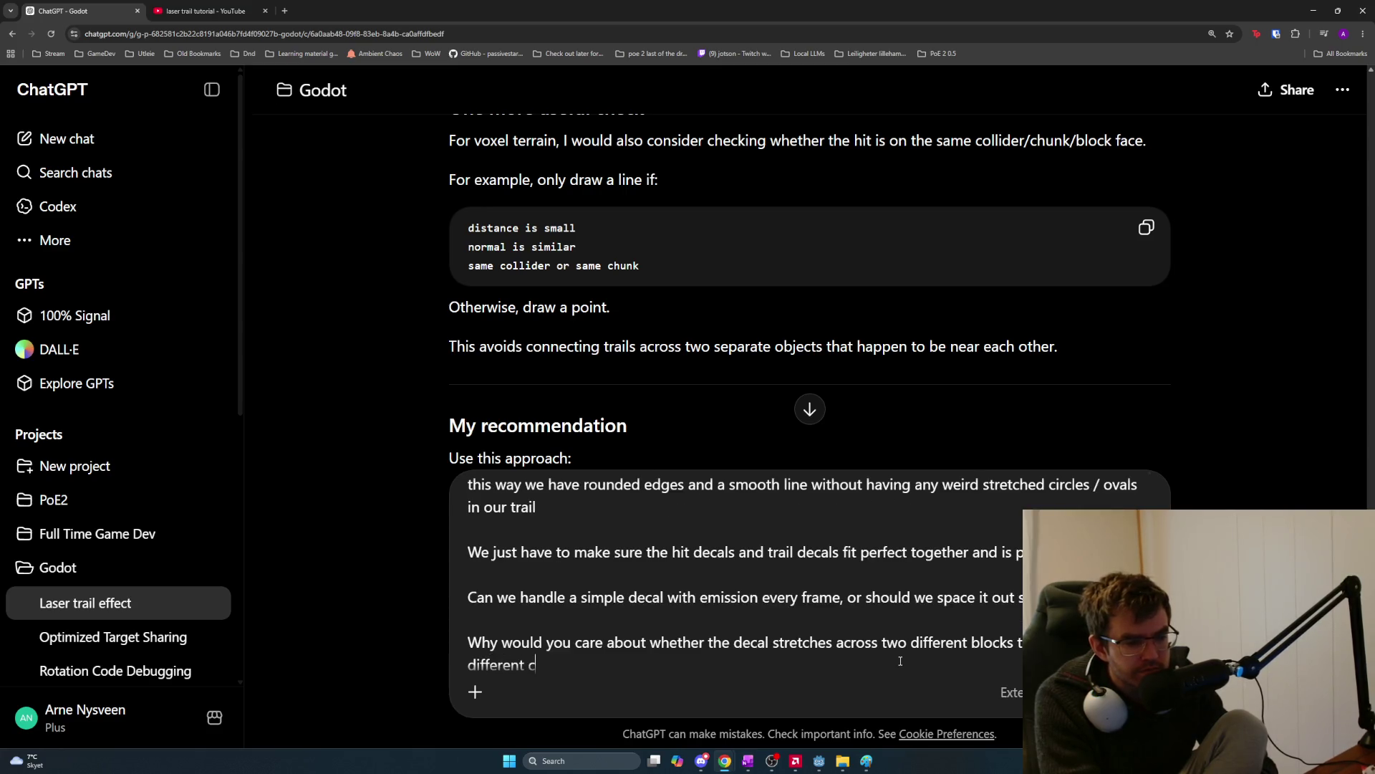
pyautogui.write("hunks? It's ")
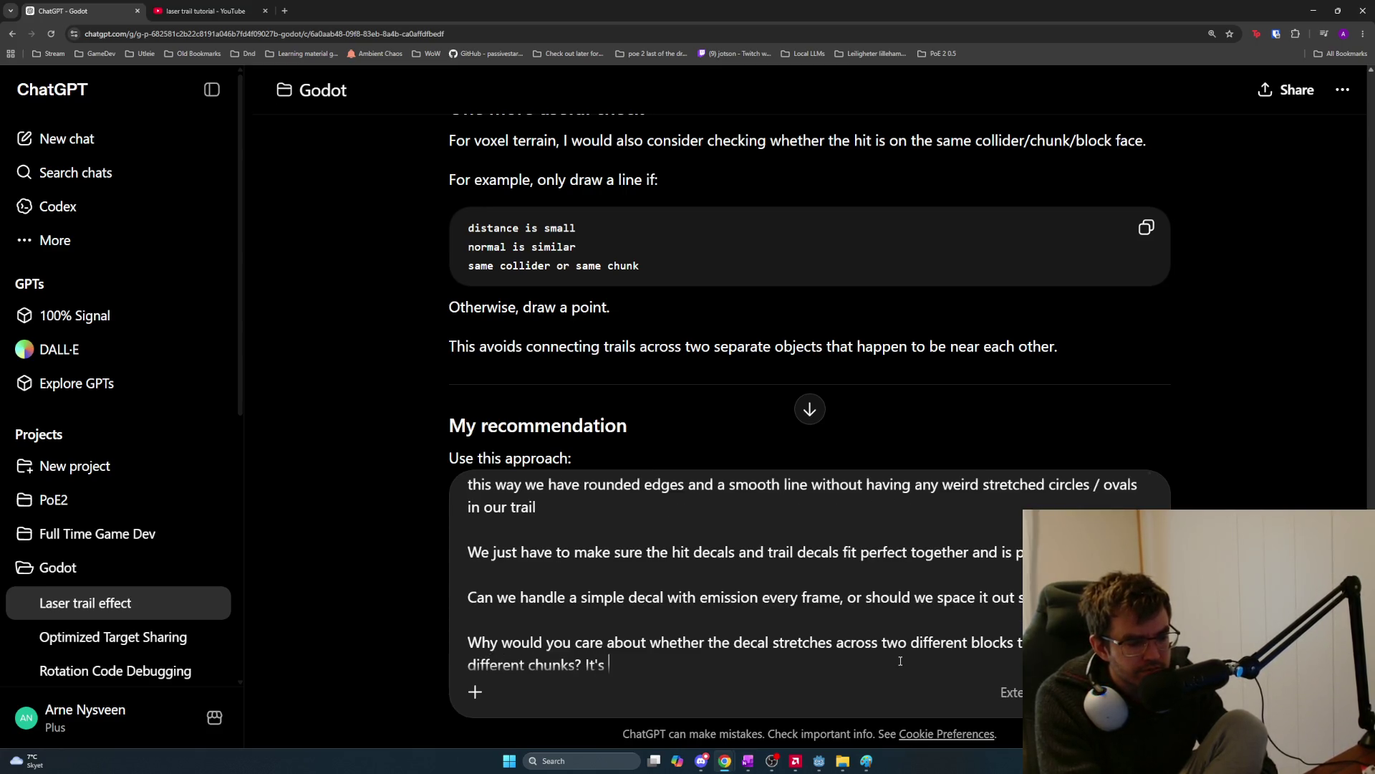
pyautogui.write('still just a text')
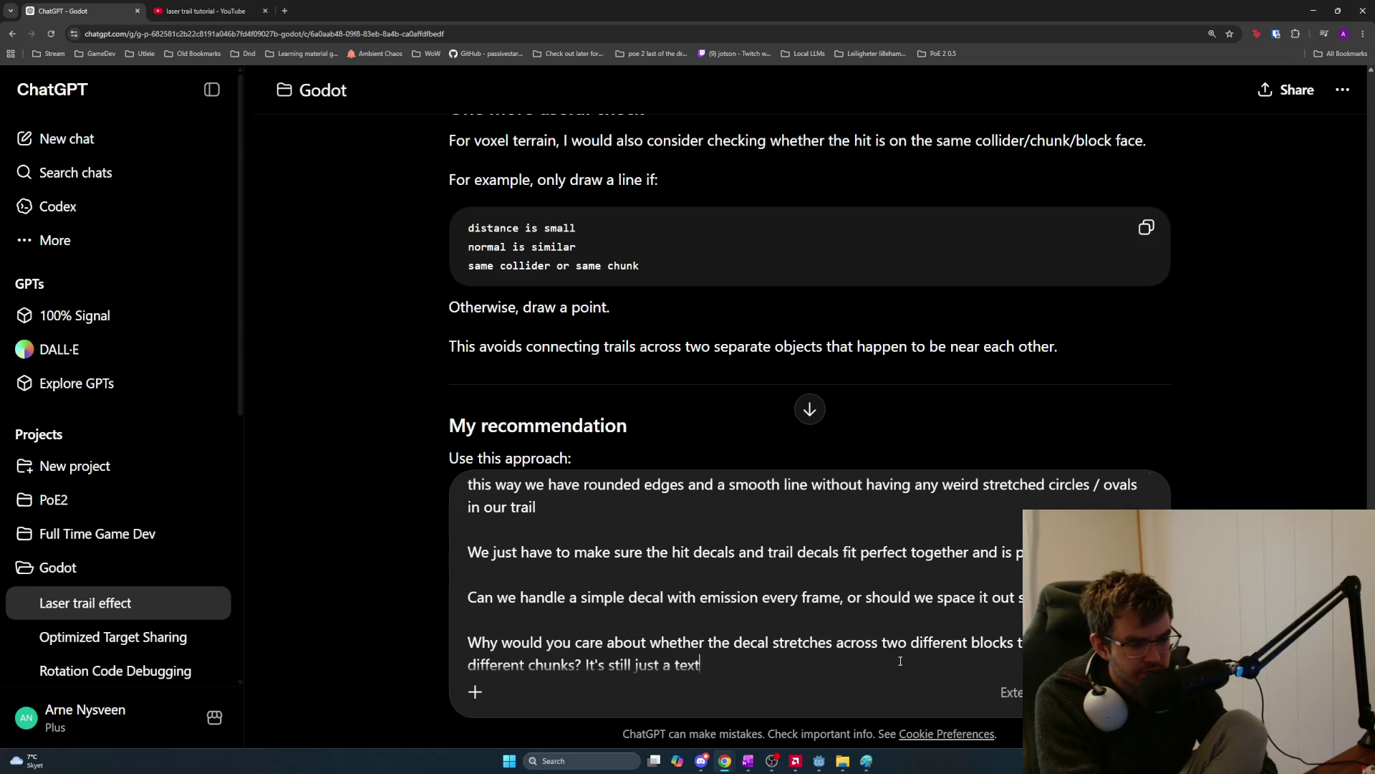
pyautogui.write('ure overla')
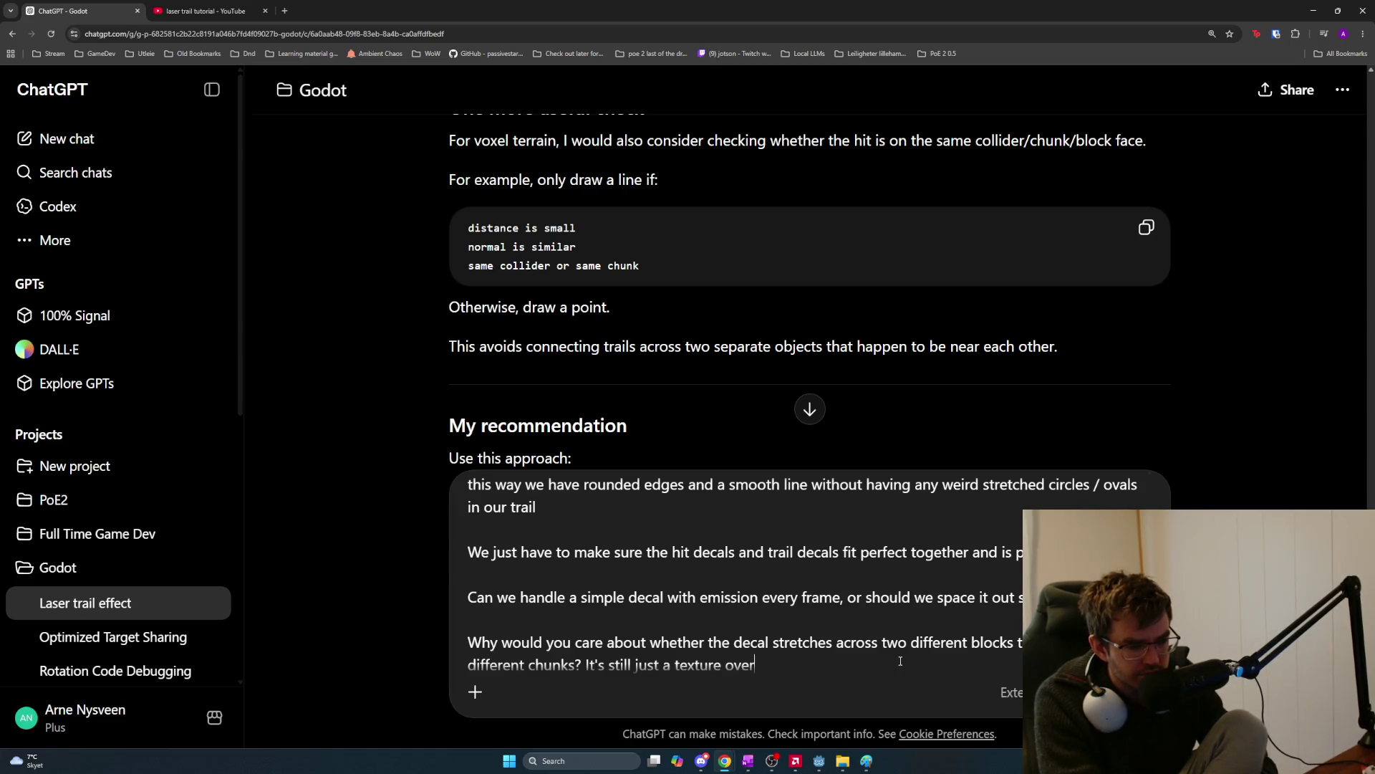
pyautogui.press('BackSpace')
pyautogui.press('BackSpace')
pyautogui.press('BackSpace')
pyautogui.press('BackSpace')
pyautogui.press('BackSpace')
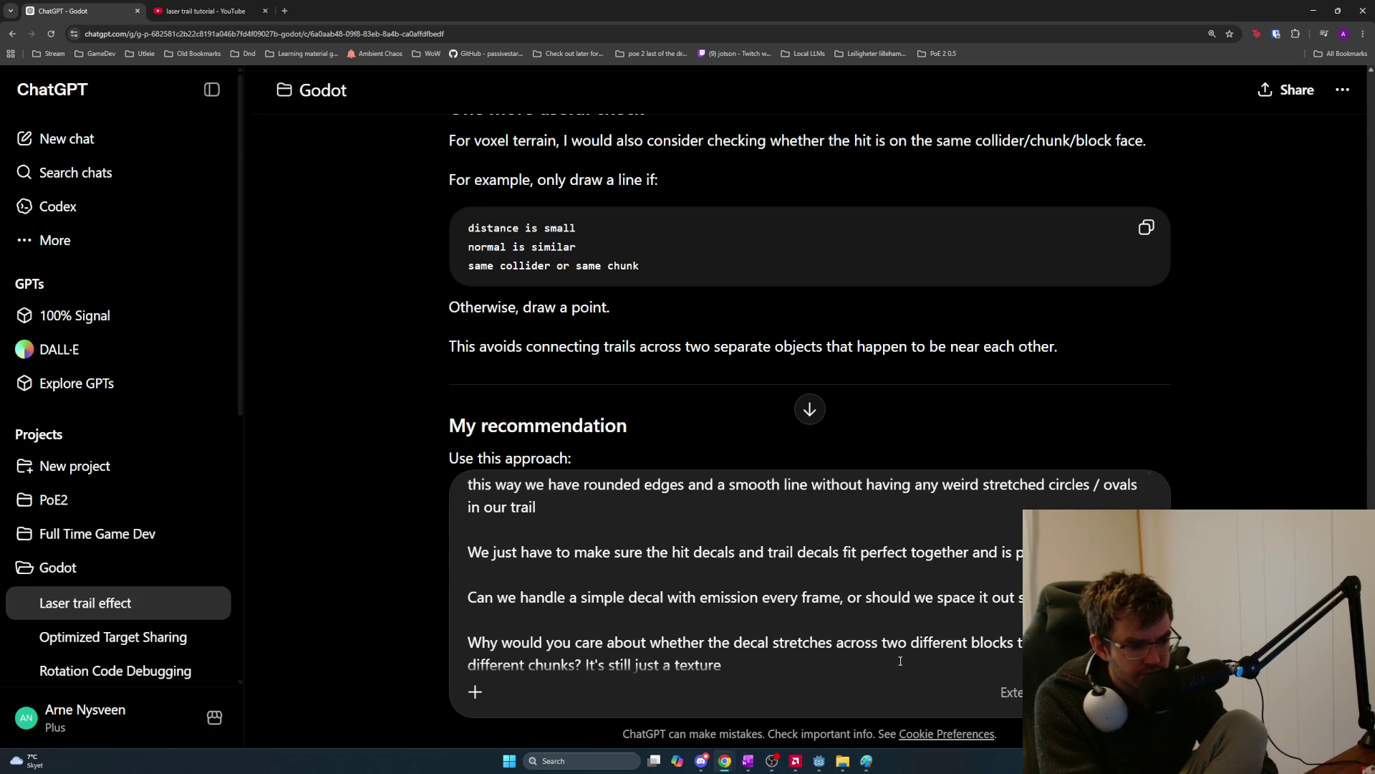
pyautogui.write('being overlayed o')
pyautogui.write('n the two existing textures')
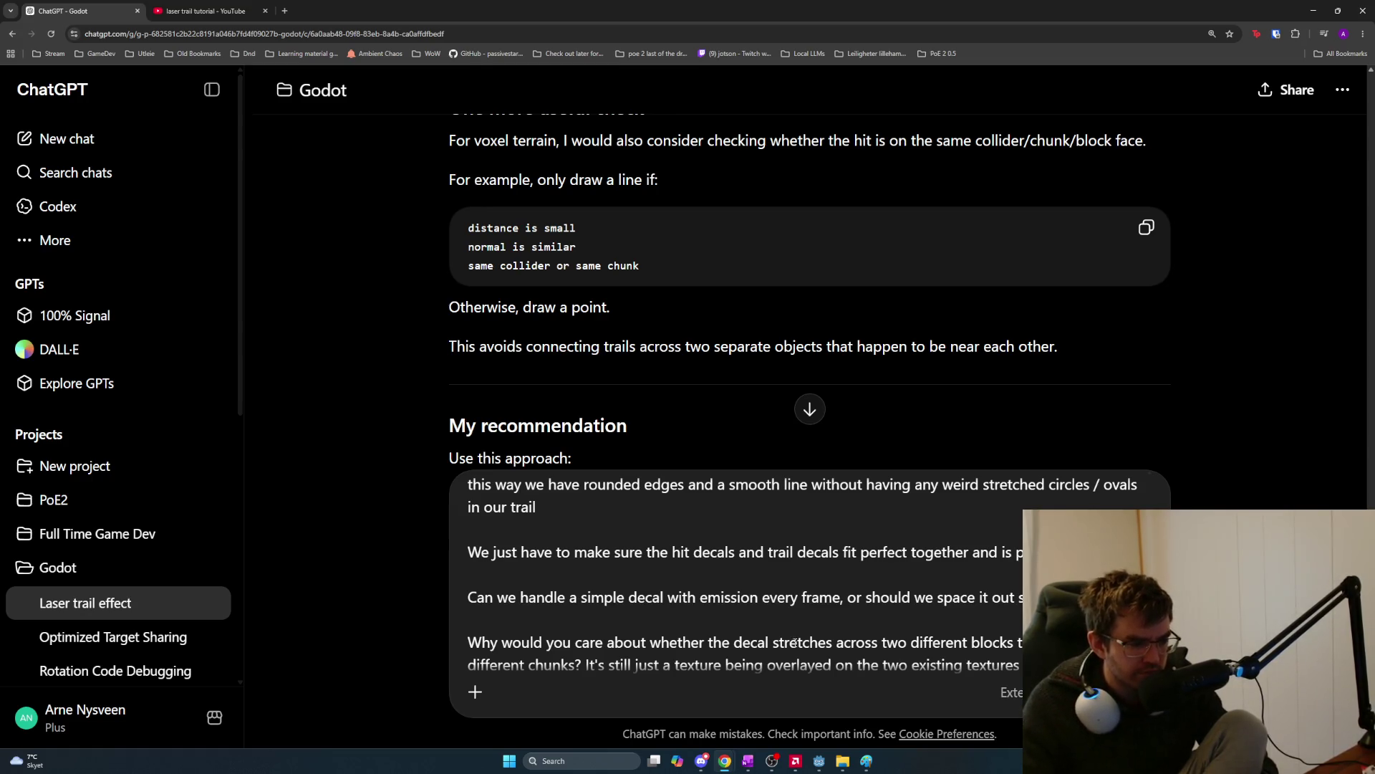
pyautogui.hotkey('shift', 'Return')
pyautogui.hotkey('shift', 'Return')
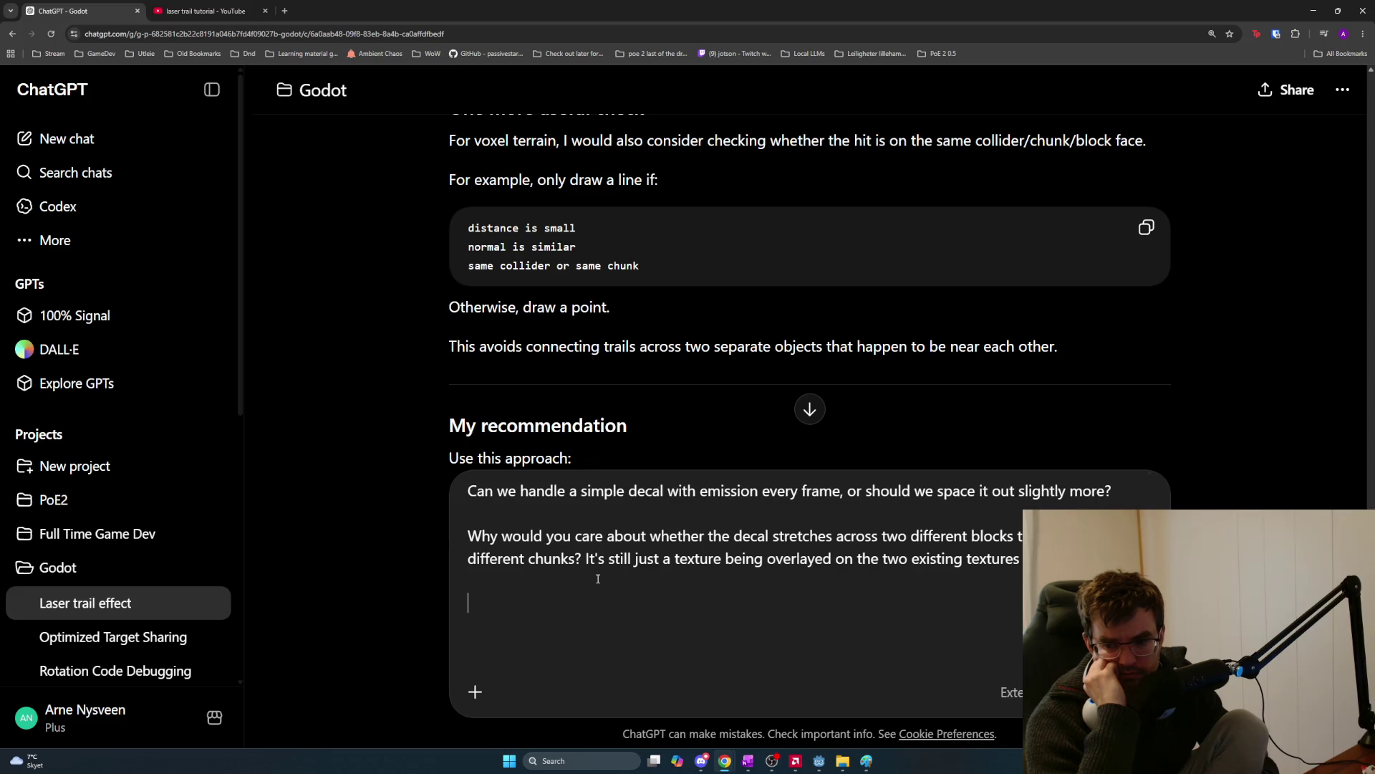
pyautogui.hotkey('alt', 'Tab')
pyautogui.hotkey('alt', 'Tab')
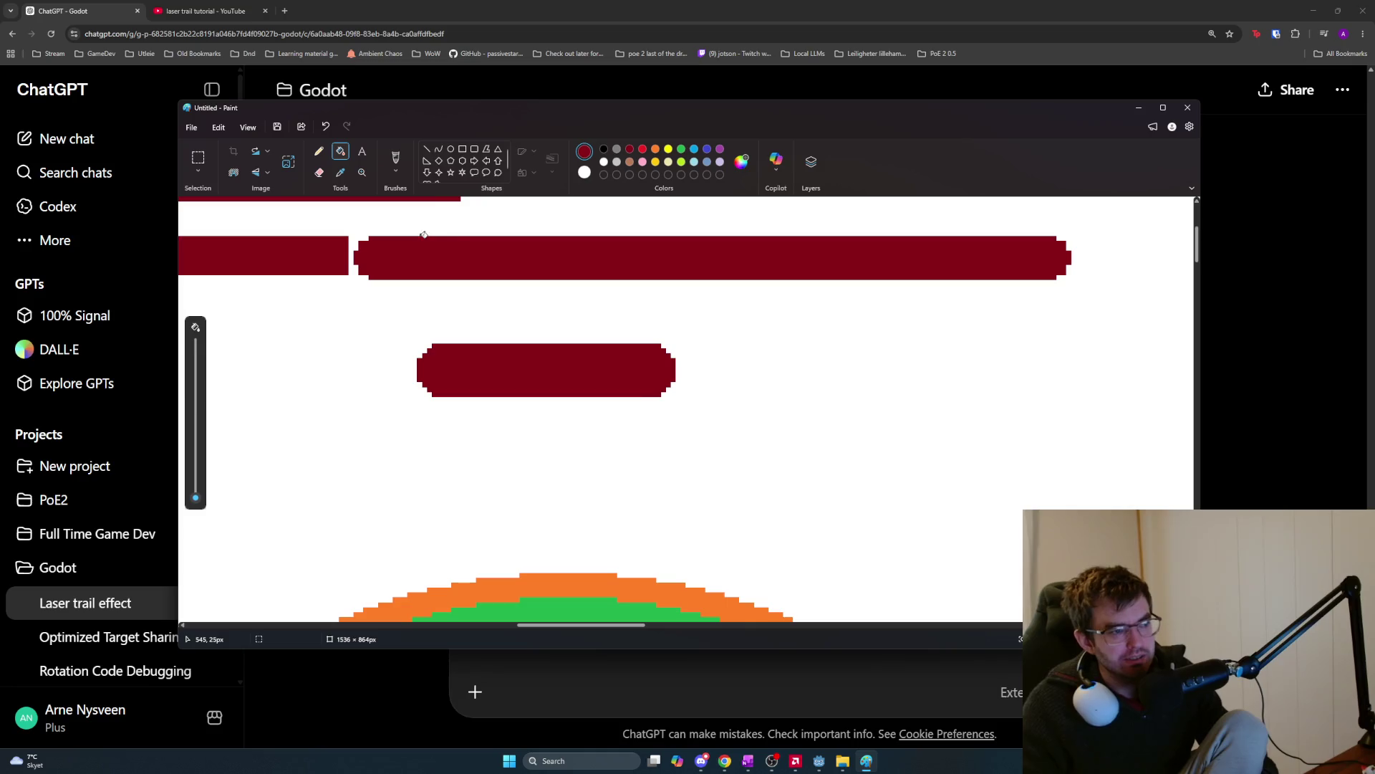
# Try rectangles over the dark-red bar's rounded right end in Paint, then undo and redo the edits.
pyautogui.click(462, 148)
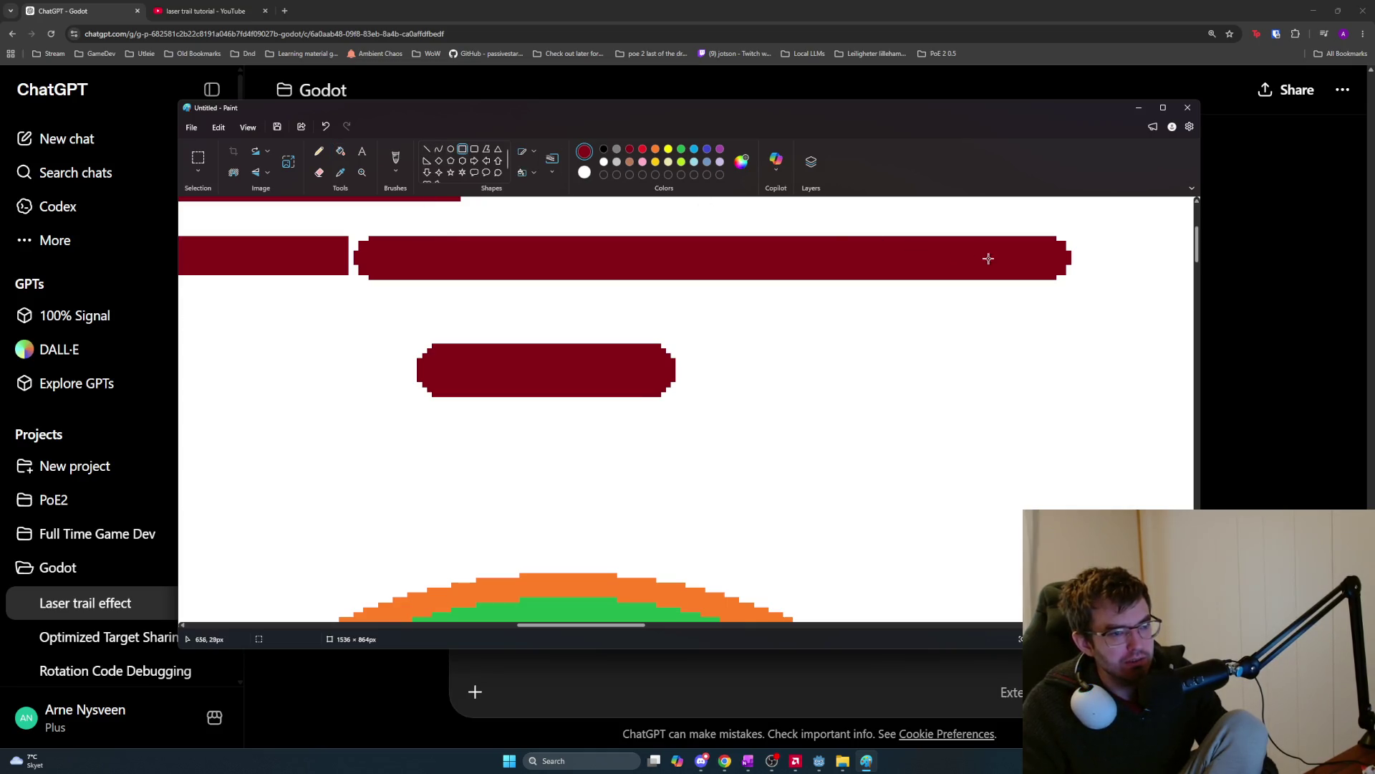
pyautogui.moveTo(1025, 235); pyautogui.dragTo(1038, 282)
pyautogui.moveTo(1031, 237); pyautogui.dragTo(1065, 232)
pyautogui.click(1100, 376)
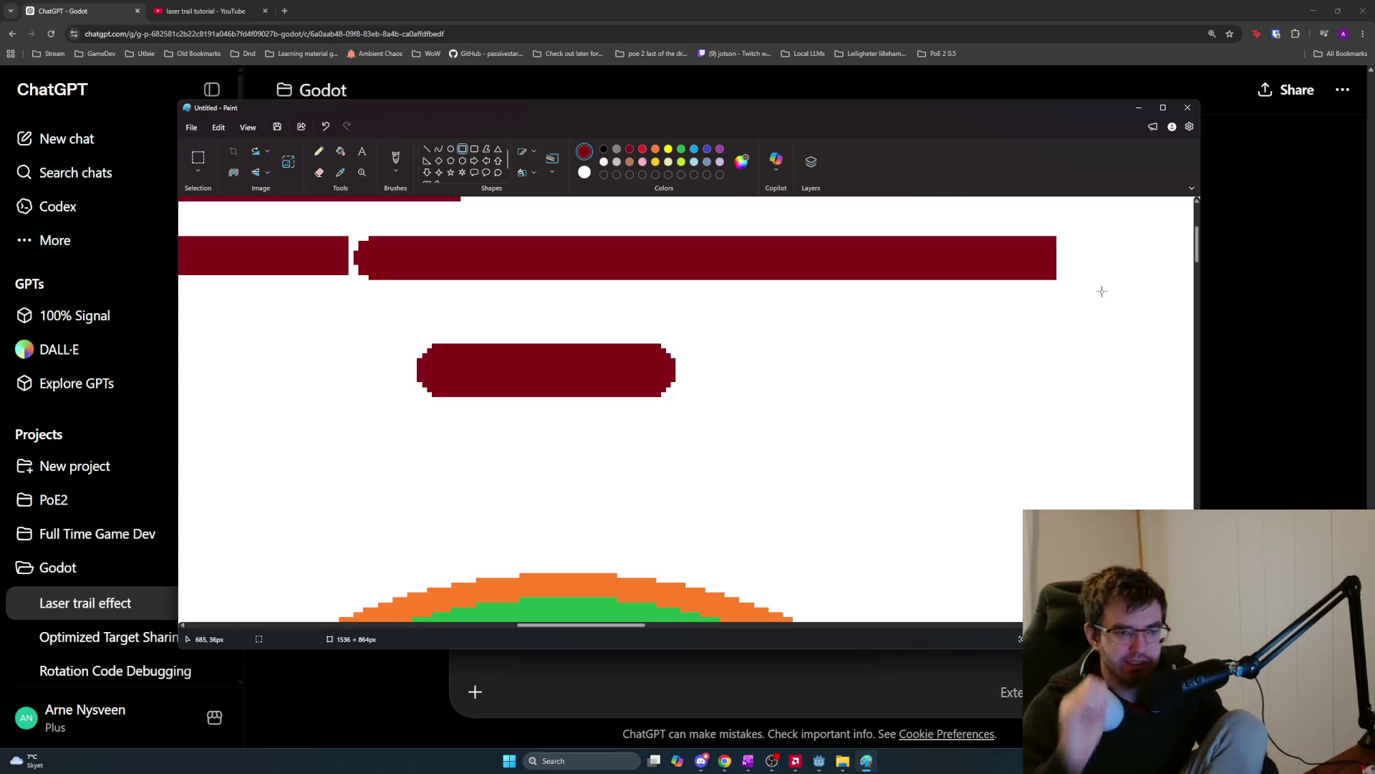
pyautogui.moveTo(1061, 241); pyautogui.dragTo(1080, 274)
pyautogui.hotkey('ctrl', 'z')
pyautogui.hotkey('ctrl', 'z')
pyautogui.hotkey('ctrl', 'z')
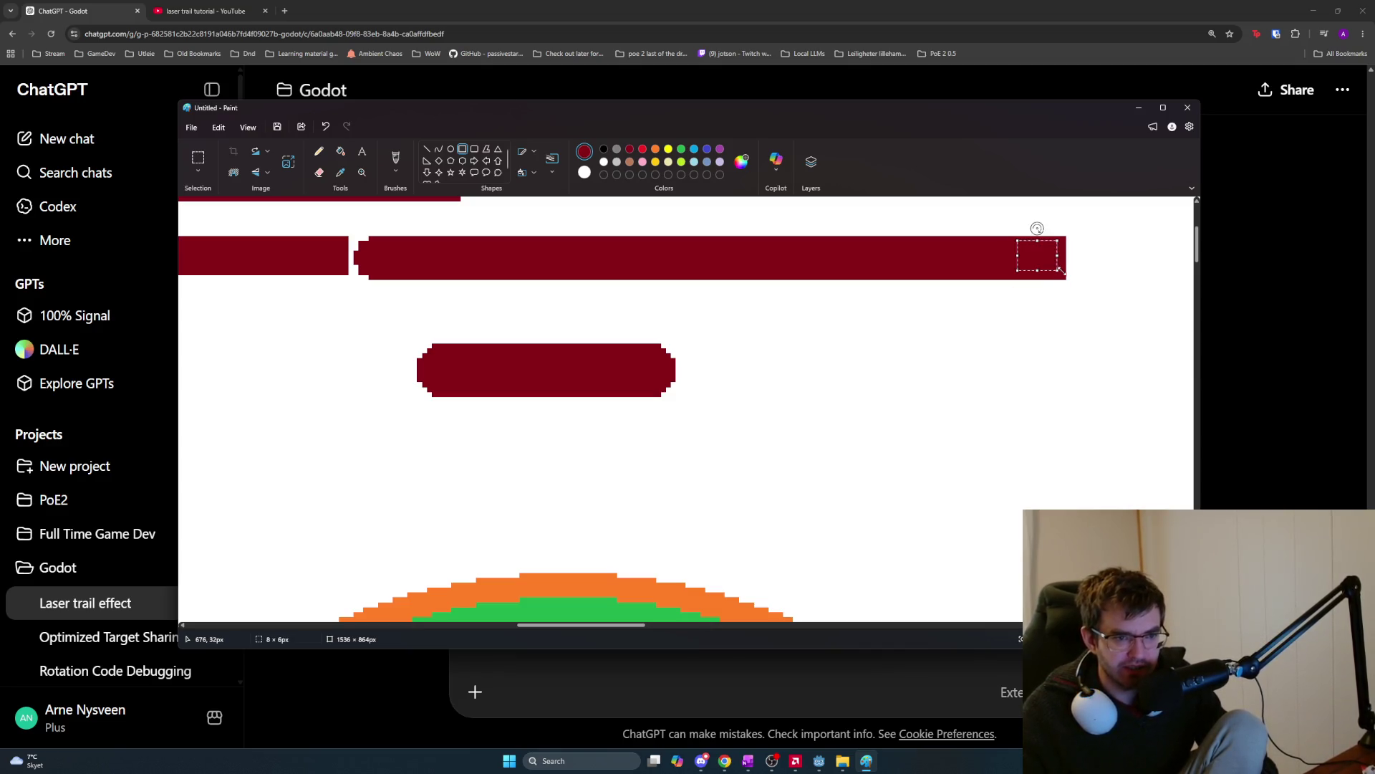
pyautogui.hotkey('ctrl', 'y')
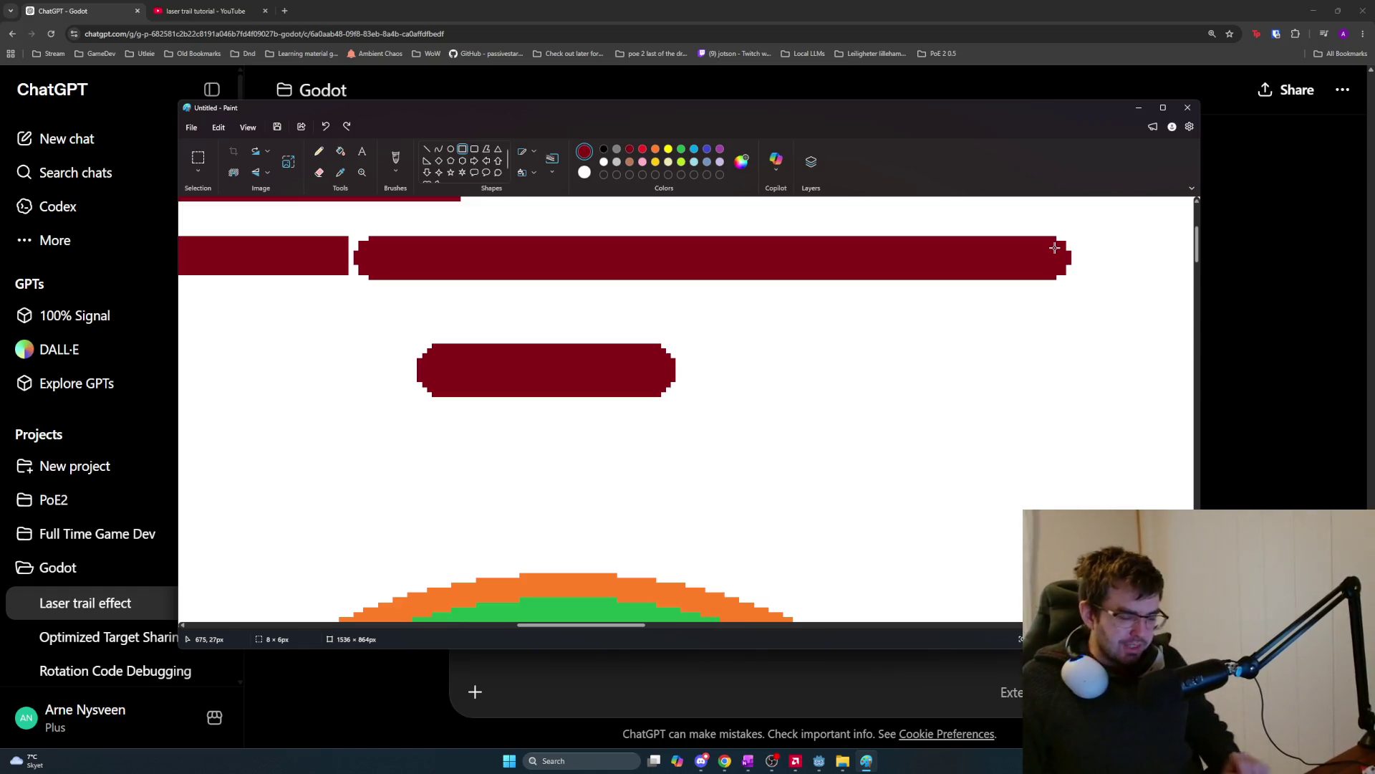
pyautogui.hotkey('alt', 'Tab')
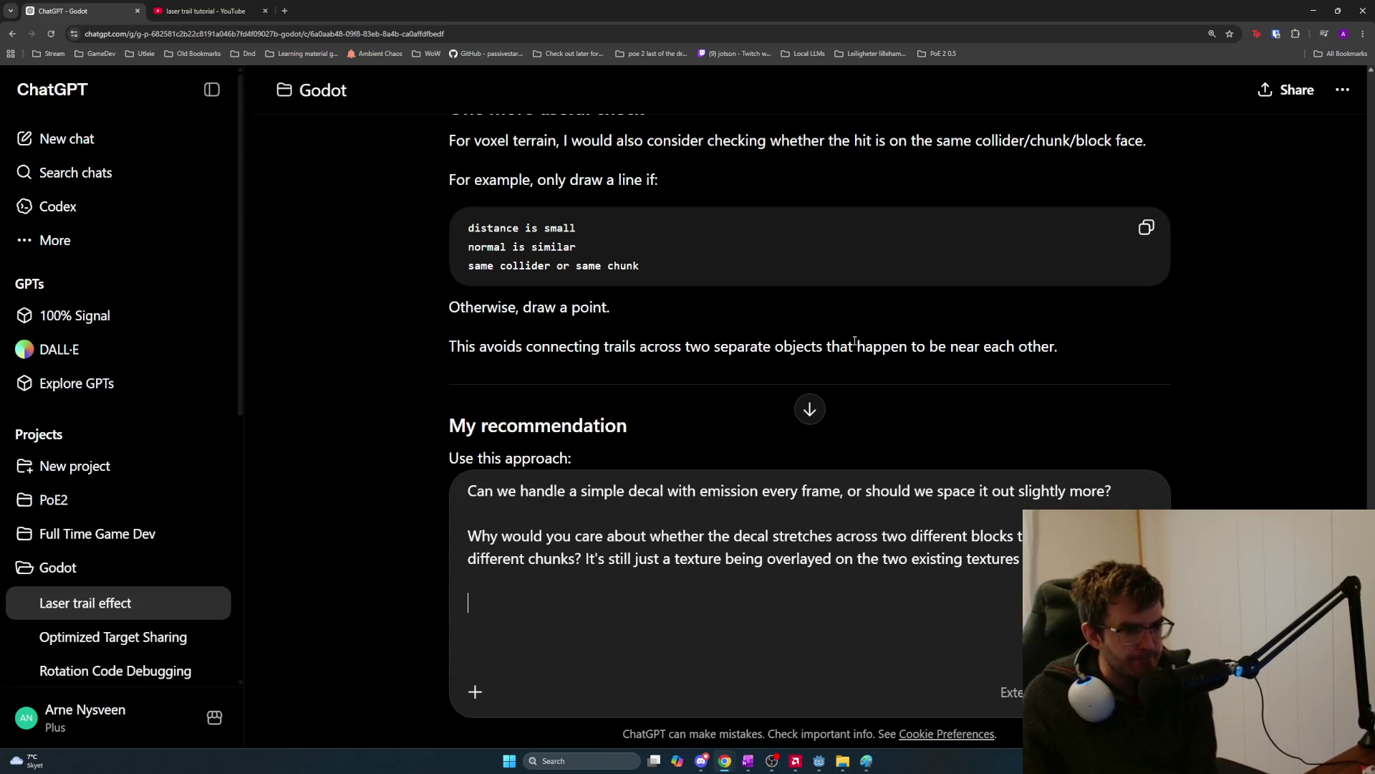
# Append 'the trail to stop just because it moves between two separate meshes' to the ChatGPT draft.
pyautogui.moveTo(602, 346); pyautogui.dragTo(1091, 349)
pyautogui.click(1018, 581)
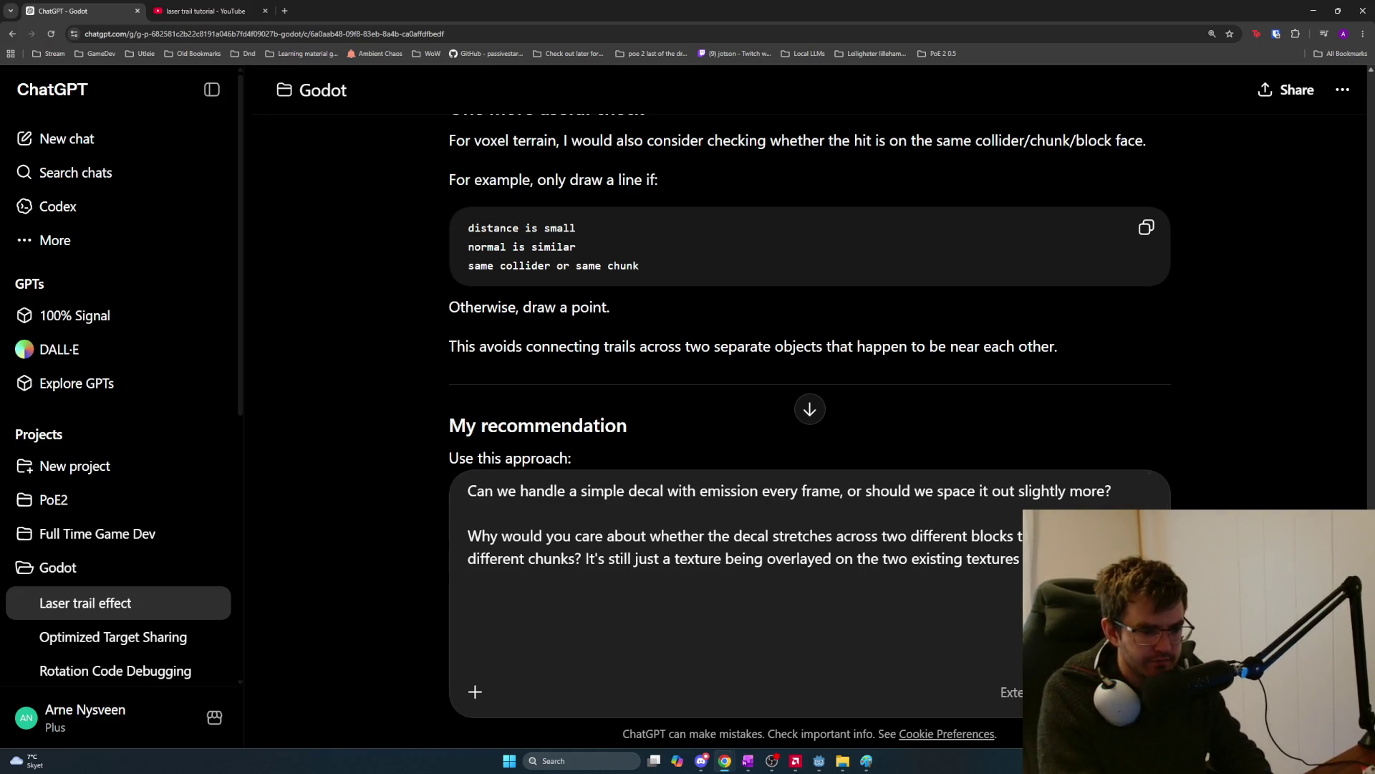
pyautogui.write('the trail to')
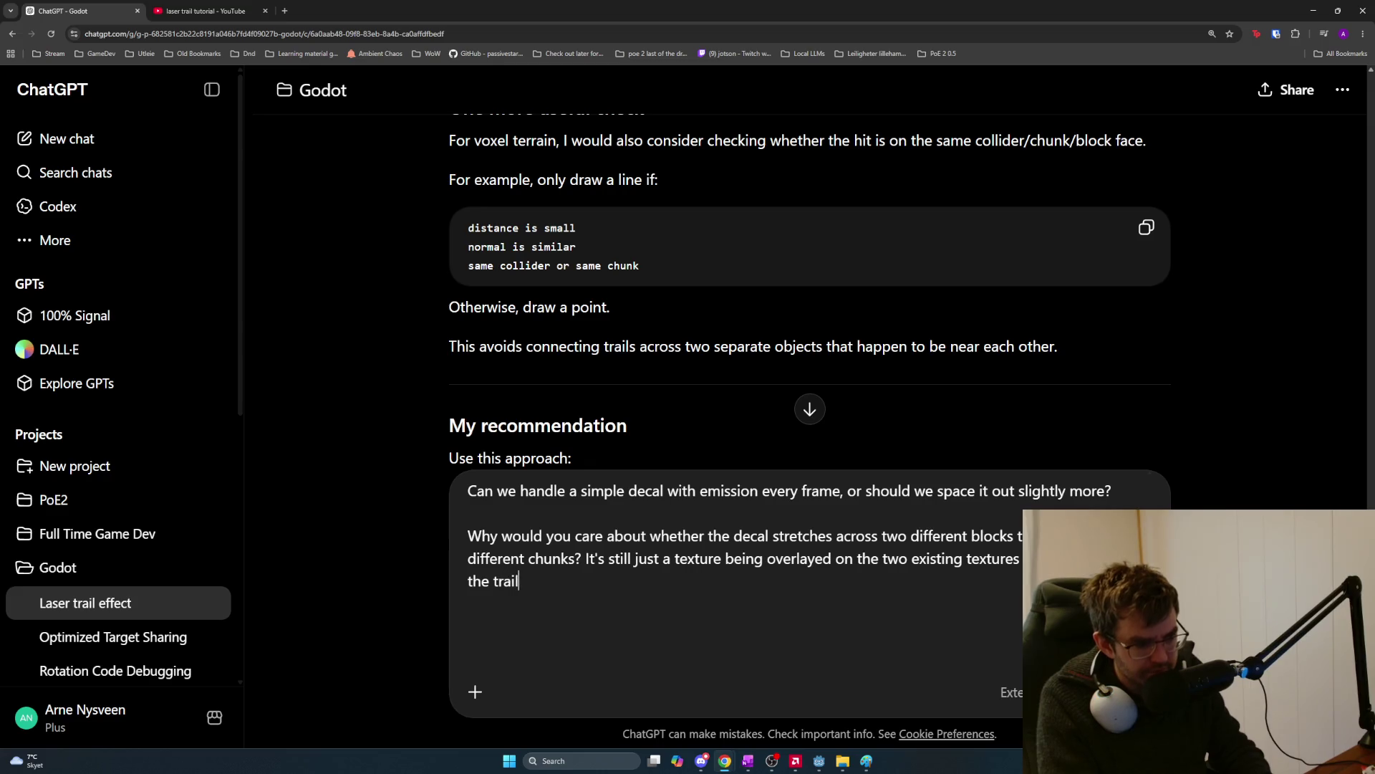
pyautogui.write(' stop just because a')
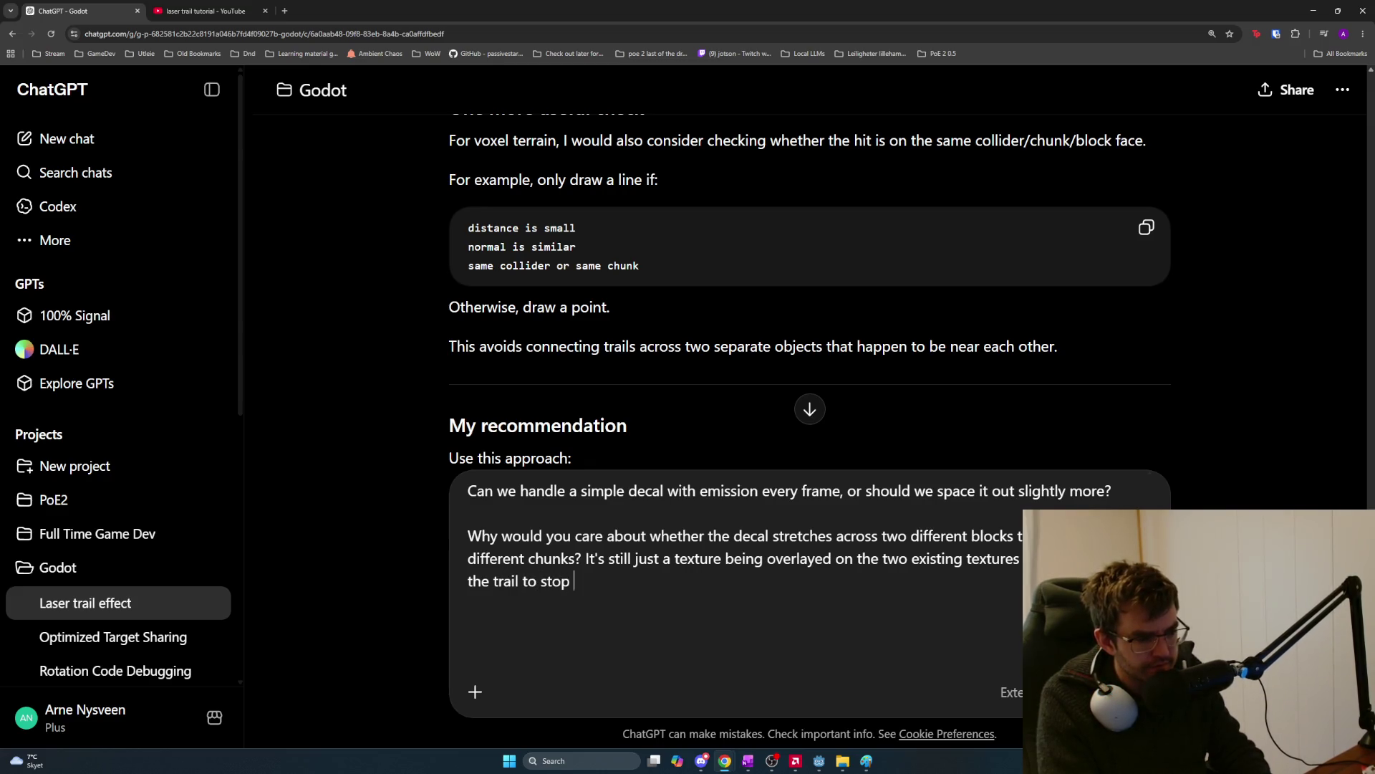
pyautogui.press('BackSpace')
pyautogui.write("there's a c")
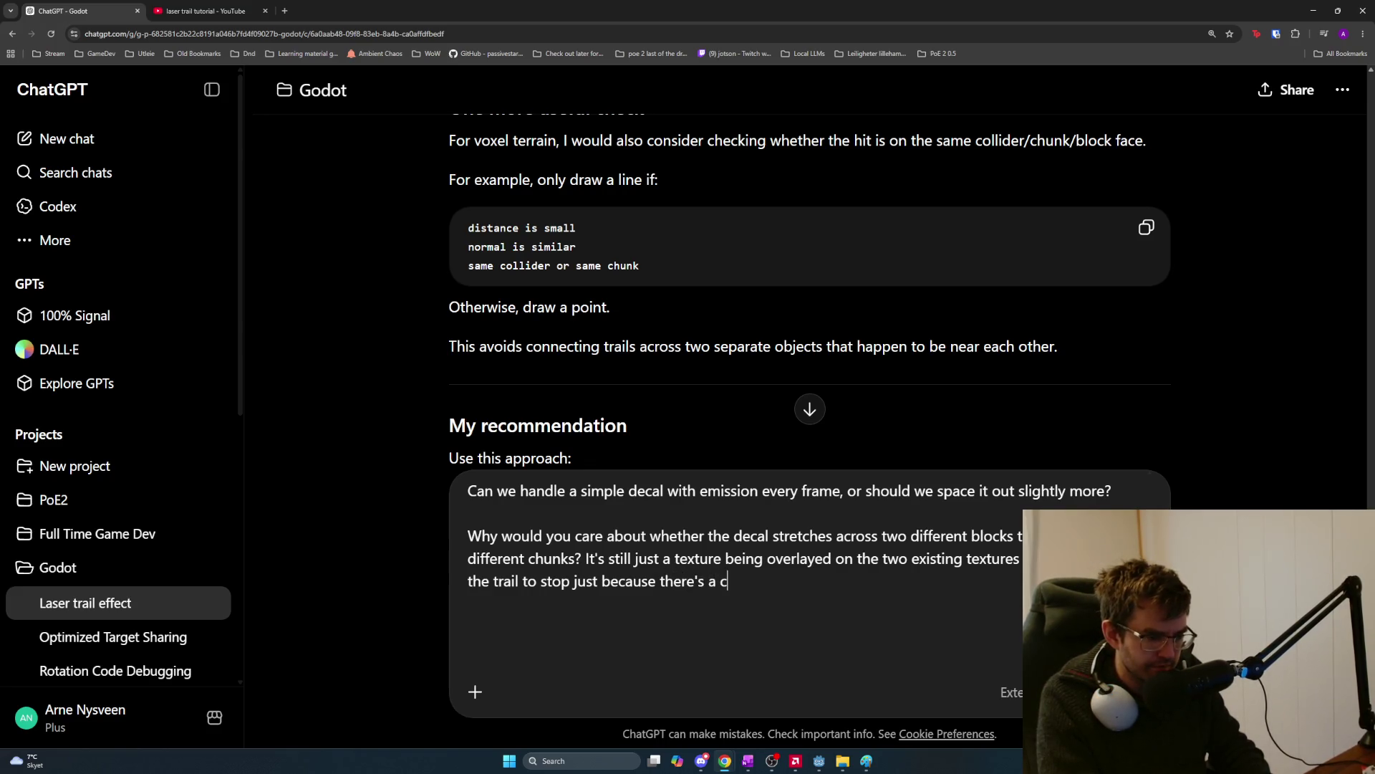
pyautogui.write('corn')
pyautogui.press('BackSpace')
pyautogui.press('BackSpace')
pyautogui.press('BackSpace')
pyautogui.press('BackSpace')
pyautogui.press('BackSpace')
pyautogui.press('BackSpace')
pyautogui.write('it moves between two')
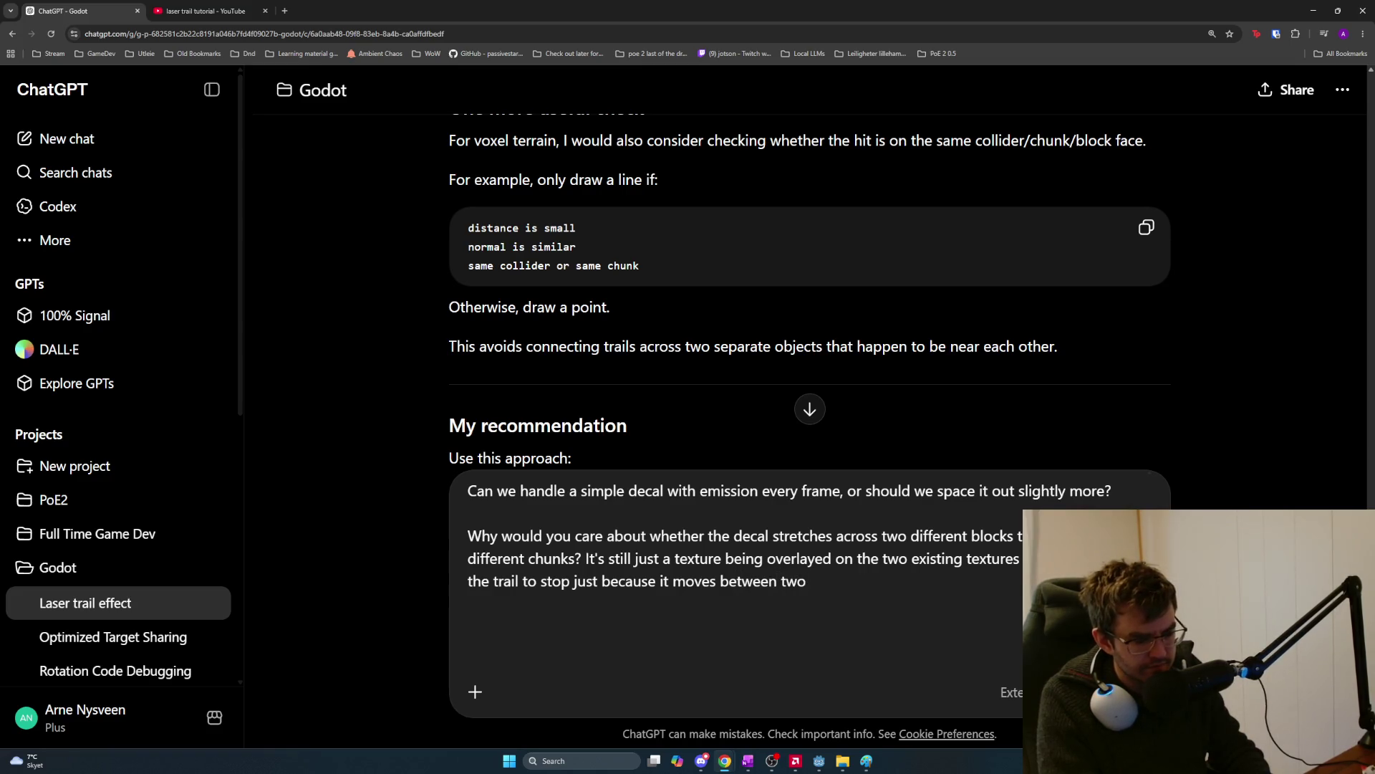
pyautogui.write('separate meshs')
pyautogui.press('BackSpace')
pyautogui.write('es')
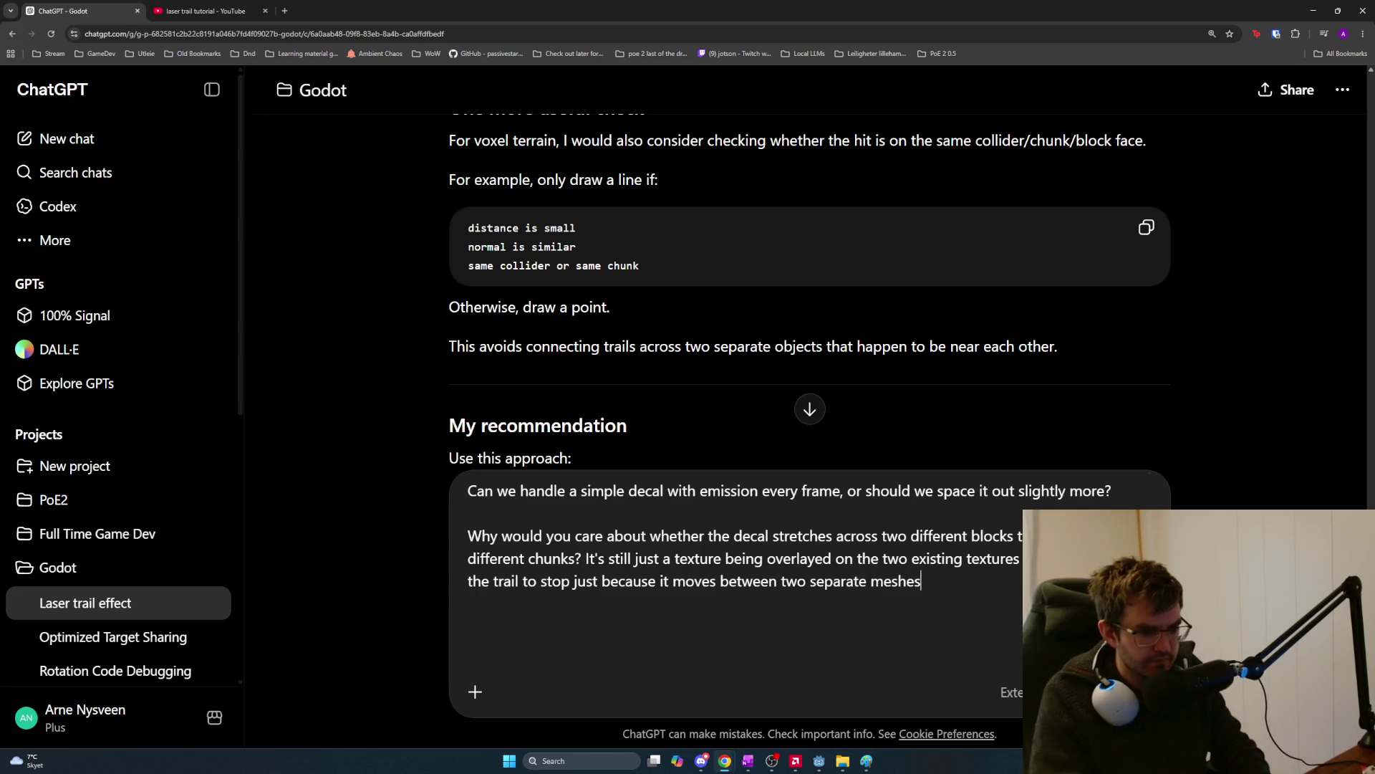
pyautogui.hotkey('shift', 'Return')
pyautogui.hotkey('shift', 'Return')
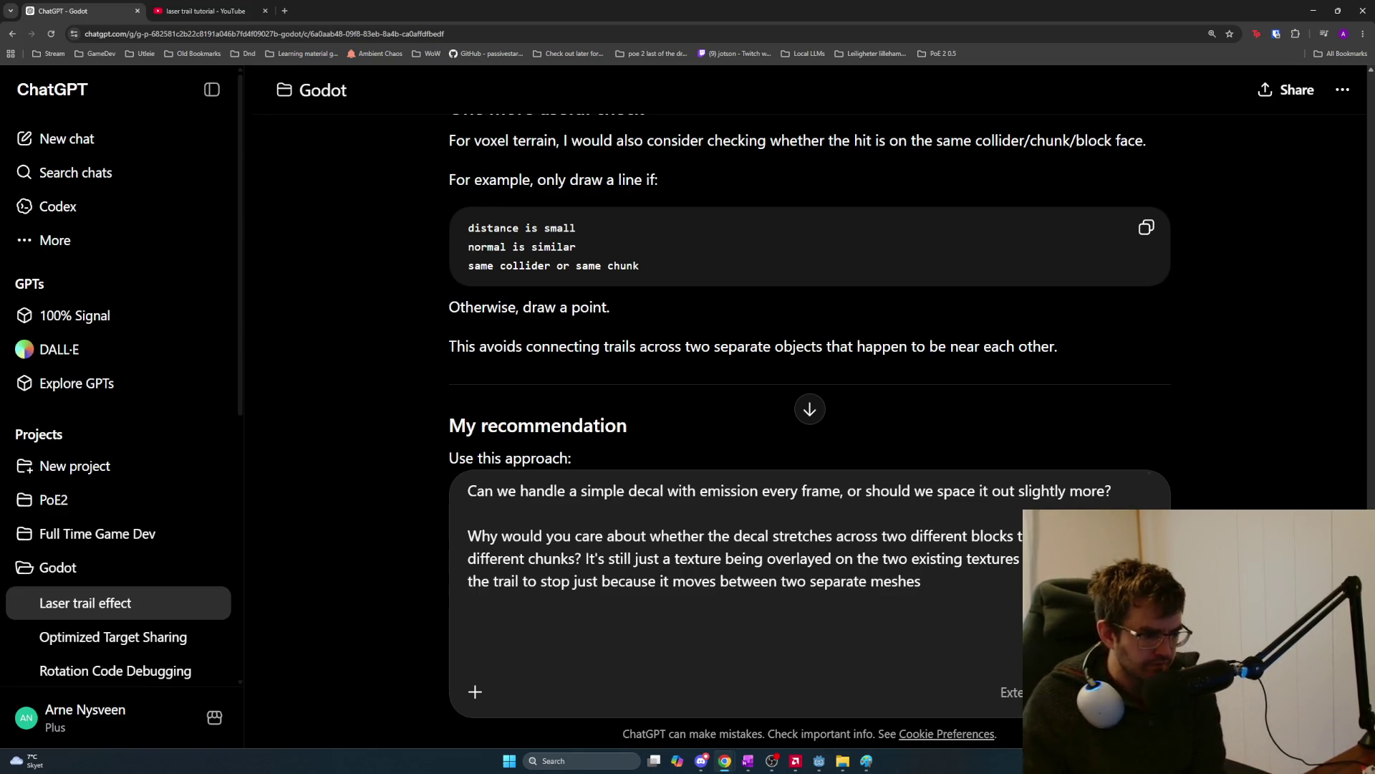
pyautogui.scroll(-6, 932, 367)
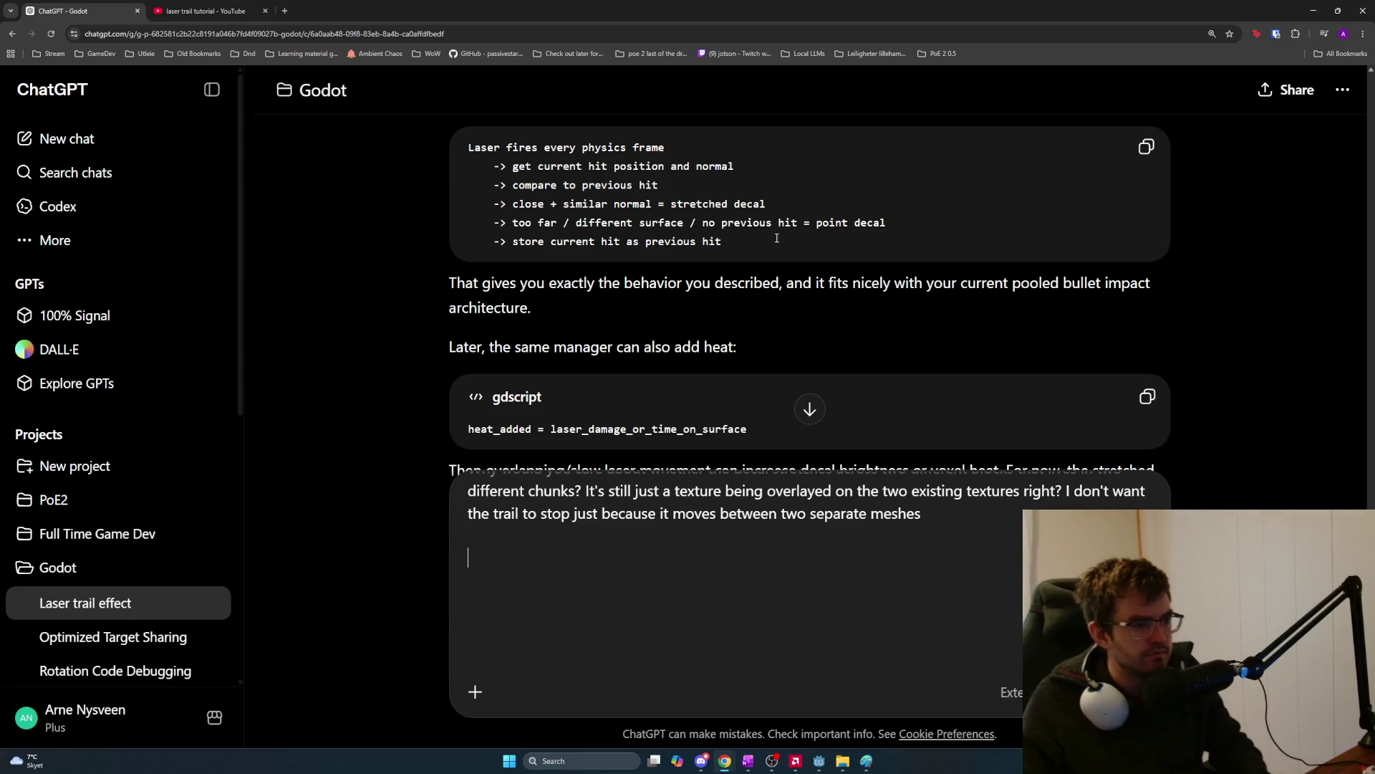
pyautogui.hotkey('alt', 'Tab')
pyautogui.hotkey('alt', 'Tab')
pyautogui.press('Tab')
pyautogui.press('Tab')
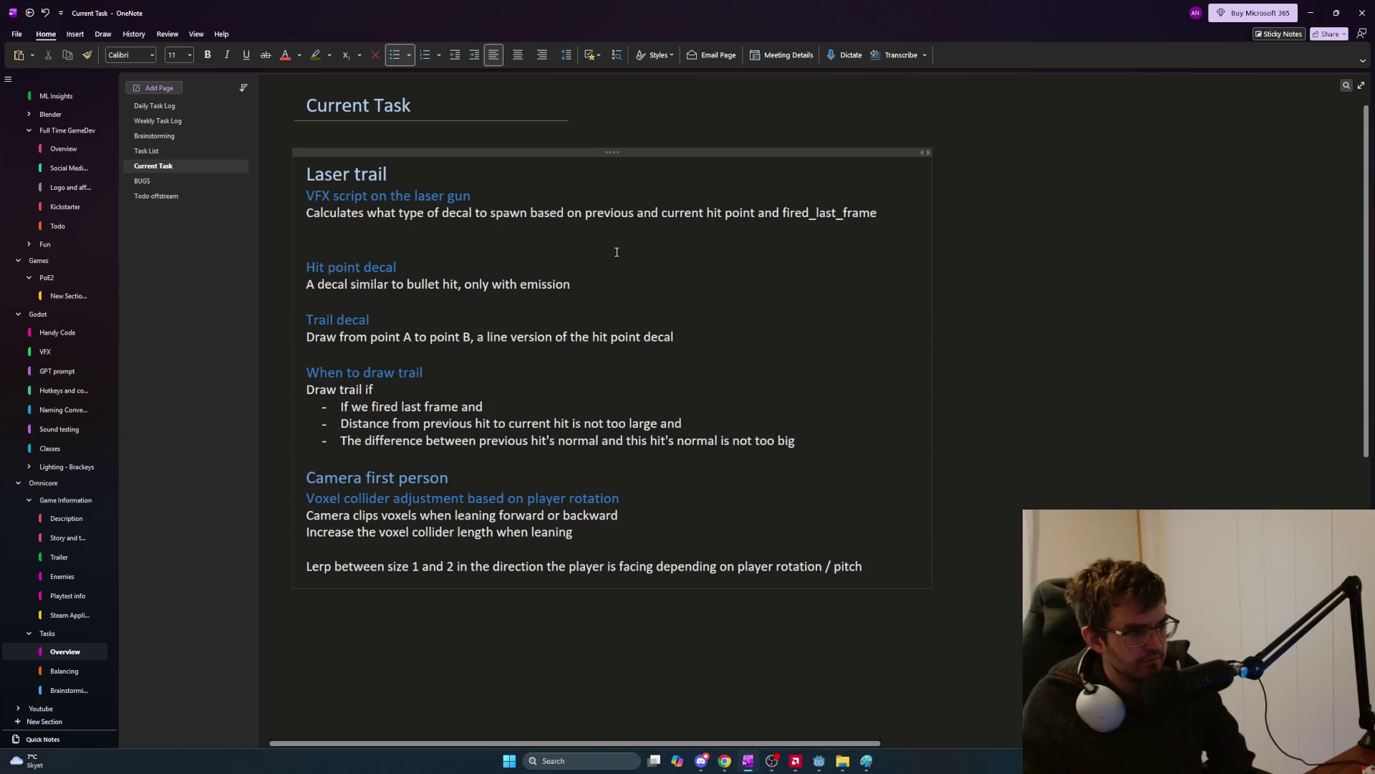
# Start a 'Store' list below the description with last_frame_hit_normal.
pyautogui.click(609, 245)
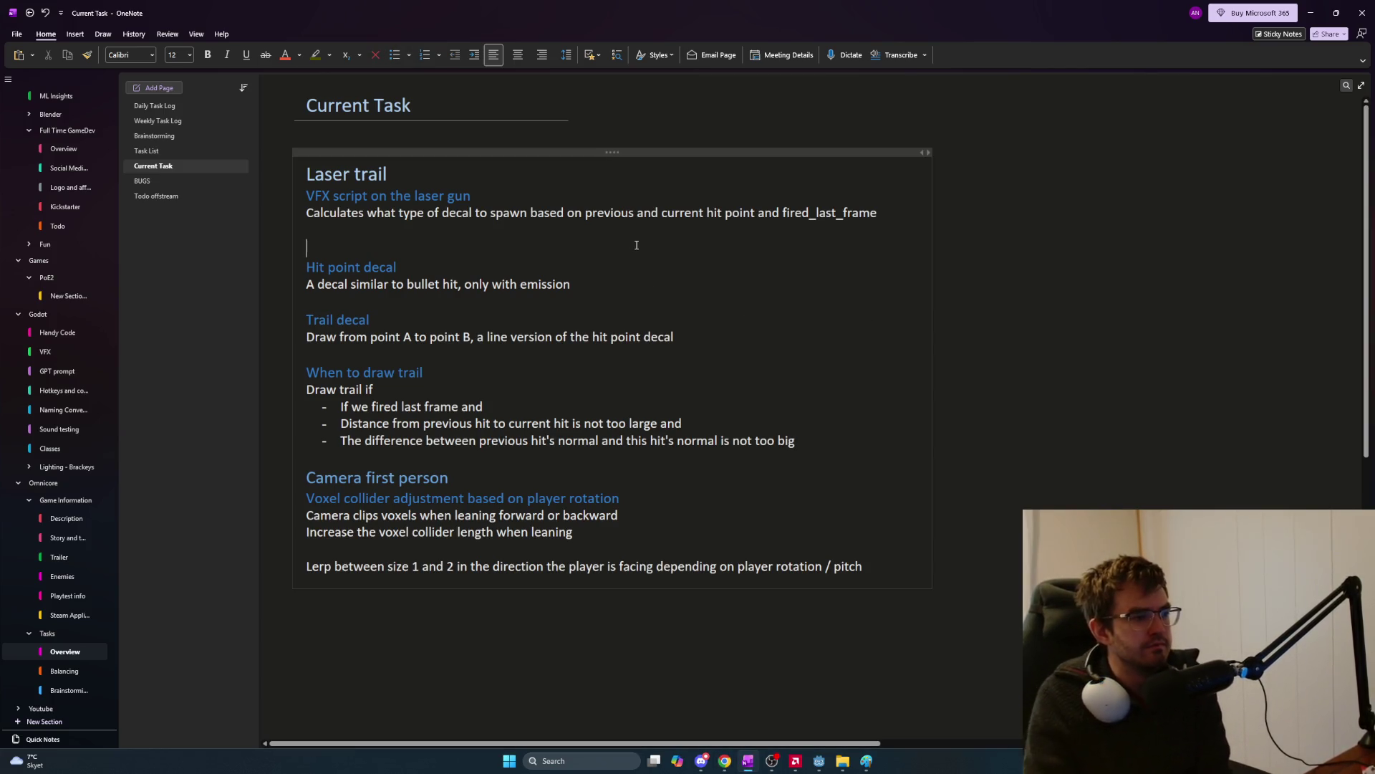
pyautogui.press('Up')
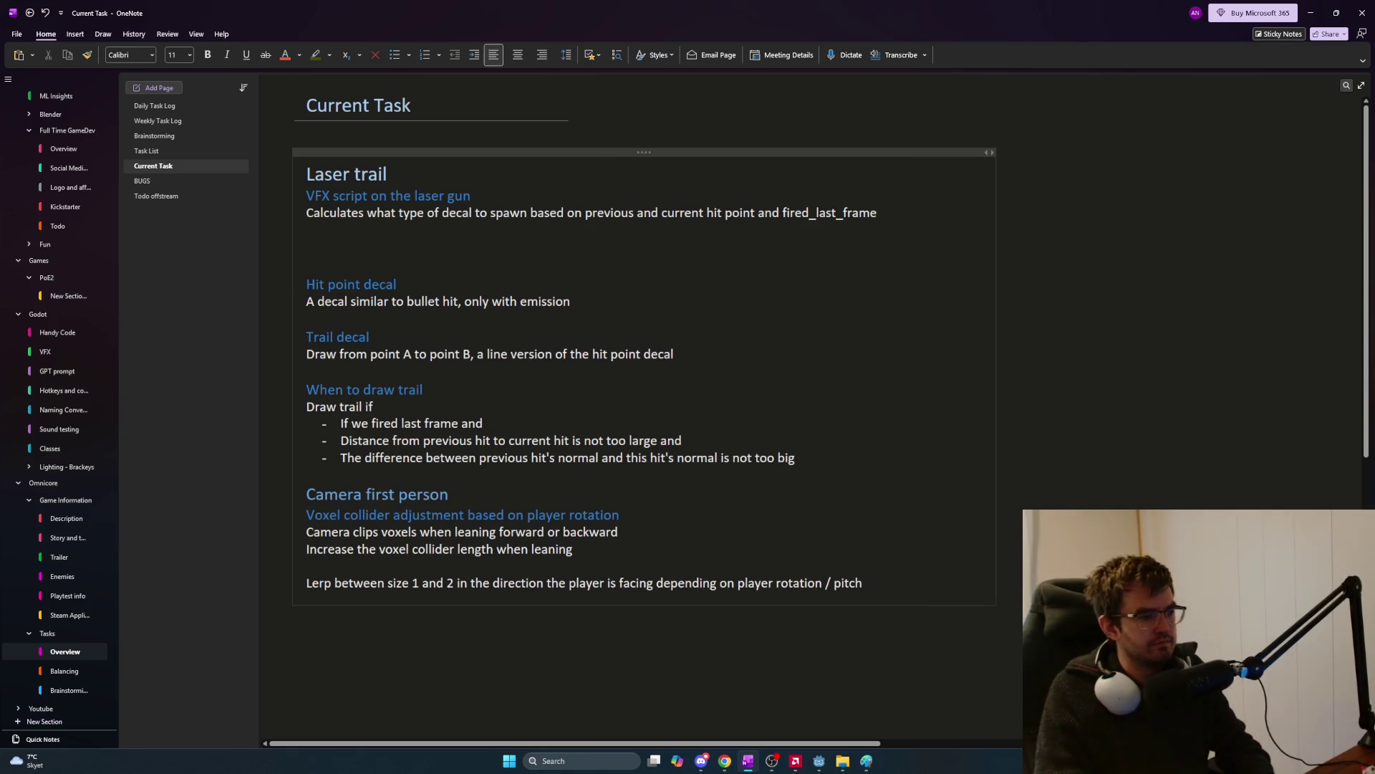
pyautogui.press('Return')
pyautogui.write('Stoore')
pyautogui.press('BackSpace')
pyautogui.press('BackSpace')
pyautogui.press('BackSpace')
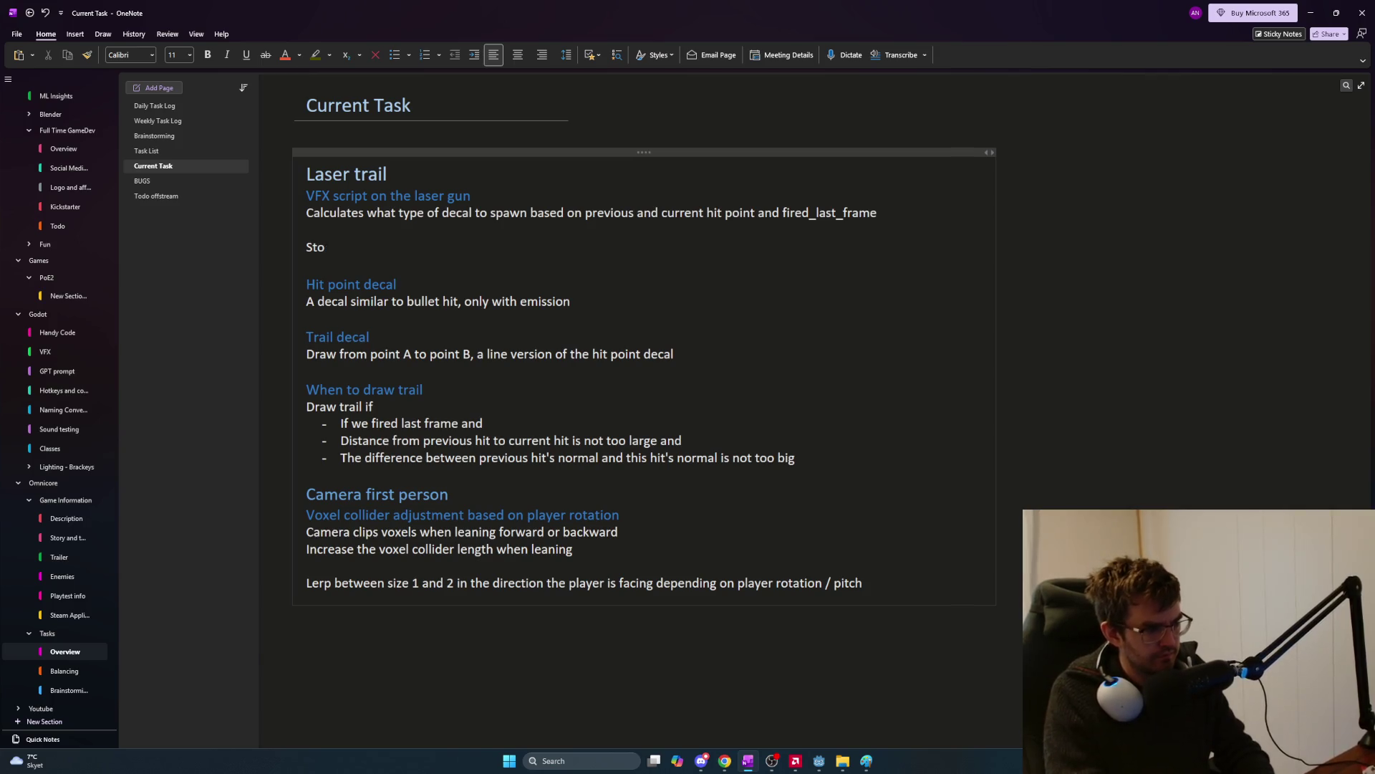
pyautogui.write('re')
pyautogui.press('Return')
pyautogui.write('last_frame_')
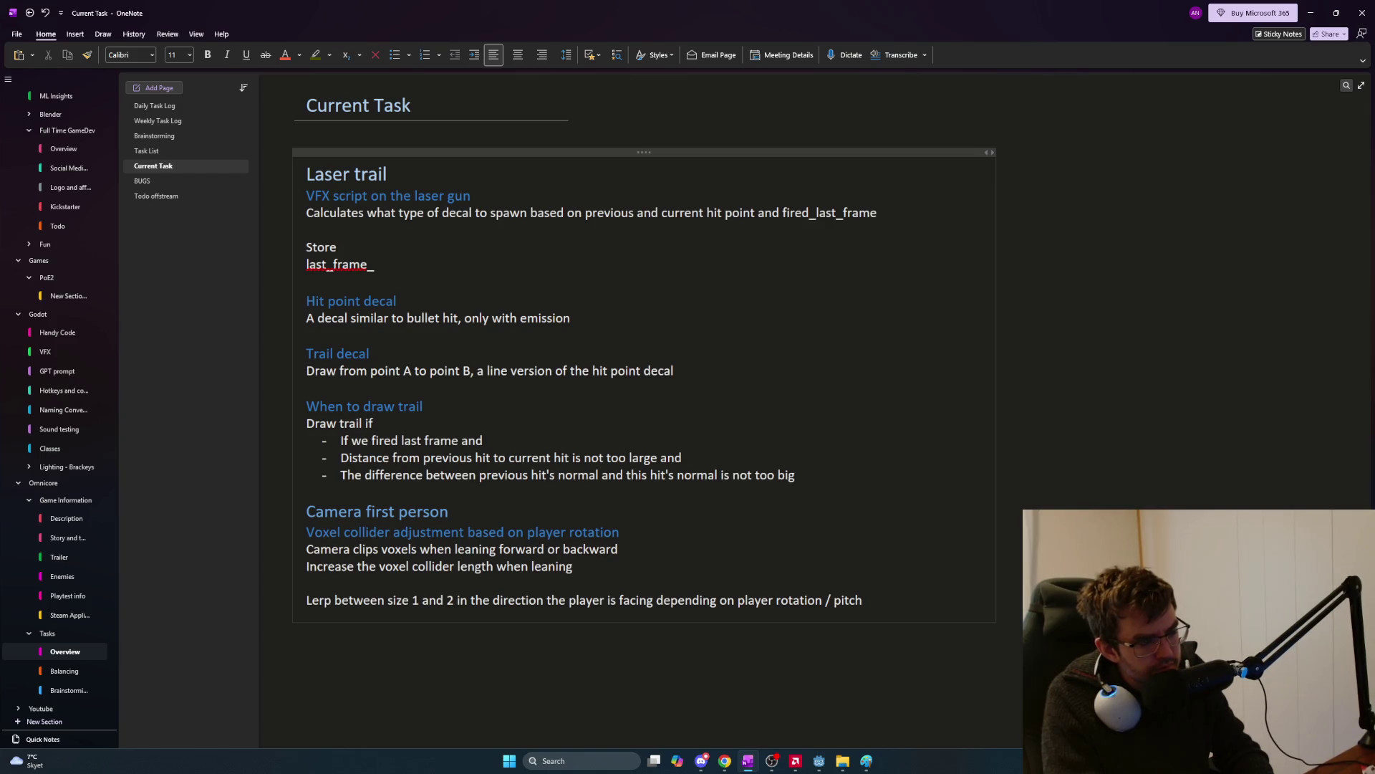
pyautogui.write('normal')
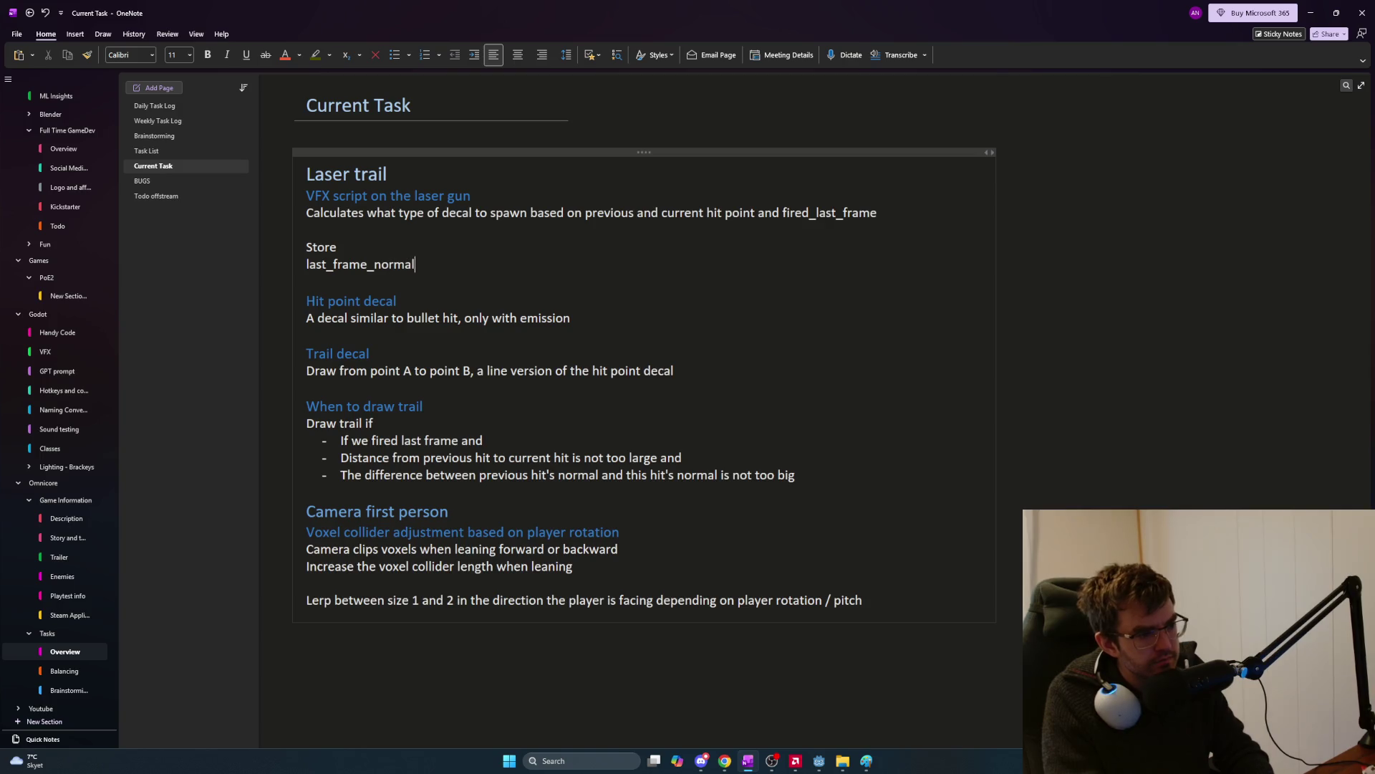
pyautogui.press('BackSpace')
pyautogui.press('BackSpace')
pyautogui.press('BackSpace')
pyautogui.press('BackSpace')
pyautogui.press('BackSpace')
pyautogui.press('BackSpace')
pyautogui.write('hit_')
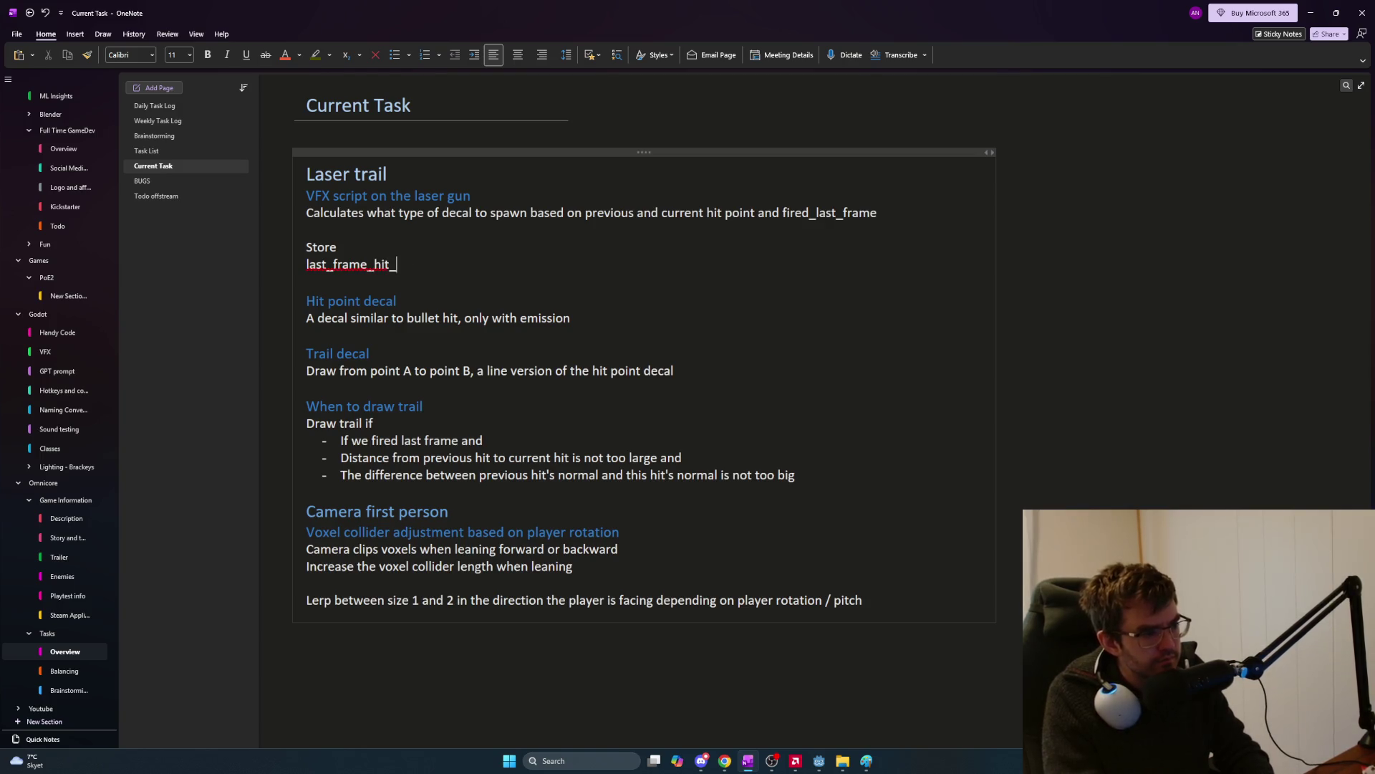
pyautogui.write('normal')
pyautogui.press('Return')
# Add last_frame_hit_position and was_firing: bool, typing both last_frame_hit fields as Vector3.
pyautogui.write('last_fra')
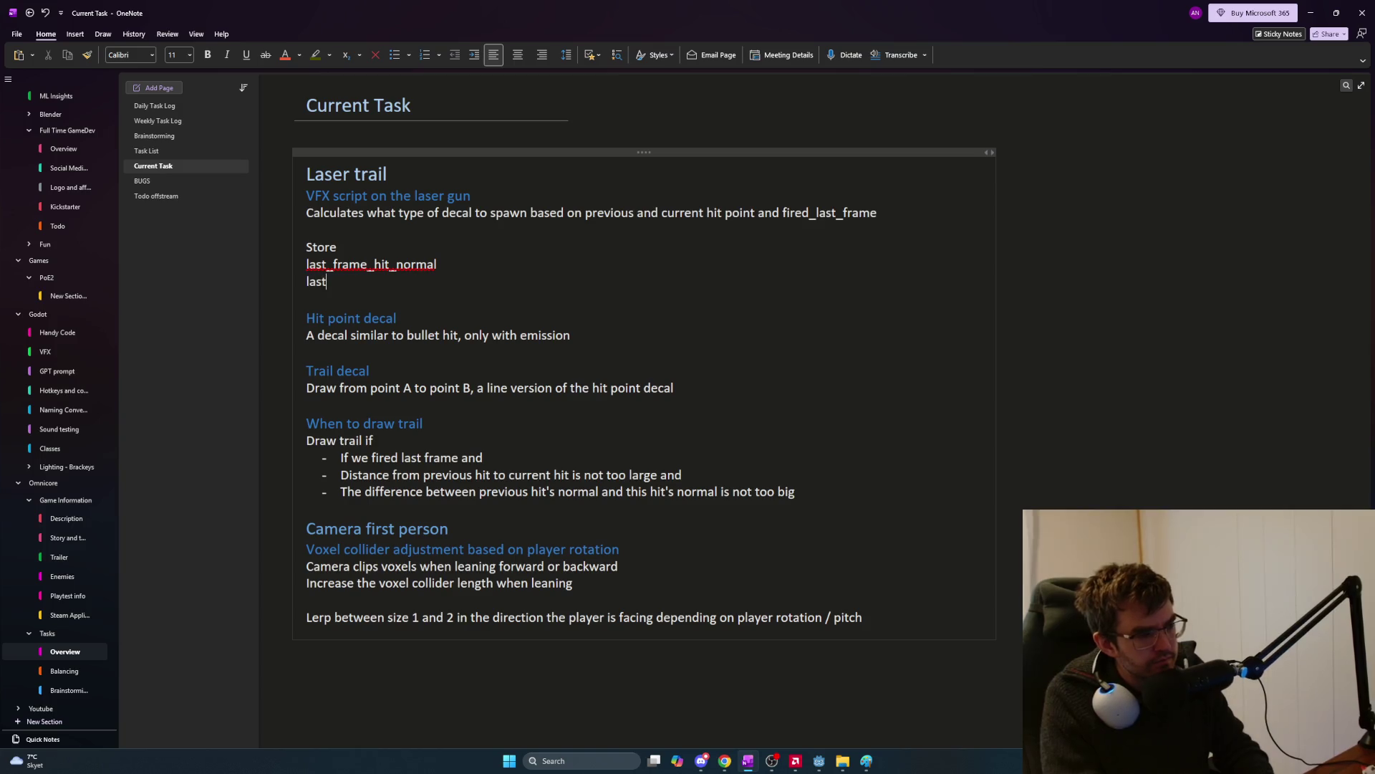
pyautogui.write('me_')
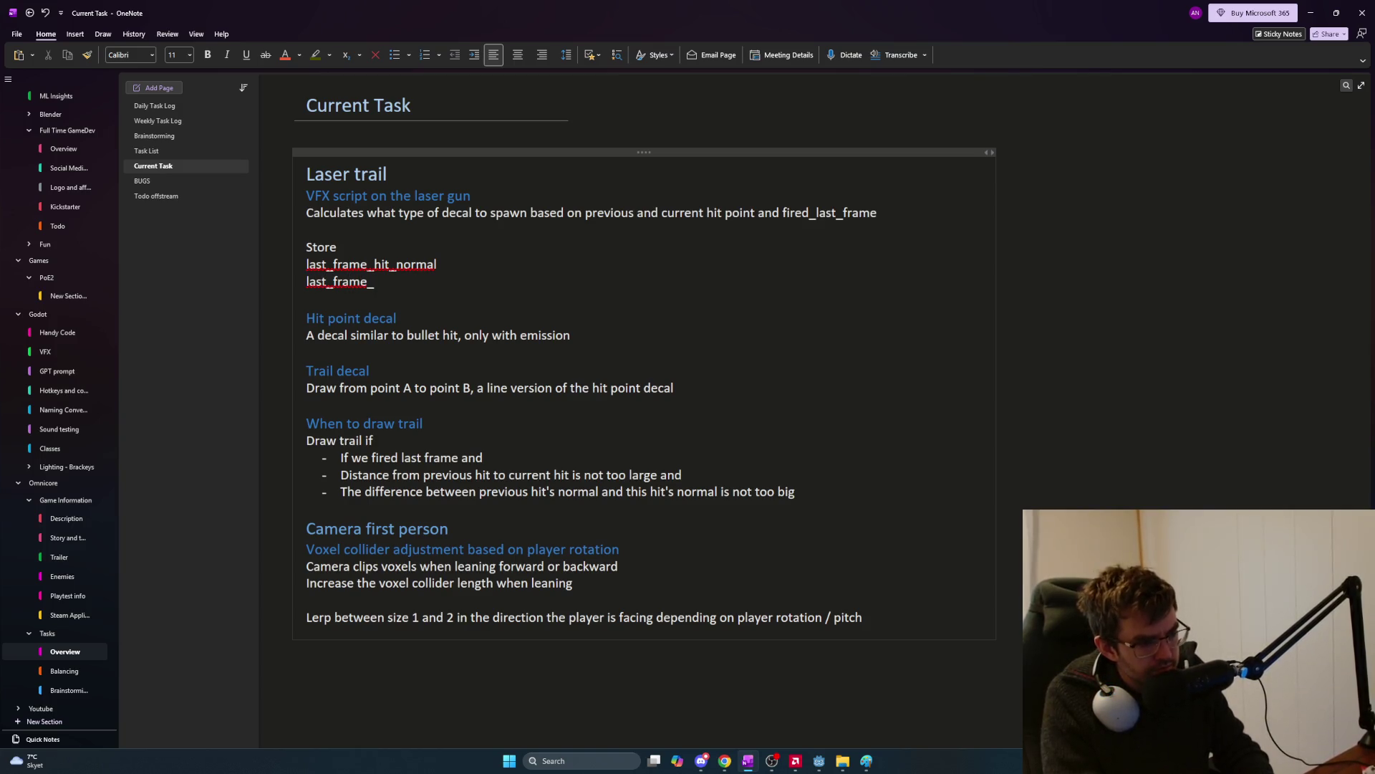
pyautogui.write('position')
pyautogui.press('BackSpace')
pyautogui.press('BackSpace')
pyautogui.press('BackSpace')
pyautogui.write('hit_position')
pyautogui.press('Return')
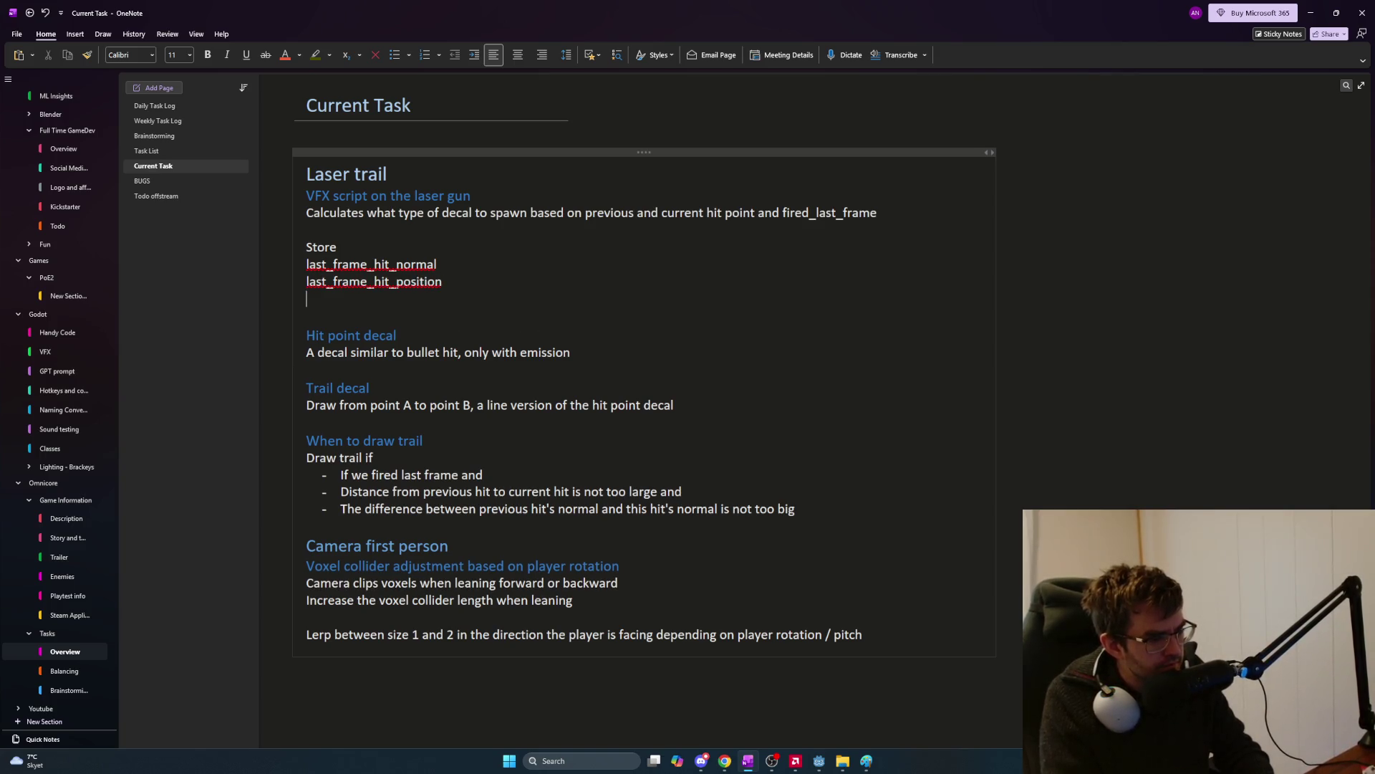
pyautogui.write('was_')
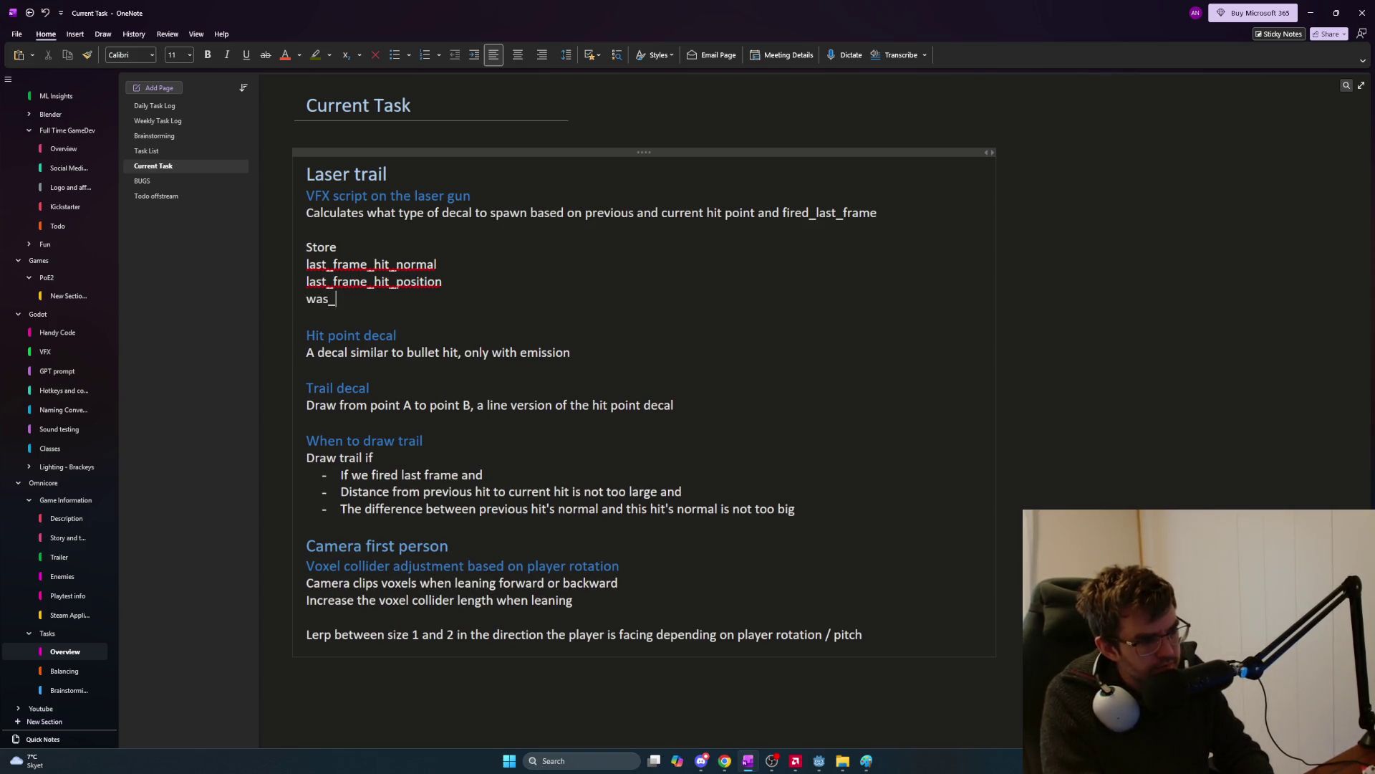
pyautogui.write('firing')
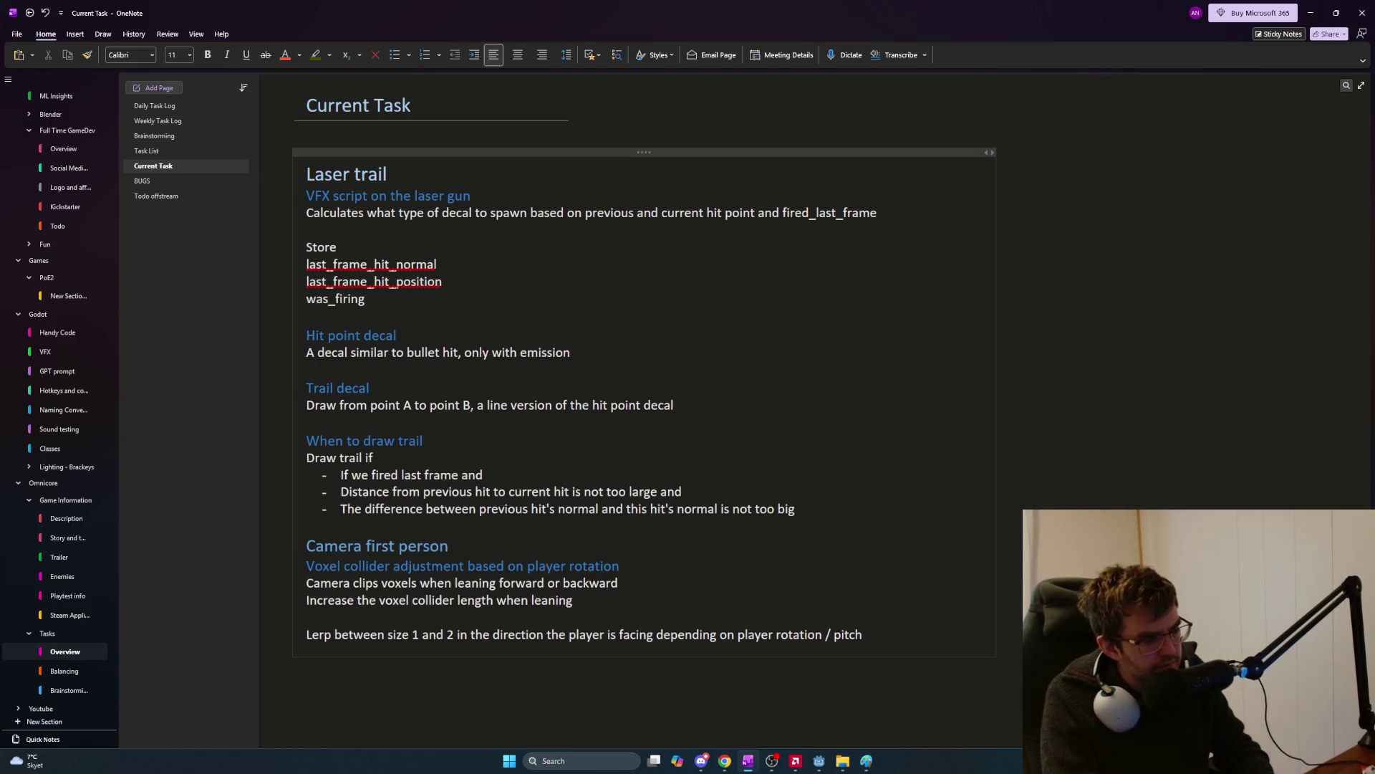
pyautogui.write(': bool')
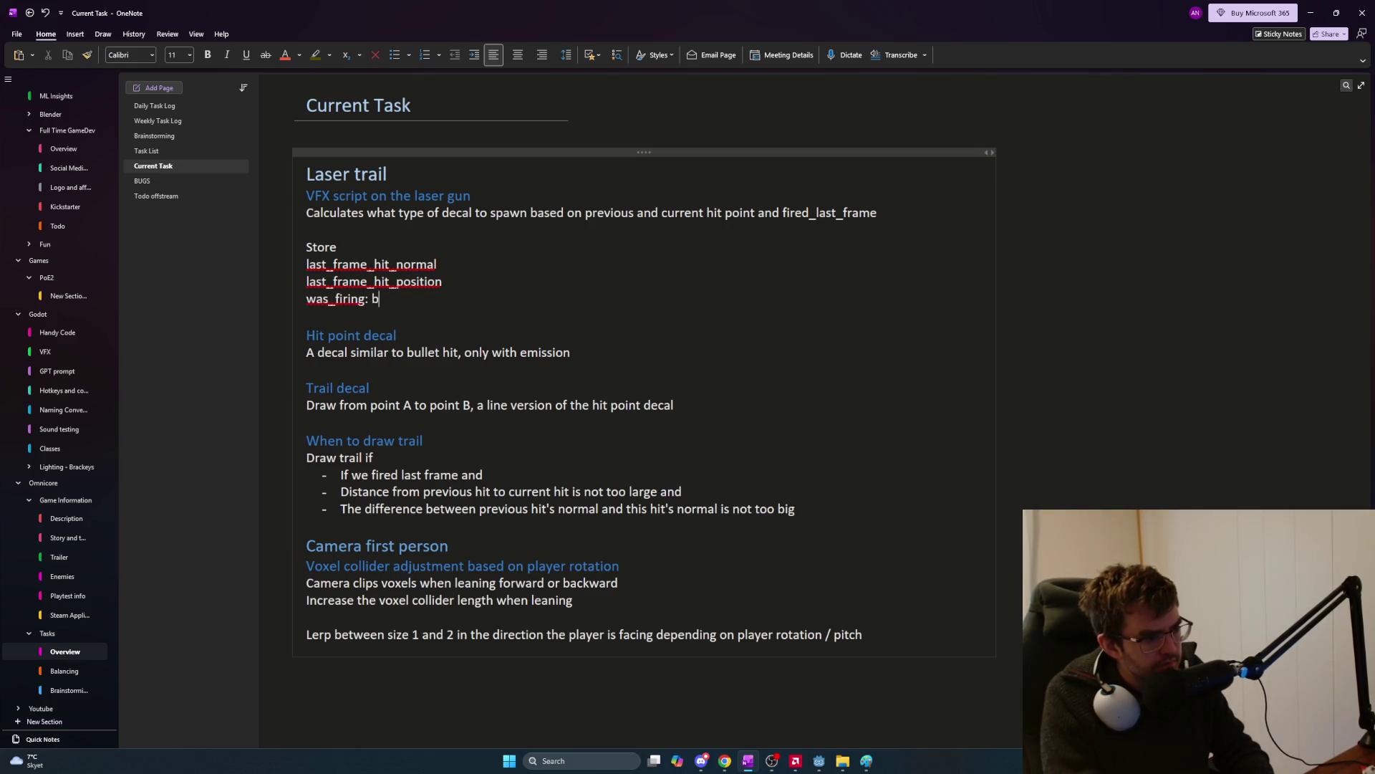
pyautogui.click(502, 281)
pyautogui.write(': Vector3')
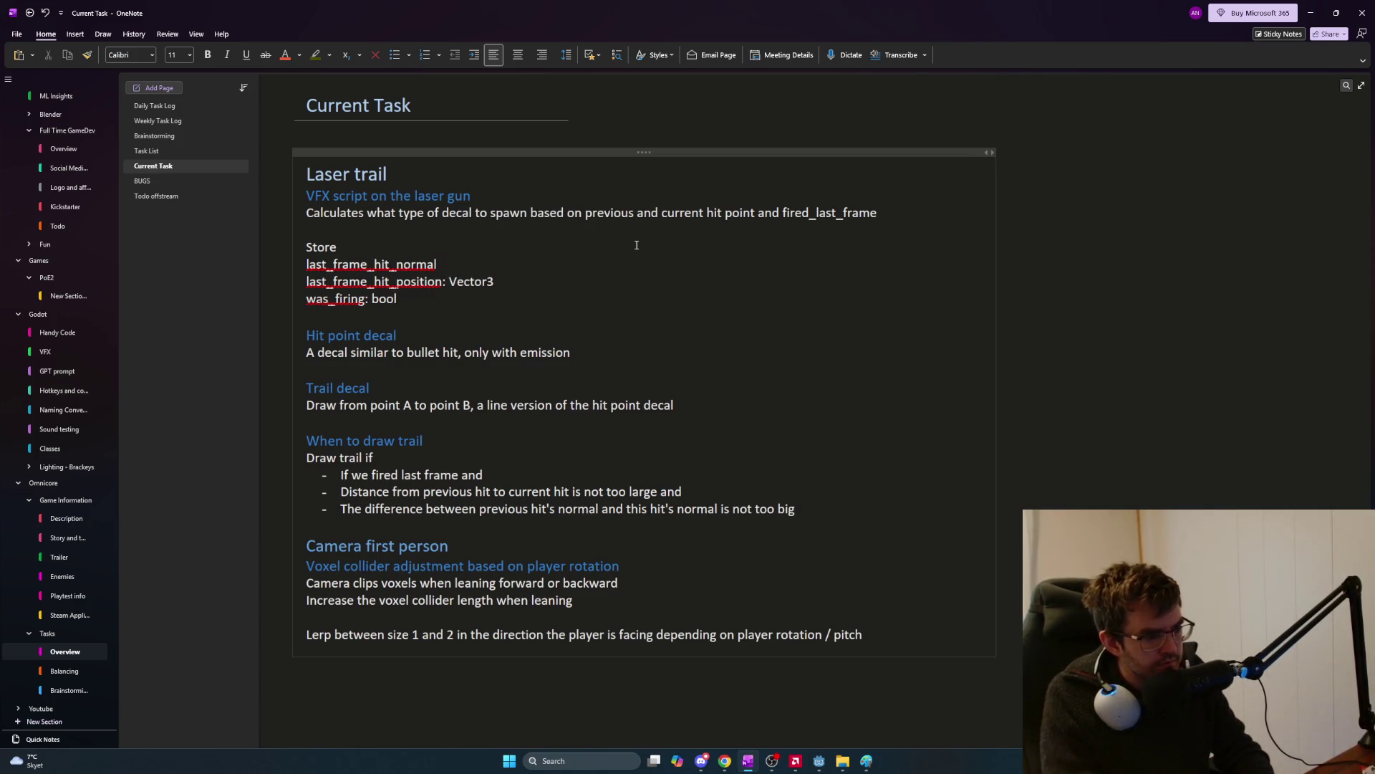
pyautogui.write('Vector3')
pyautogui.press('Down')
pyautogui.press('Down')
pyautogui.press('Down')
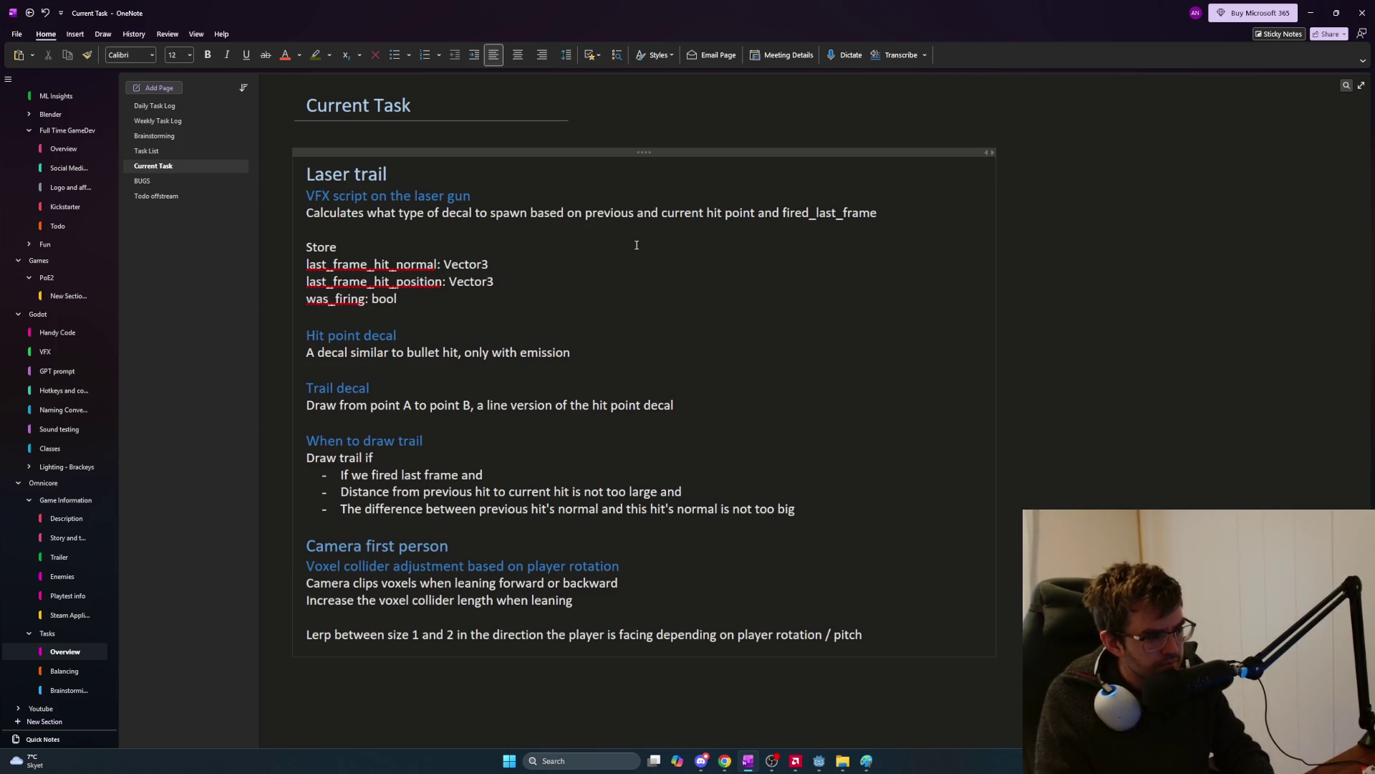
pyautogui.press('Return')
pyautogui.press('Return')
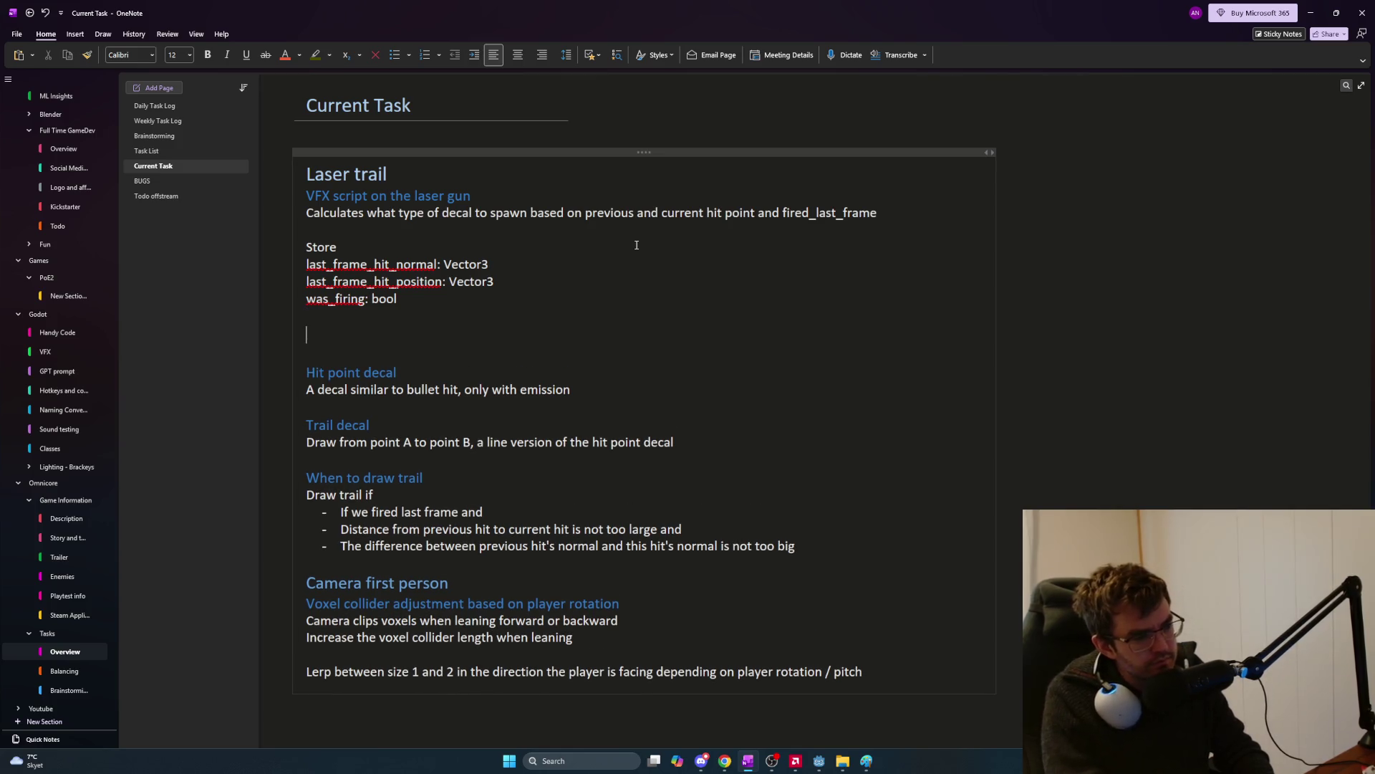
# Add the line 'Get this frame's hit_normal, hit_position, is_firing' below the stored variables.
pyautogui.write('Bo')
pyautogui.press('BackSpace')
pyautogui.press('BackSpace')
pyautogui.press('BackSpace')
pyautogui.press('Return')
pyautogui.press('Return')
pyautogui.write('Get t')
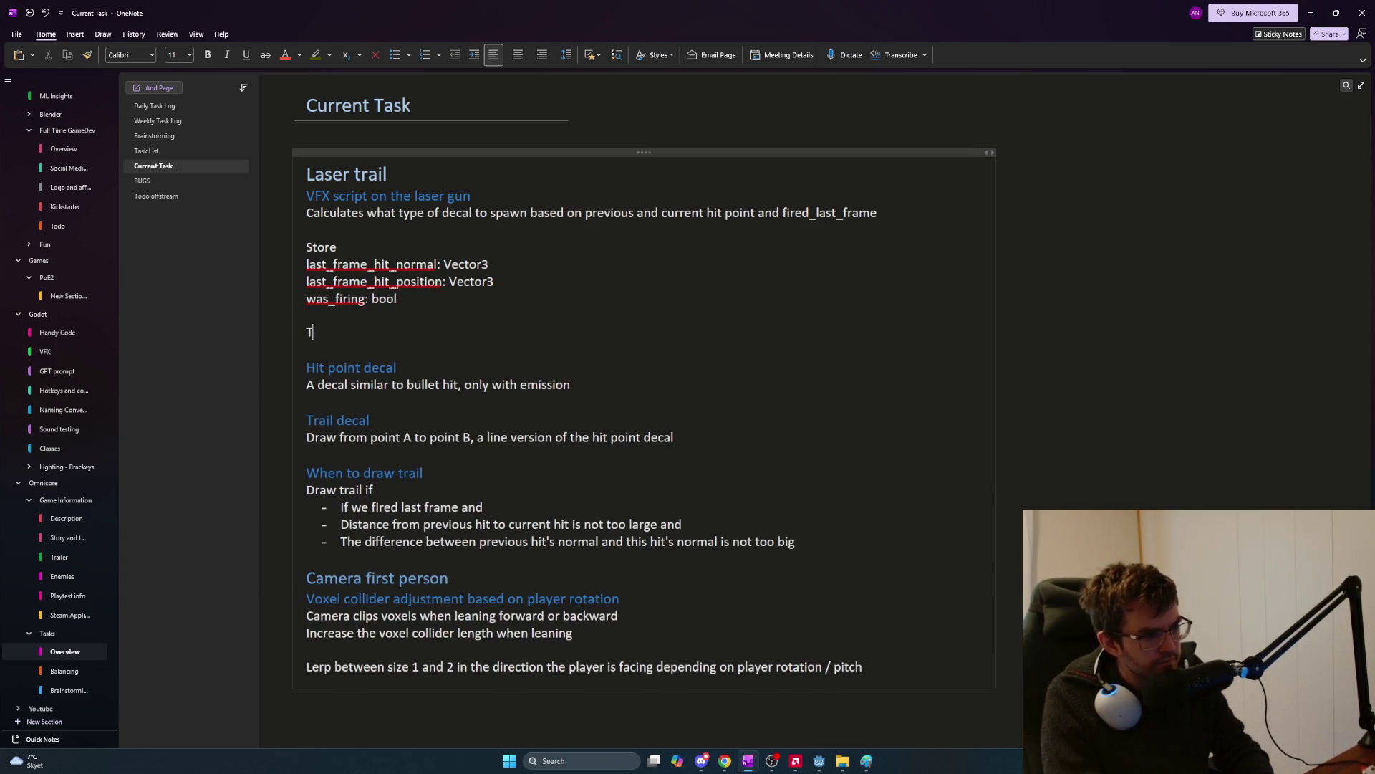
pyautogui.write('his f')
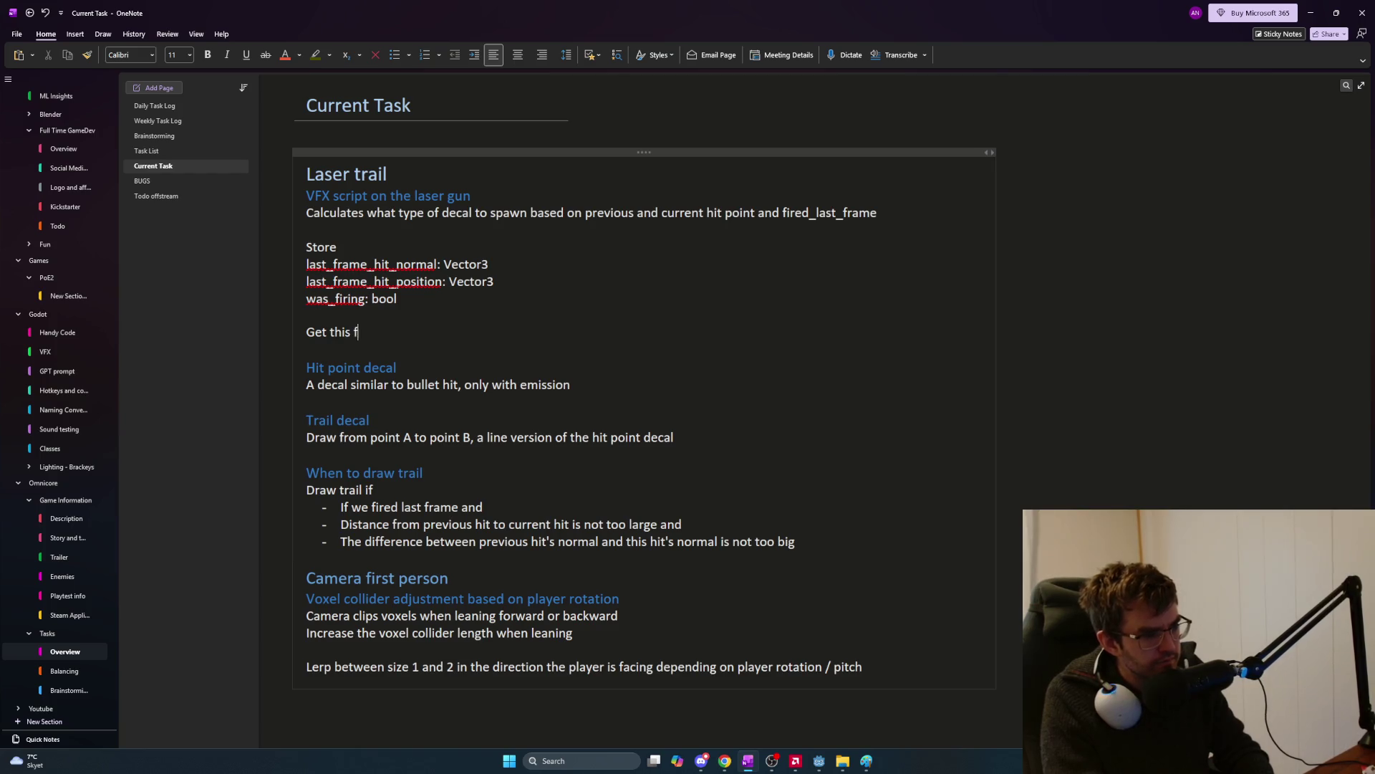
pyautogui.write("rame's h")
pyautogui.write('it_normal,')
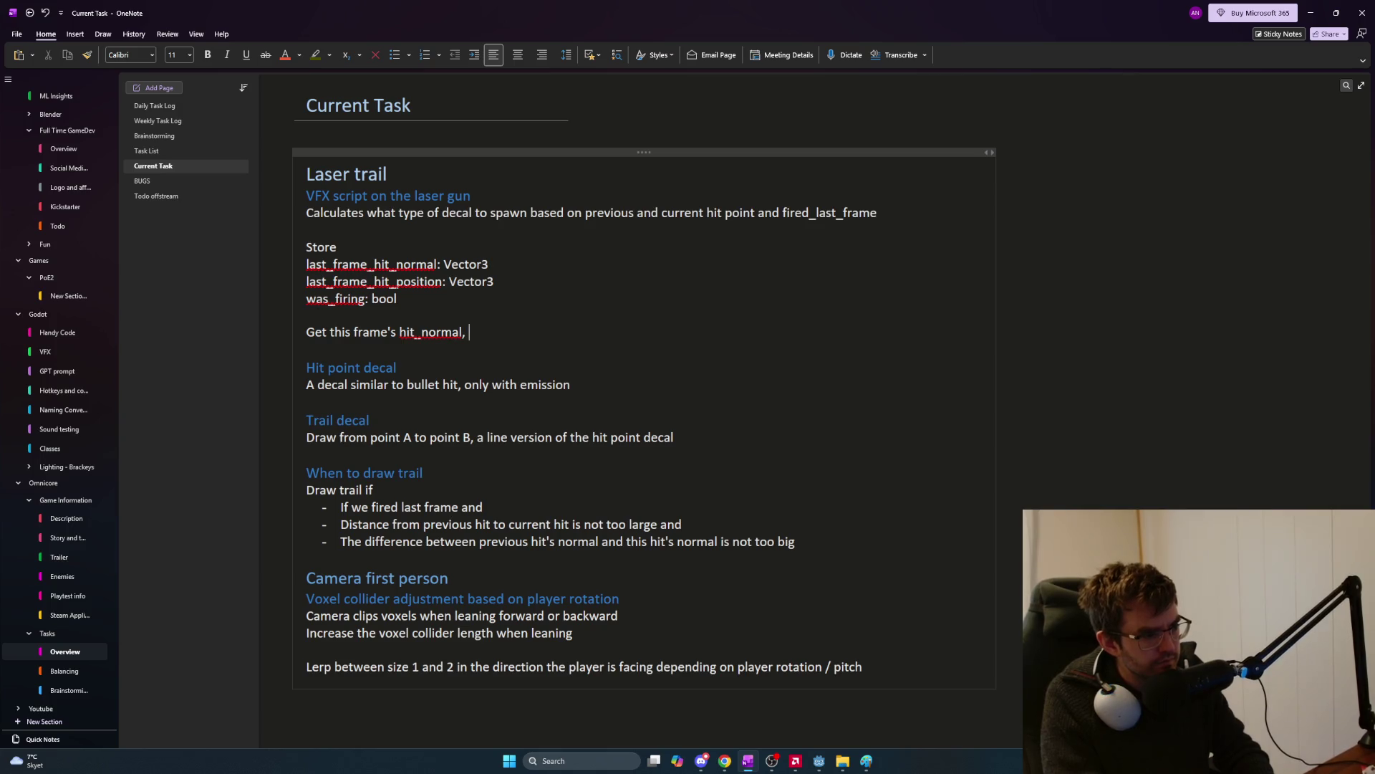
pyautogui.write(' hit_po')
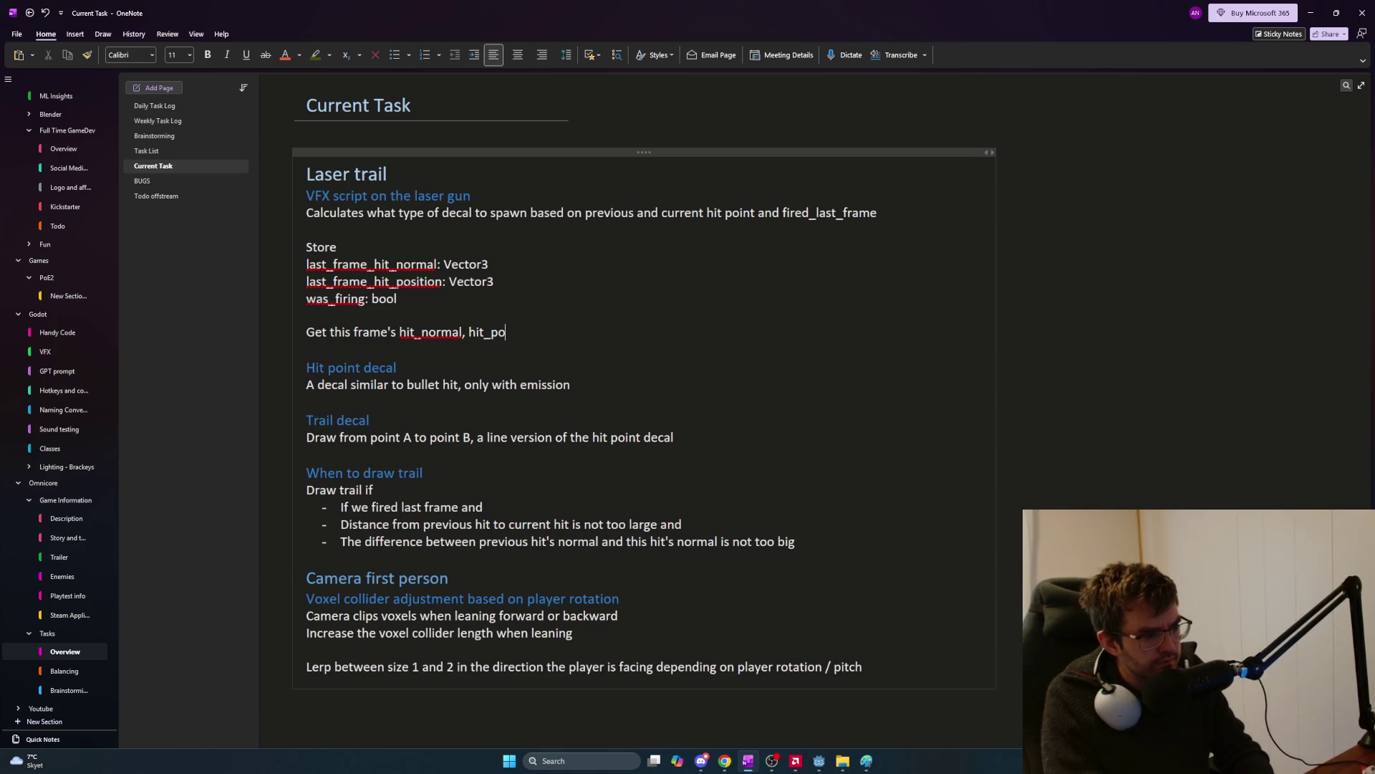
pyautogui.write('sition, is_firing')
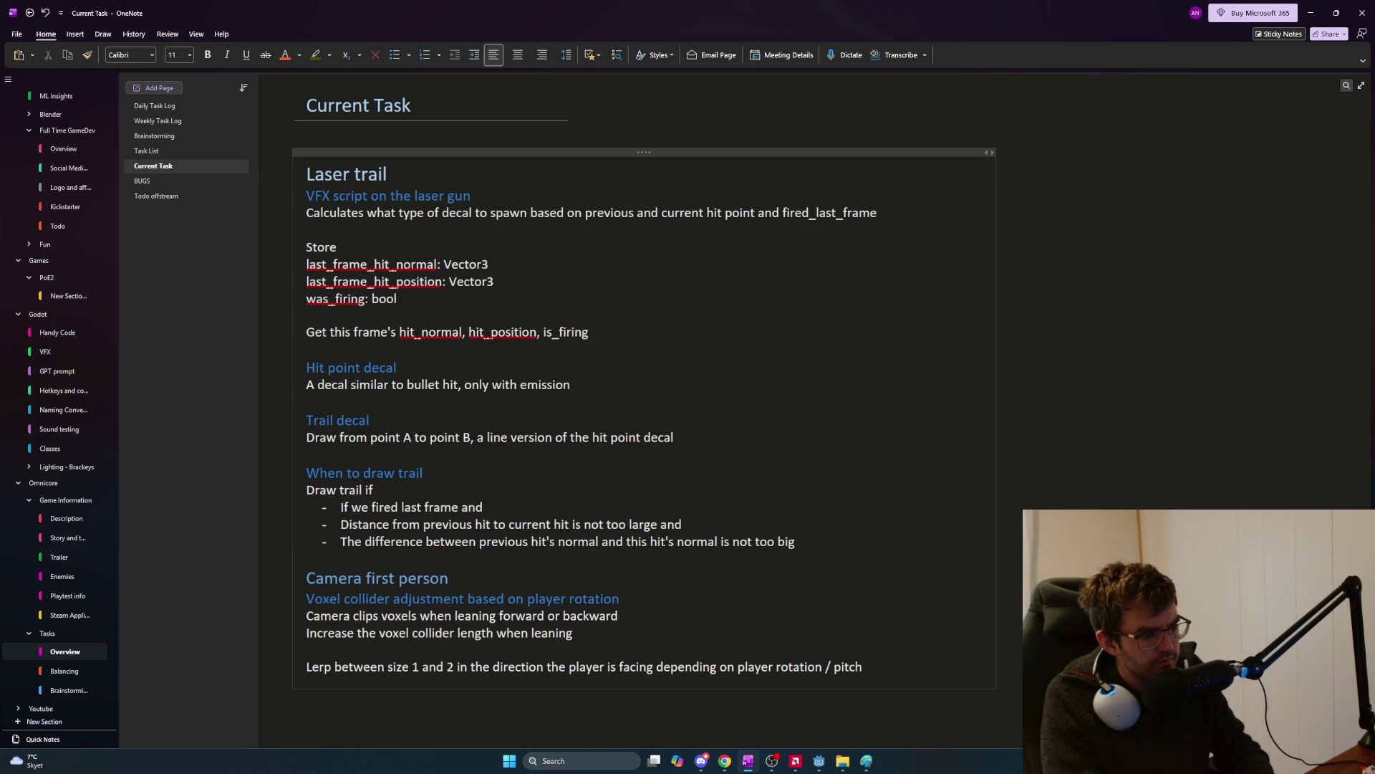
pyautogui.press('Return')
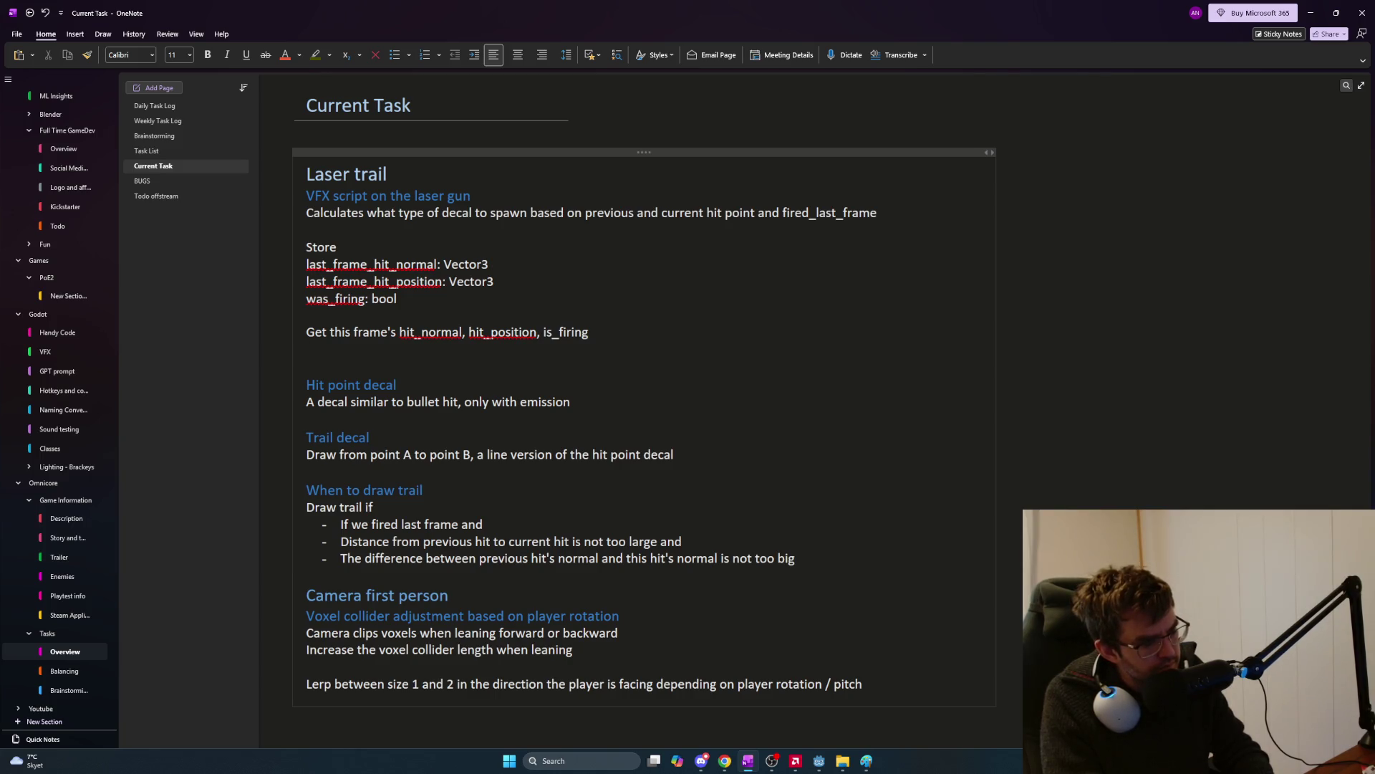
# Write 'Decide whether to spawn just the hit point decal or also spawning the trail decal'.
pyautogui.write('Consider')
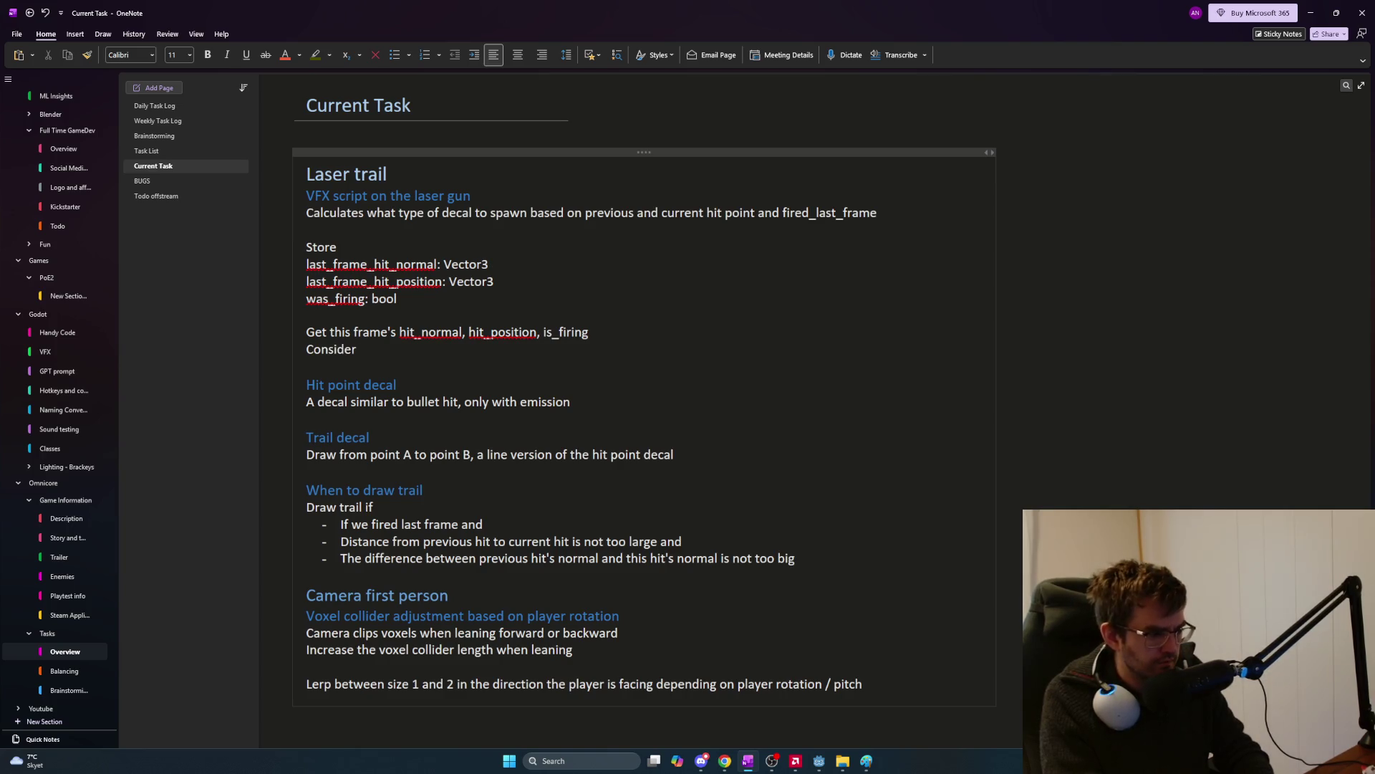
pyautogui.press('BackSpace')
pyautogui.press('BackSpace')
pyautogui.press('BackSpace')
pyautogui.write('Compare')
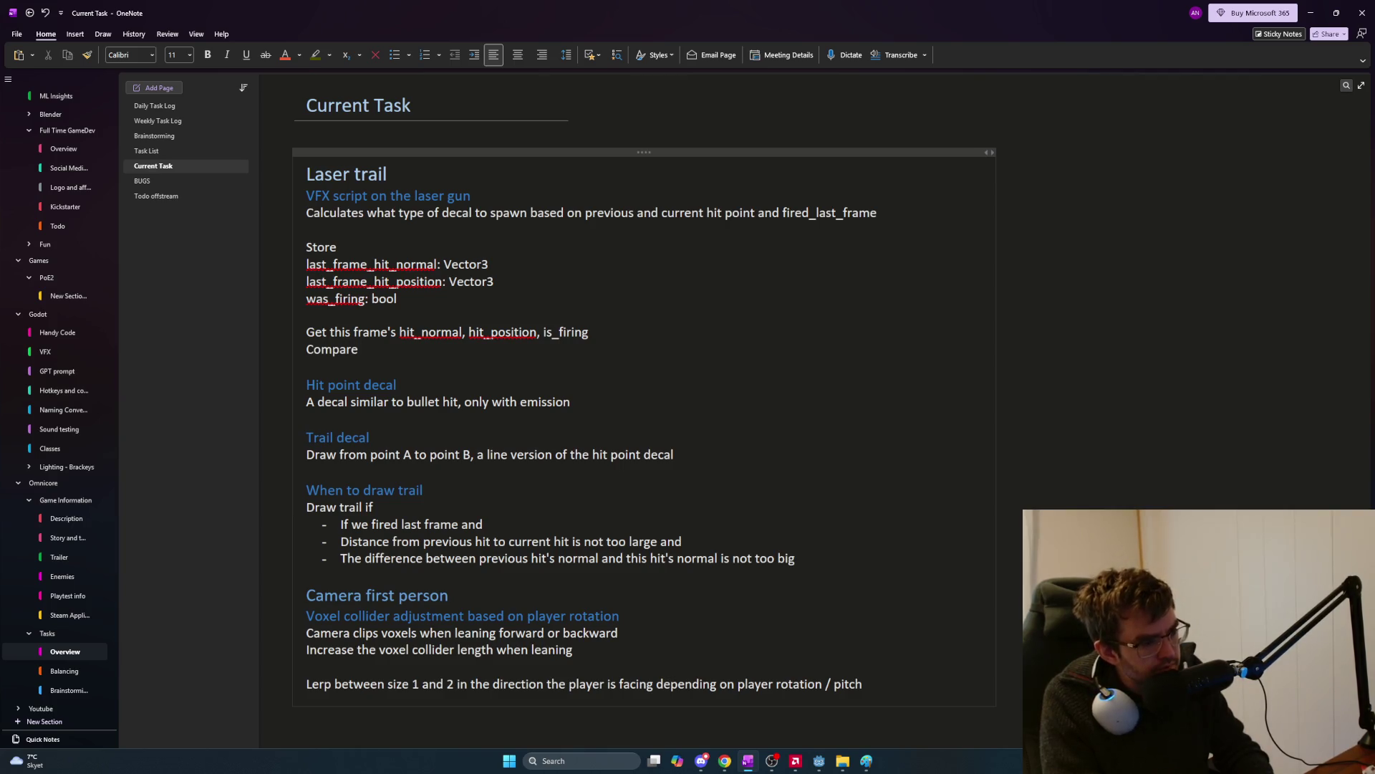
pyautogui.press('BackSpace')
pyautogui.press('BackSpace')
pyautogui.press('BackSpace')
pyautogui.write('Decide whether to spawn ')
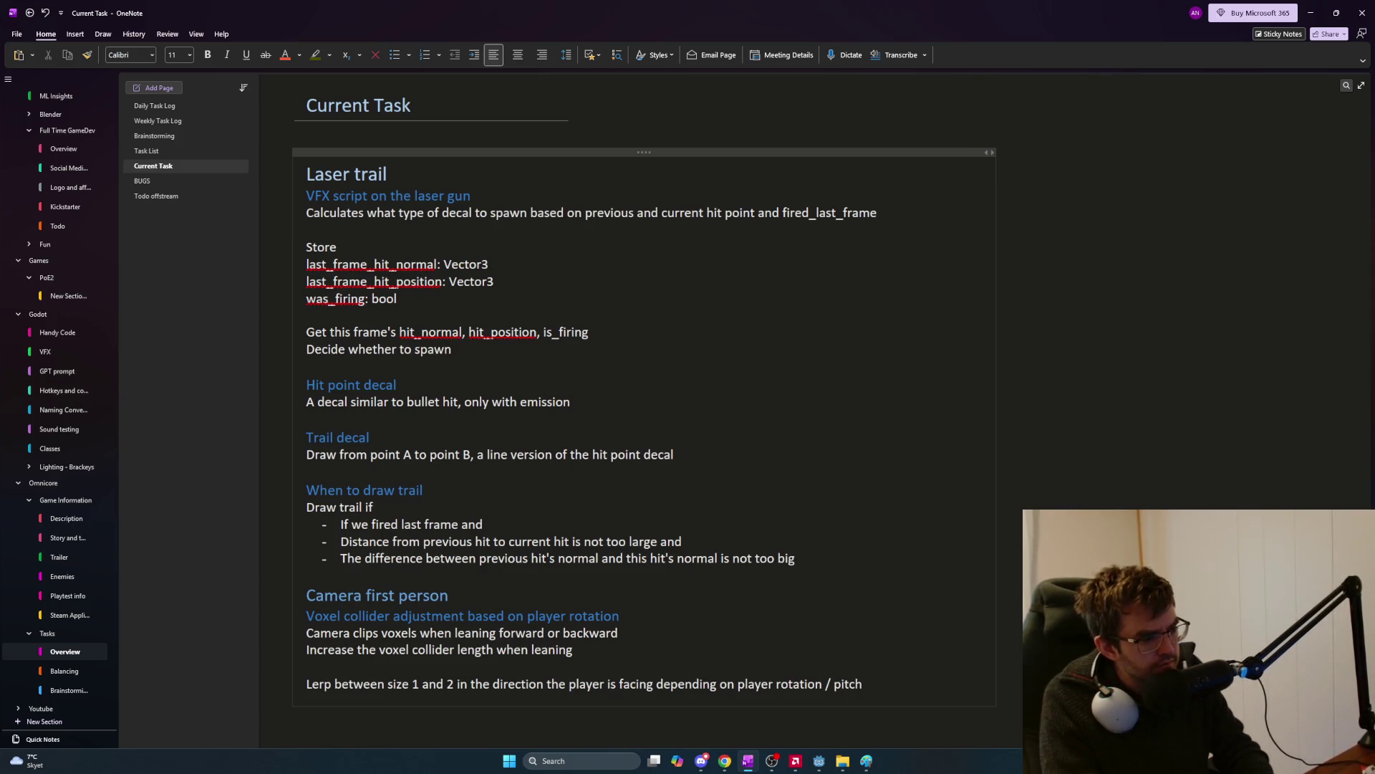
pyautogui.write('just the ')
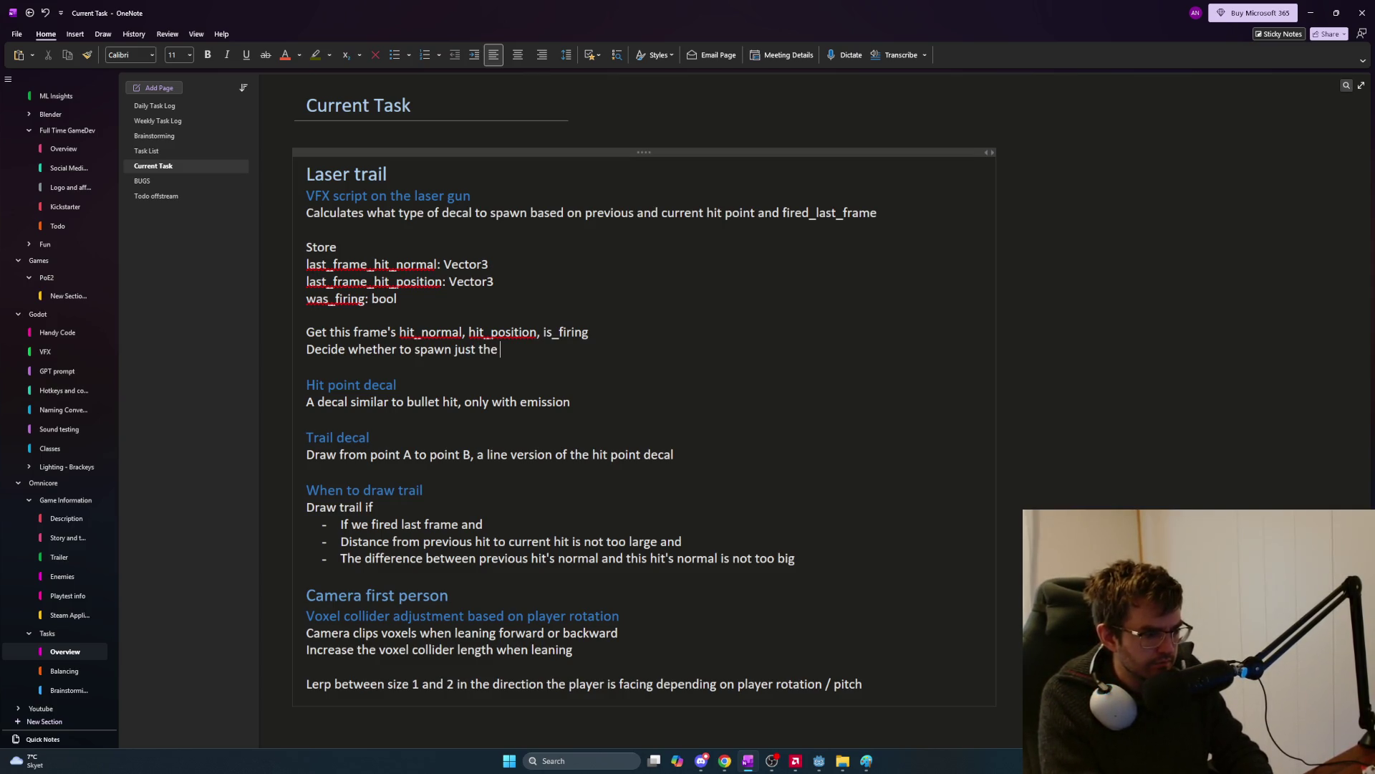
pyautogui.write('hit')
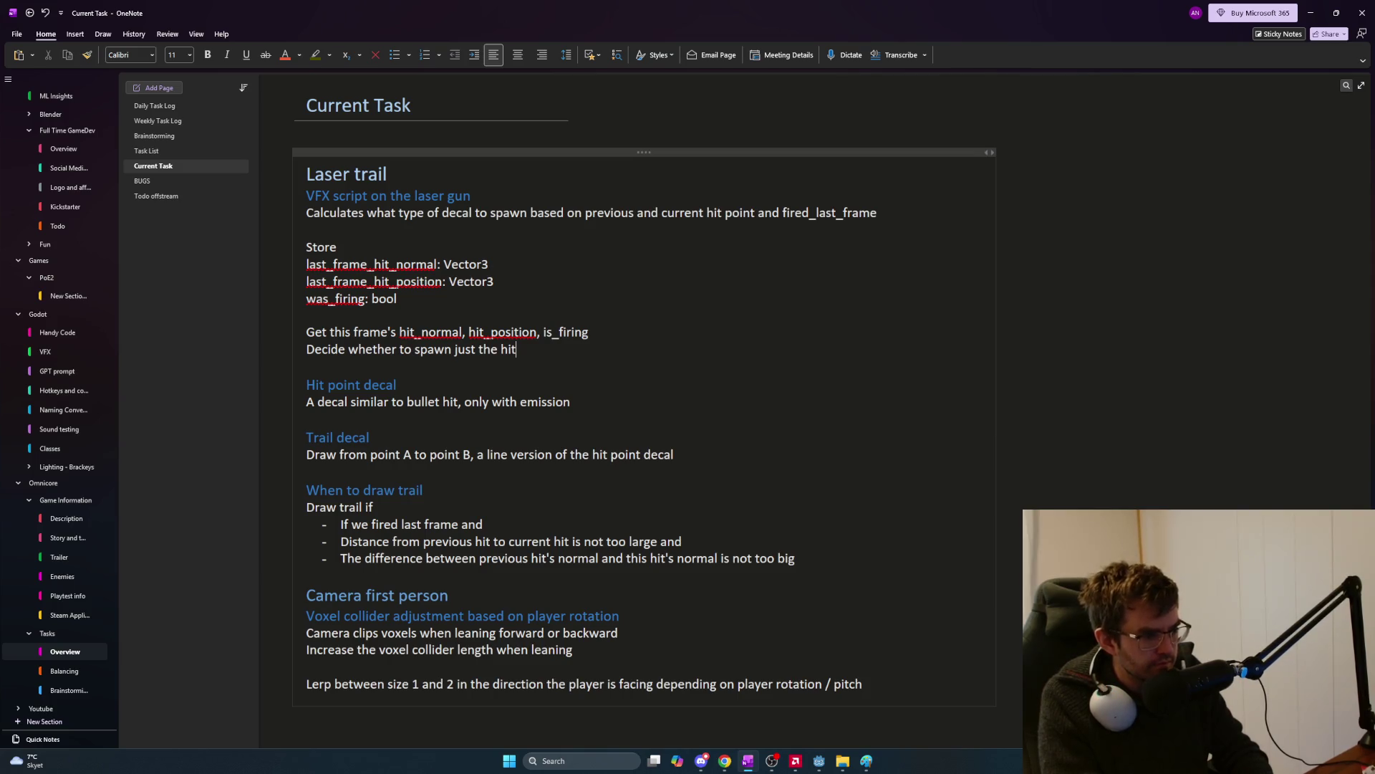
pyautogui.write(' point decal or the trail decal')
pyautogui.hotkey('ctrl', 'BackSpace')
pyautogui.hotkey('ctrl', 'BackSpace')
pyautogui.hotkey('ctrl', 'BackSpace')
pyautogui.write('also spawning the ')
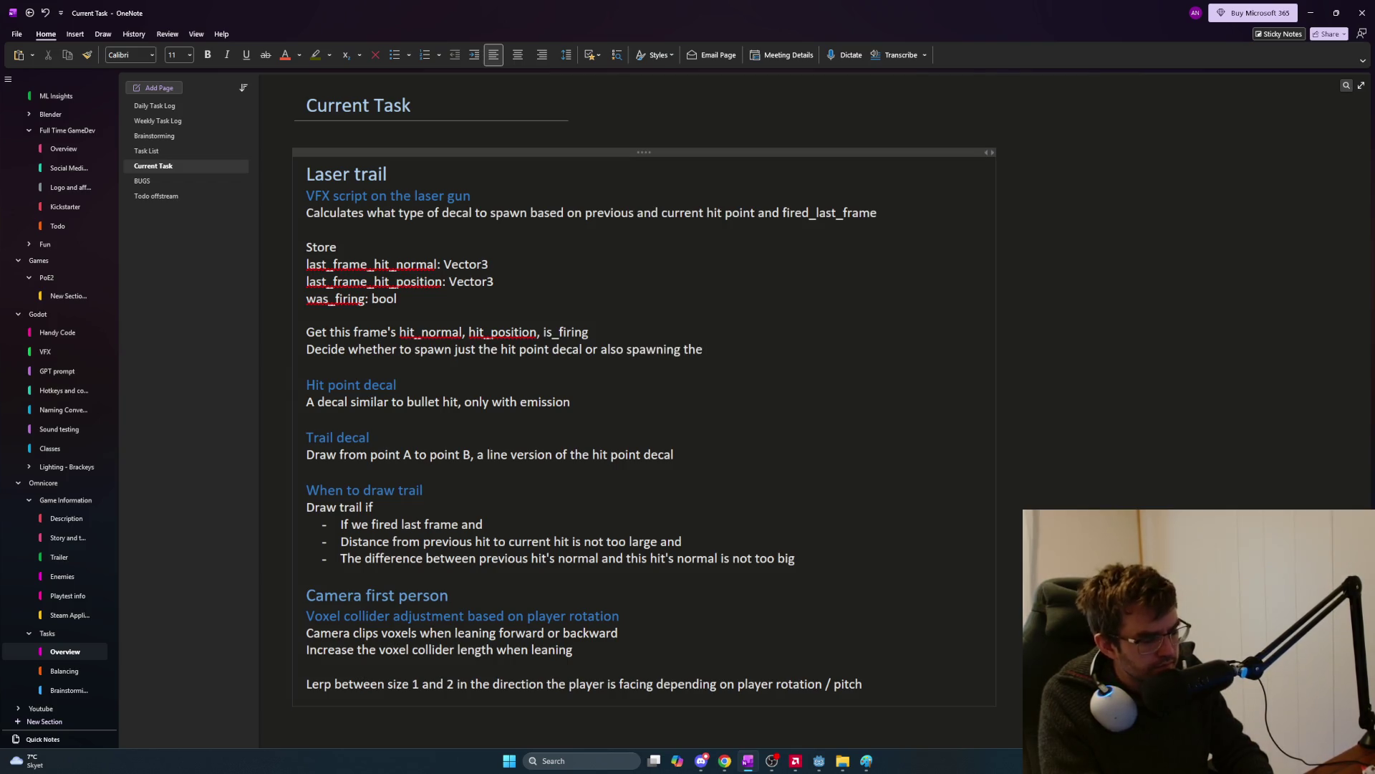
pyautogui.write('trail decal')
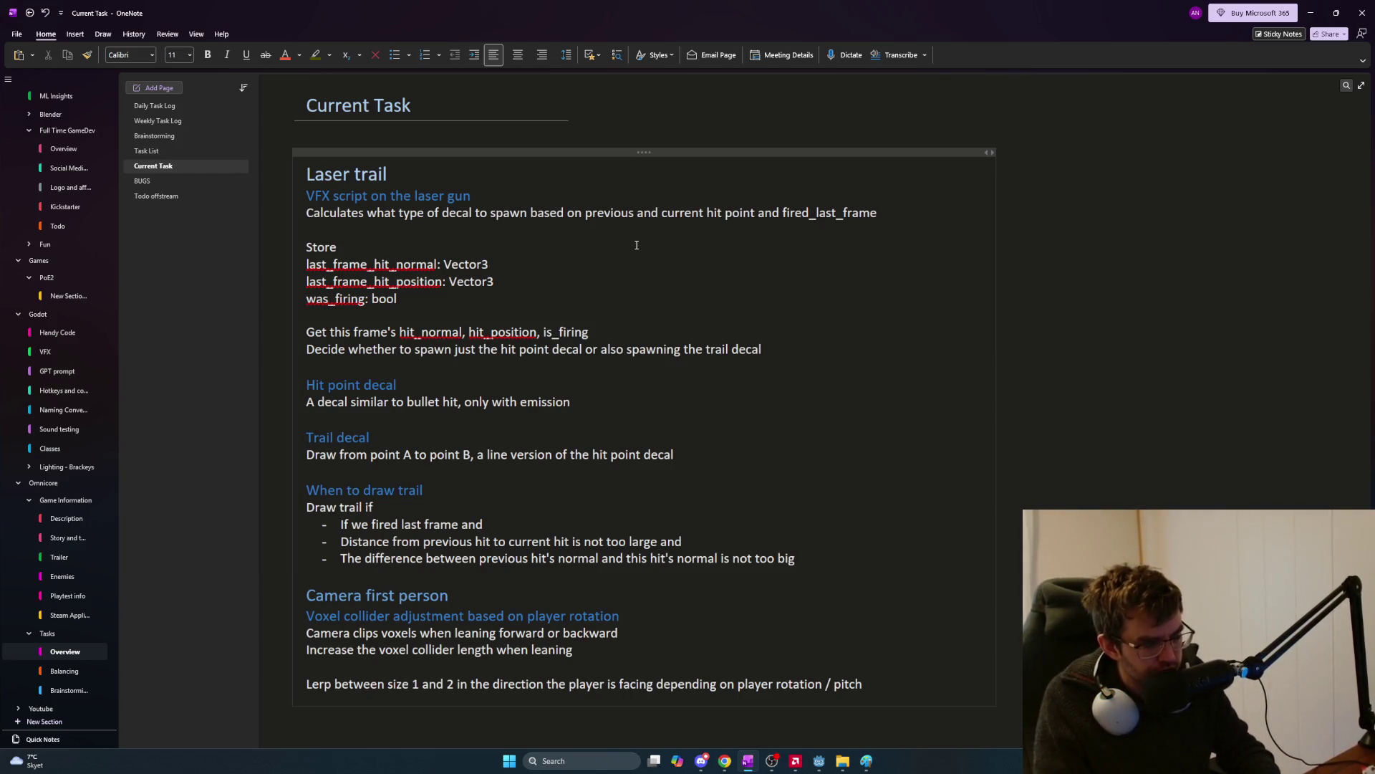
# Add 'is_firing: bool # update when is_firing updates from weapon root' below was_firing: bool.
pyautogui.press('Return')
pyautogui.write('Is_firi')
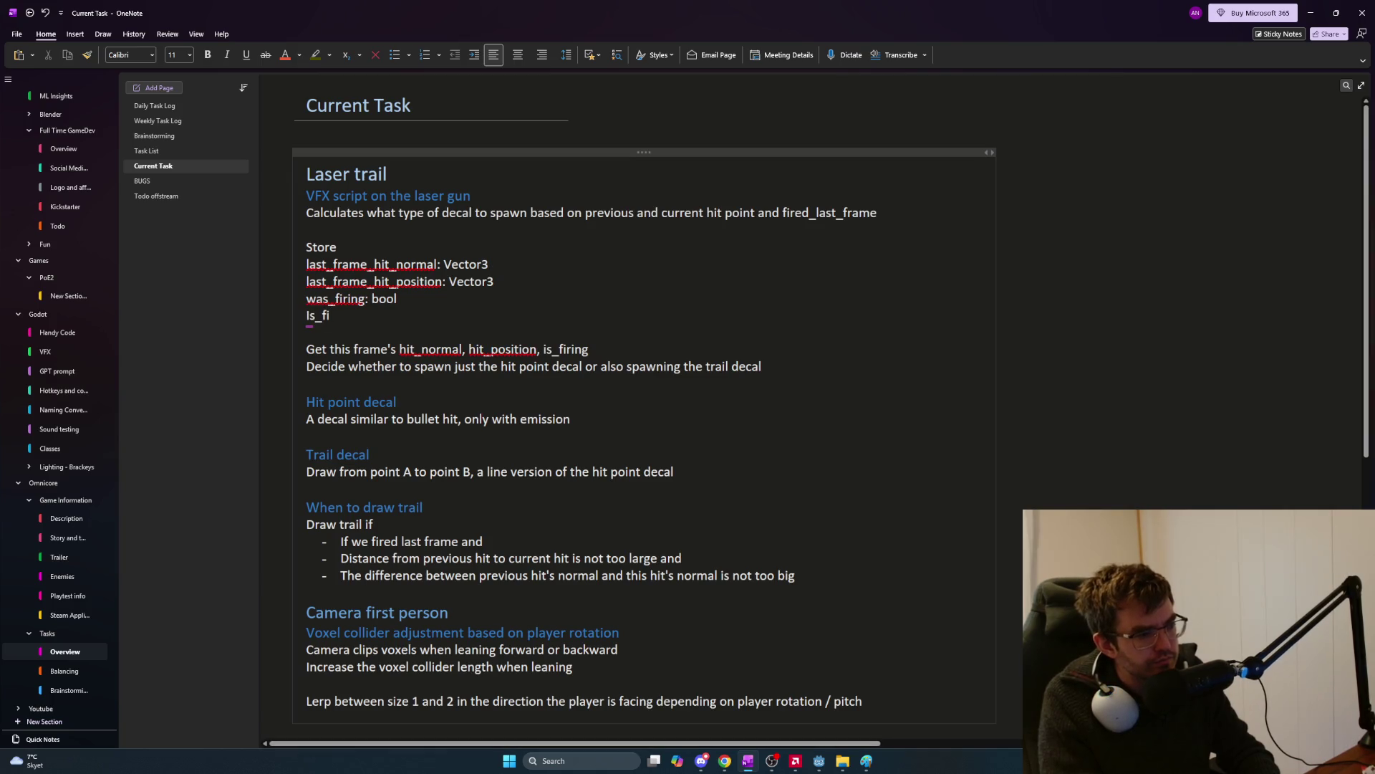
pyautogui.hotkey('ctrl', 'BackSpace')
pyautogui.write('is_')
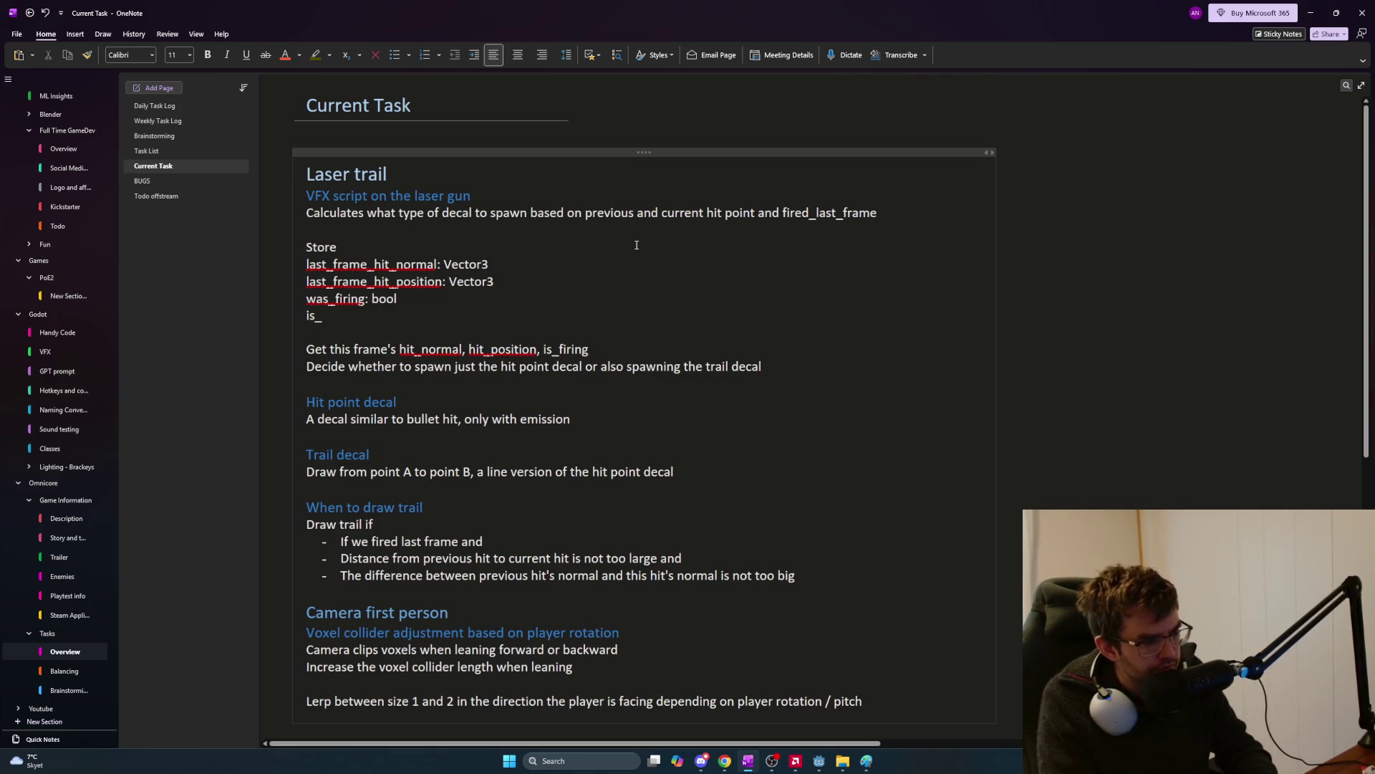
pyautogui.write('firing: bool')
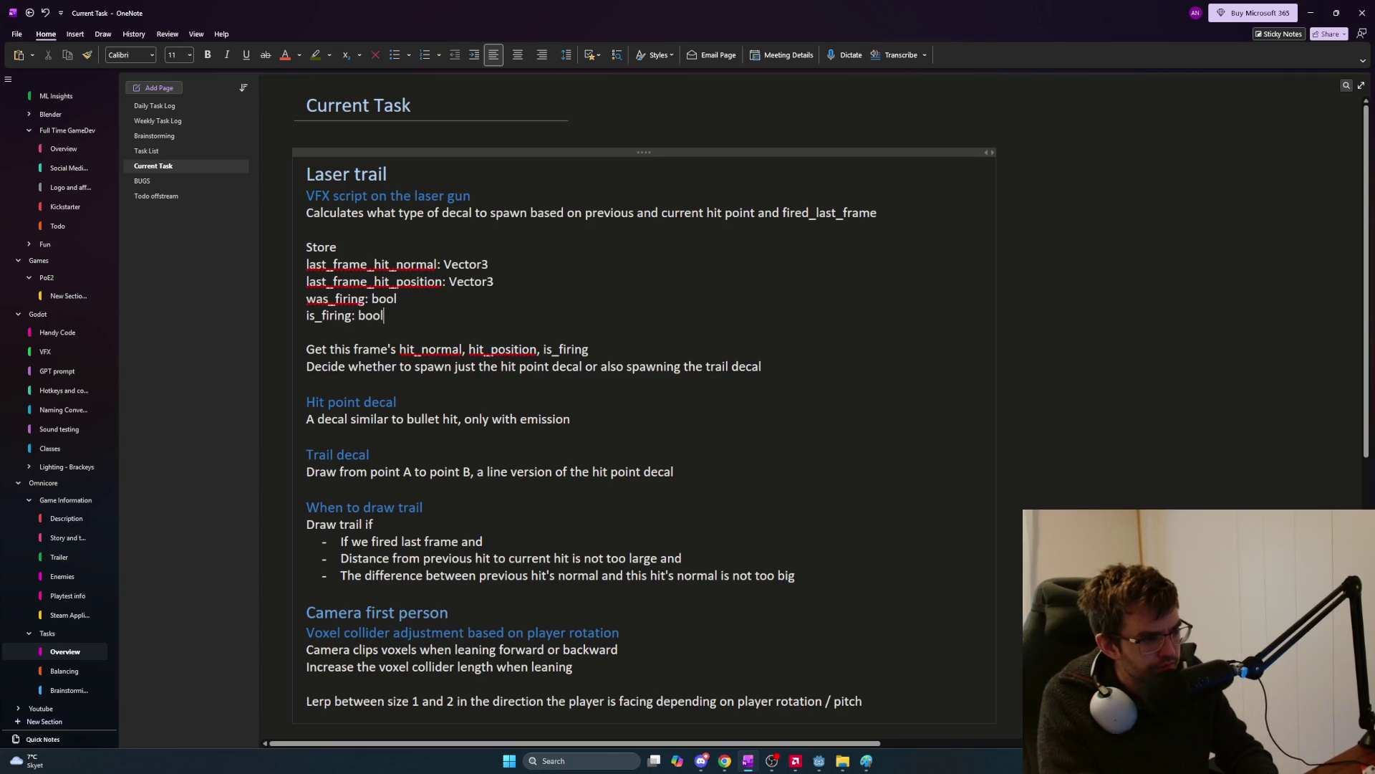
pyautogui.write('  # update when')
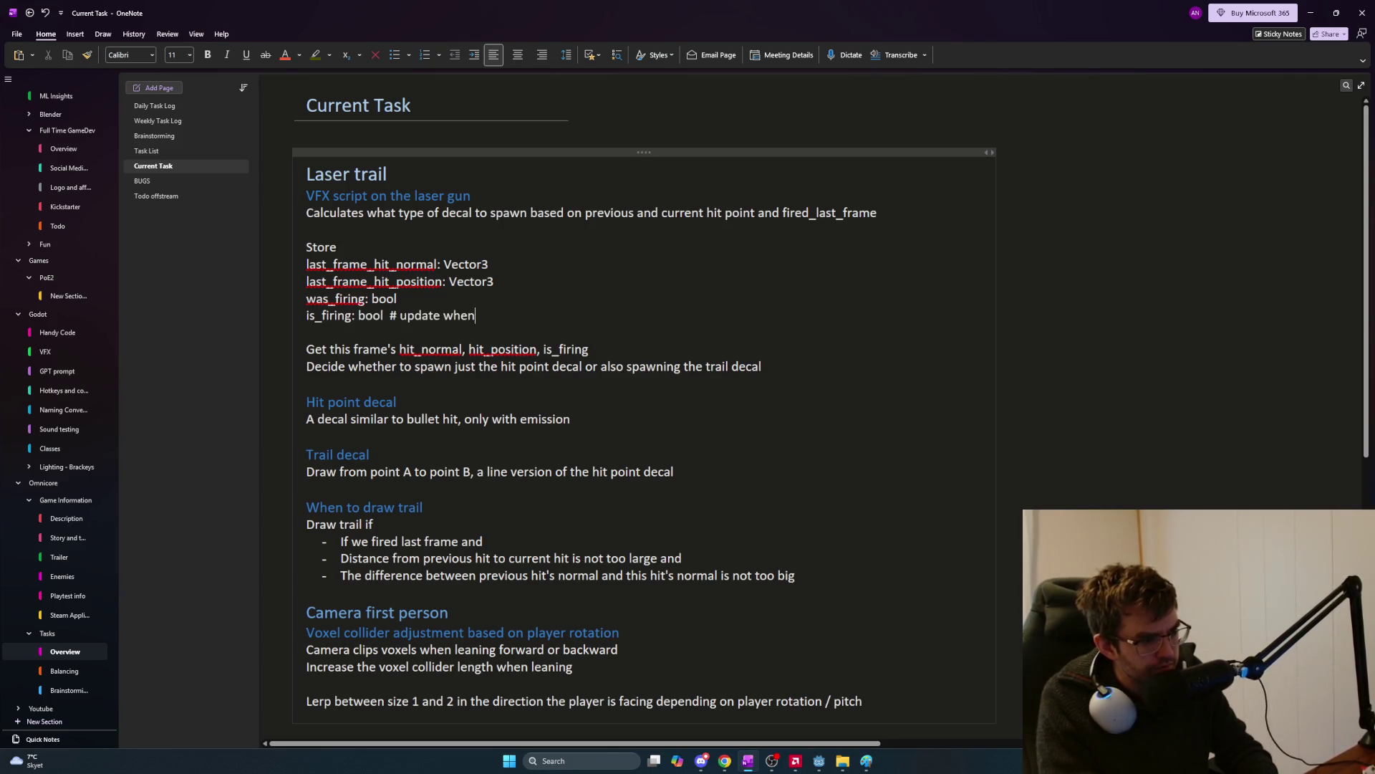
pyautogui.write(' is_firing updates from weapon root')
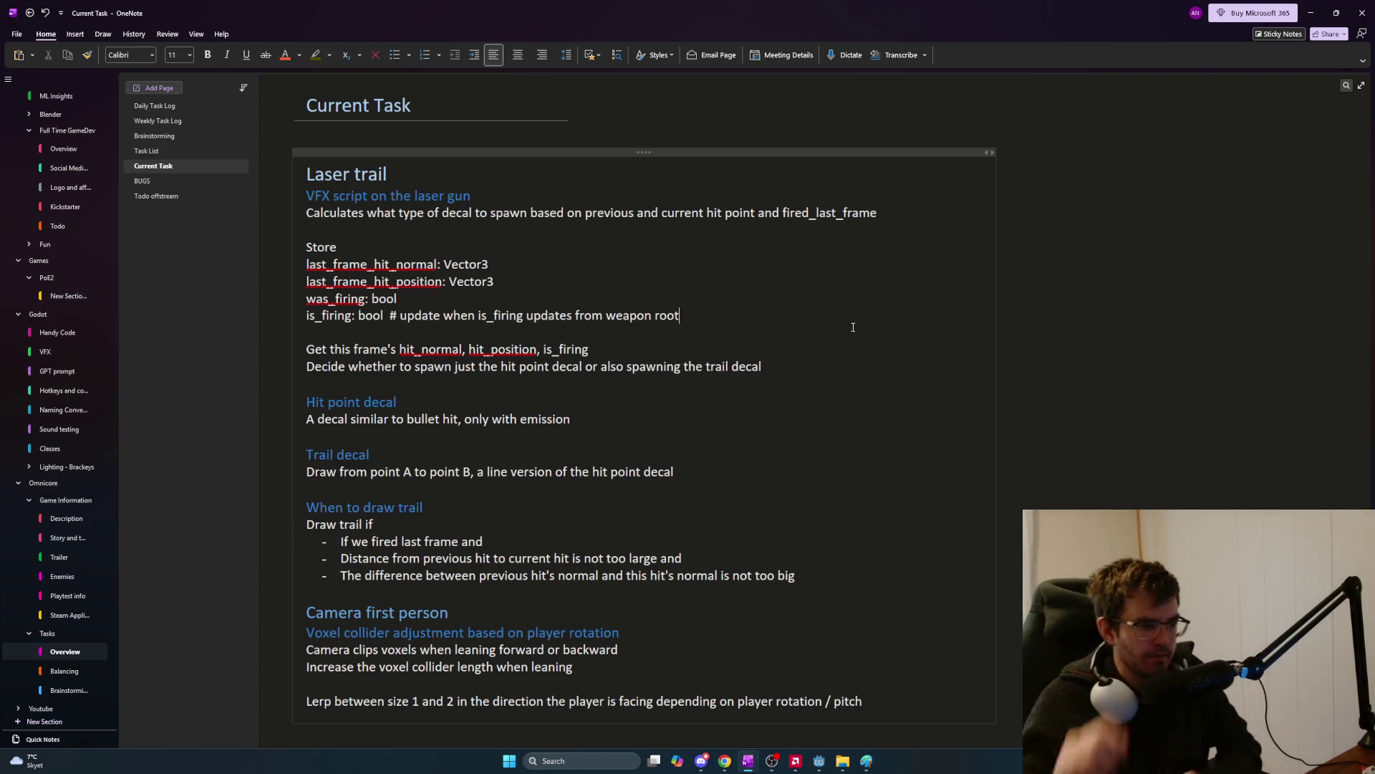
pyautogui.rightClick(387, 263)
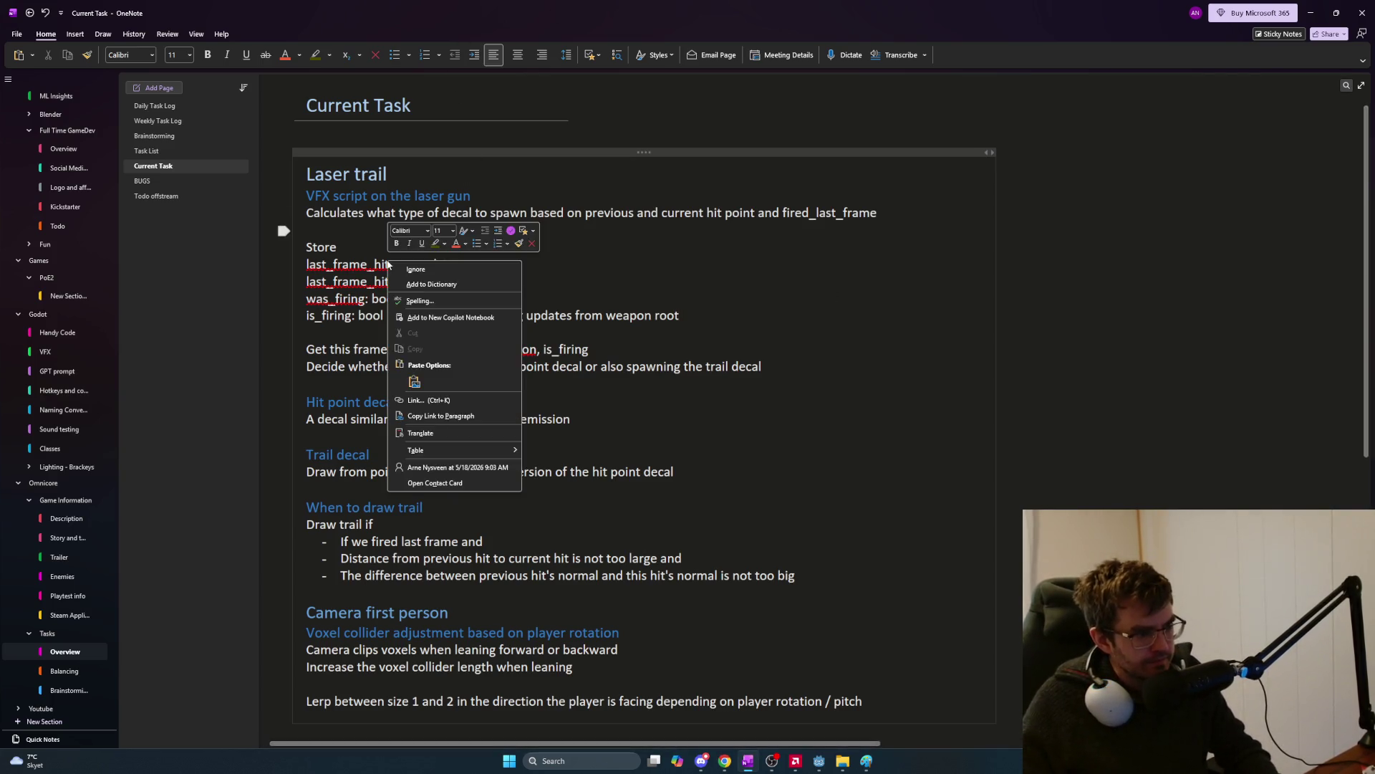
# Ignore the spelling flags on the variable names, including hit_normal and hit_position.
pyautogui.rightClick(375, 285)
pyautogui.click(419, 305)
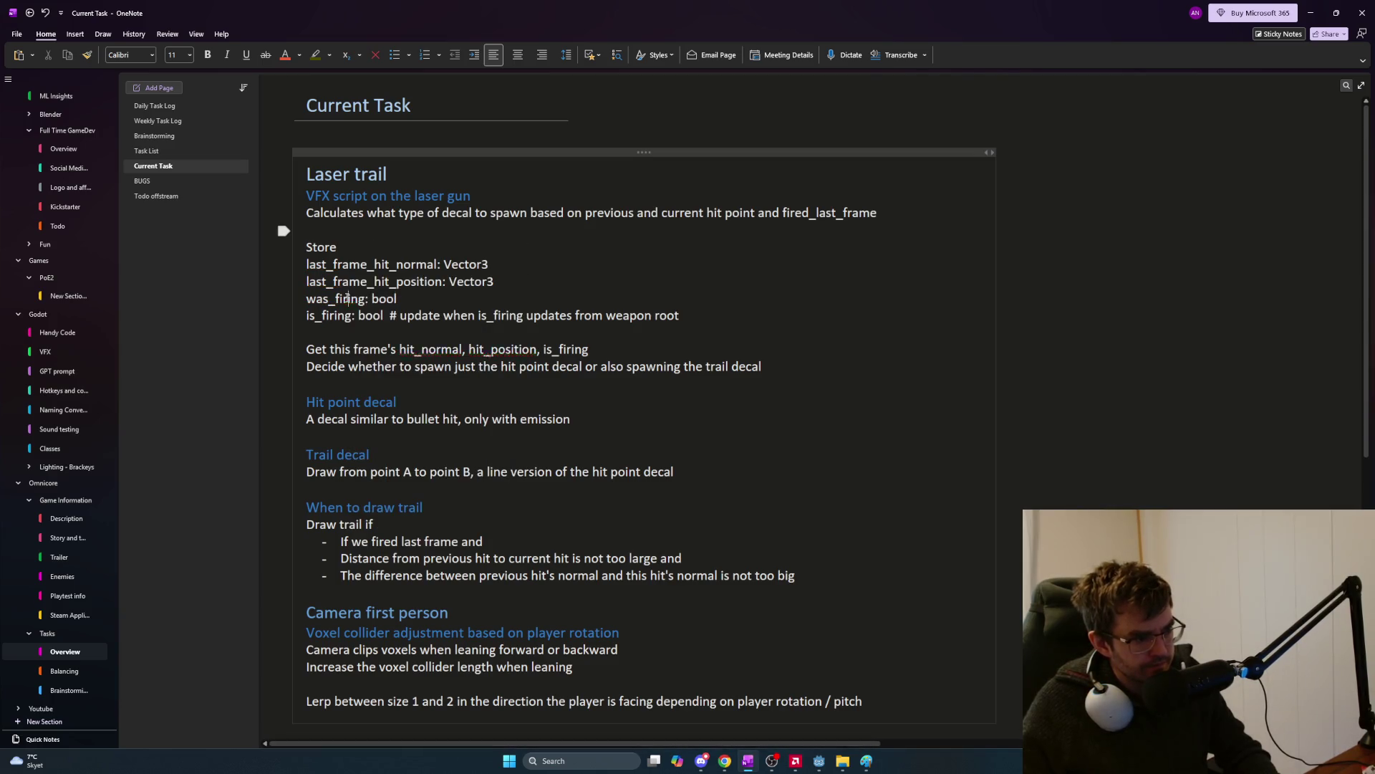
pyautogui.rightClick(429, 344)
pyautogui.click(440, 356)
pyautogui.rightClick(490, 349)
pyautogui.click(499, 360)
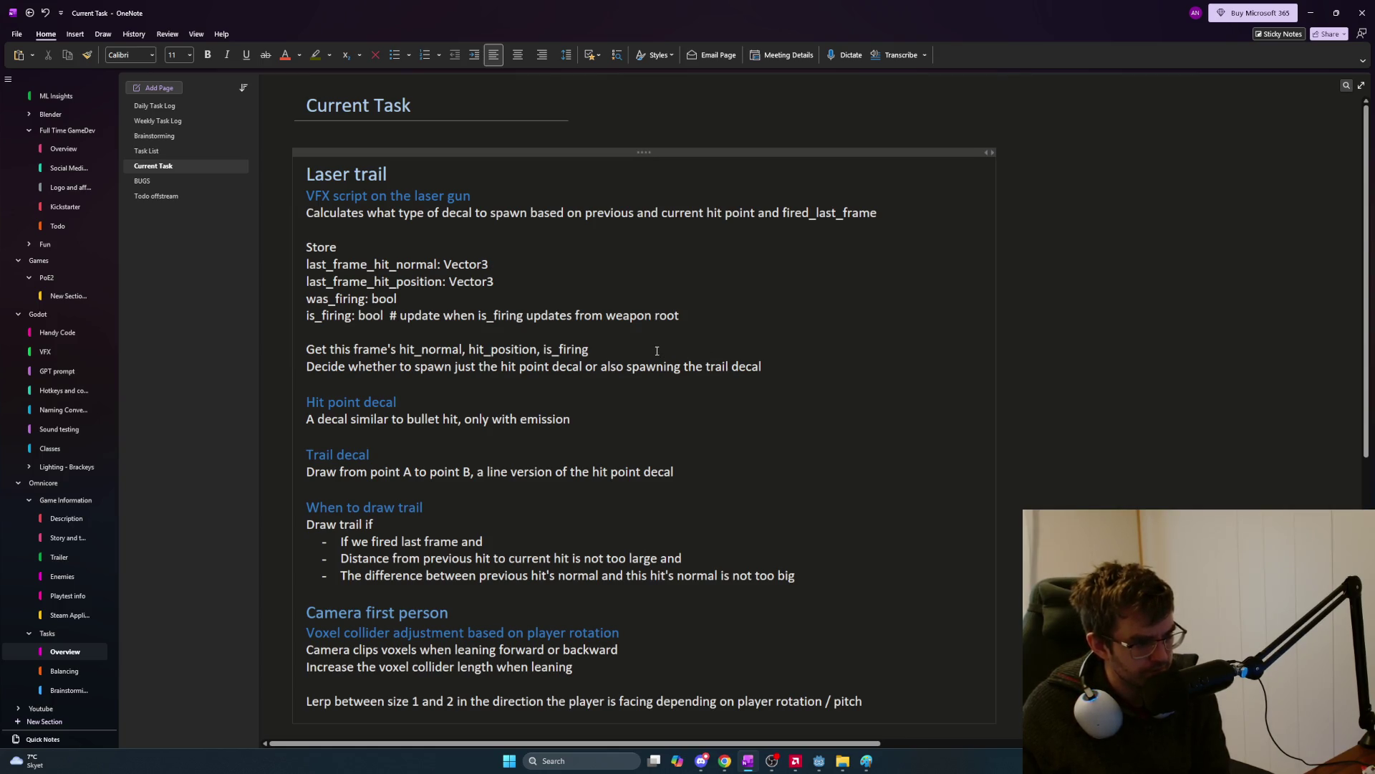
# Move the 'When to draw trail' section below the 'Decide whether' line and tidy the blank lines.
pyautogui.moveTo(796, 576); pyautogui.dragTo(295, 513)
pyautogui.press('Delete')
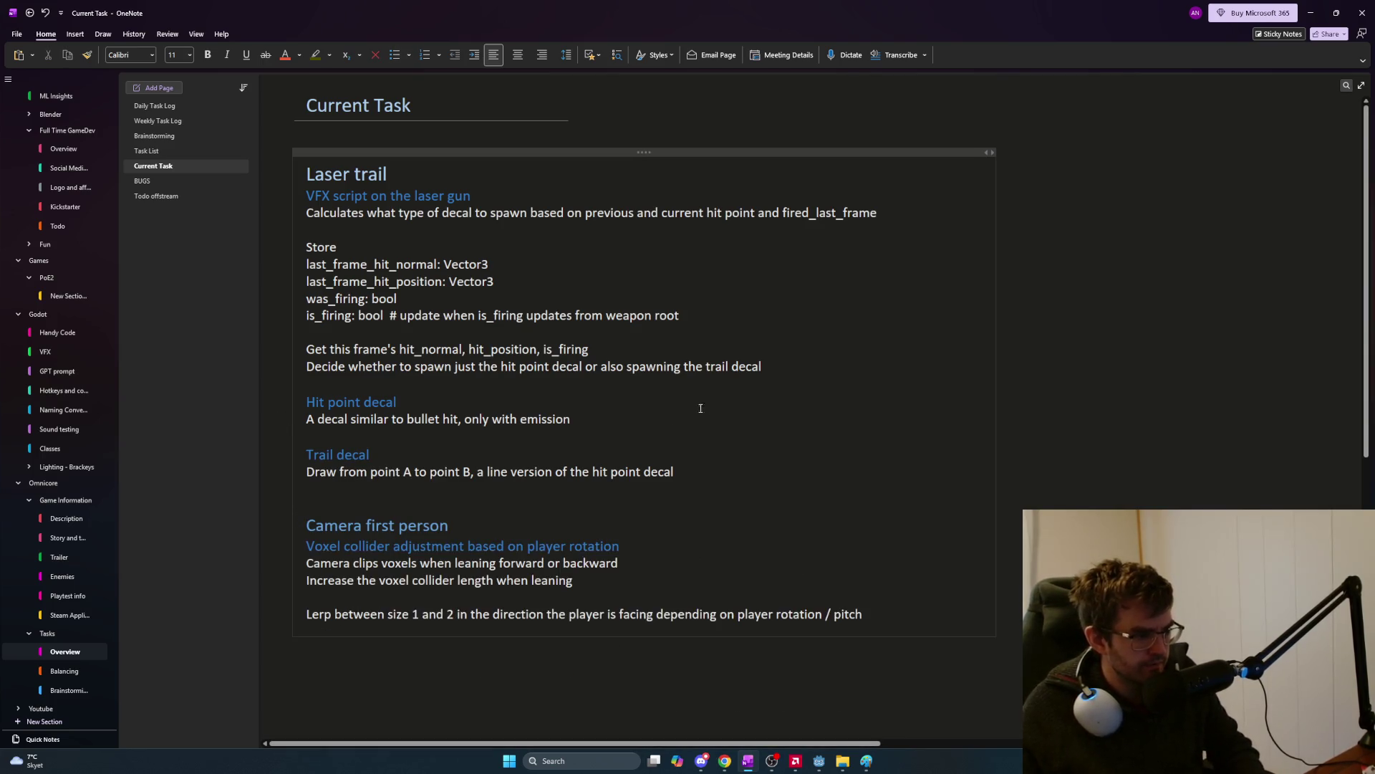
pyautogui.write("When to draw trail Draw trail if - If we fired last frame and - Distance from previous hit to current hit is not too large and - The difference between previous hit's normal and this hit's normal is not too big")
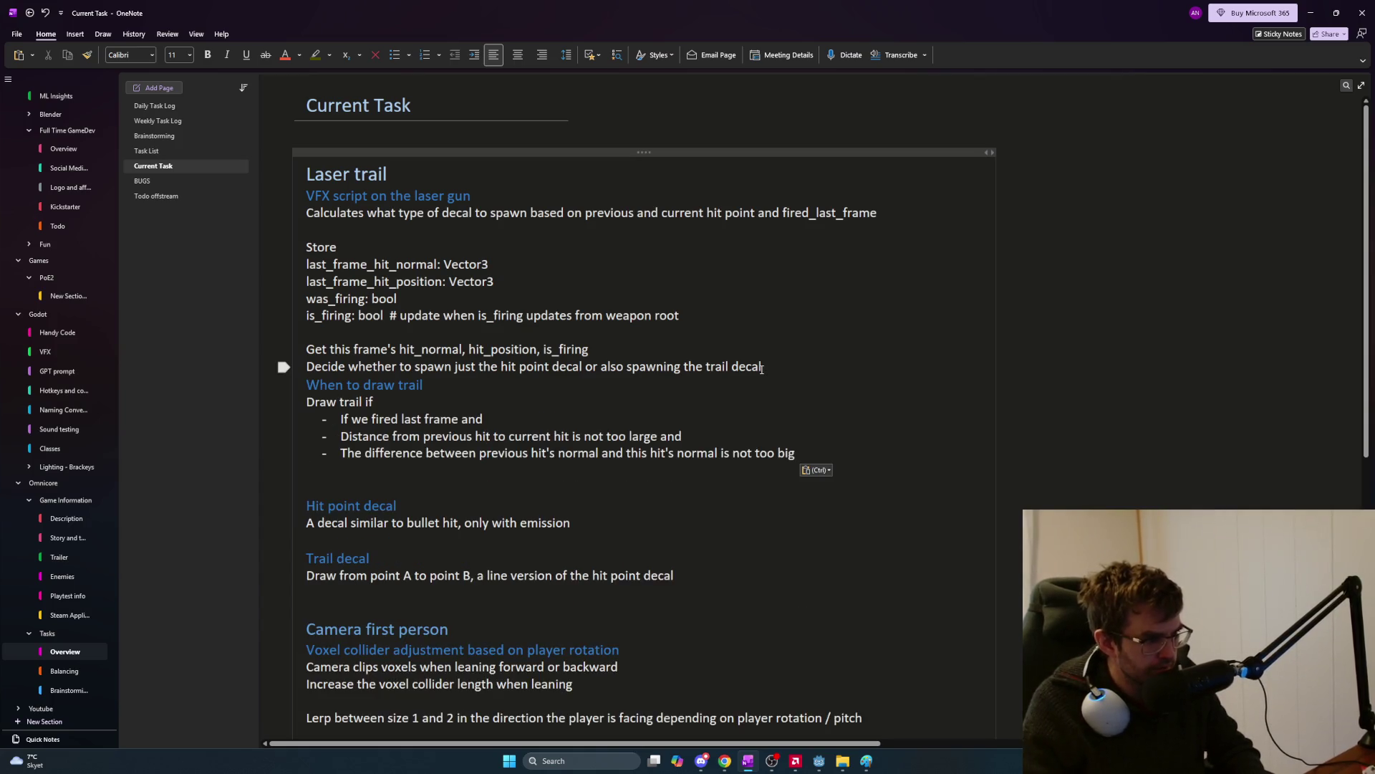
pyautogui.press('Up')
pyautogui.press('Up')
pyautogui.press('Up')
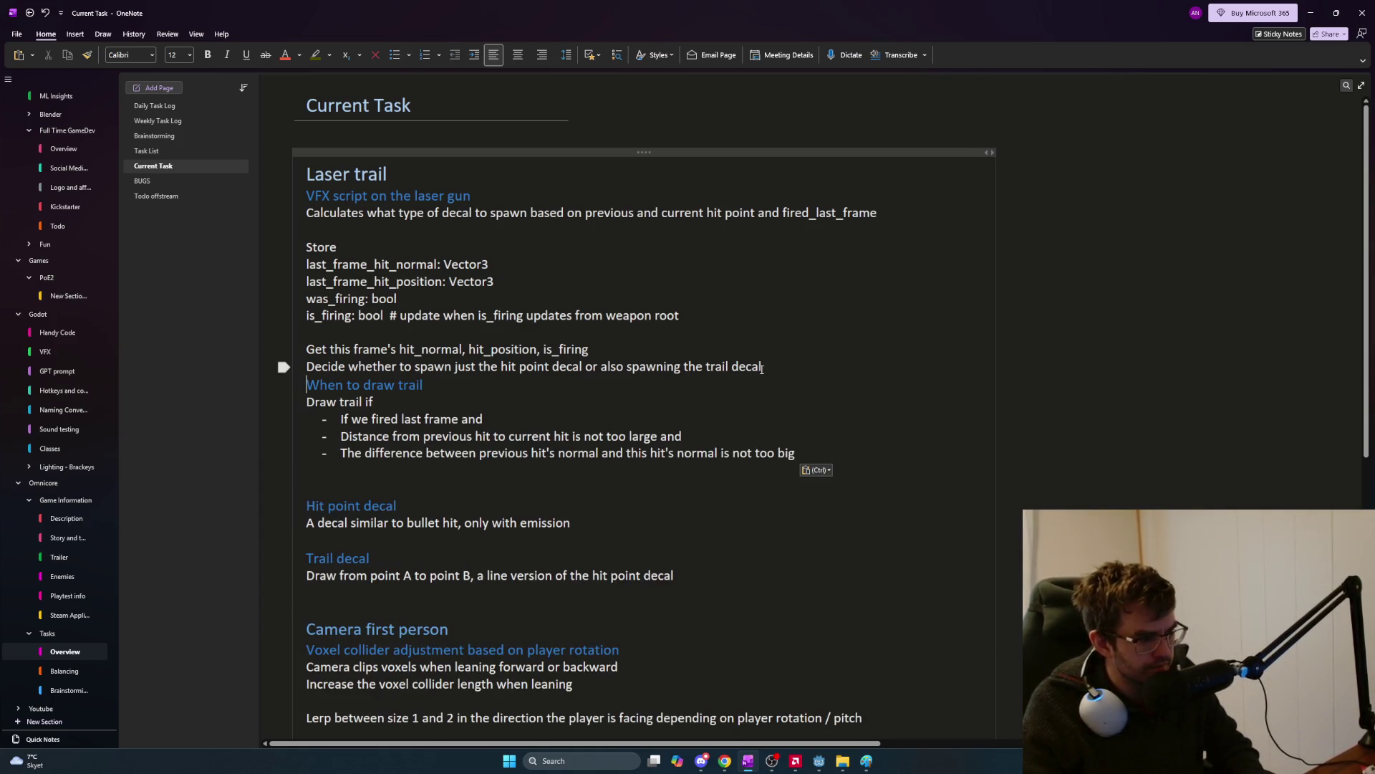
pyautogui.press('Return')
pyautogui.press('Down')
pyautogui.press('Down')
pyautogui.press('Down')
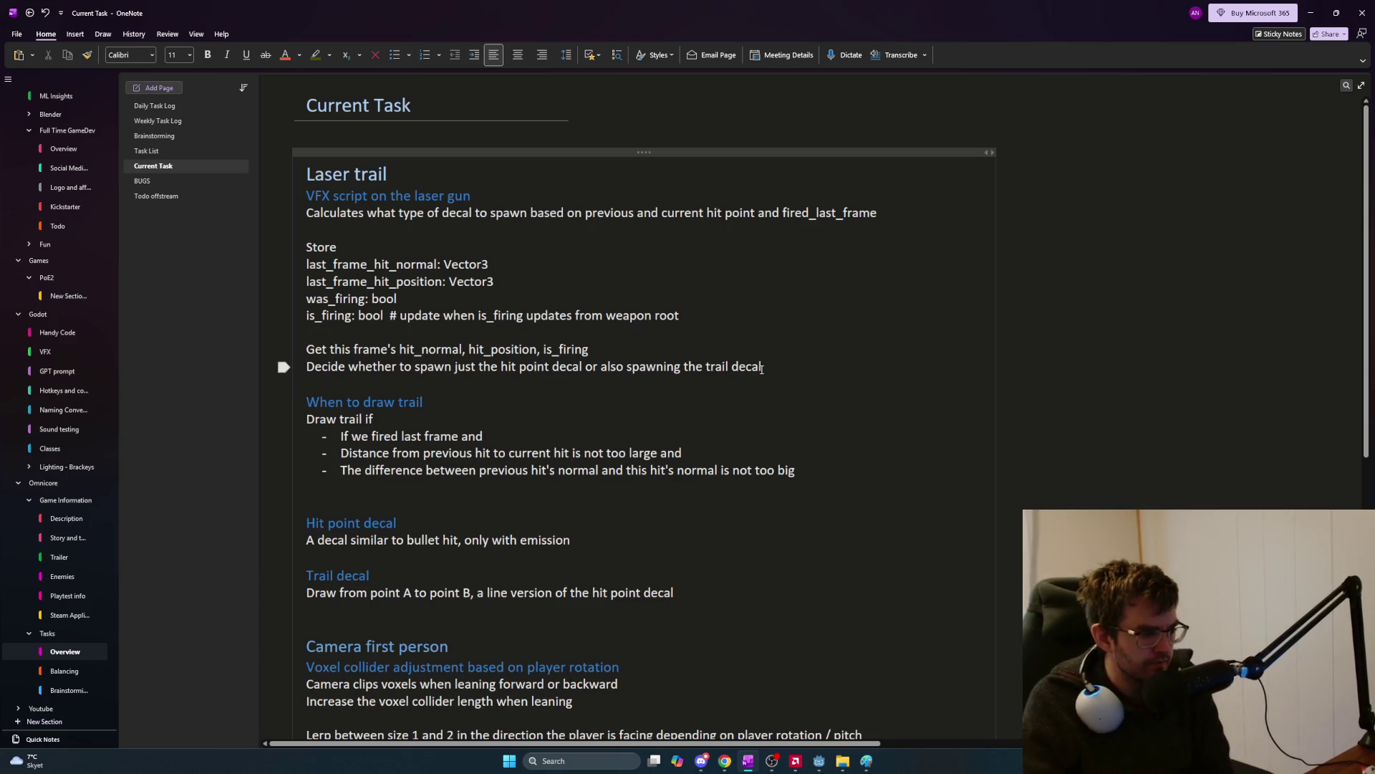
pyautogui.press('BackSpace')
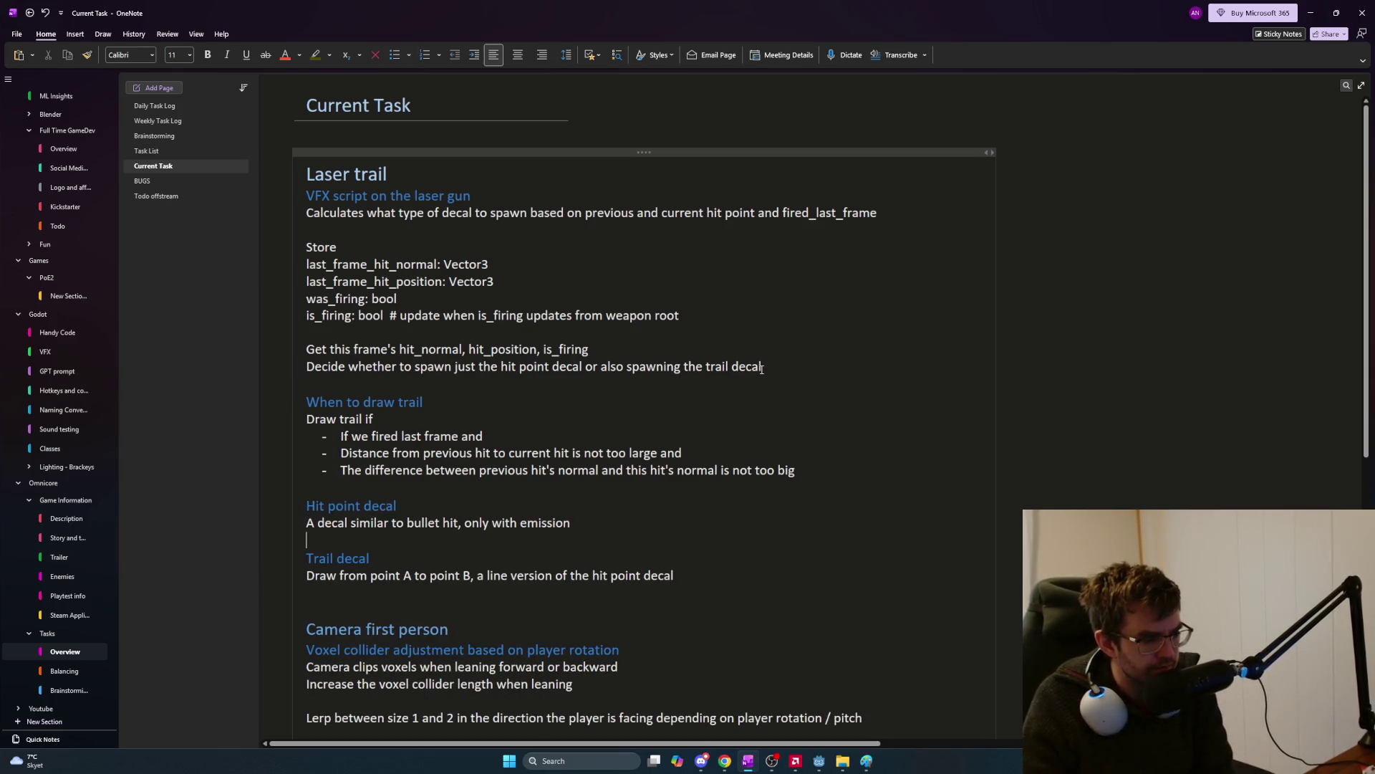
pyautogui.press('BackSpace')
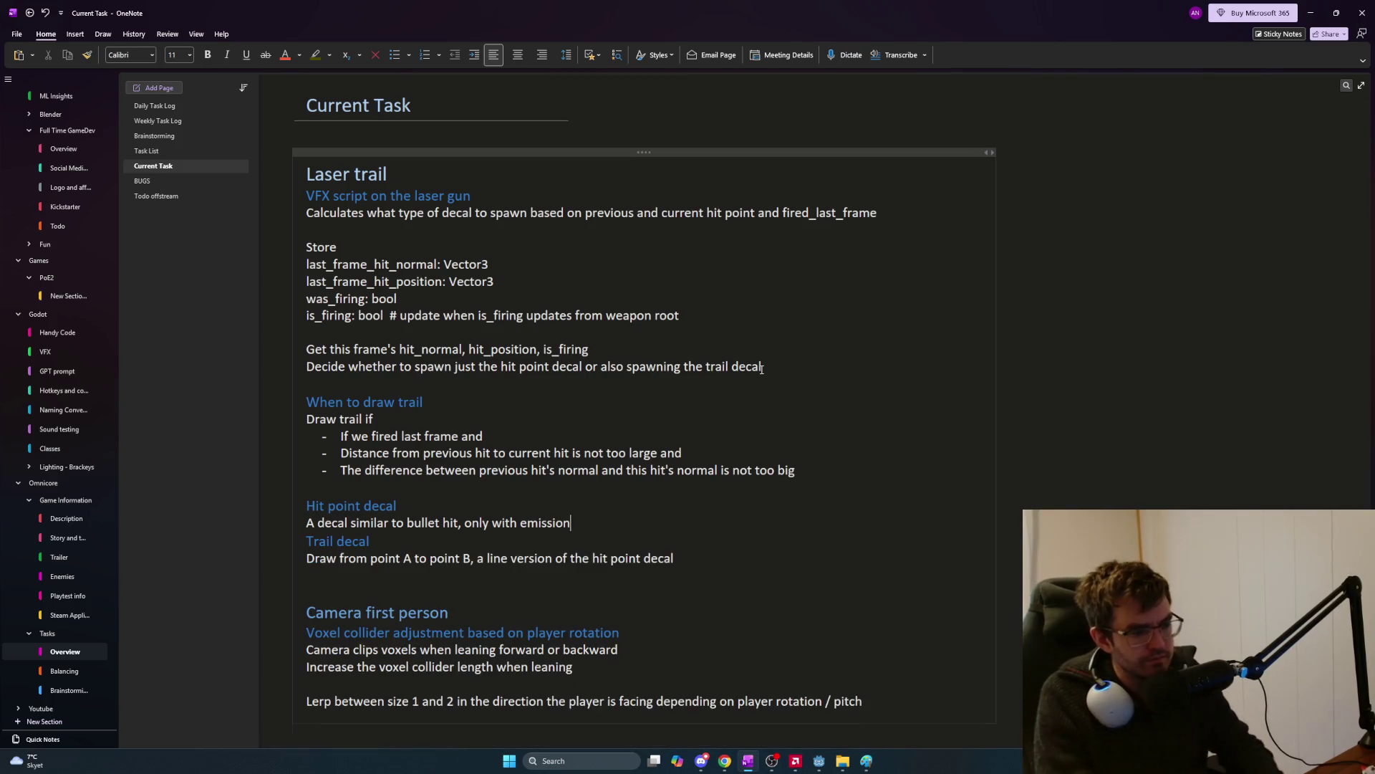
pyautogui.hotkey('ctrl', 'z')
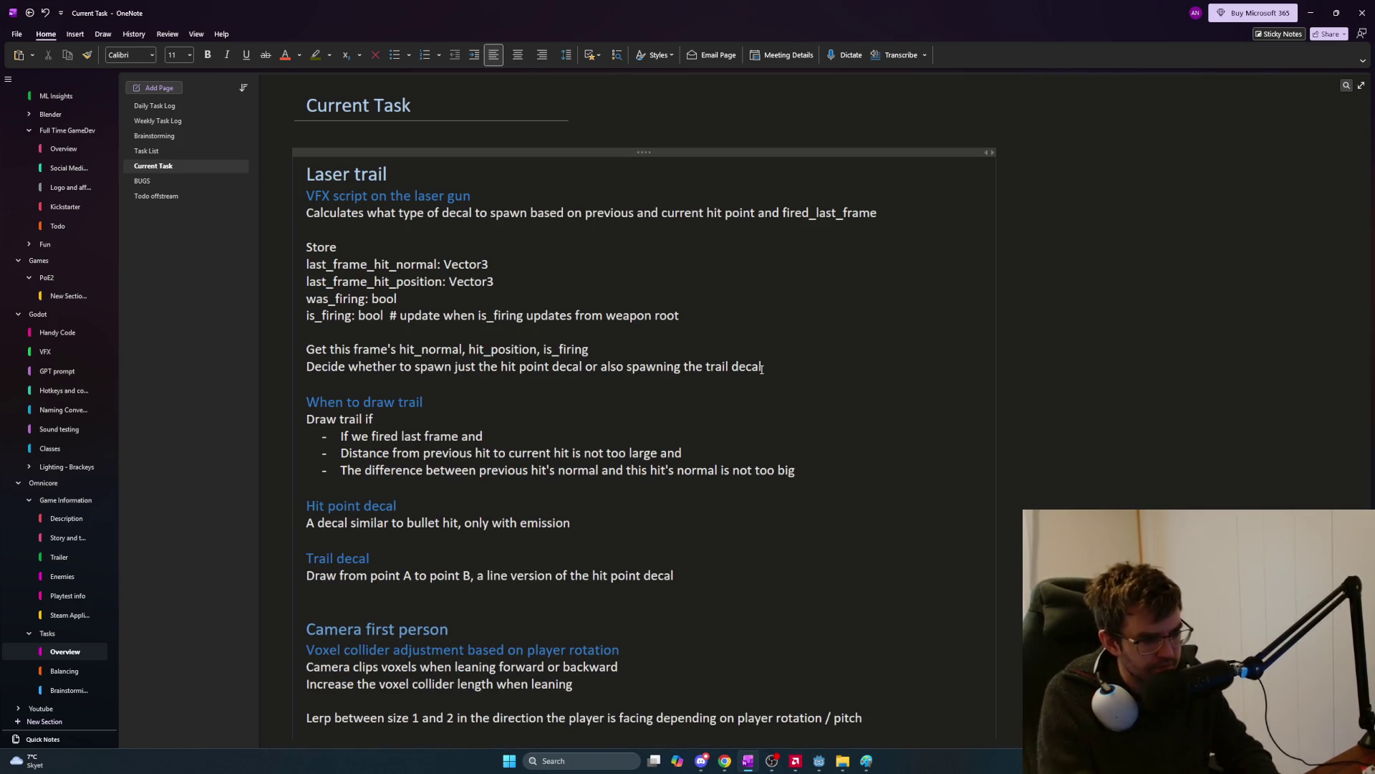
# Describe the hit point decal as 'A glowing circle basically.'.
pyautogui.write('. A c')
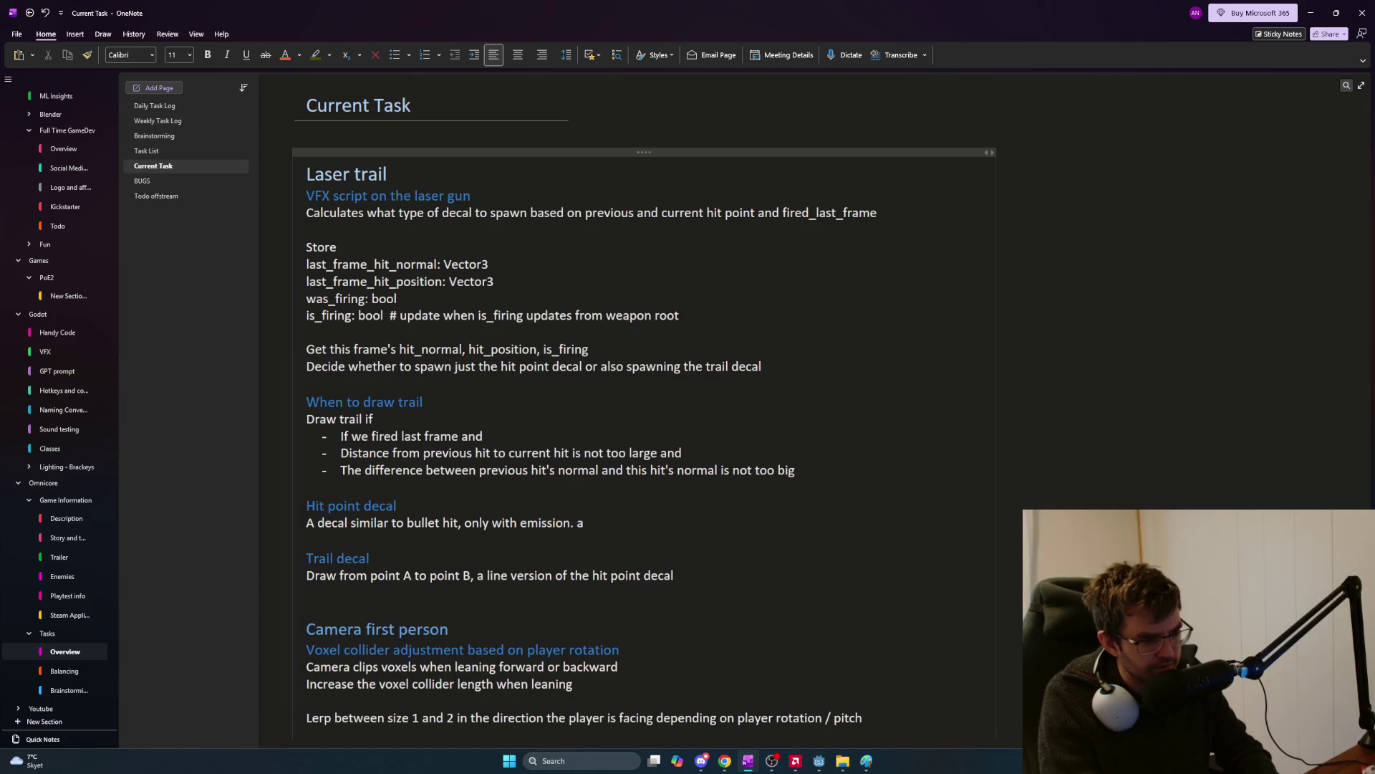
pyautogui.write('ir')
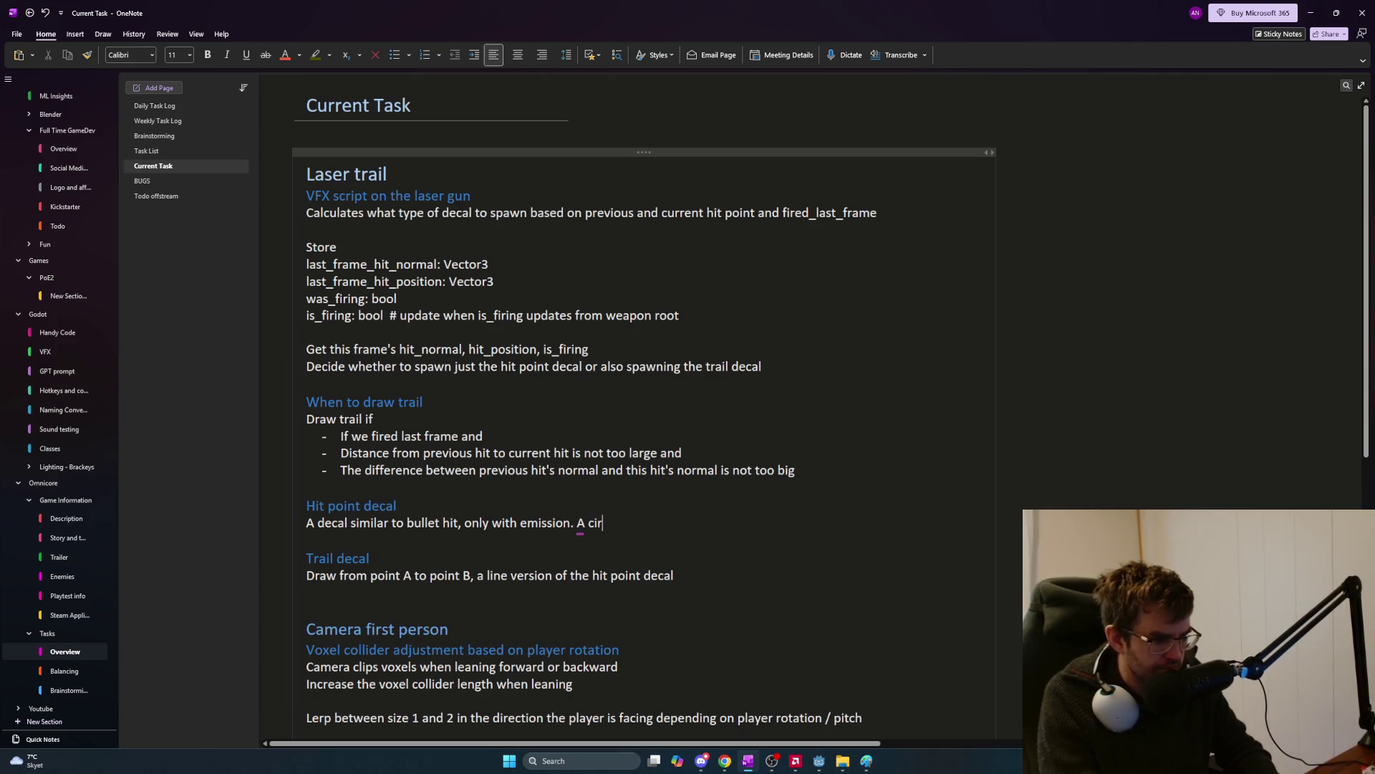
pyautogui.write('cular')
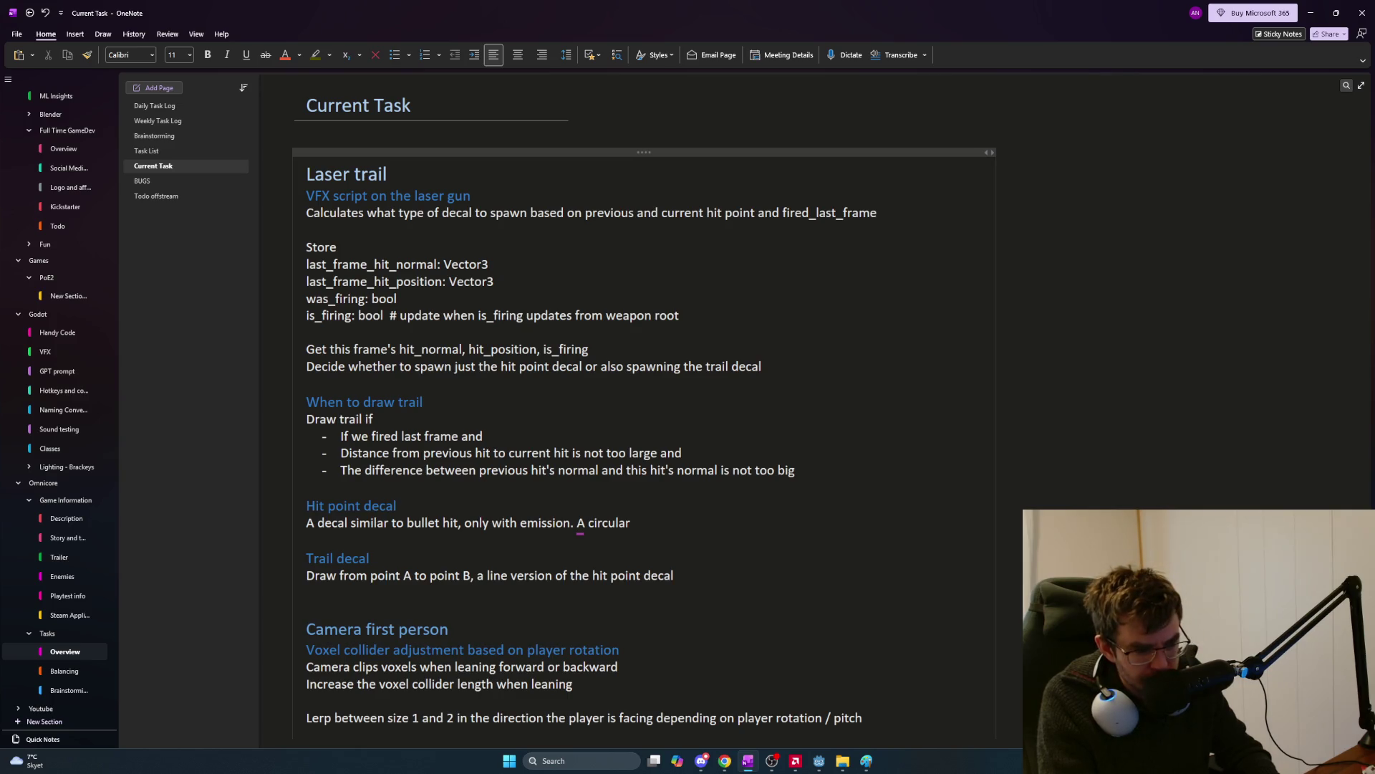
pyautogui.write('point')
pyautogui.press('BackSpace')
pyautogui.press('BackSpace')
pyautogui.press('BackSpace')
pyautogui.press('BackSpace')
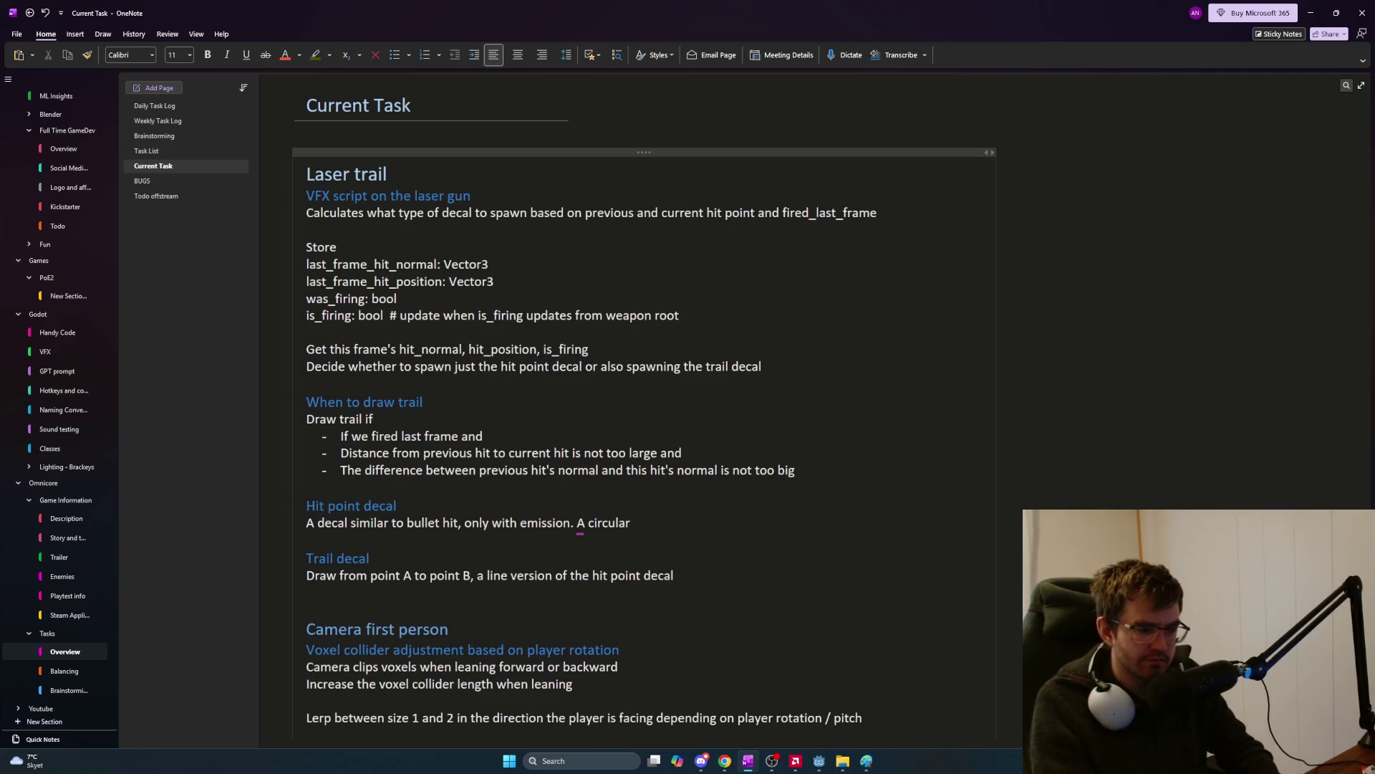
pyautogui.press('BackSpace')
pyautogui.press('BackSpace')
pyautogui.press('BackSpace')
pyautogui.press('BackSpace')
pyautogui.press('BackSpace')
pyautogui.write('glowing circle ')
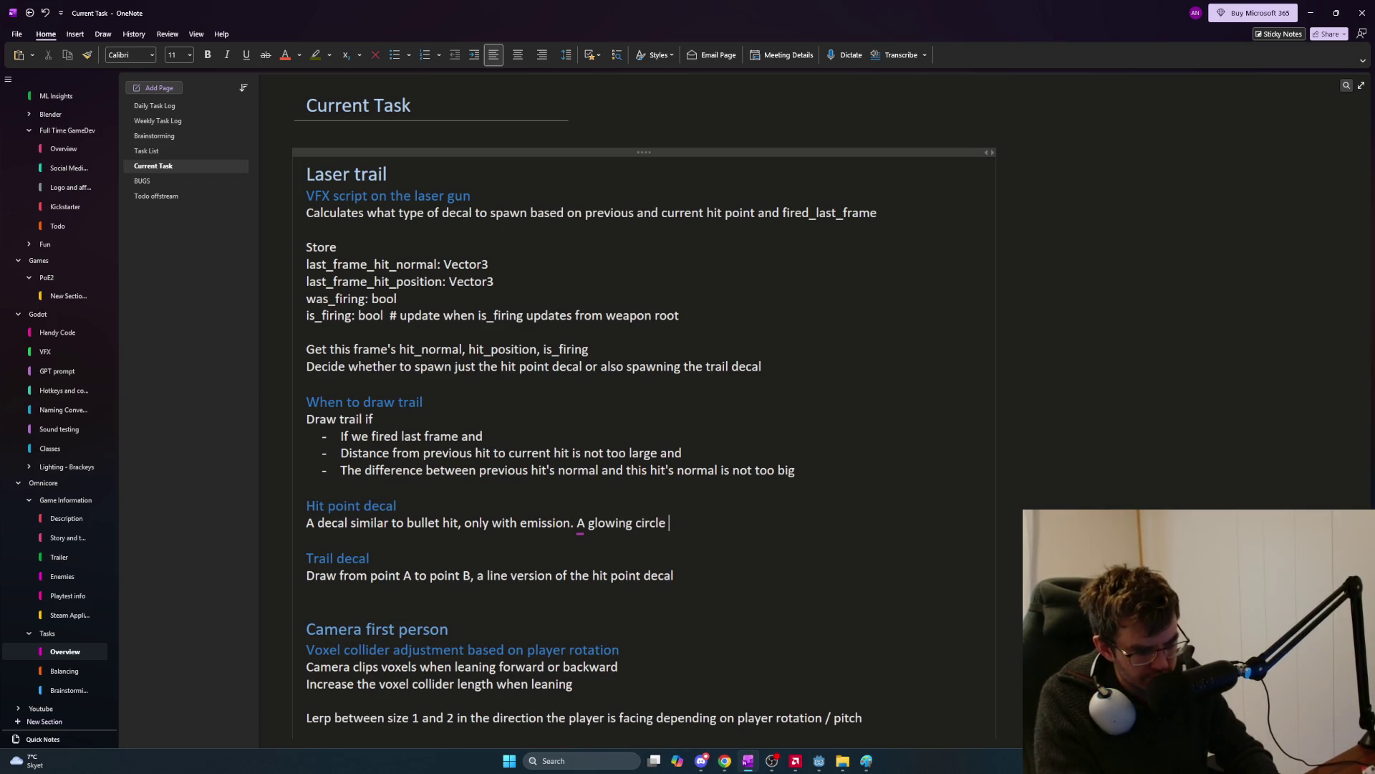
pyautogui.write('basically.')
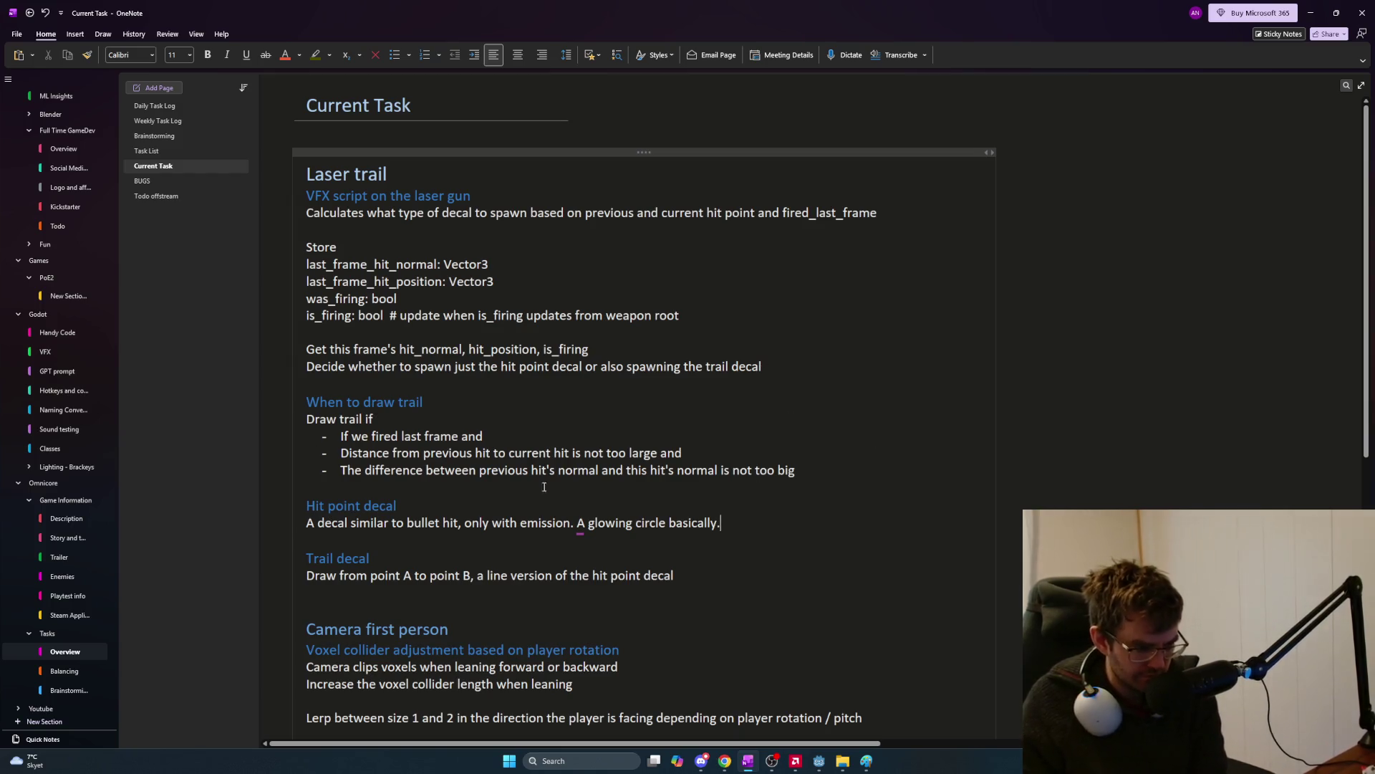
# Note the trail decal uses a glowing rectangle with the circle's material, stretched between point A and point B.
pyautogui.click(702, 582)
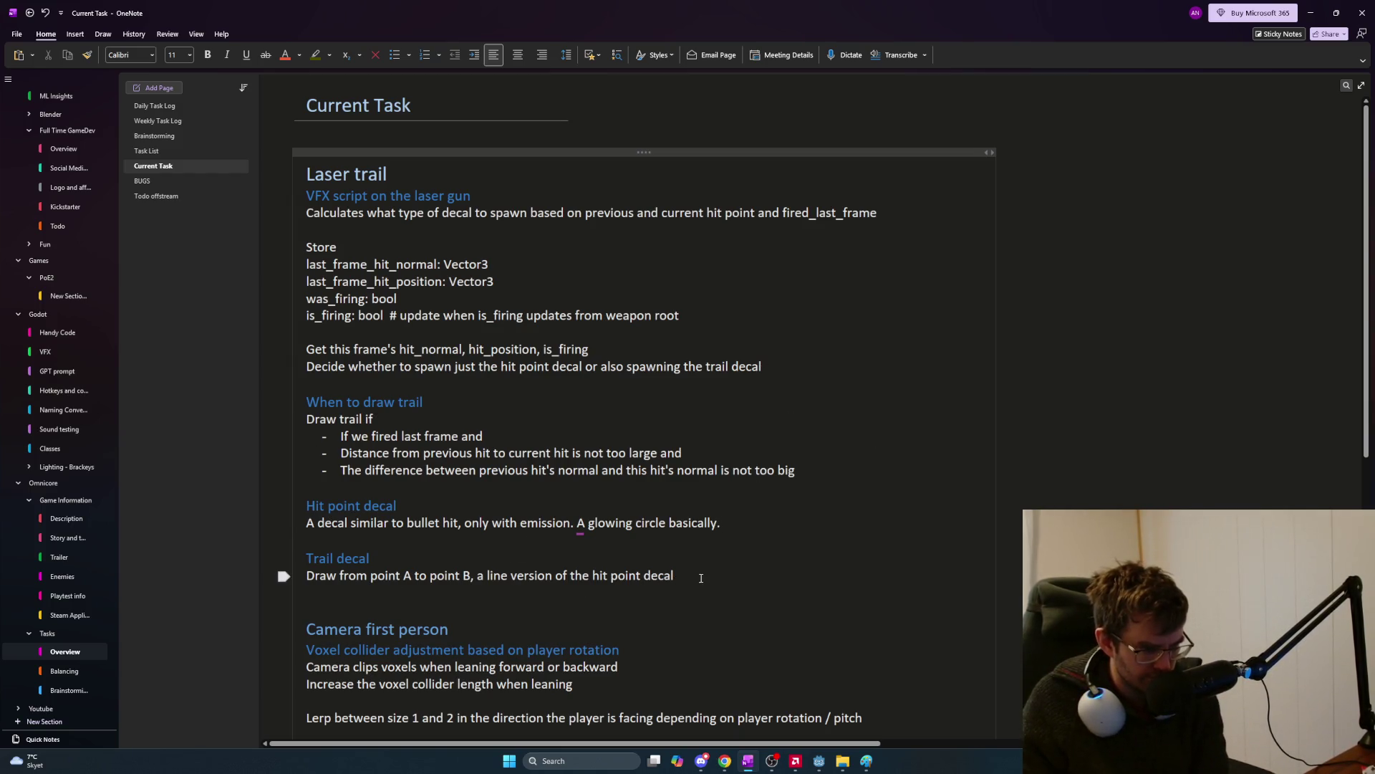
pyautogui.write('.')
pyautogui.press('Return')
pyautogui.write('Use a rectangle for')
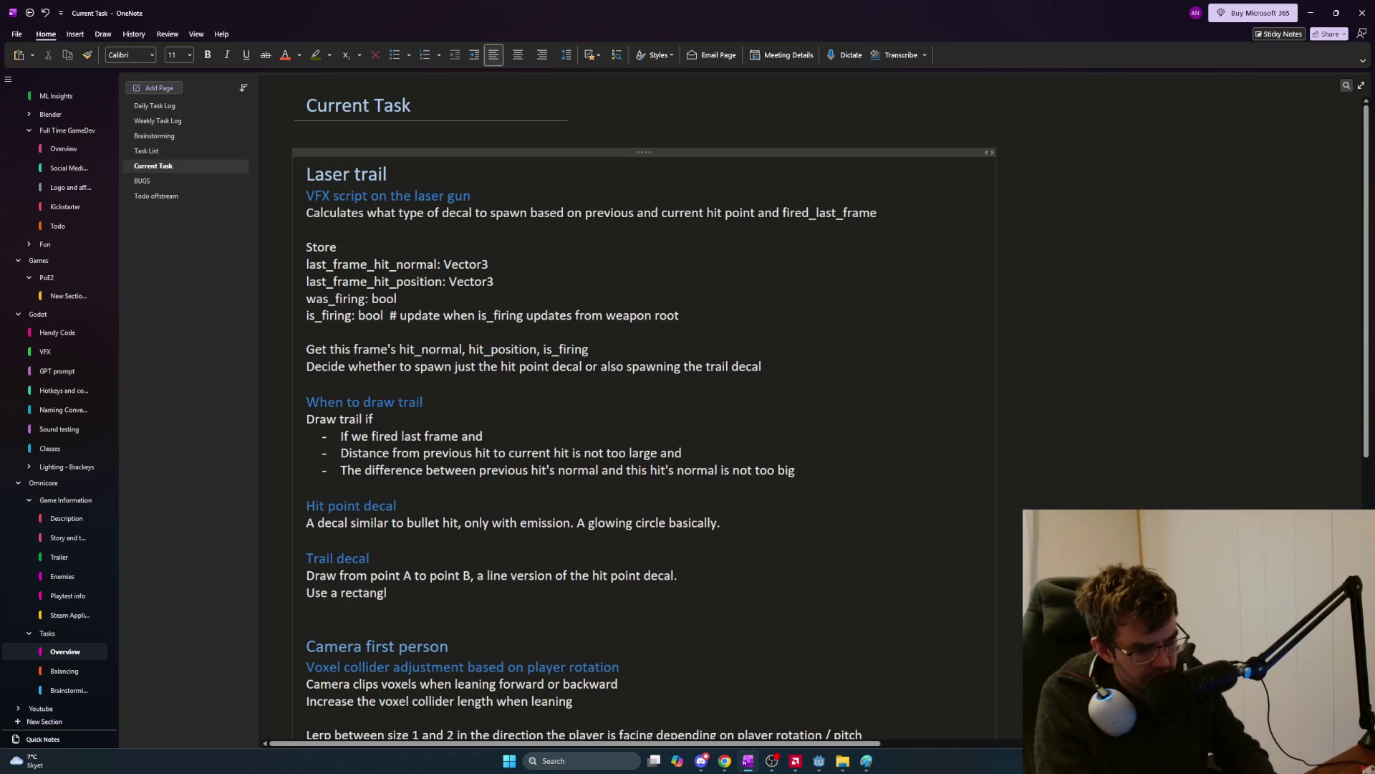
pyautogui.press('BackSpace')
pyautogui.press('BackSpace')
pyautogui.press('BackSpace')
pyautogui.write('glowing rectangle t')
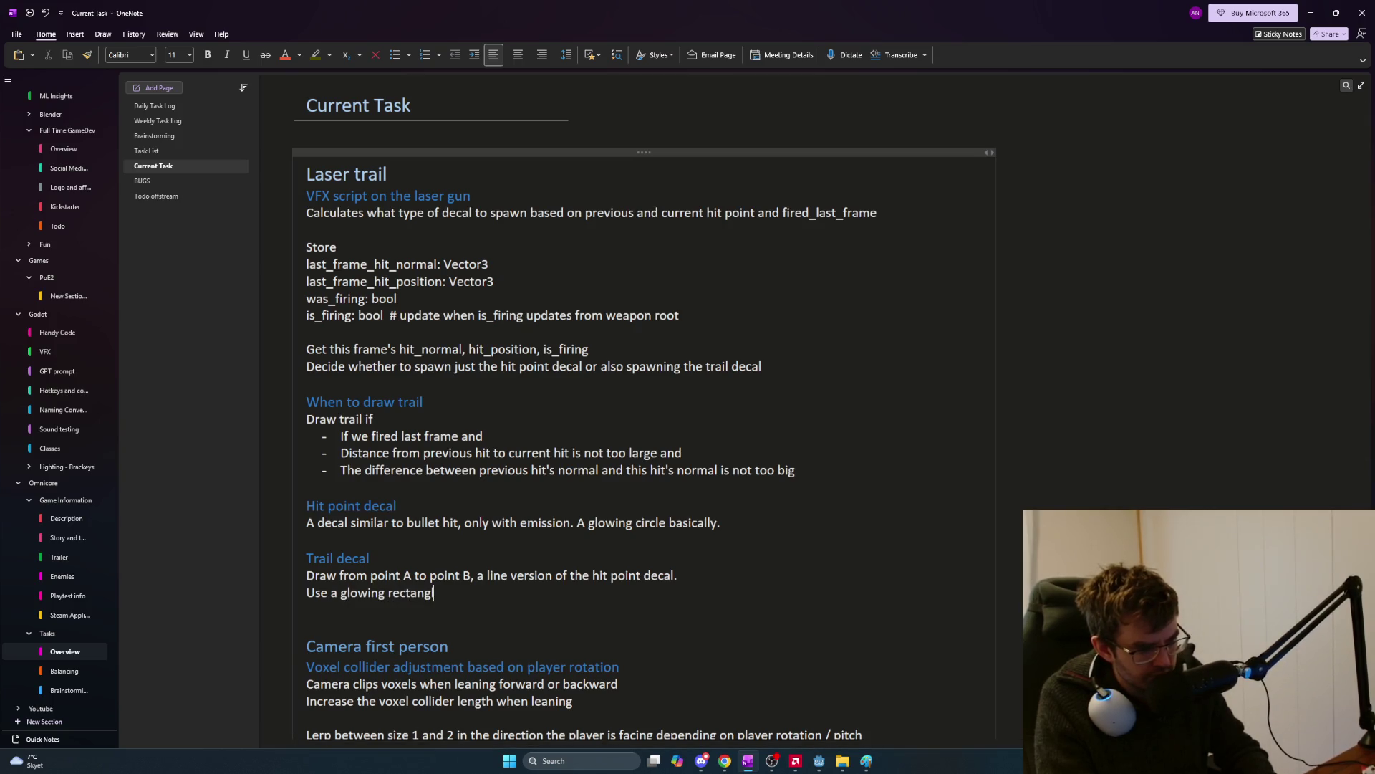
pyautogui.press('BackSpace')
pyautogui.write('for this, sa')
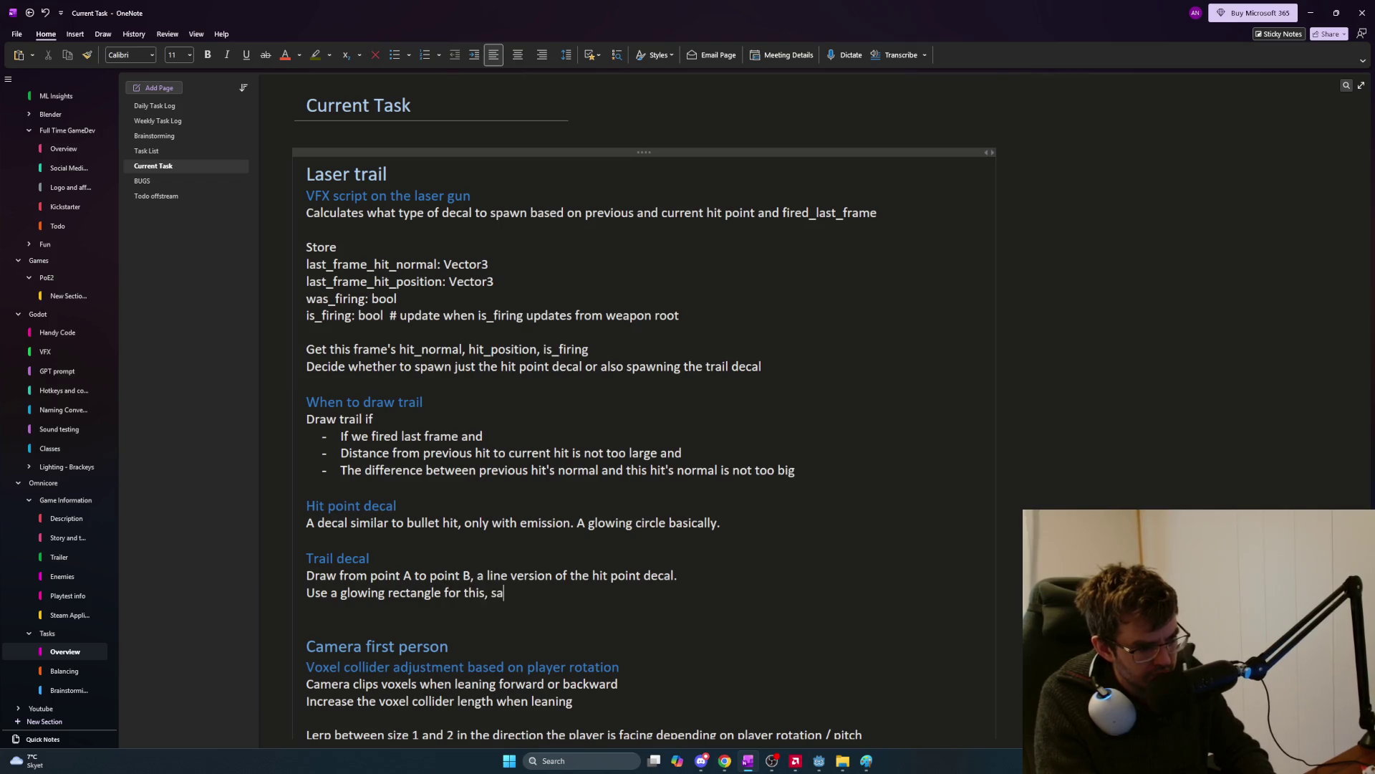
pyautogui.write('me material as the circle.')
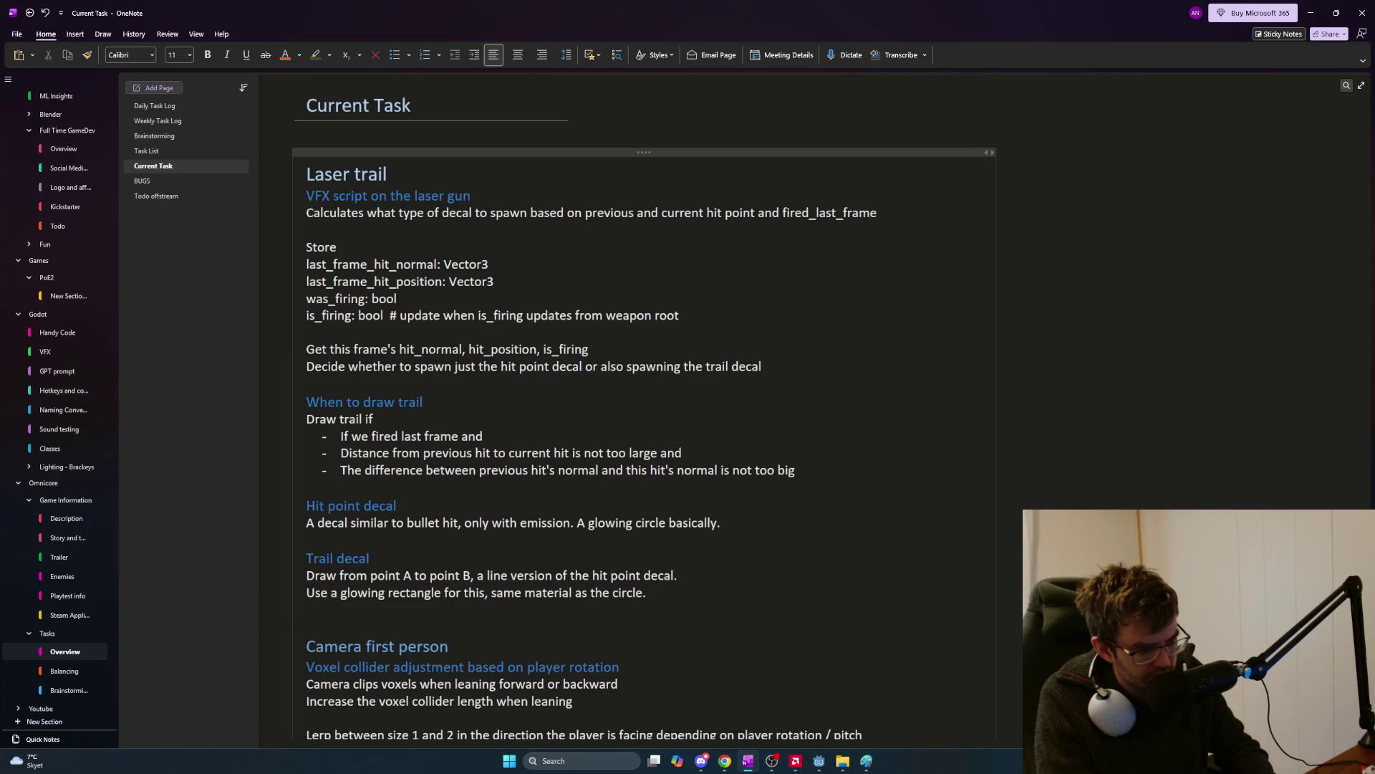
pyautogui.press('Return')
pyautogui.write('St')
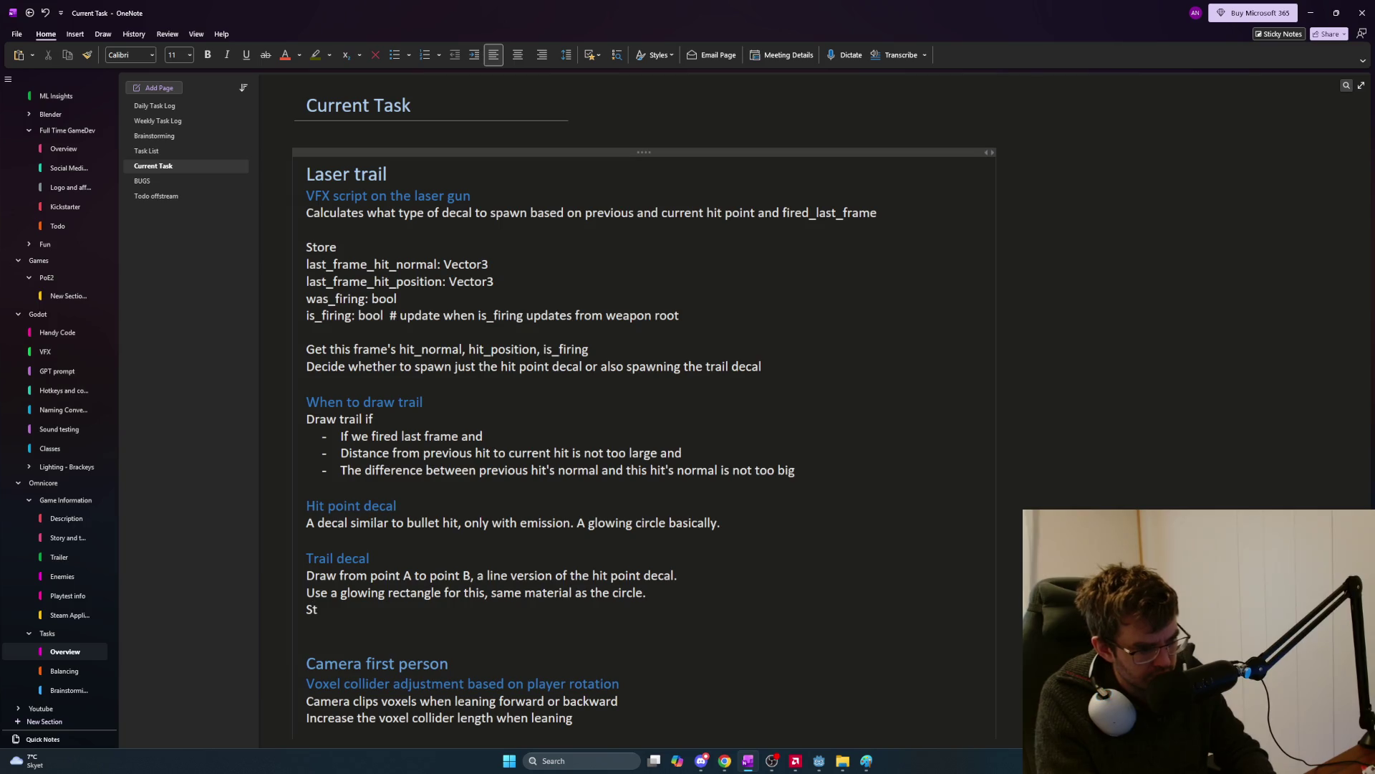
pyautogui.write('retch it to fir')
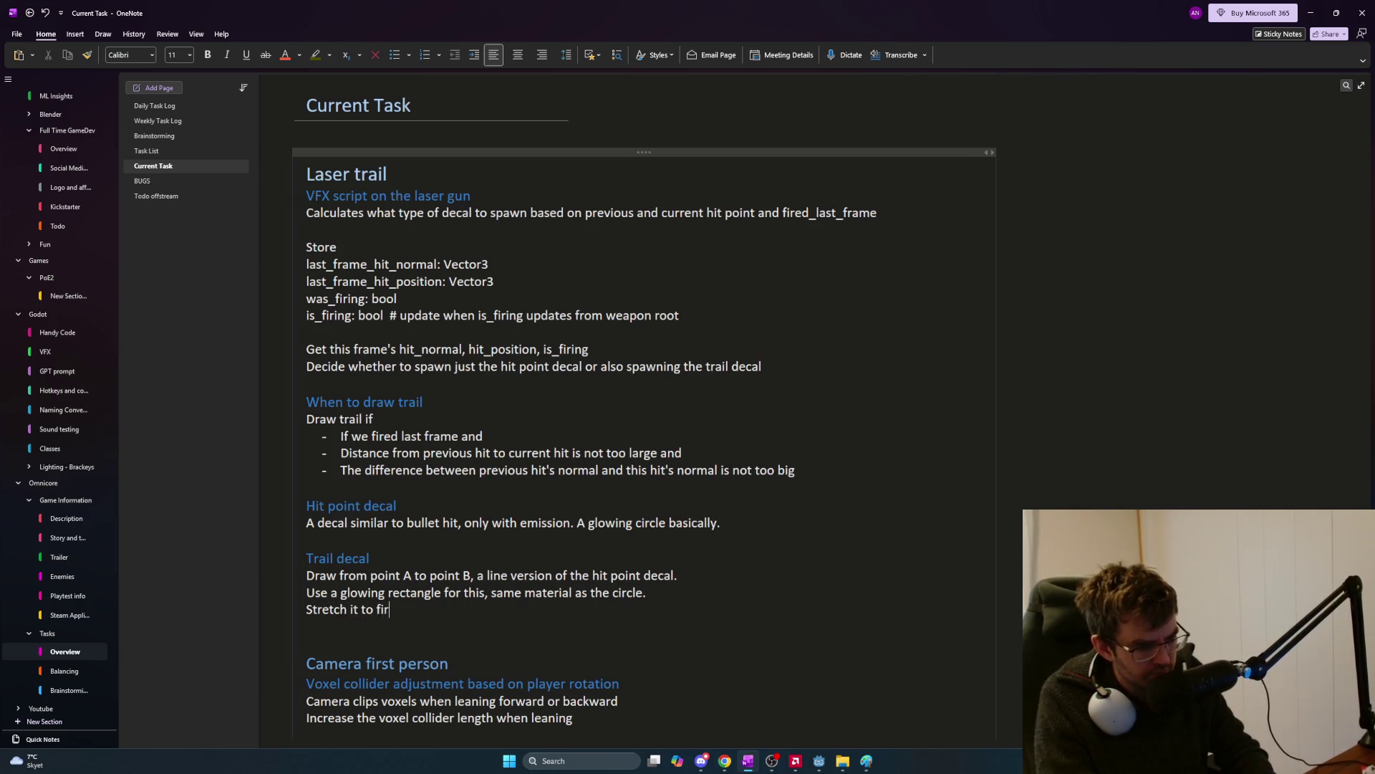
pyautogui.press('BackSpace')
pyautogui.write('t in between')
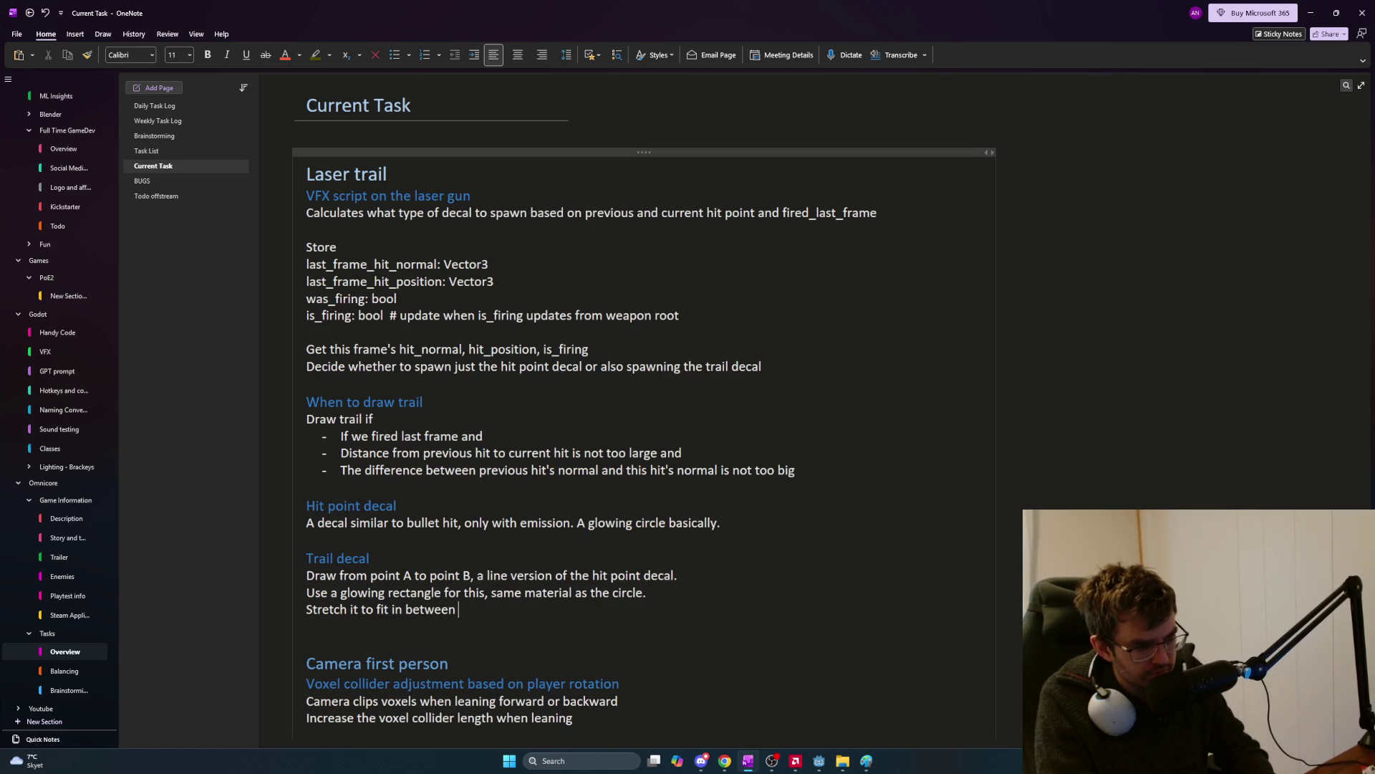
pyautogui.write(' point A and po')
pyautogui.write('int B')
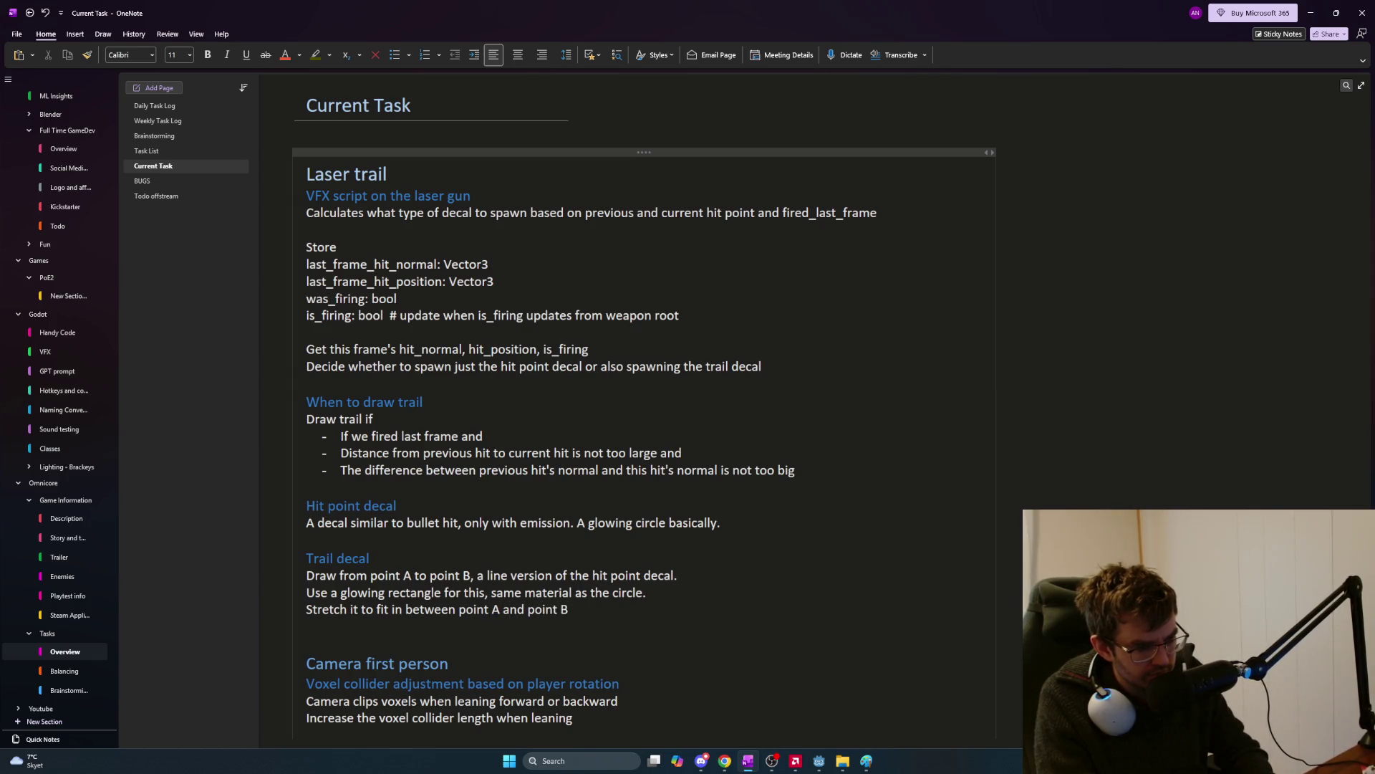
pyautogui.hotkey('alt', 'Tab')
pyautogui.hotkey('alt', 'Tab')
pyautogui.hotkey('alt', 'Tab')
pyautogui.hotkey('alt', 'Tab')
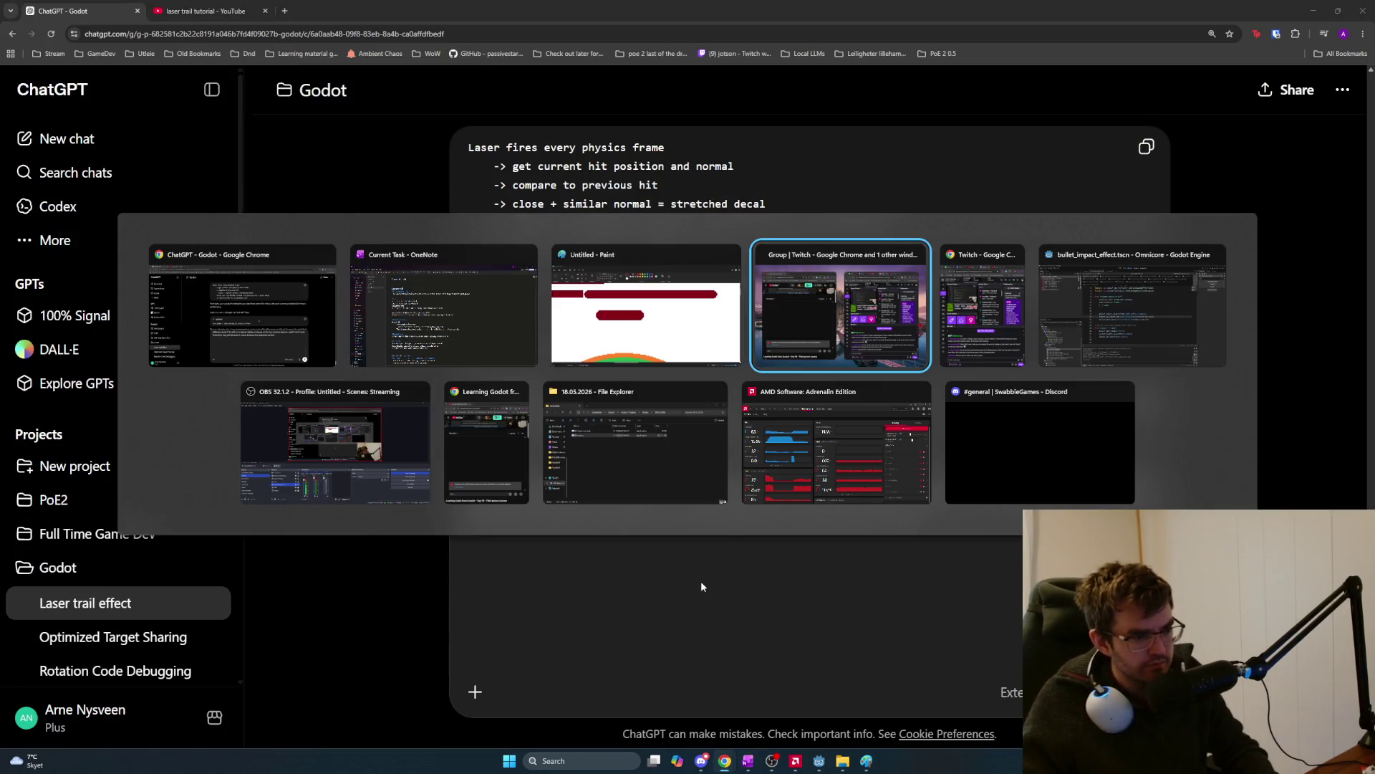
# Snip the small red bar from Paint and paste the screenshot into the ChatGPT message.
pyautogui.press('super+shift+s')
pyautogui.moveTo(408, 339); pyautogui.dragTo(660, 406)
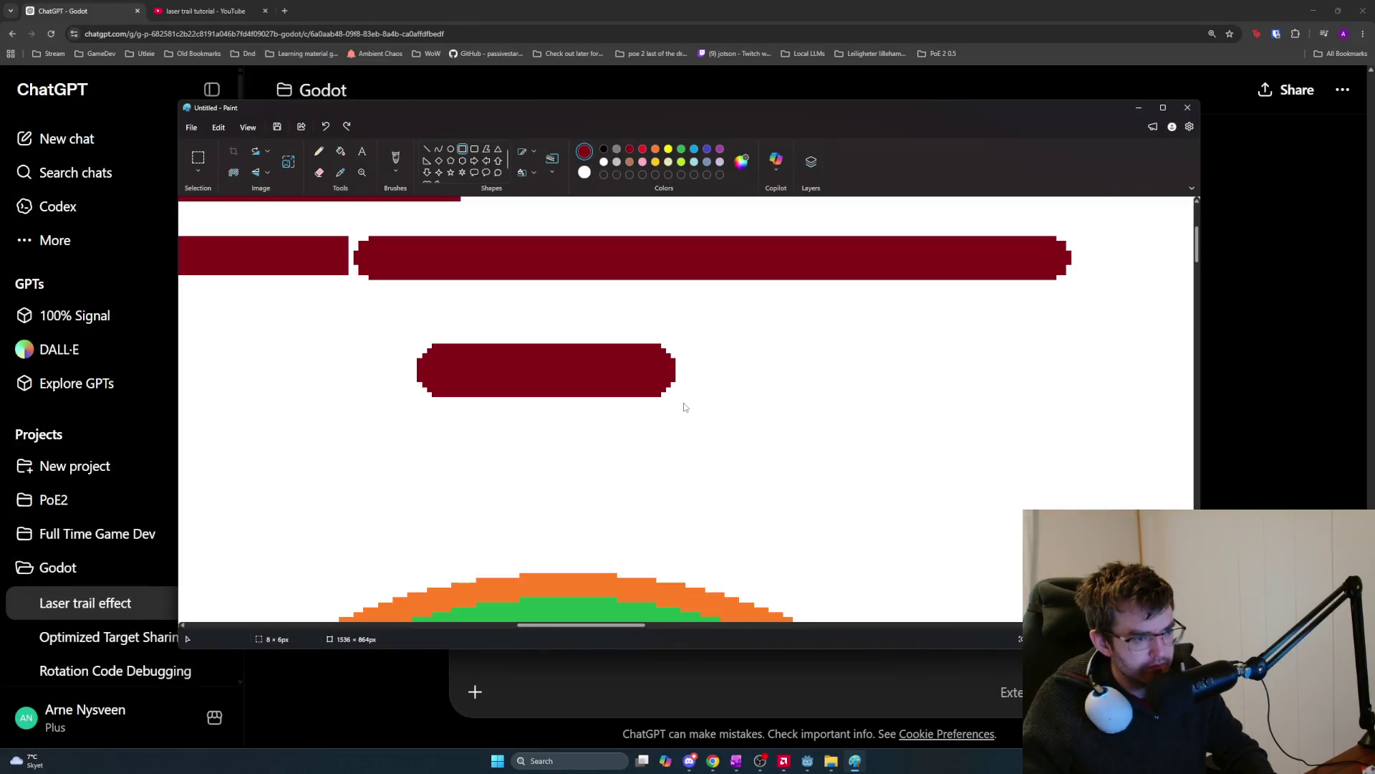
pyautogui.hotkey('alt', 'Tab')
pyautogui.hotkey('ctrl', 'v')
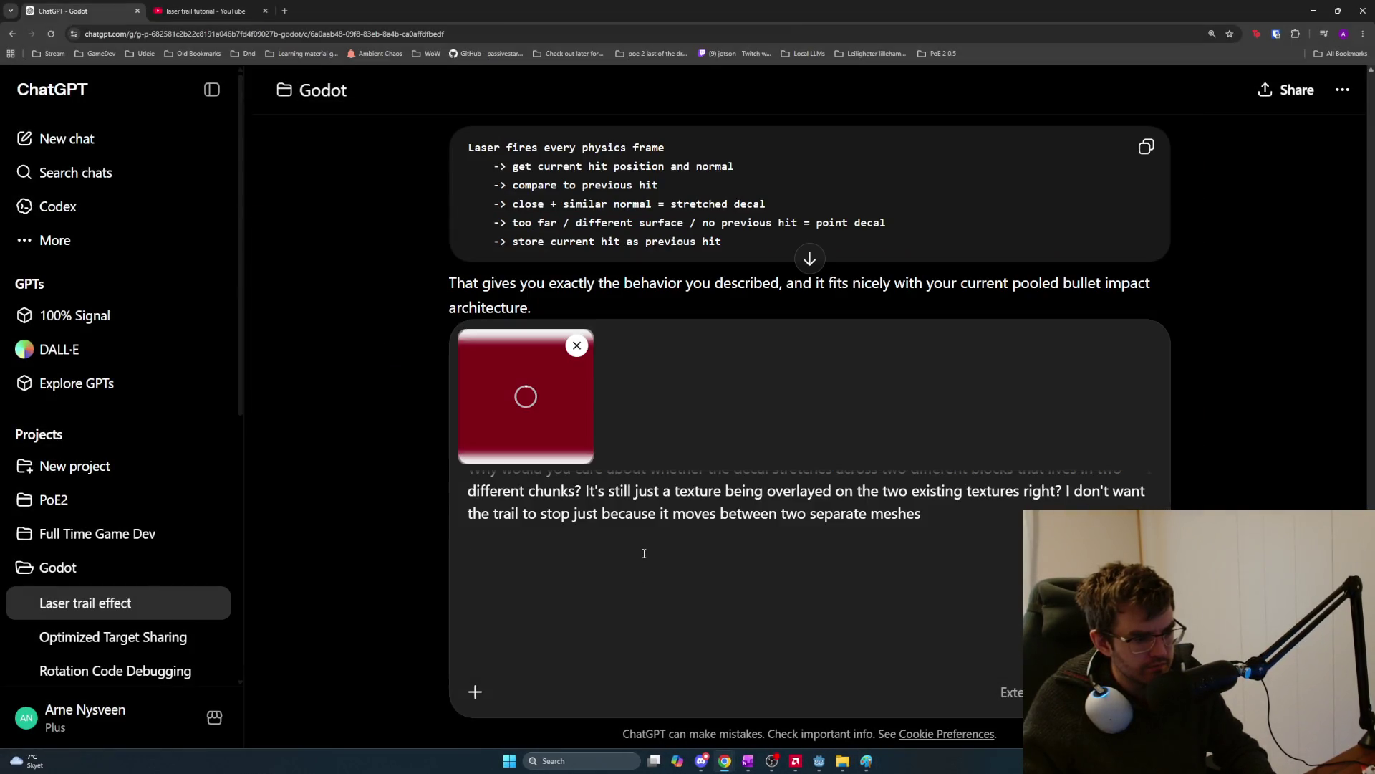
pyautogui.hotkey('alt', 'Tab')
pyautogui.press('Tab')
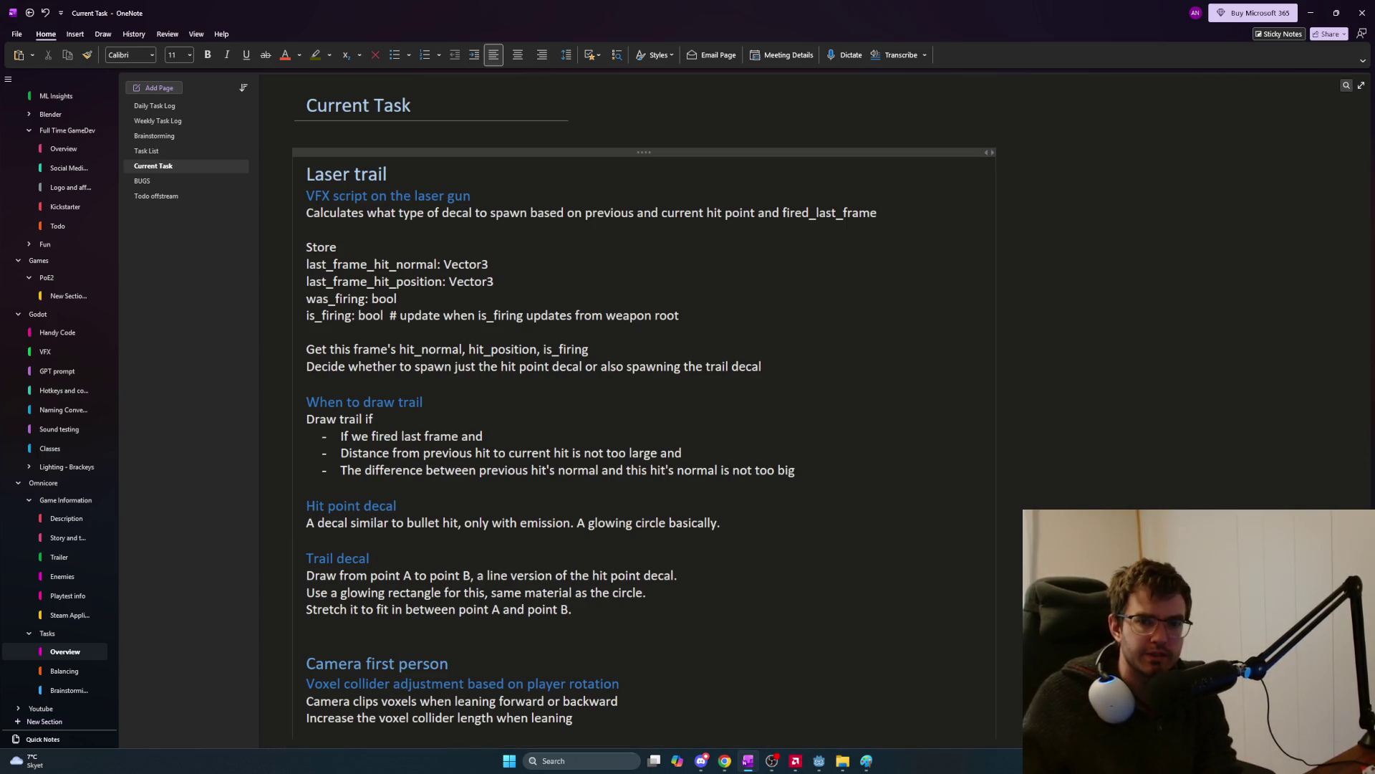
pyautogui.hotkey('alt', 'Tab')
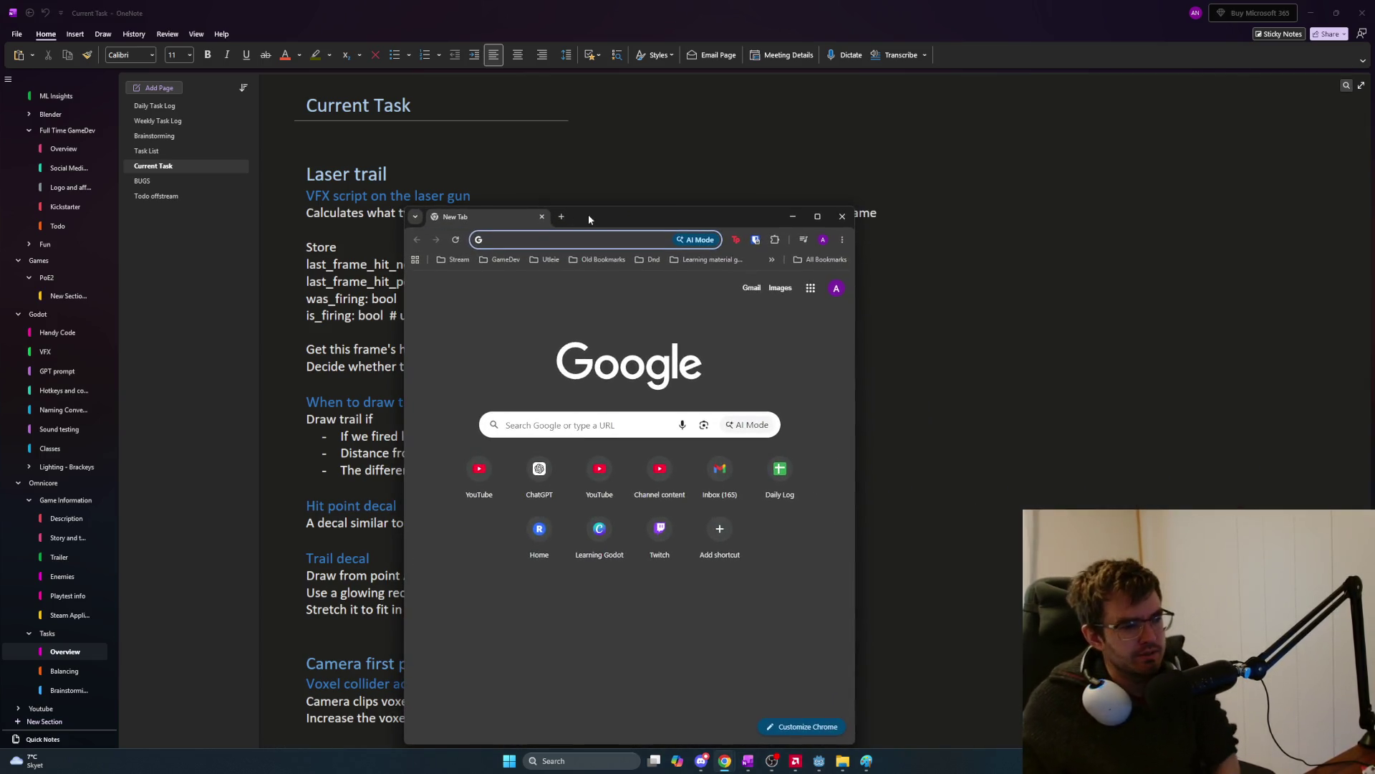
# Search Google for 'laser decal', then refine the query to 'laser decal godot'.
pyautogui.doubleClick(587, 213)
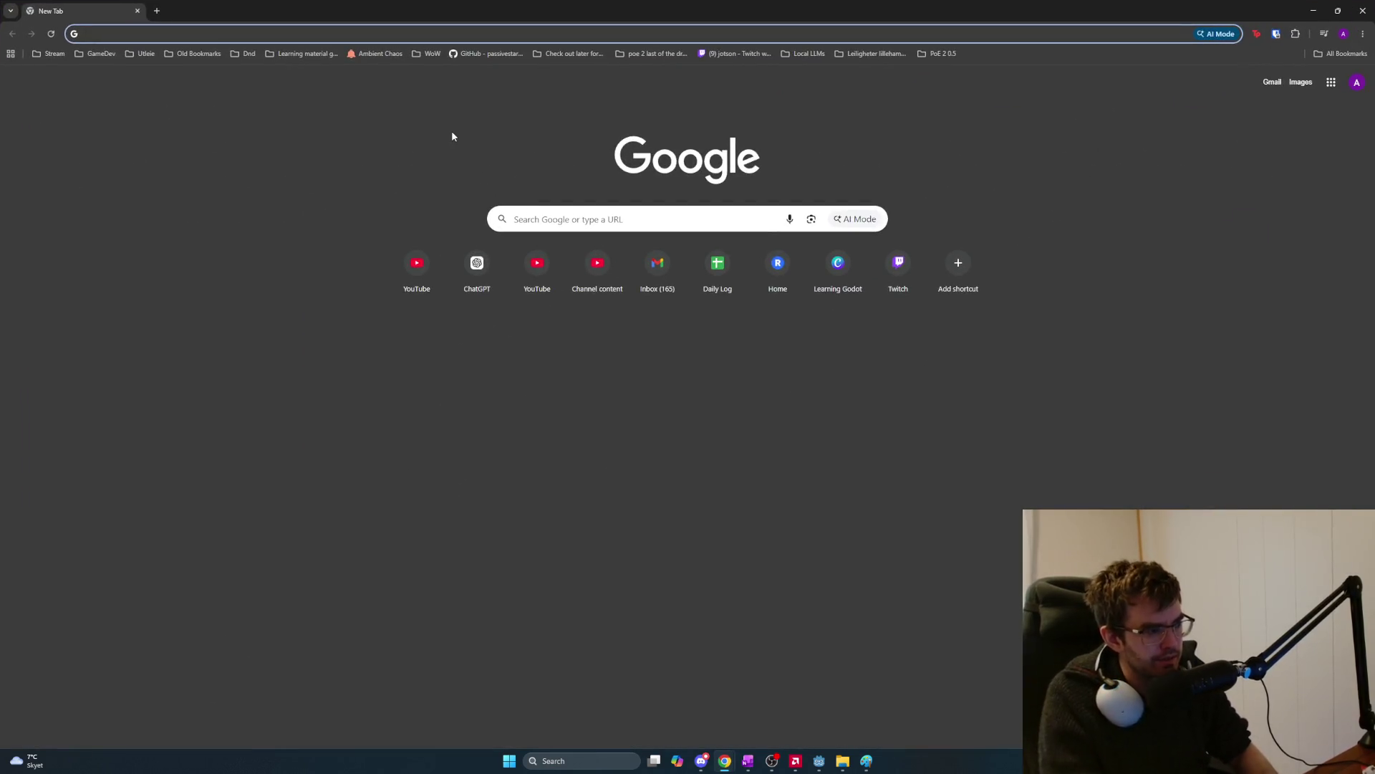
pyautogui.write('laser decal')
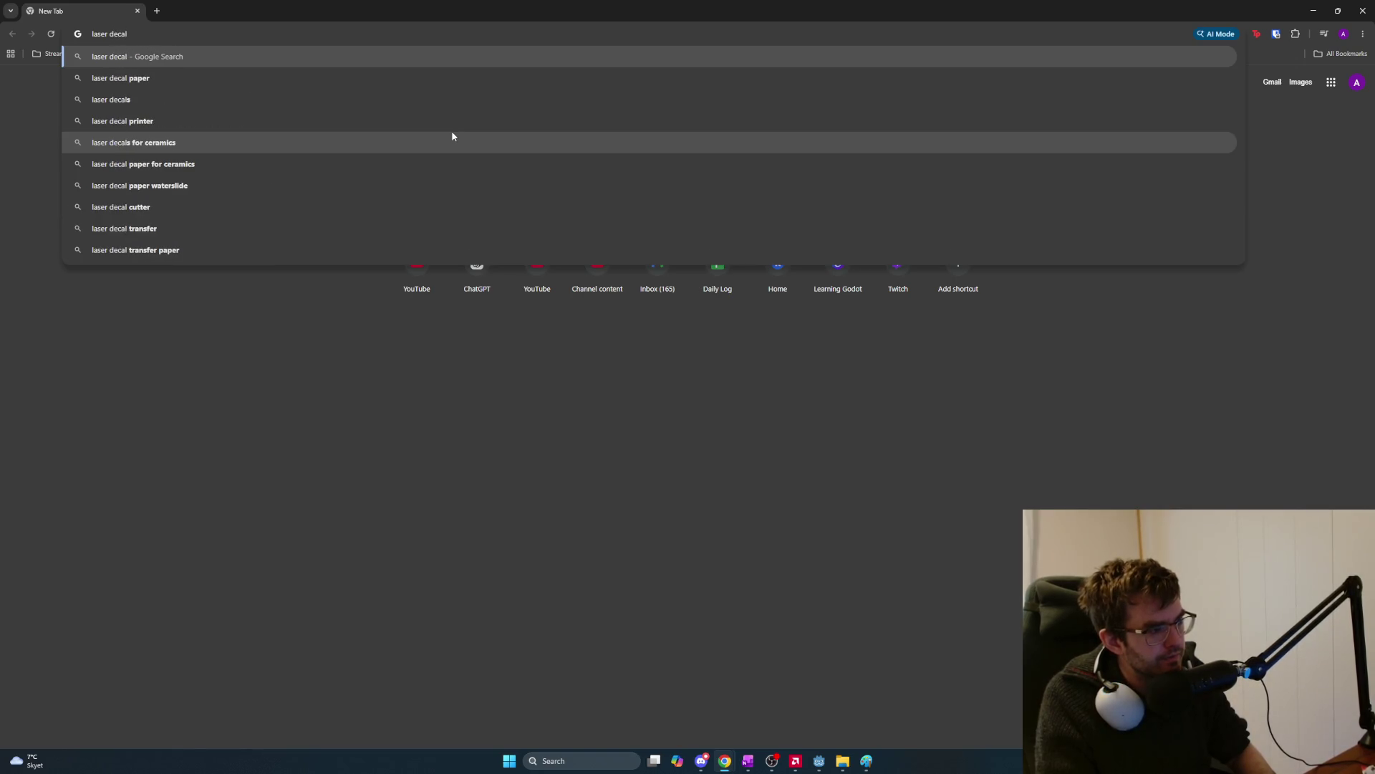
pyautogui.press('Return')
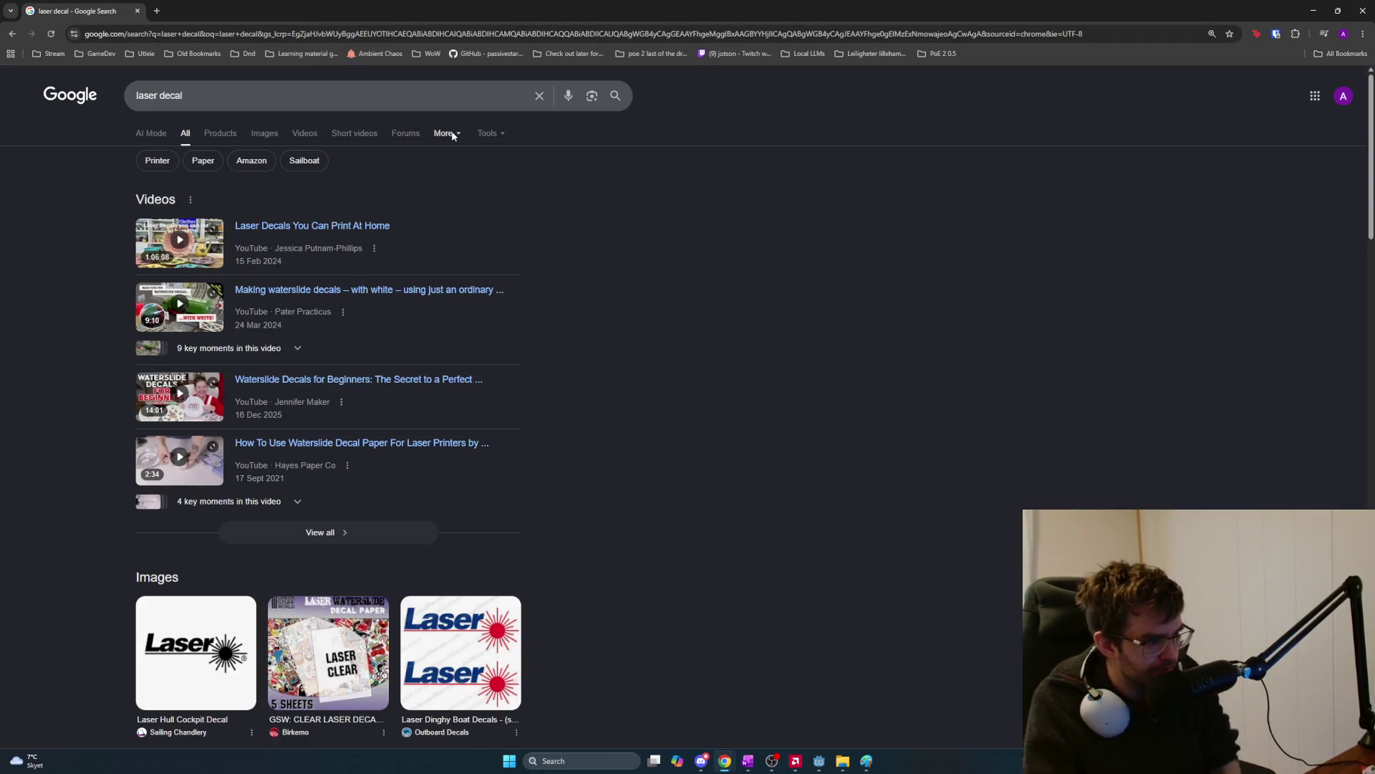
pyautogui.click(421, 103)
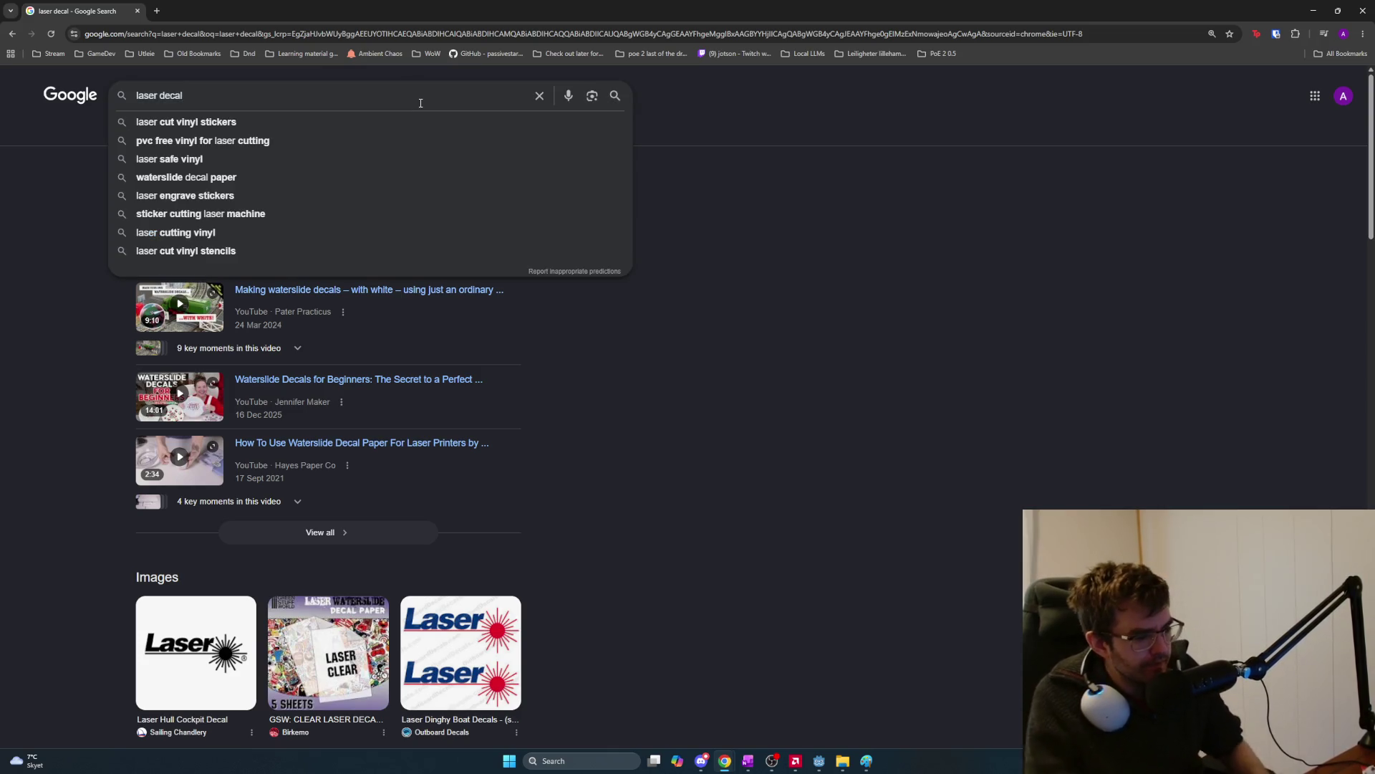
pyautogui.write('godot')
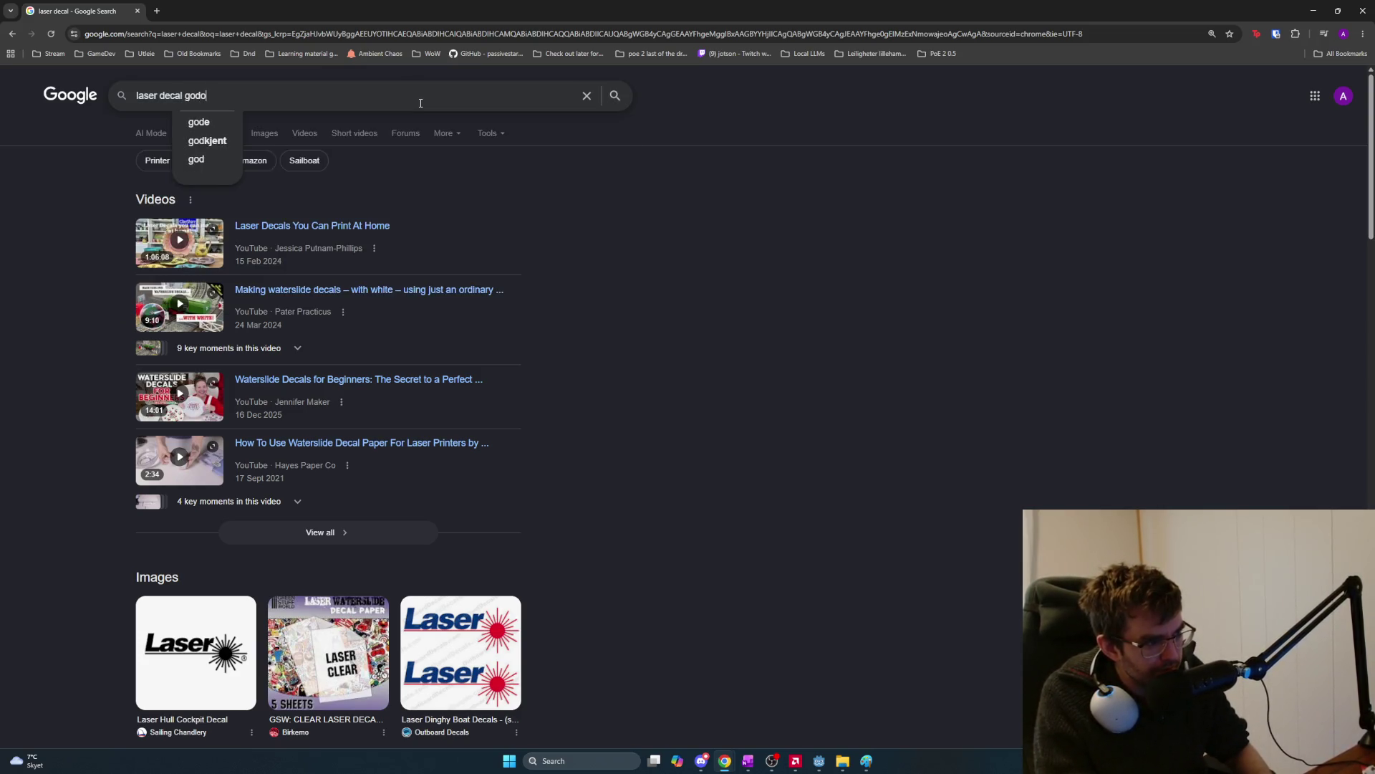
pyautogui.press('Return')
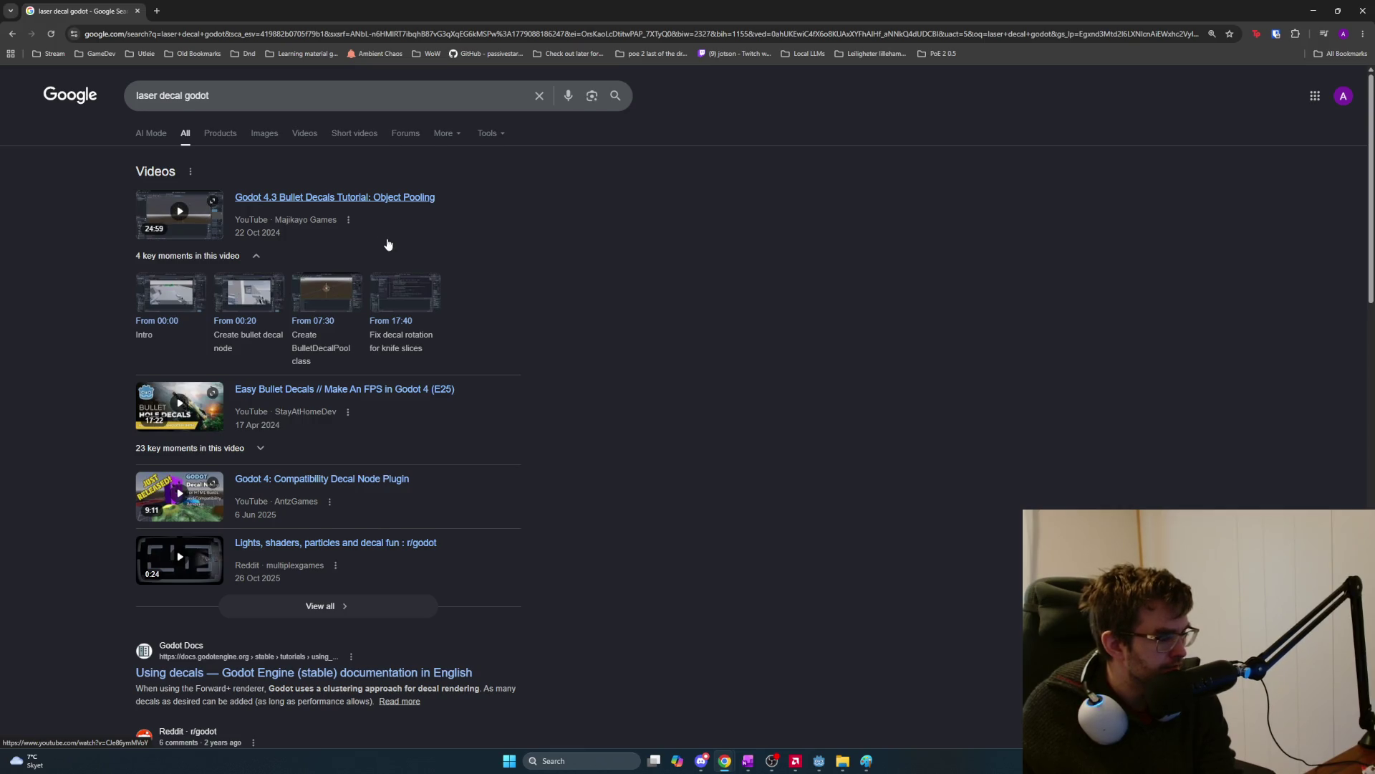
# Open the Godot Docs 'Using decals' page from the search results.
pyautogui.scroll(-2, 388, 244)
pyautogui.scroll(-1, 467, 279)
pyautogui.scroll(-1, 477, 290)
pyautogui.scroll(-2, 464, 349)
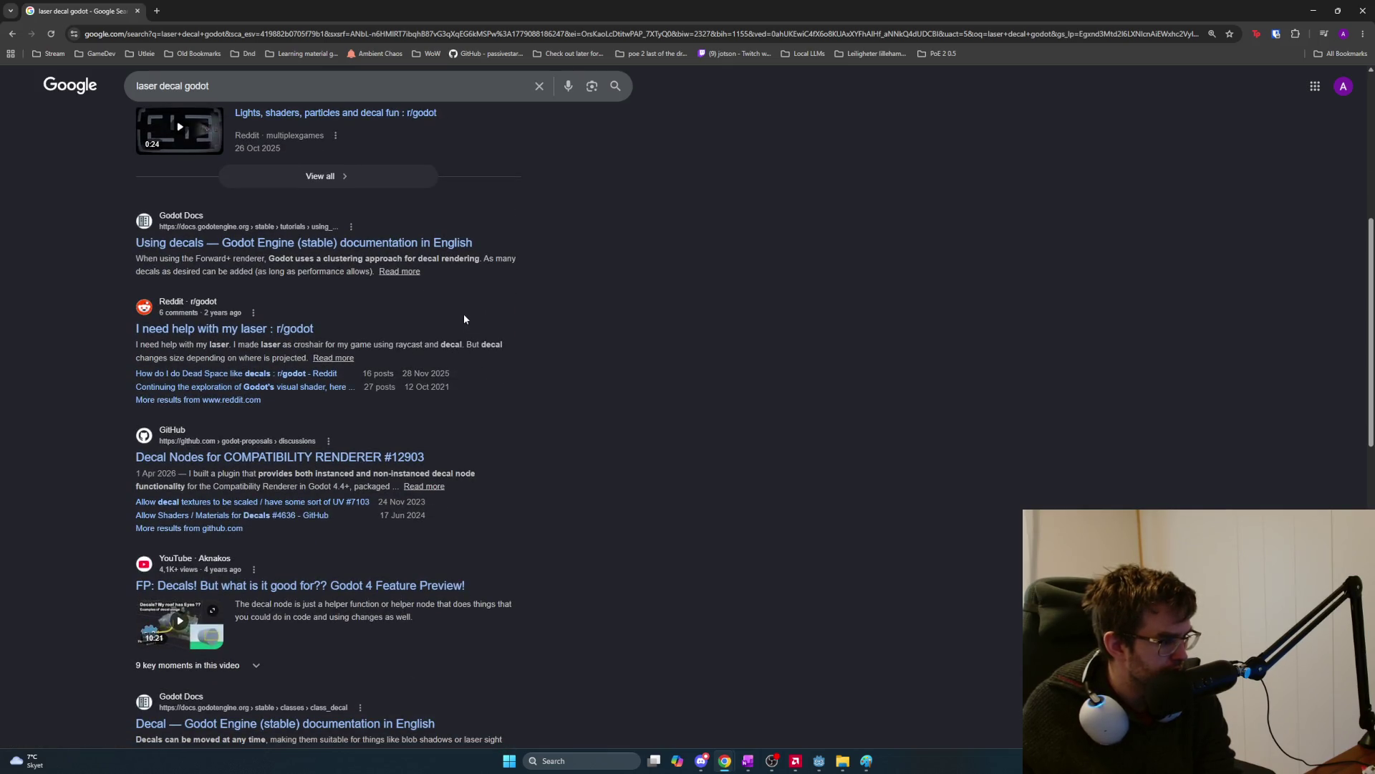
pyautogui.scroll(-1, 463, 318)
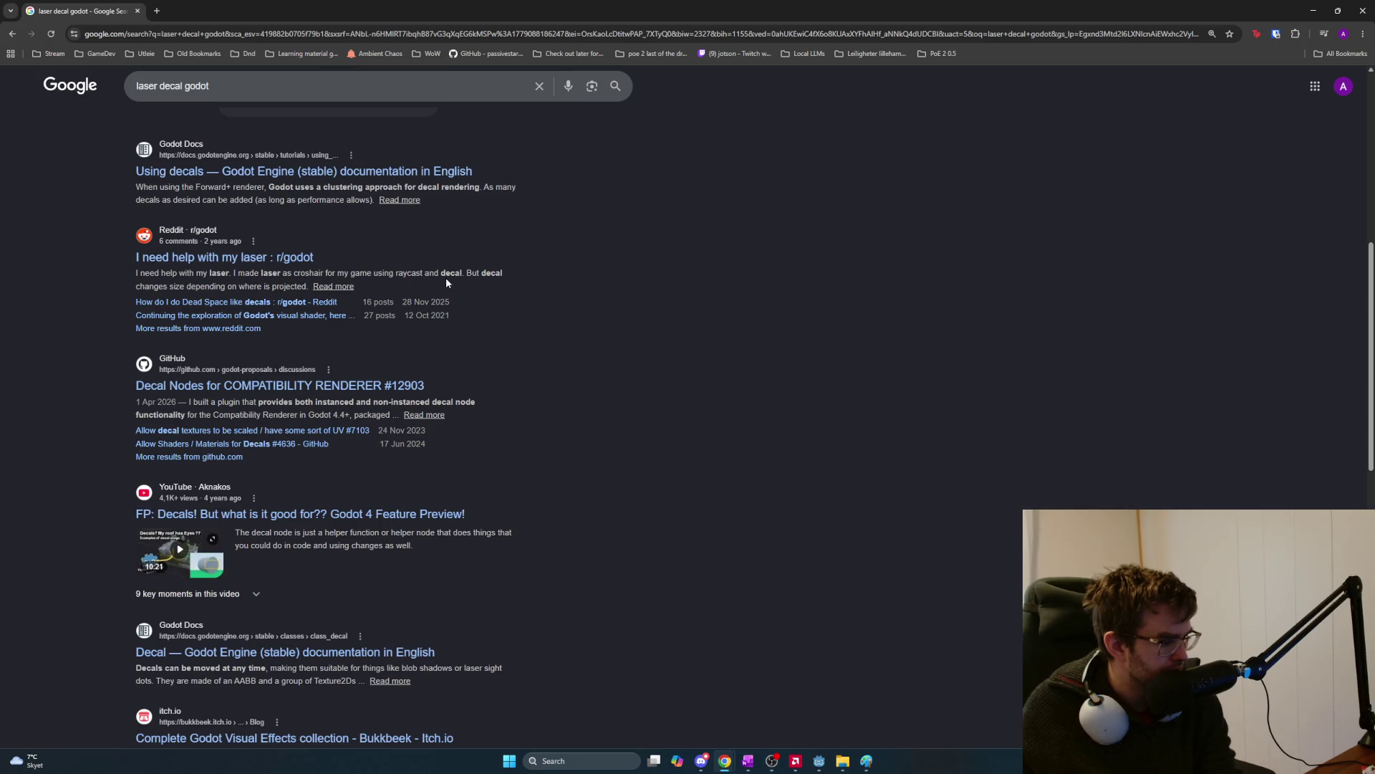
pyautogui.scroll(-1, 446, 281)
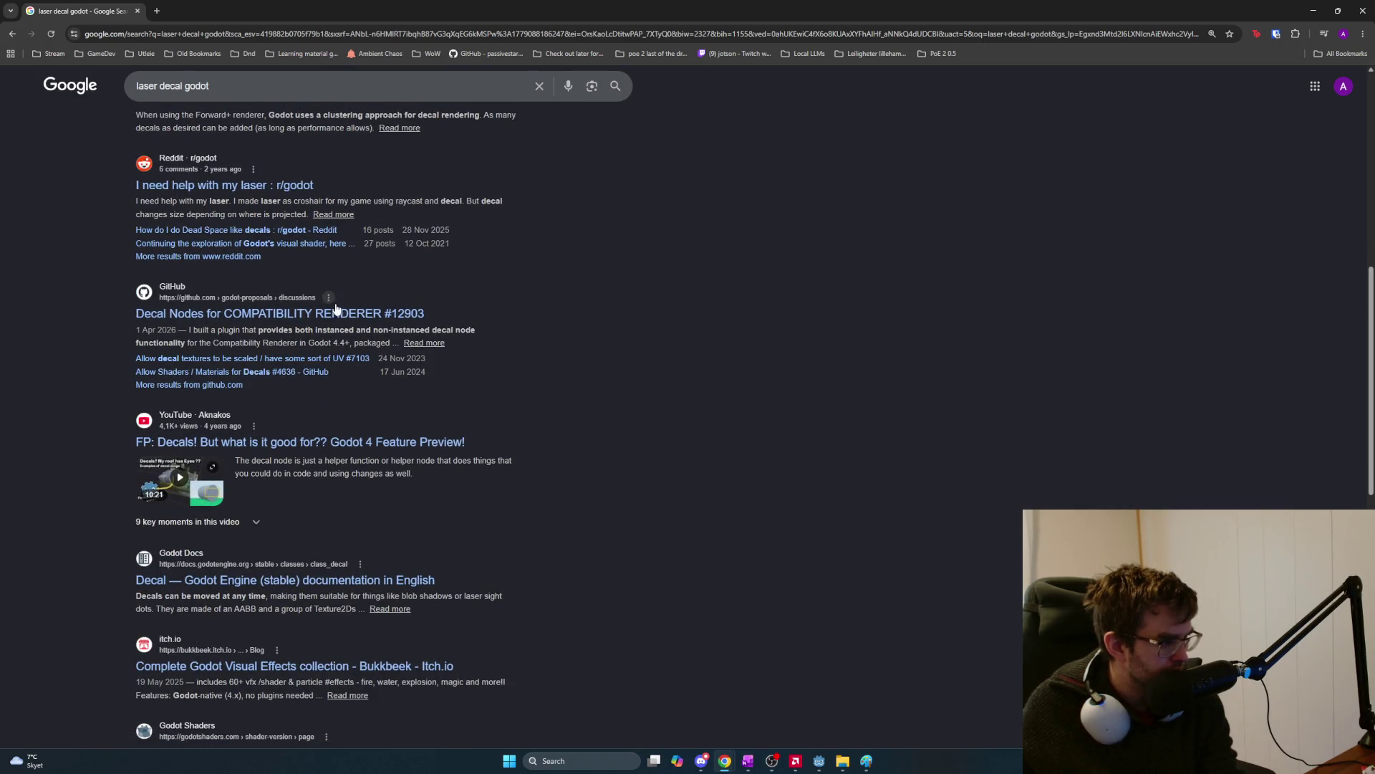
pyautogui.scroll(2, 326, 272)
pyautogui.click(331, 241)
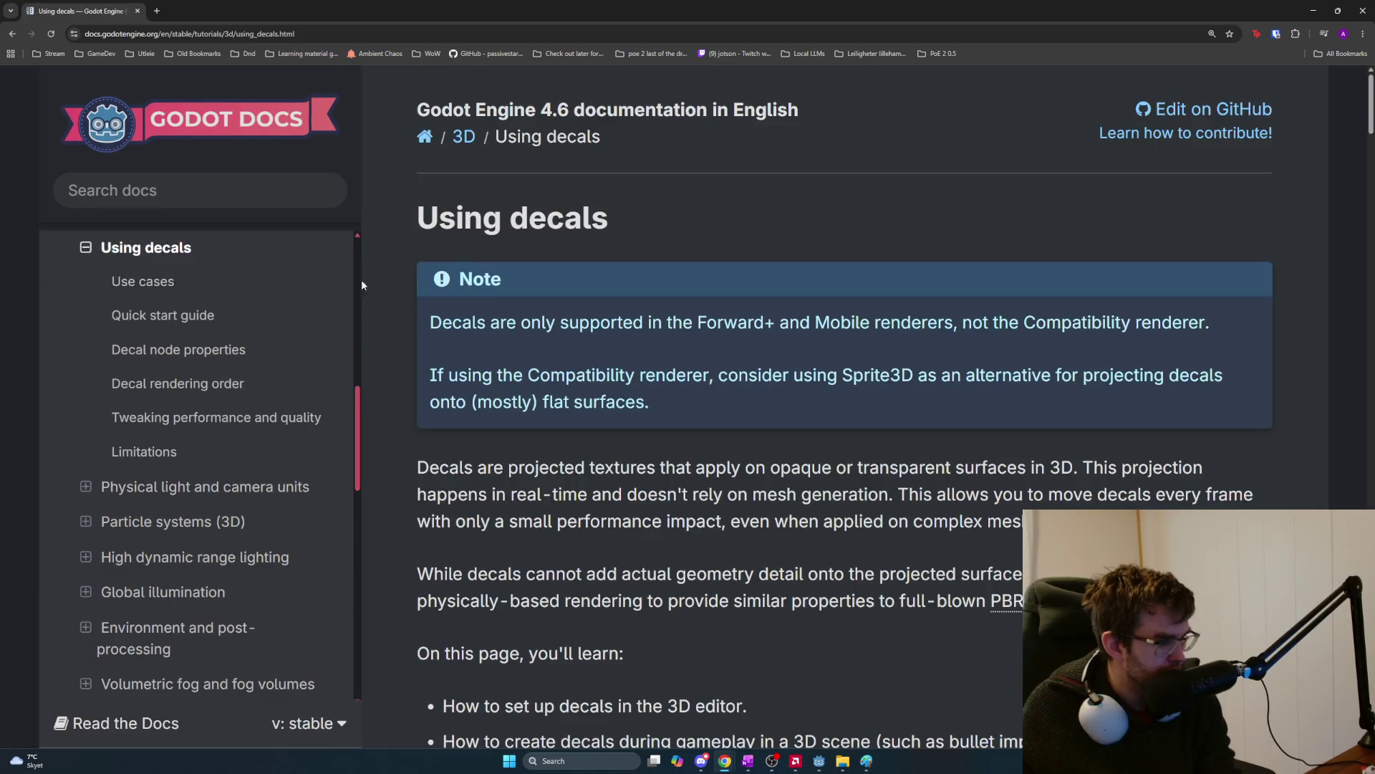
pyautogui.scroll(-2, 583, 338)
pyautogui.scroll(-2, 628, 349)
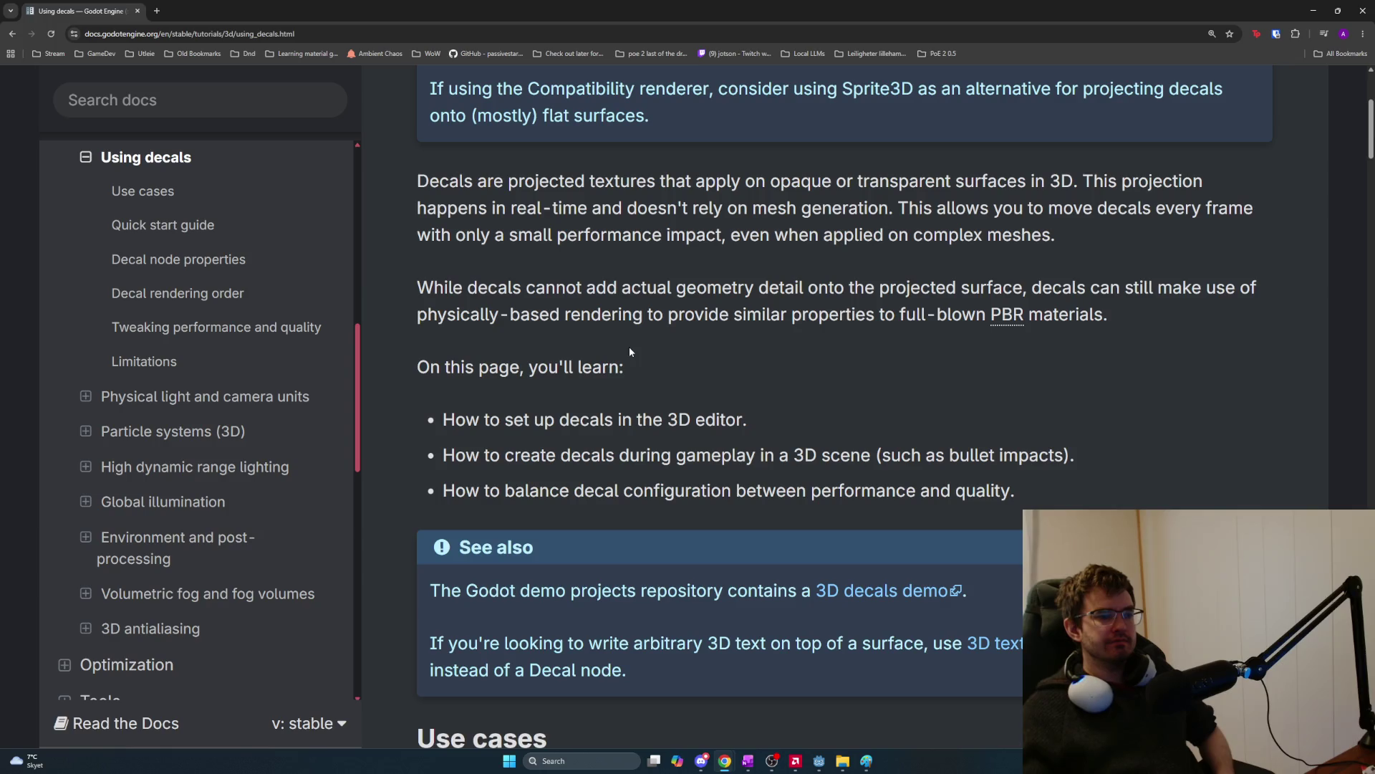
pyautogui.moveTo(731, 235); pyautogui.dragTo(1057, 235)
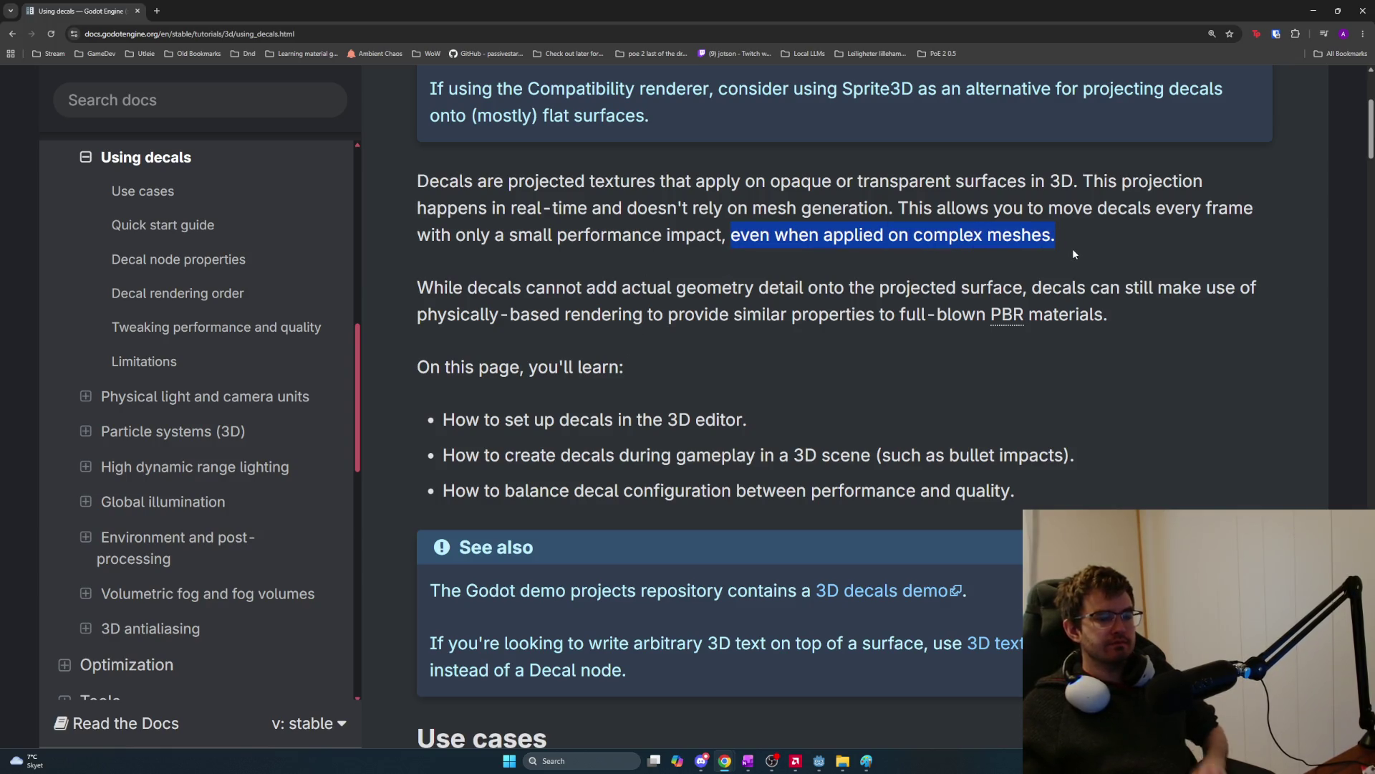
pyautogui.click(1072, 248)
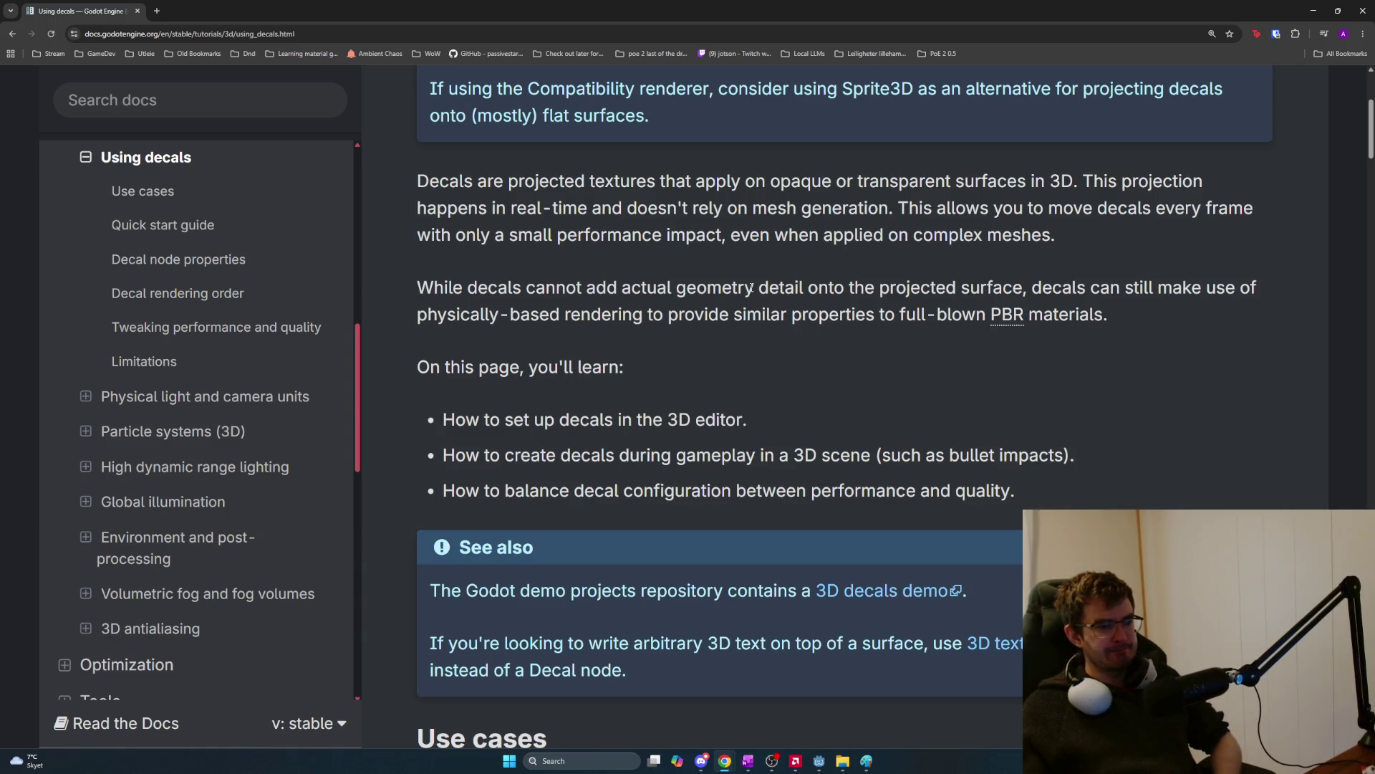
pyautogui.scroll(-1, 891, 305)
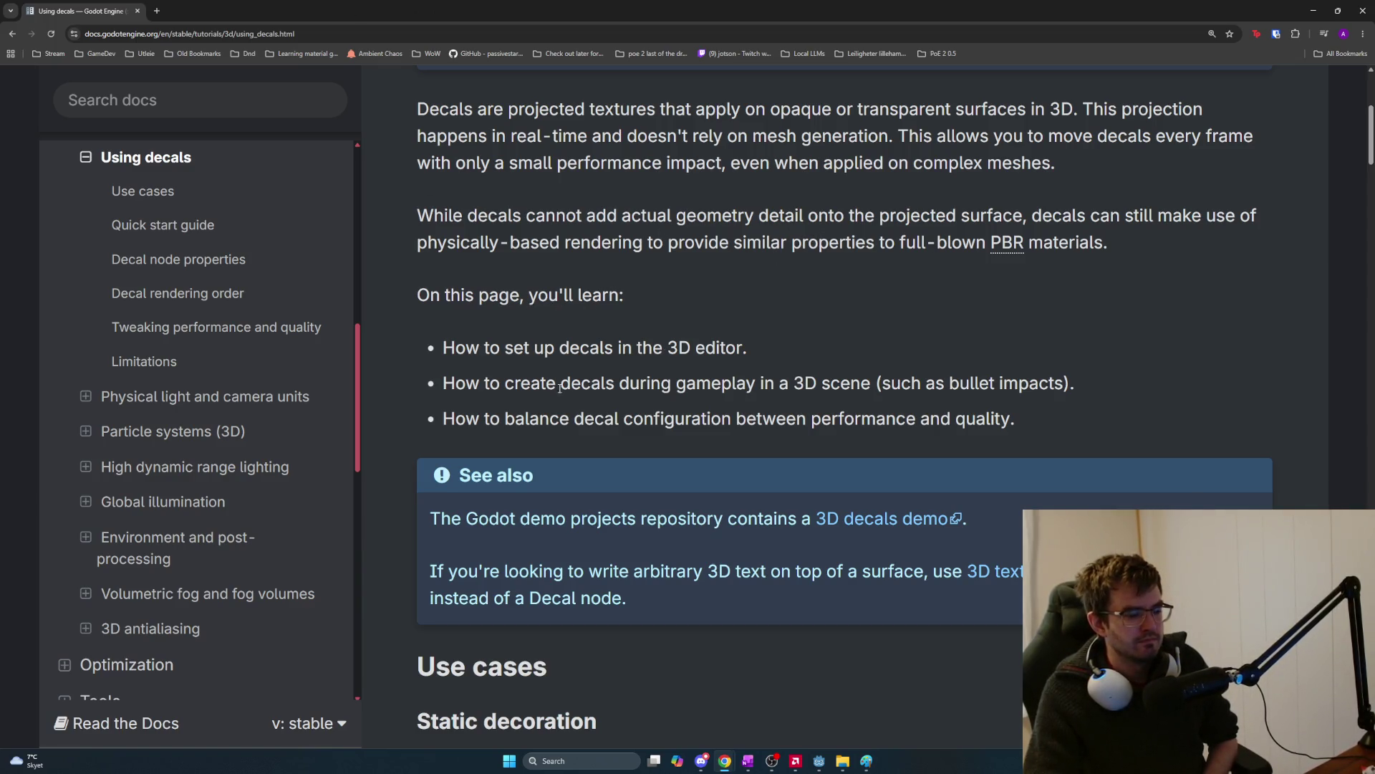
pyautogui.hotkey('alt', 'Tab')
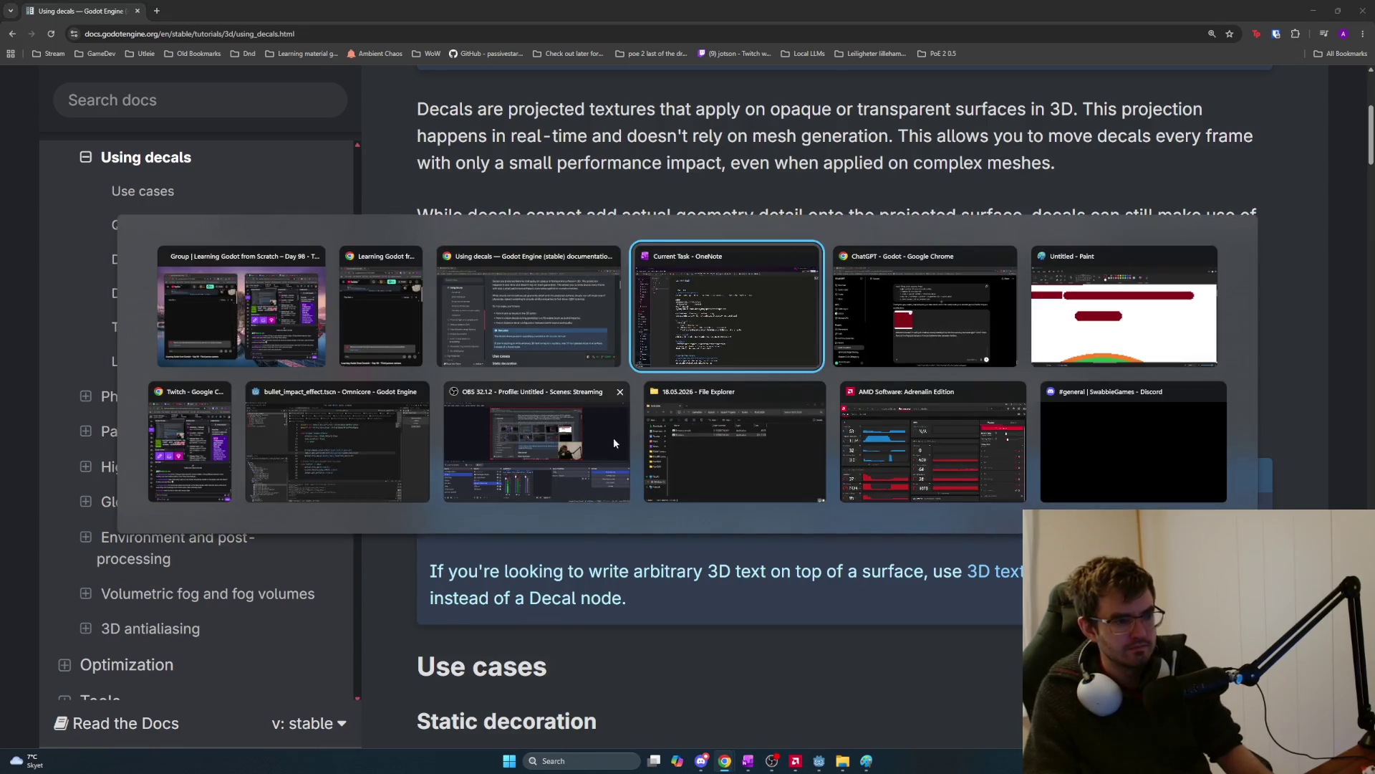
# Select the Laser trail notes in OneNote, from the end of the Trail decal notes upward.
pyautogui.scroll(-10, 709, 492)
pyautogui.scroll(5, 710, 492)
pyautogui.click(645, 428)
pyautogui.moveTo(643, 428)
pyautogui.mouseDown()
pyautogui.moveTo(315, 75)
pyautogui.moveTo(384, 174)
pyautogui.moveTo(304, 170)
pyautogui.mouseUp()
# In ChatGPT, write 'Here's the list I got so far' and paste the Laser trail notes below it.
pyautogui.hotkey('alt', 'Tab')
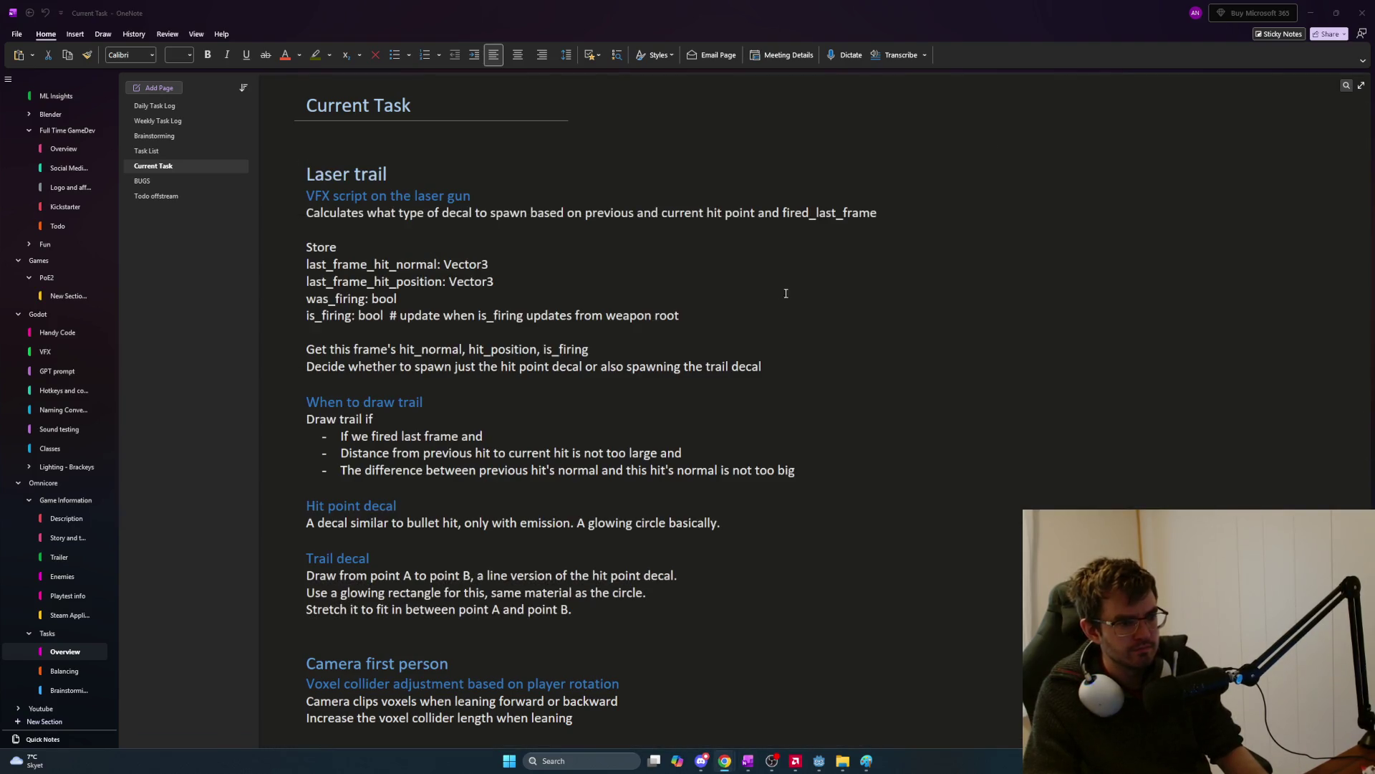
pyautogui.hotkey('alt', 'Tab')
pyautogui.press('Tab')
pyautogui.press('Tab')
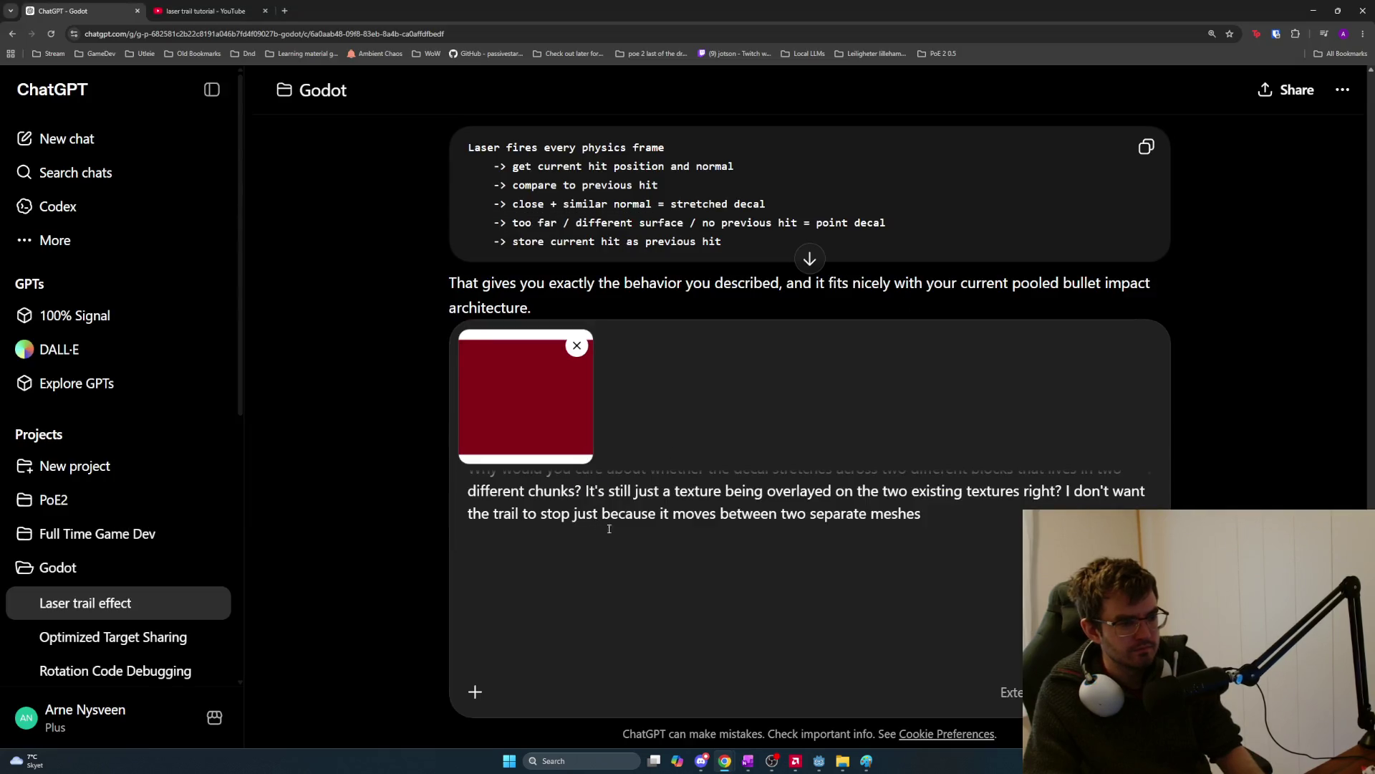
pyautogui.write("Here's ")
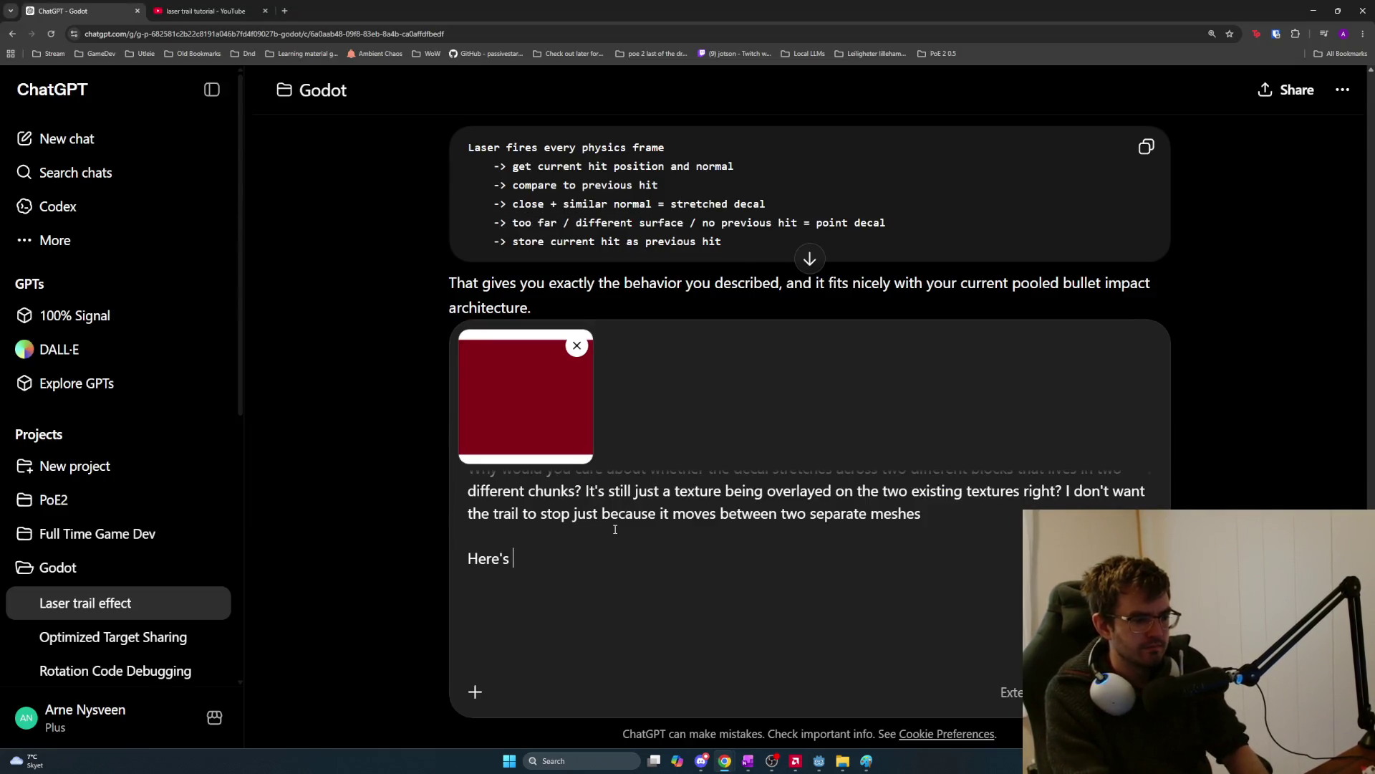
pyautogui.write('the lsit')
pyautogui.press('BackSpace')
pyautogui.press('BackSpace')
pyautogui.press('BackSpace')
pyautogui.write('ist I got so far')
pyautogui.hotkey('shift', 'Return')
pyautogui.hotkey('shift', 'Return')
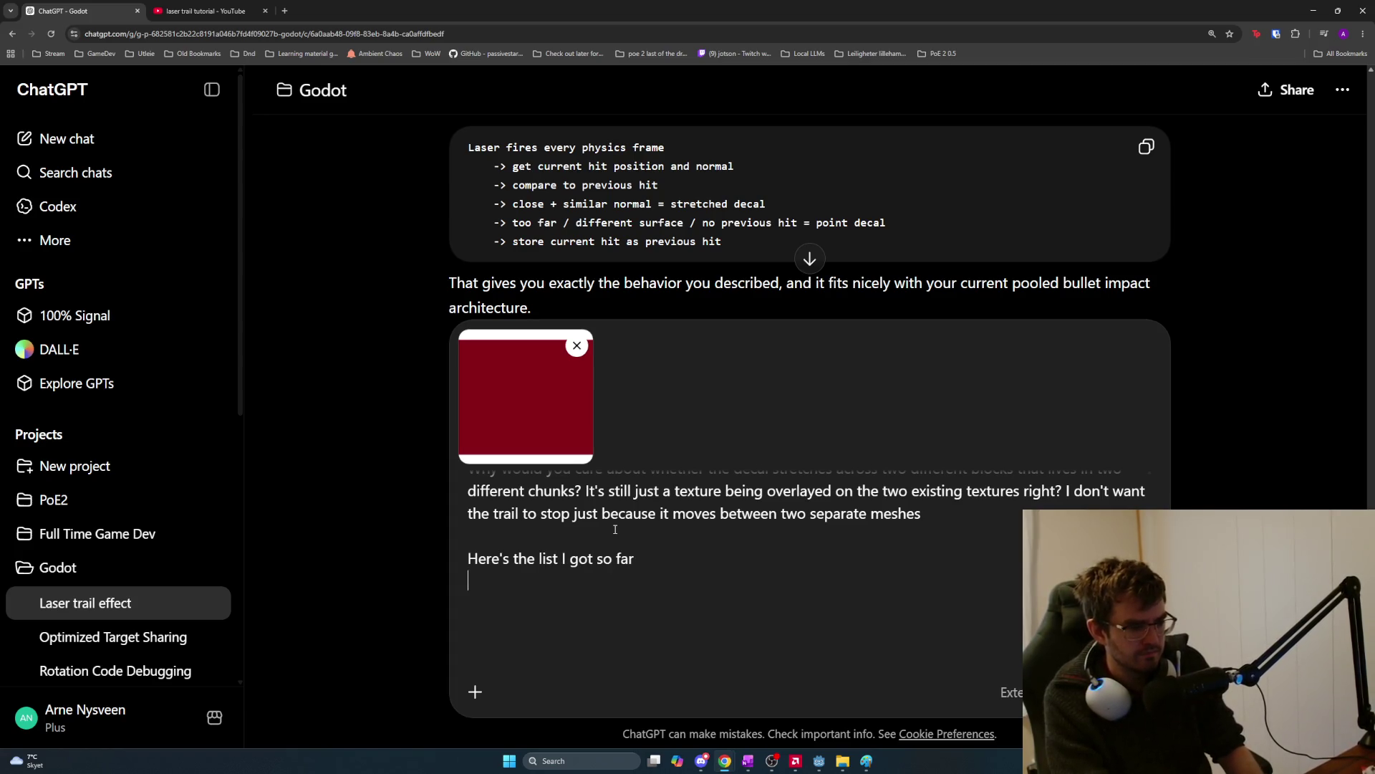
pyautogui.hotkey('ctrl', 'v')
pyautogui.hotkey('alt', 'Tab')
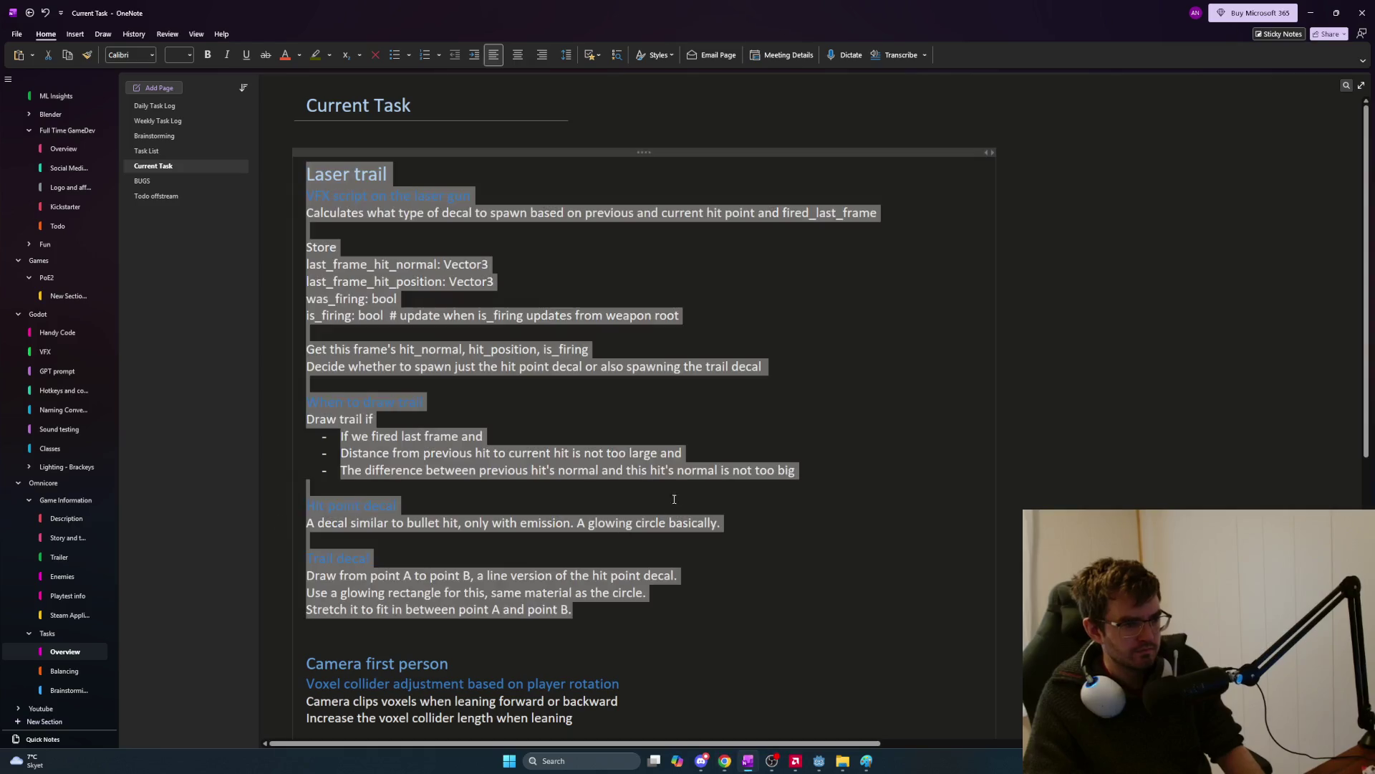
# Add a 'Make decal effects' subheading under the Laser trail heading.
pyautogui.click(783, 474)
pyautogui.click(667, 592)
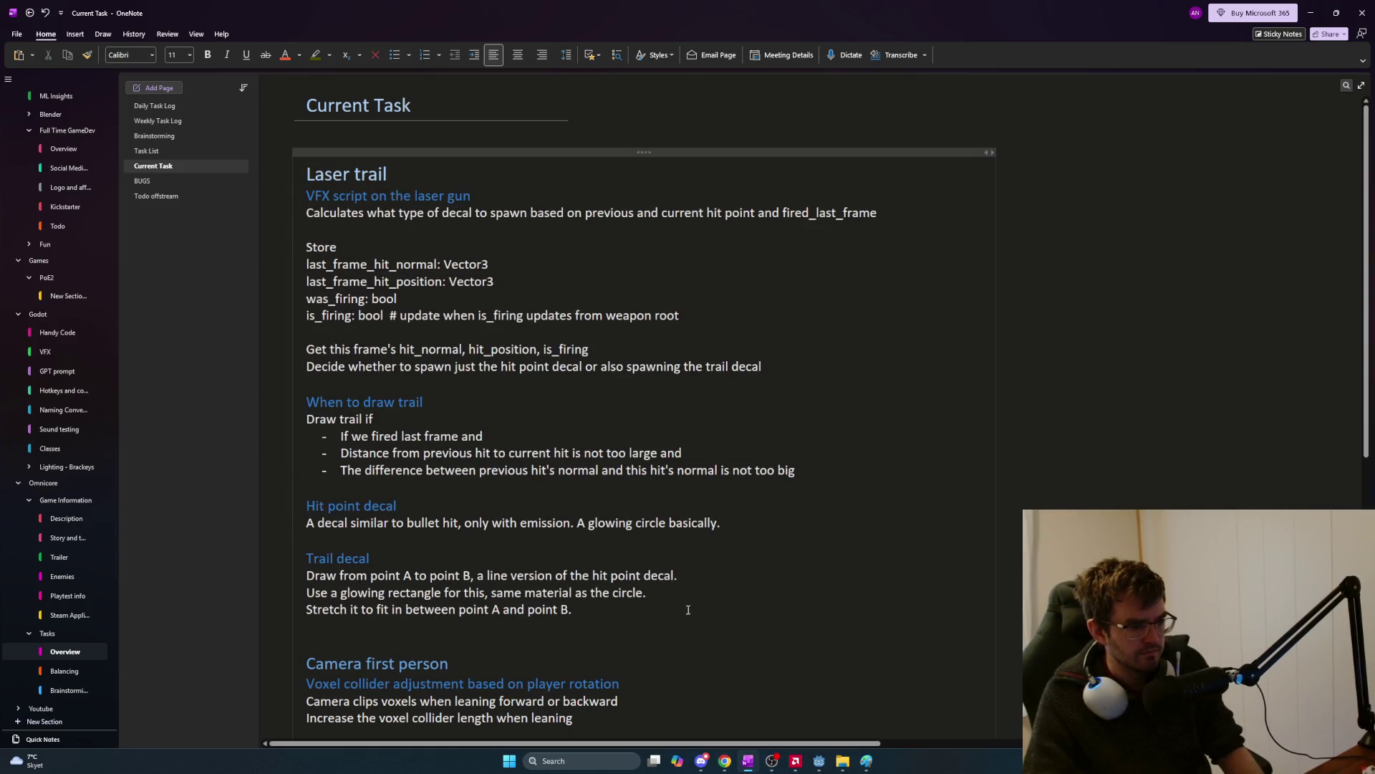
pyautogui.press('Return')
pyautogui.press('Return')
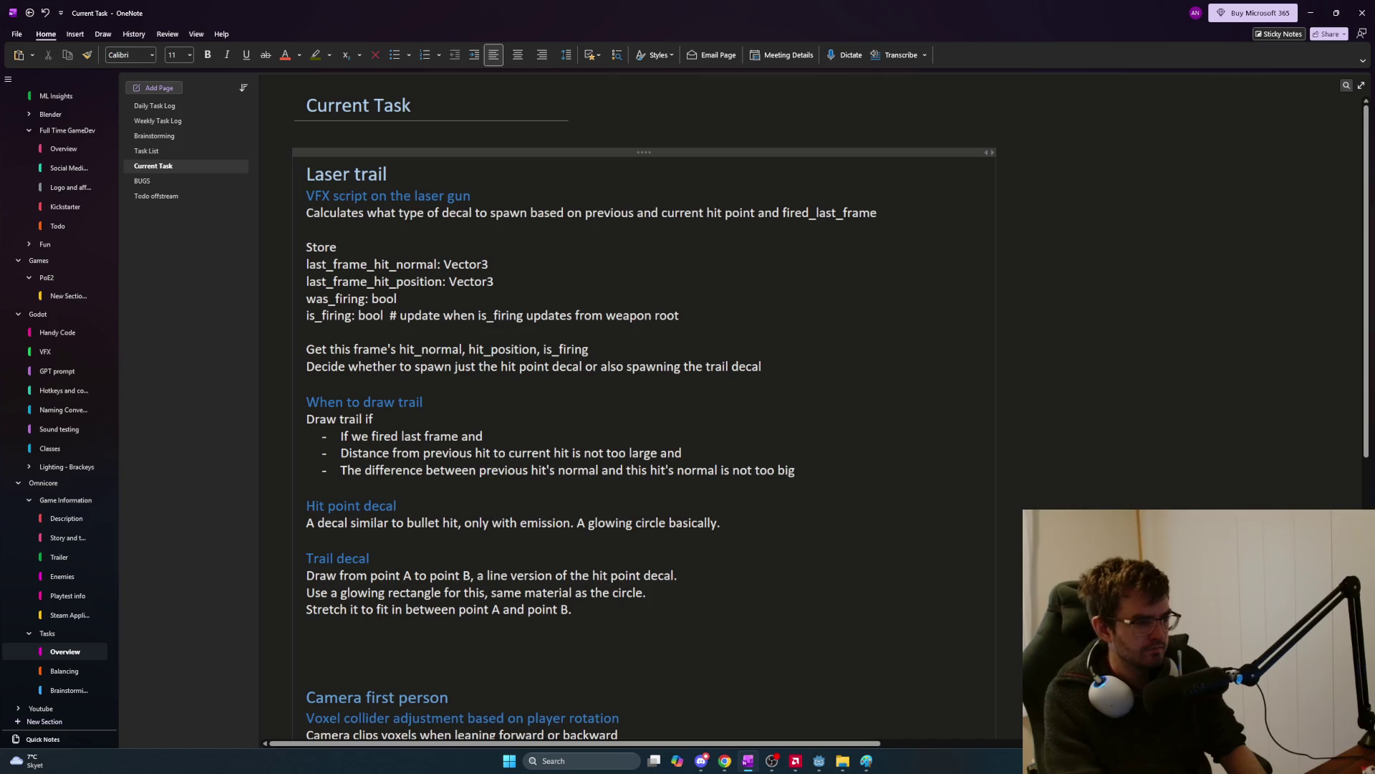
pyautogui.click(409, 179)
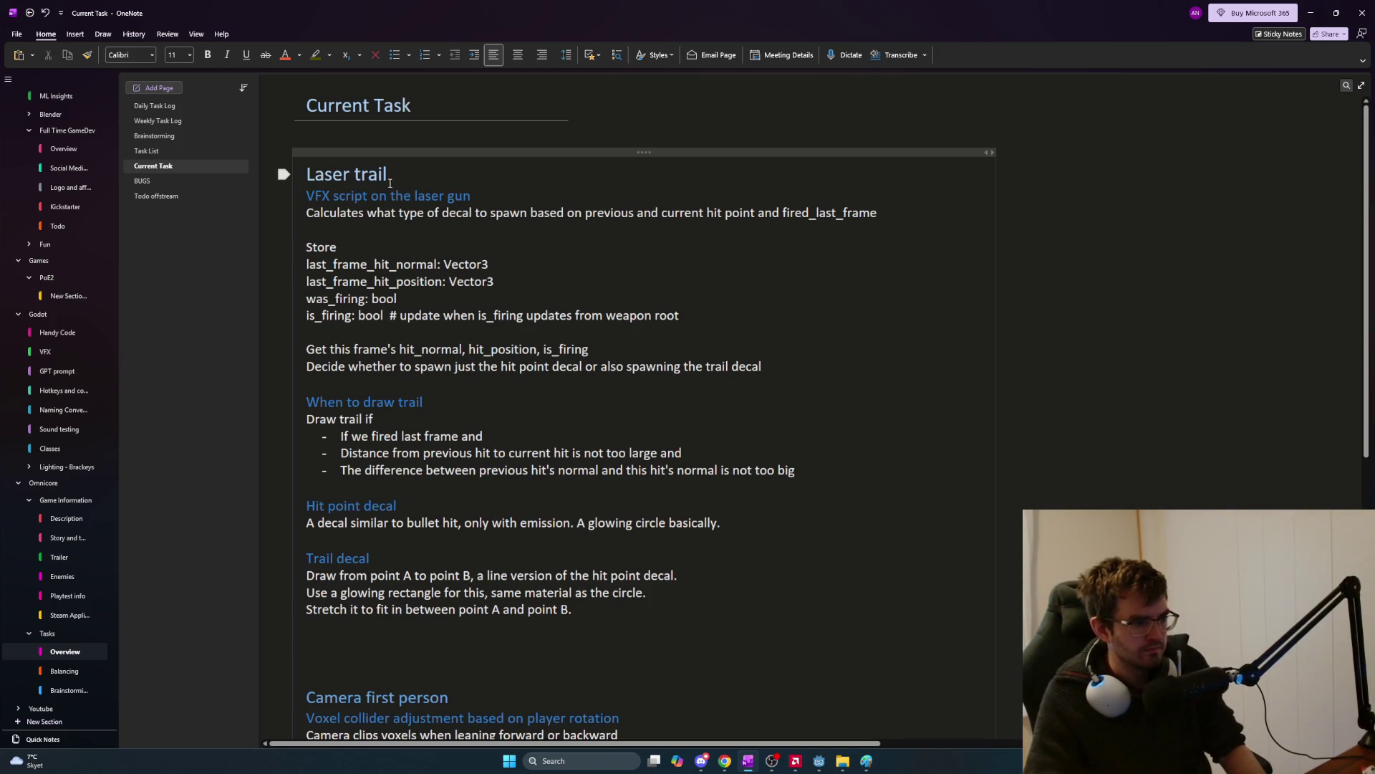
pyautogui.press('Return')
pyautogui.press('Return')
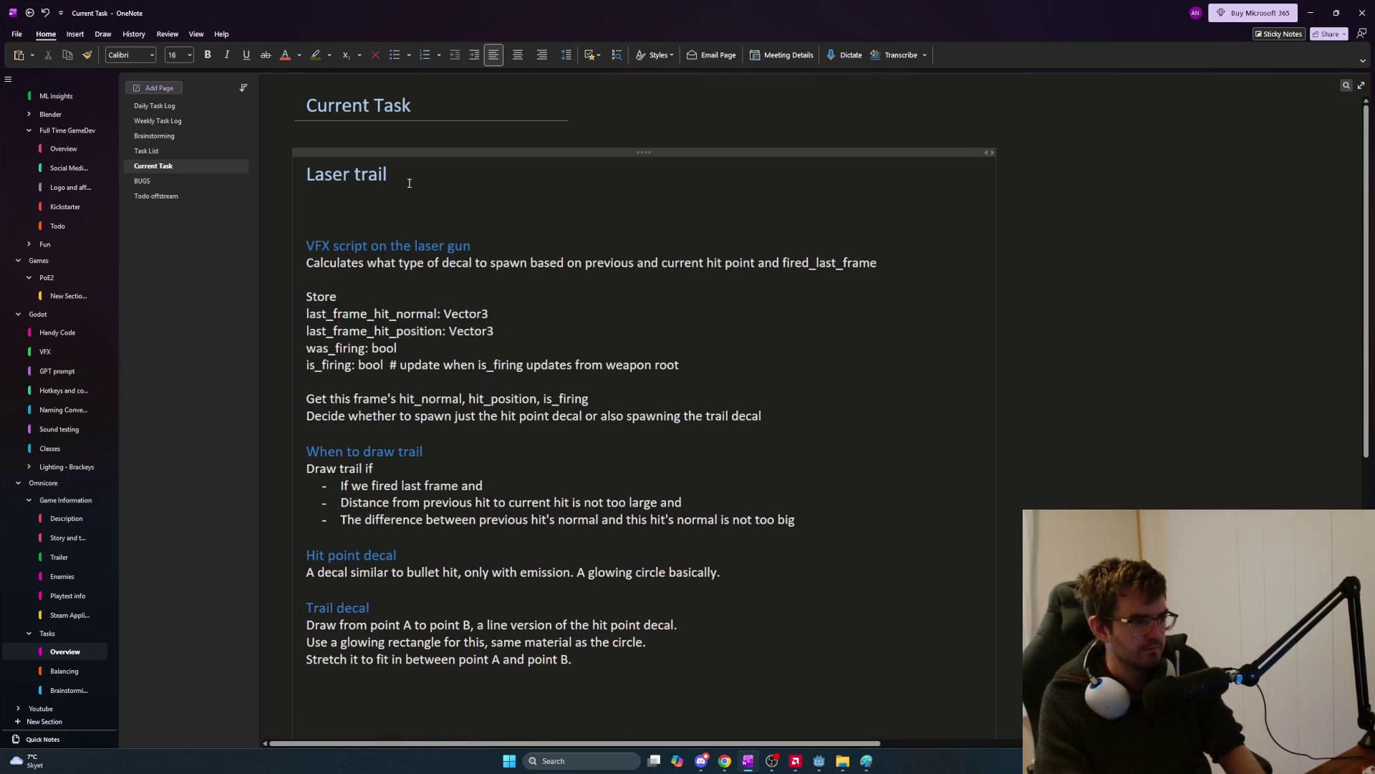
pyautogui.hotkey('ctrl', 'alt', '2')
pyautogui.write('N')
pyautogui.hotkey('ctrl', 'z')
pyautogui.hotkey('ctrl', 'z')
pyautogui.hotkey('ctrl', 'alt', '2')
pyautogui.write('Make decal effects')
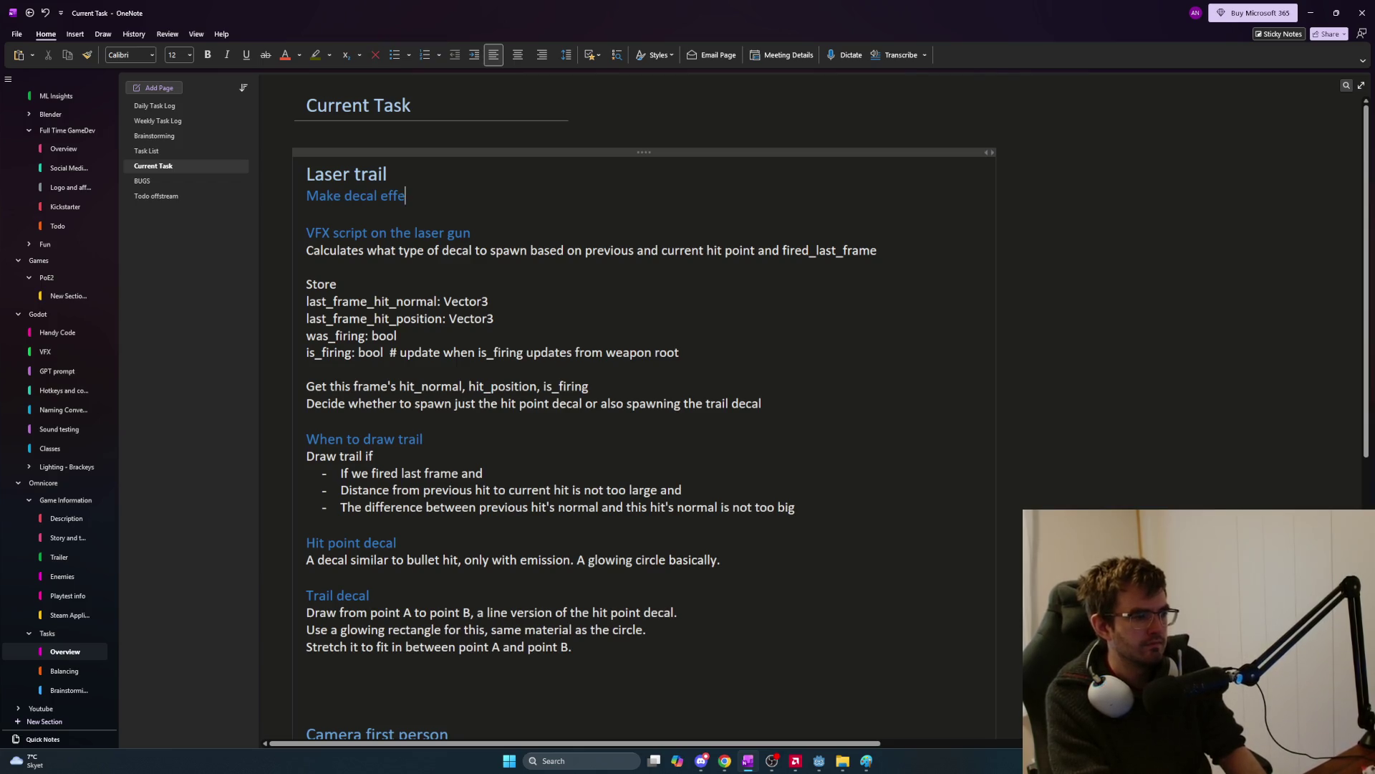
# Start a normal body line below it reading 'Hit point decal should be a'.
pyautogui.press('Return')
pyautogui.write('Mak')
pyautogui.press('BackSpace')
pyautogui.press('BackSpace')
pyautogui.press('BackSpace')
pyautogui.write('e')
pyautogui.press('BackSpace')
pyautogui.hotkey('ctrl', 'shift', 'n')
pyautogui.write('H')
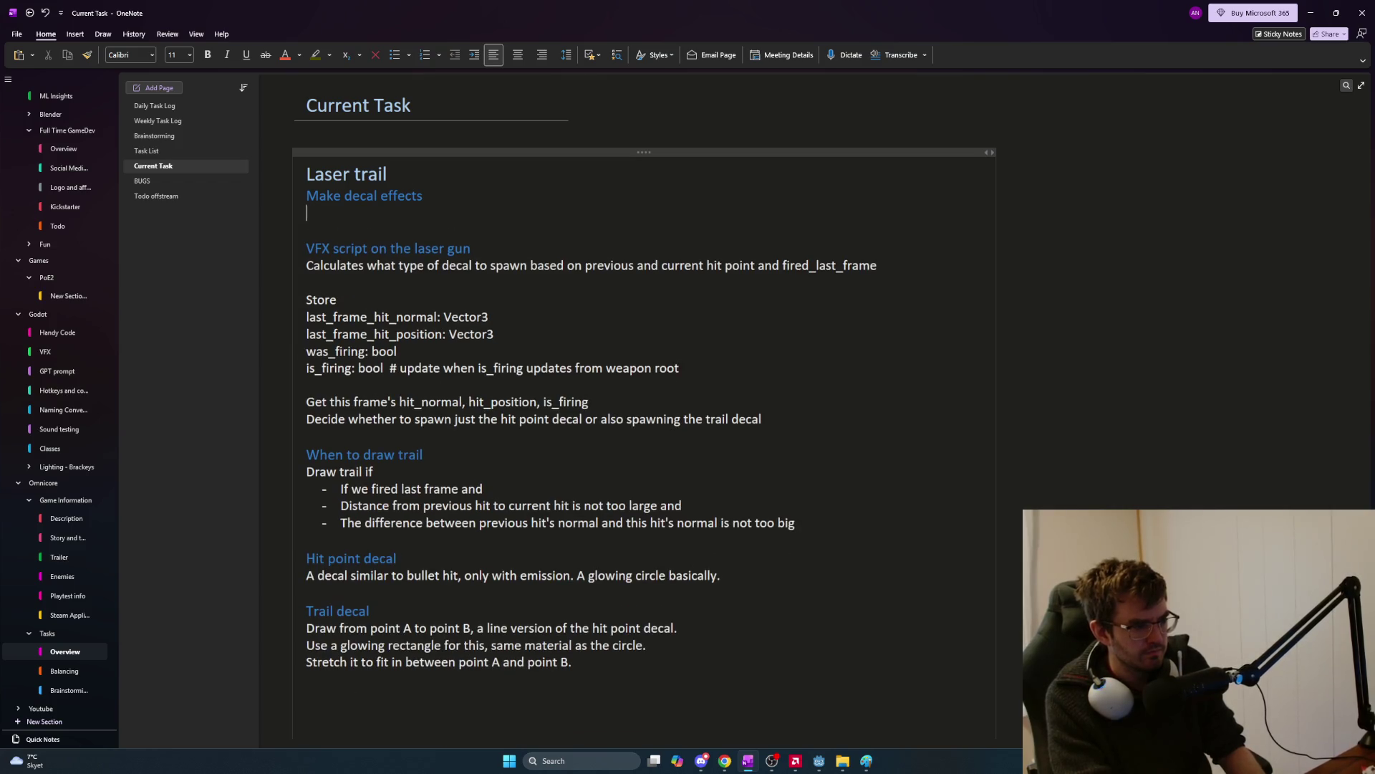
pyautogui.write('it point decal')
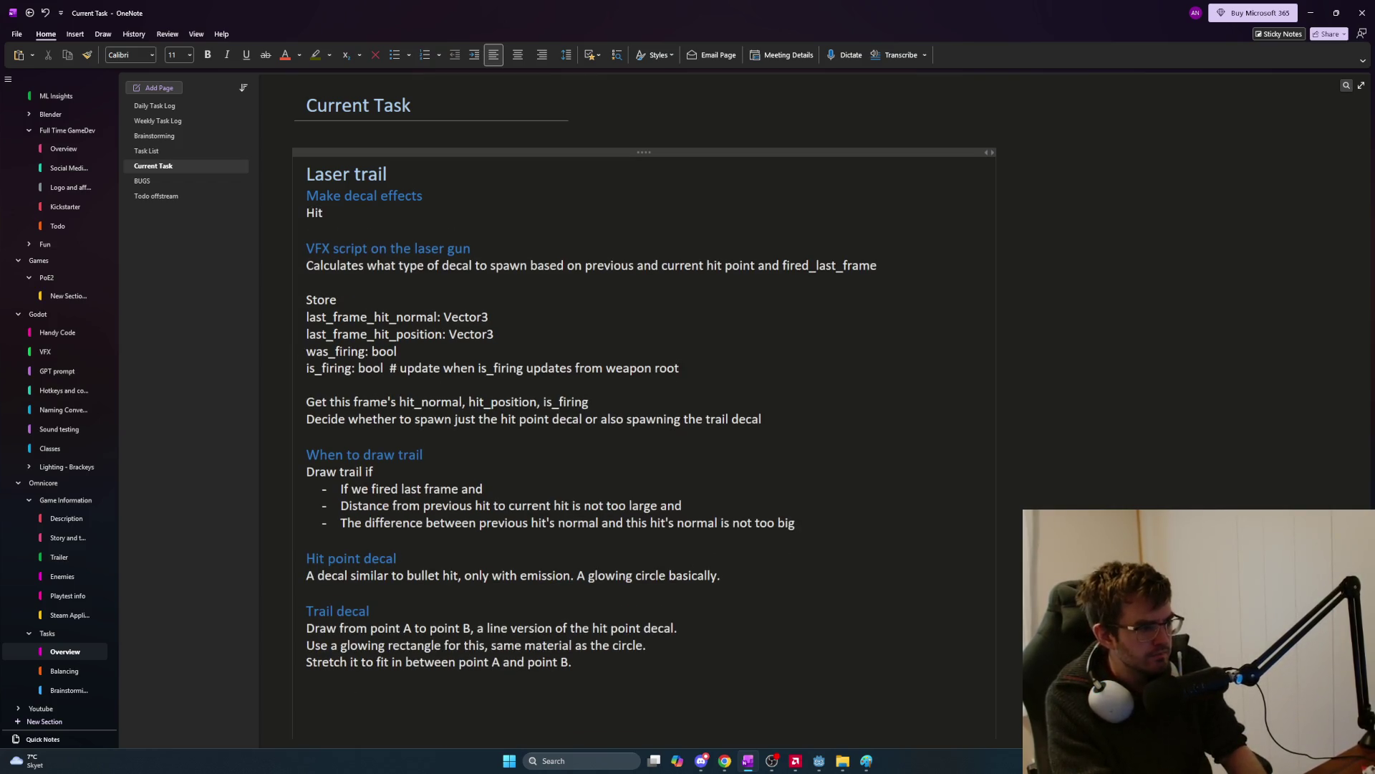
pyautogui.press('BackSpace')
pyautogui.press('BackSpace')
pyautogui.press('BackSpace')
pyautogui.write('point')
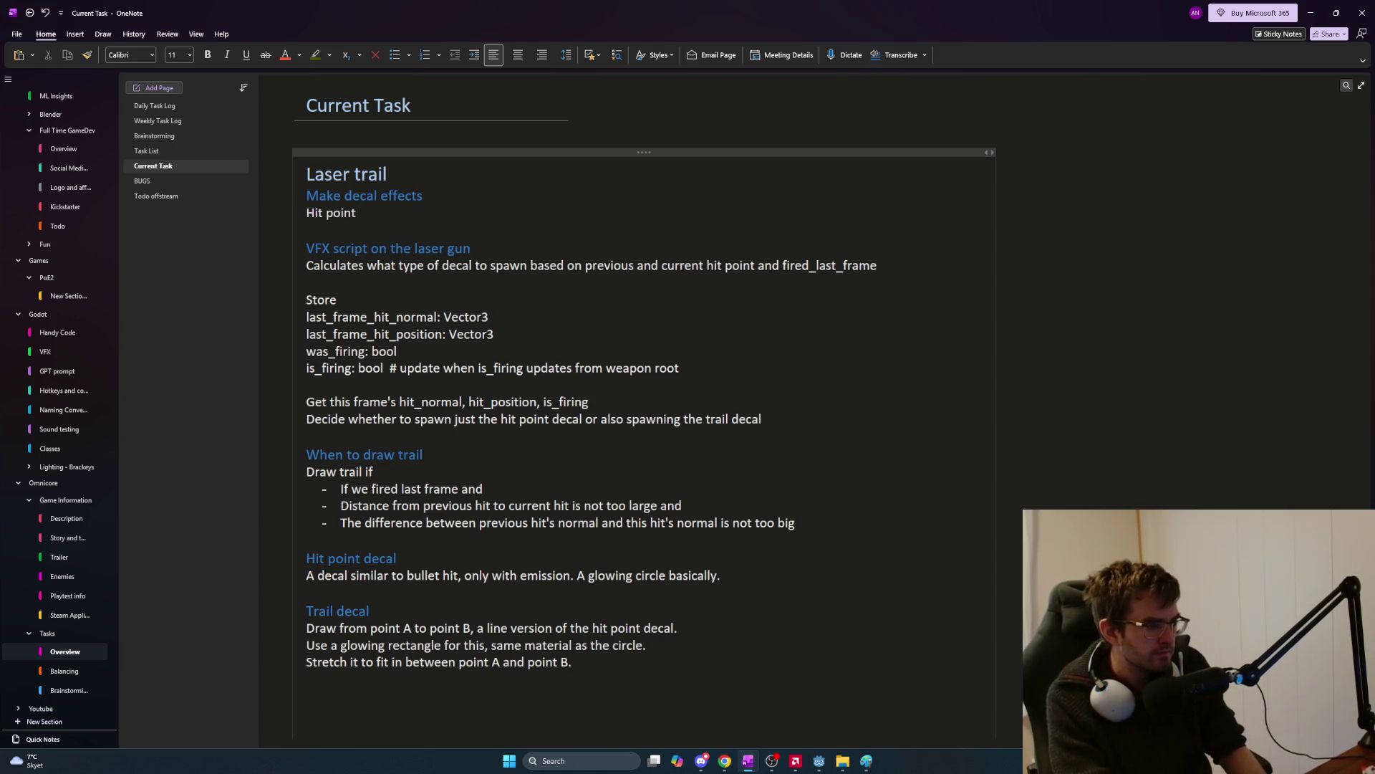
pyautogui.write(' decal should be ')
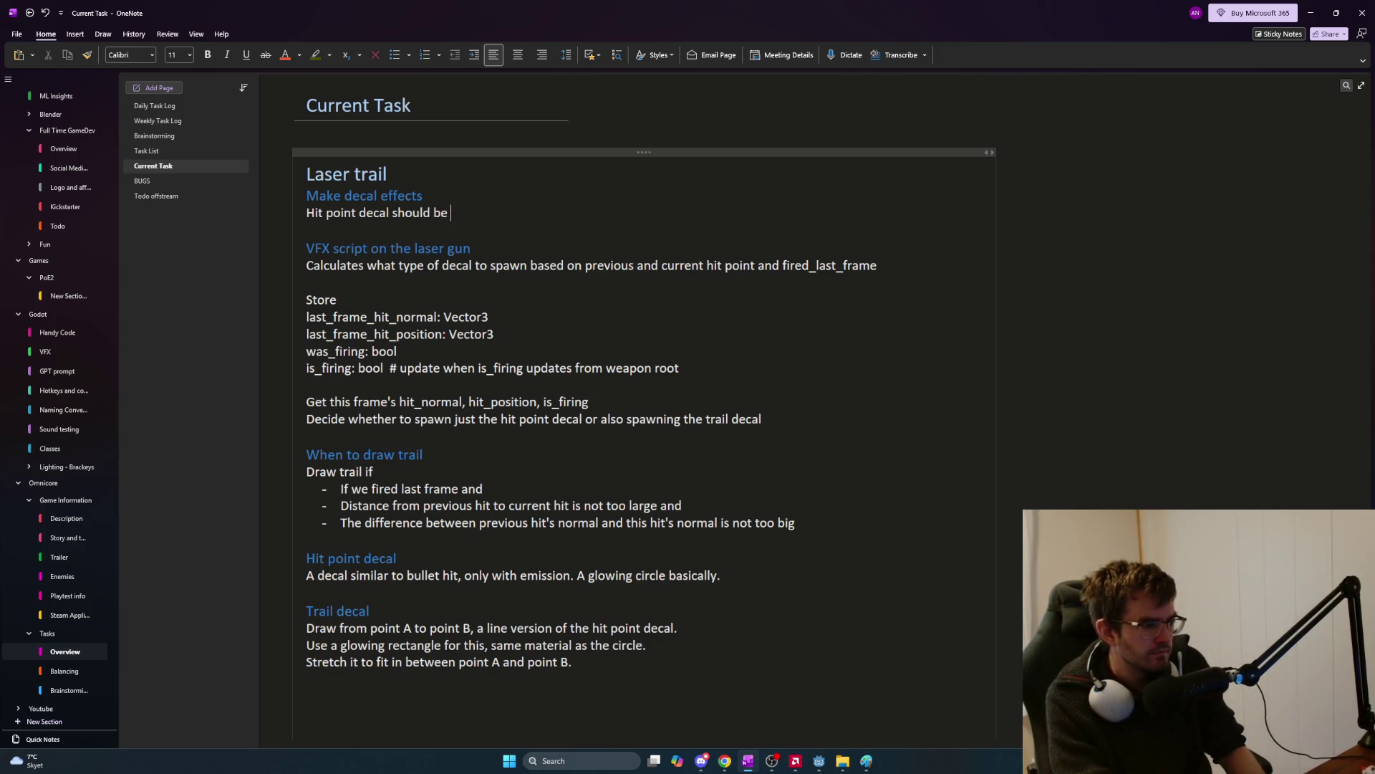
pyautogui.write('a')
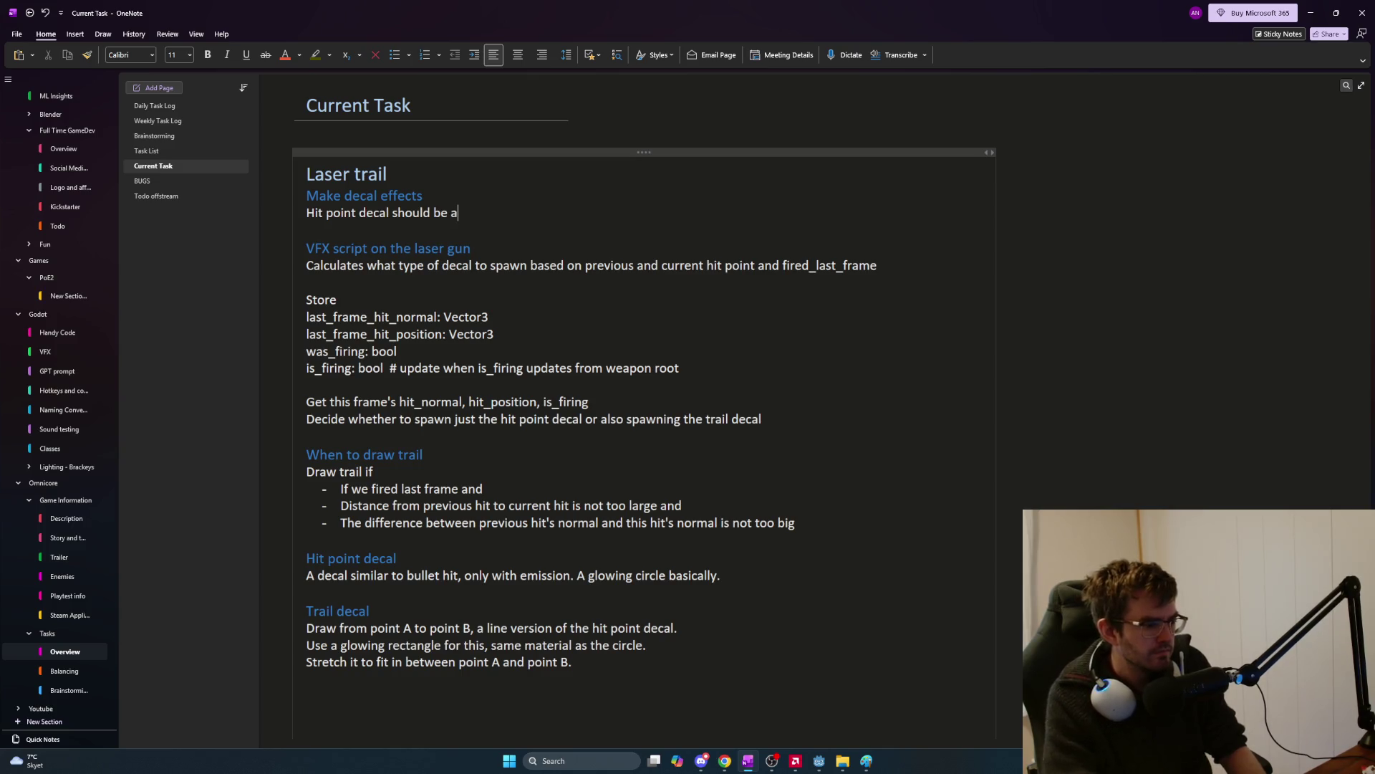
# Italicize the Trail decal and Hit point decal headings.
pyautogui.moveTo(370, 611); pyautogui.dragTo(305, 606)
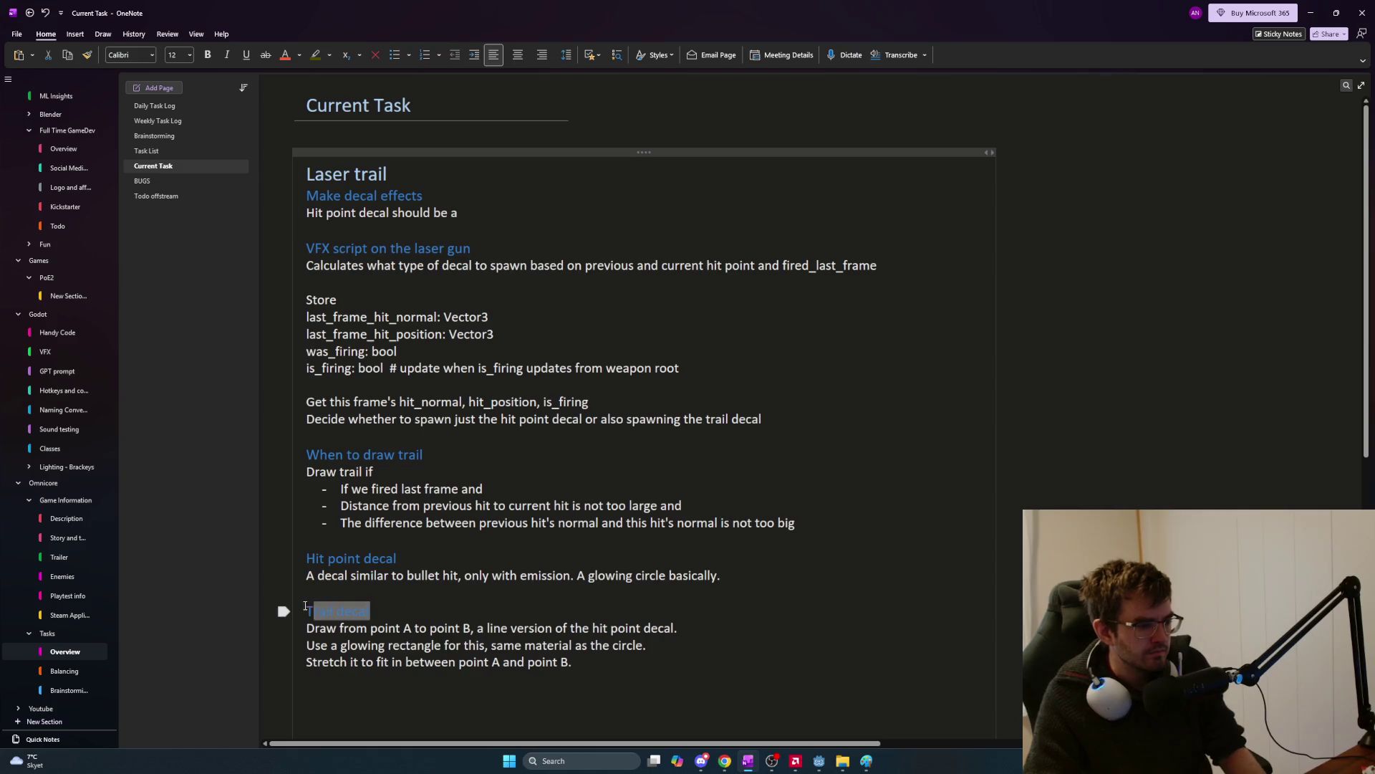
pyautogui.hotkey('ctrl', 'i')
pyautogui.click(336, 558)
pyautogui.hotkey('ctrl', 'i')
# Delete the newly added Make decal effects lines.
pyautogui.moveTo(470, 212); pyautogui.dragTo(297, 193)
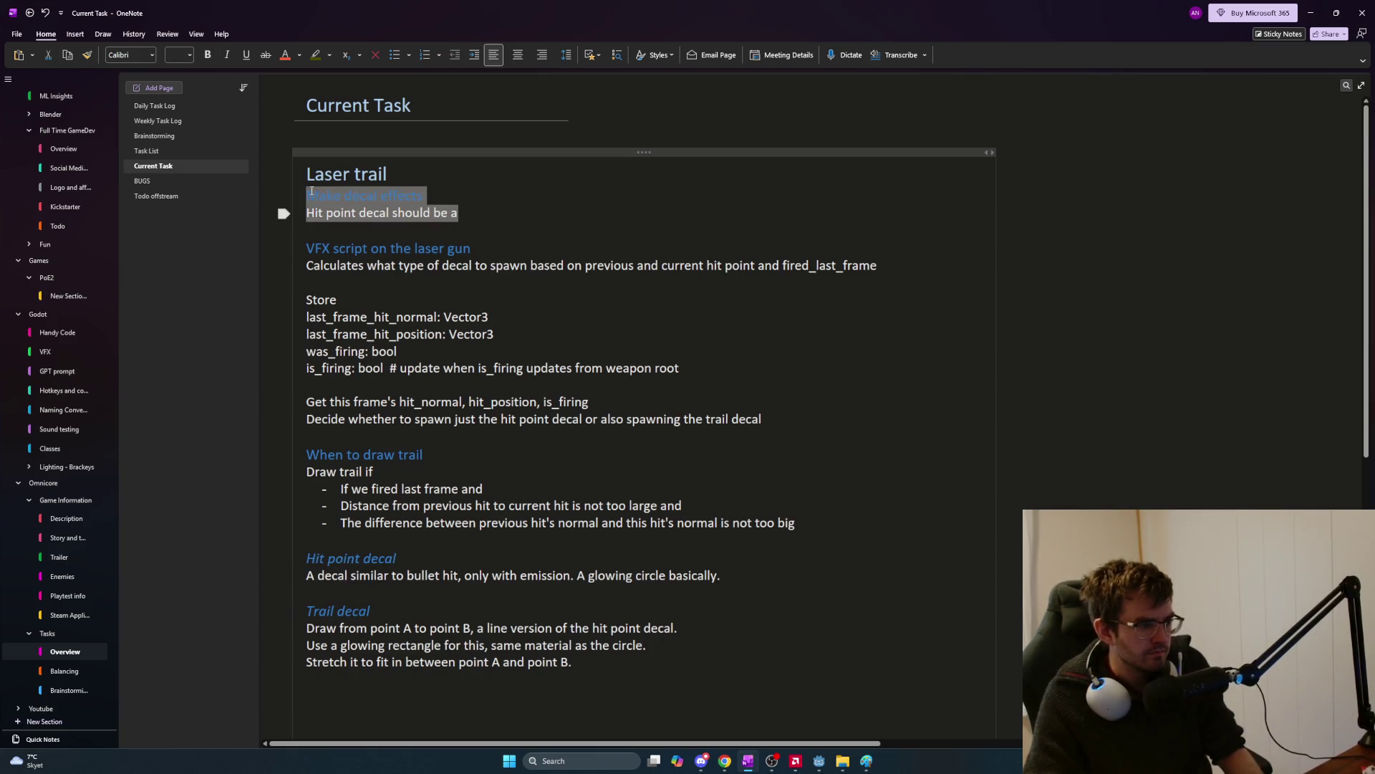
pyautogui.moveTo(459, 213); pyautogui.dragTo(296, 192)
pyautogui.press('Delete')
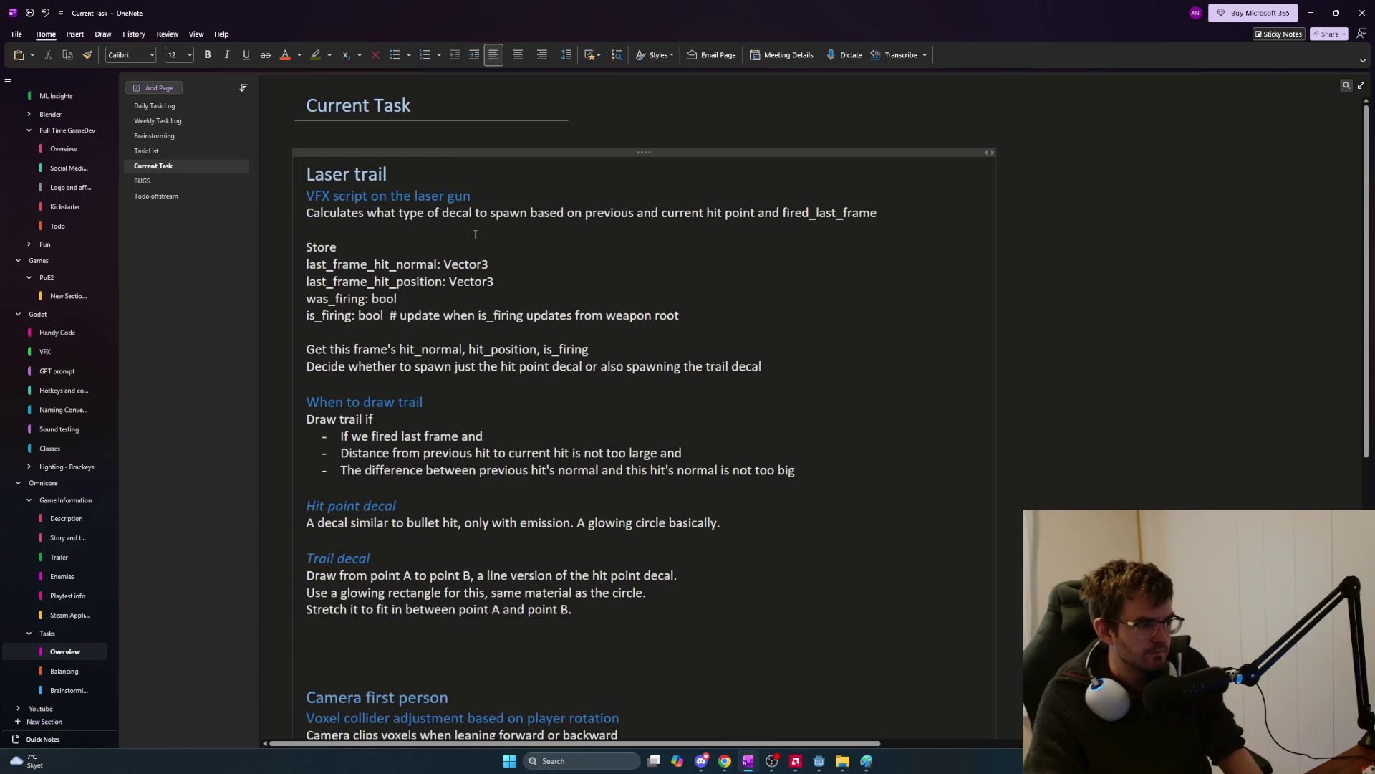
pyautogui.hotkey('alt', 'Tab')
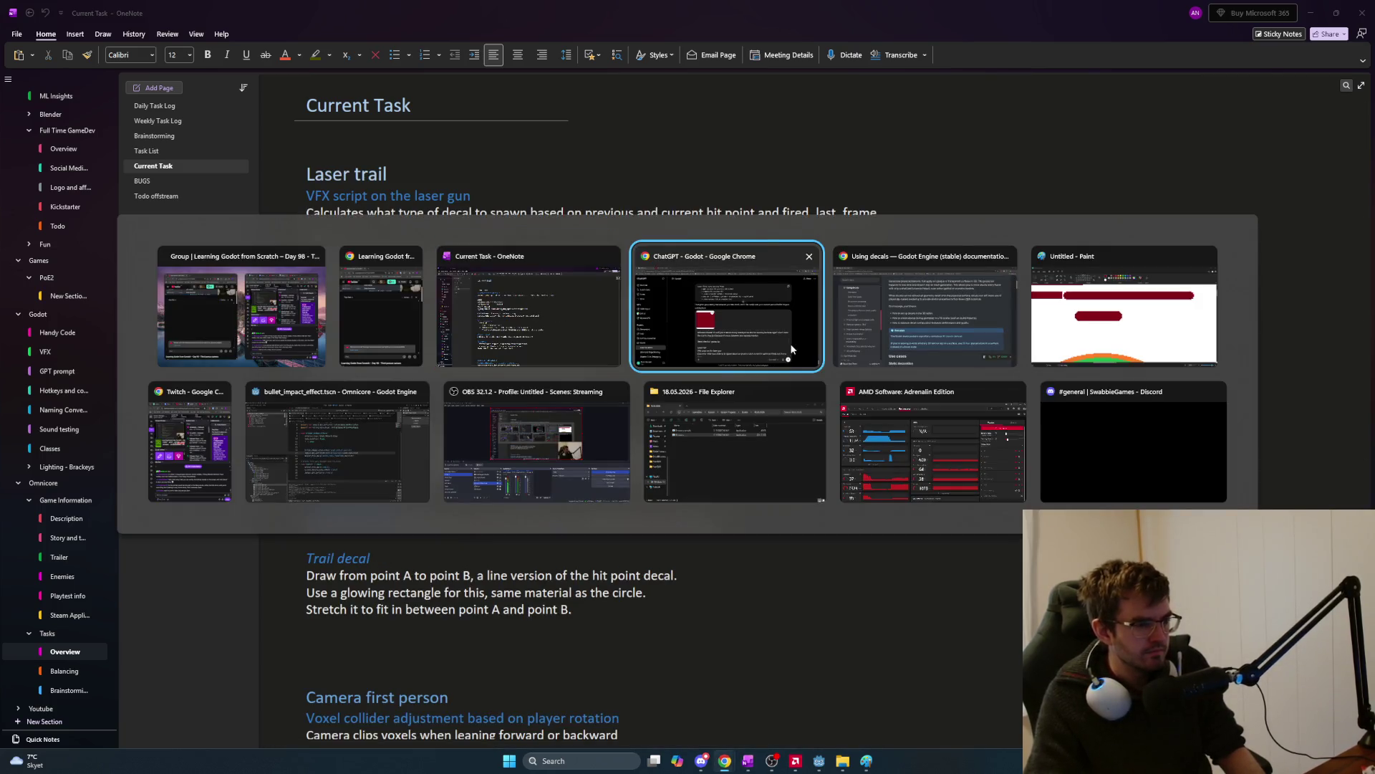
# Below the notes, write: start by creating decal effects, add them to the pools, then control spawning.
pyautogui.hotkey('ctrl', 'v')
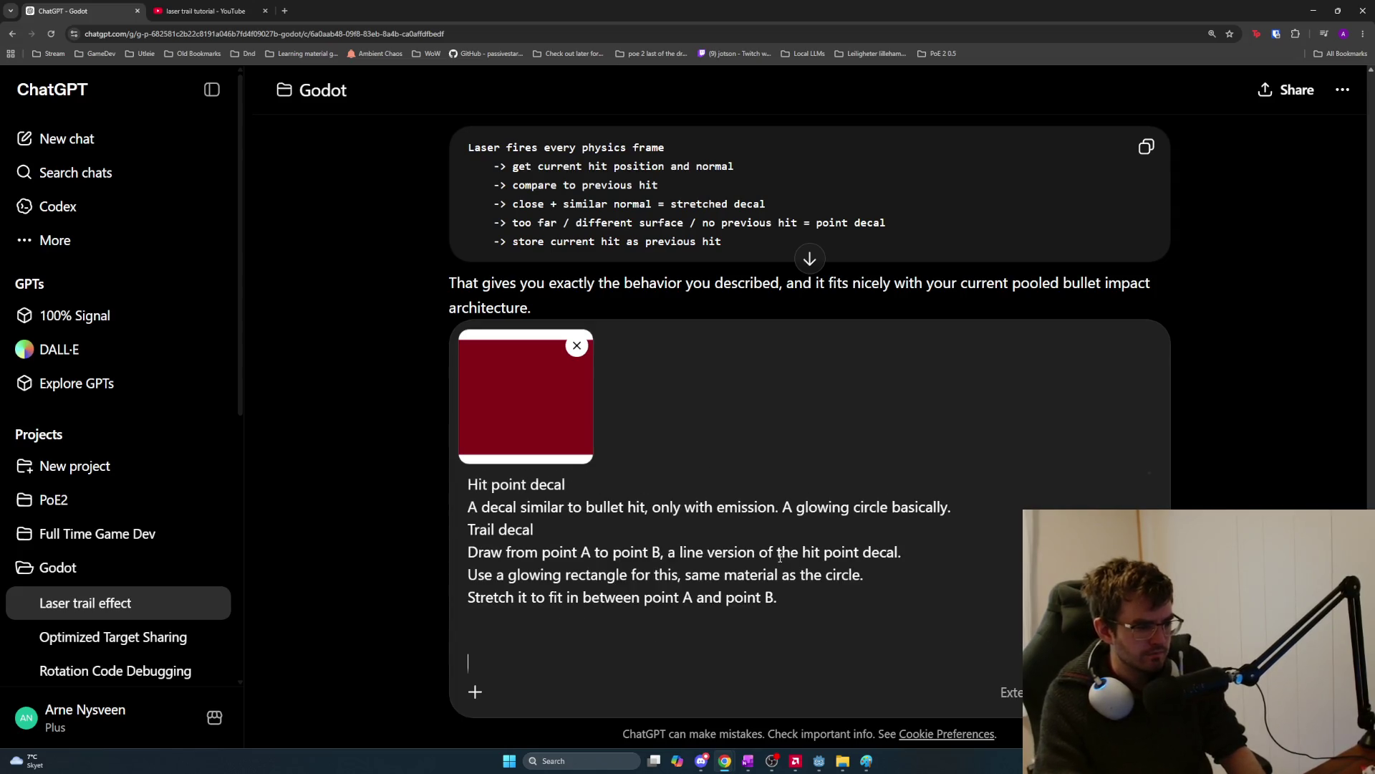
pyautogui.write('I must start')
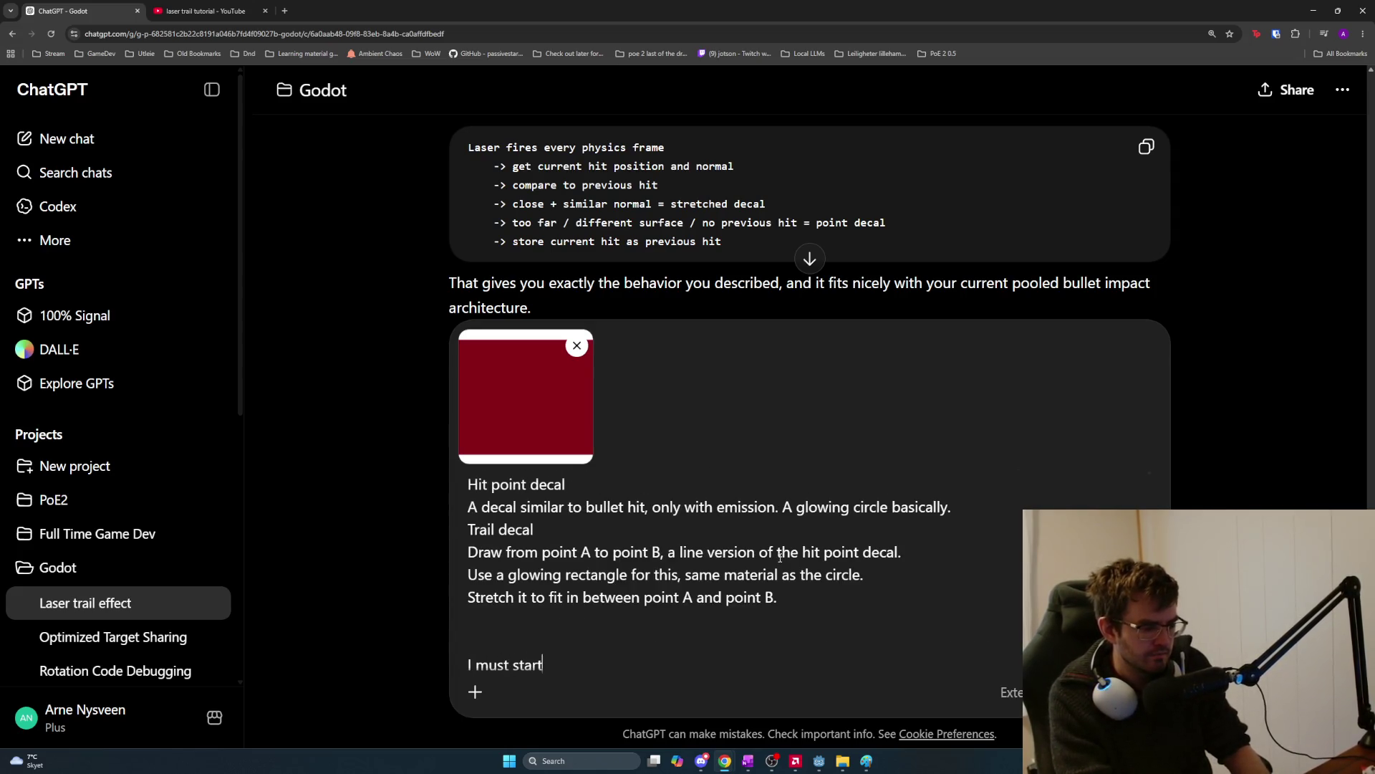
pyautogui.write(' by creaet')
pyautogui.press('BackSpace')
pyautogui.press('BackSpace')
pyautogui.press('BackSpace')
pyautogui.write('ating the de')
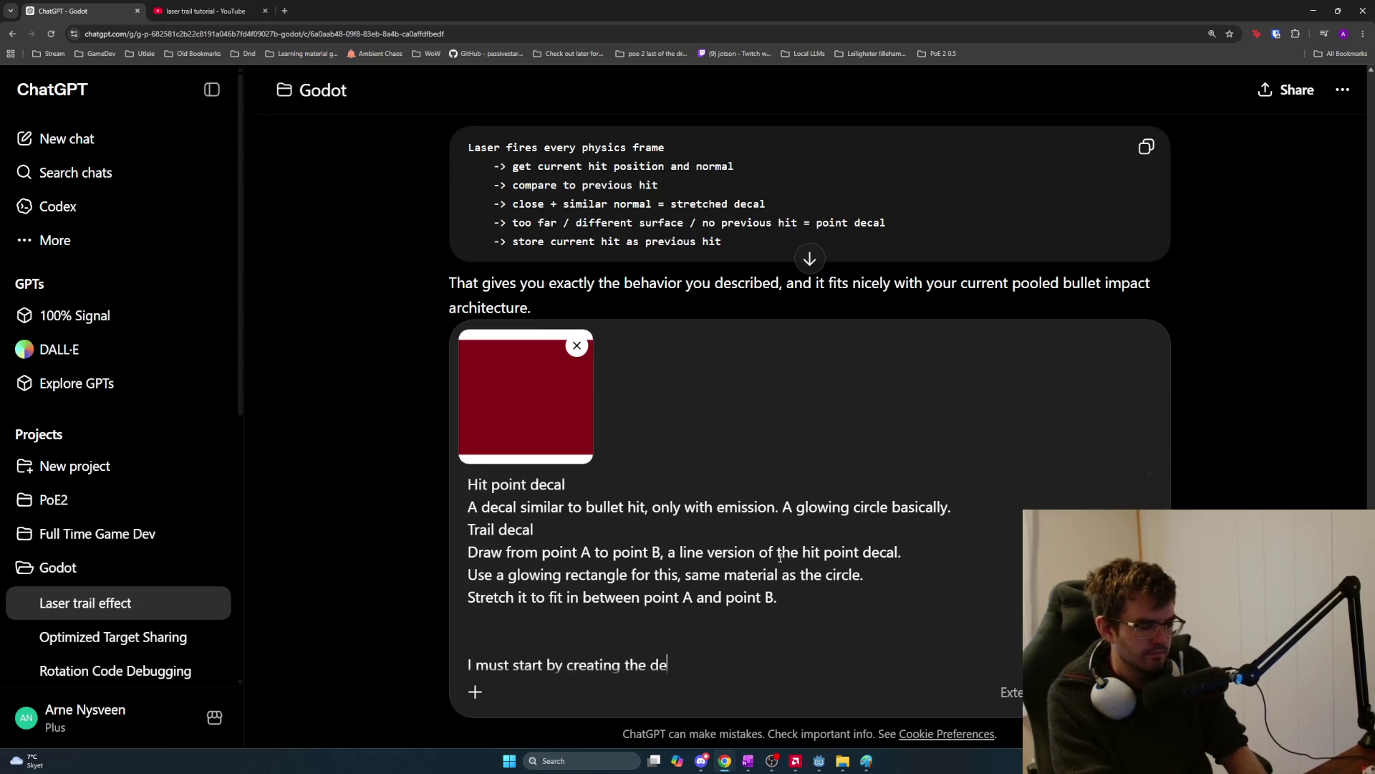
pyautogui.write('cal effects, then ')
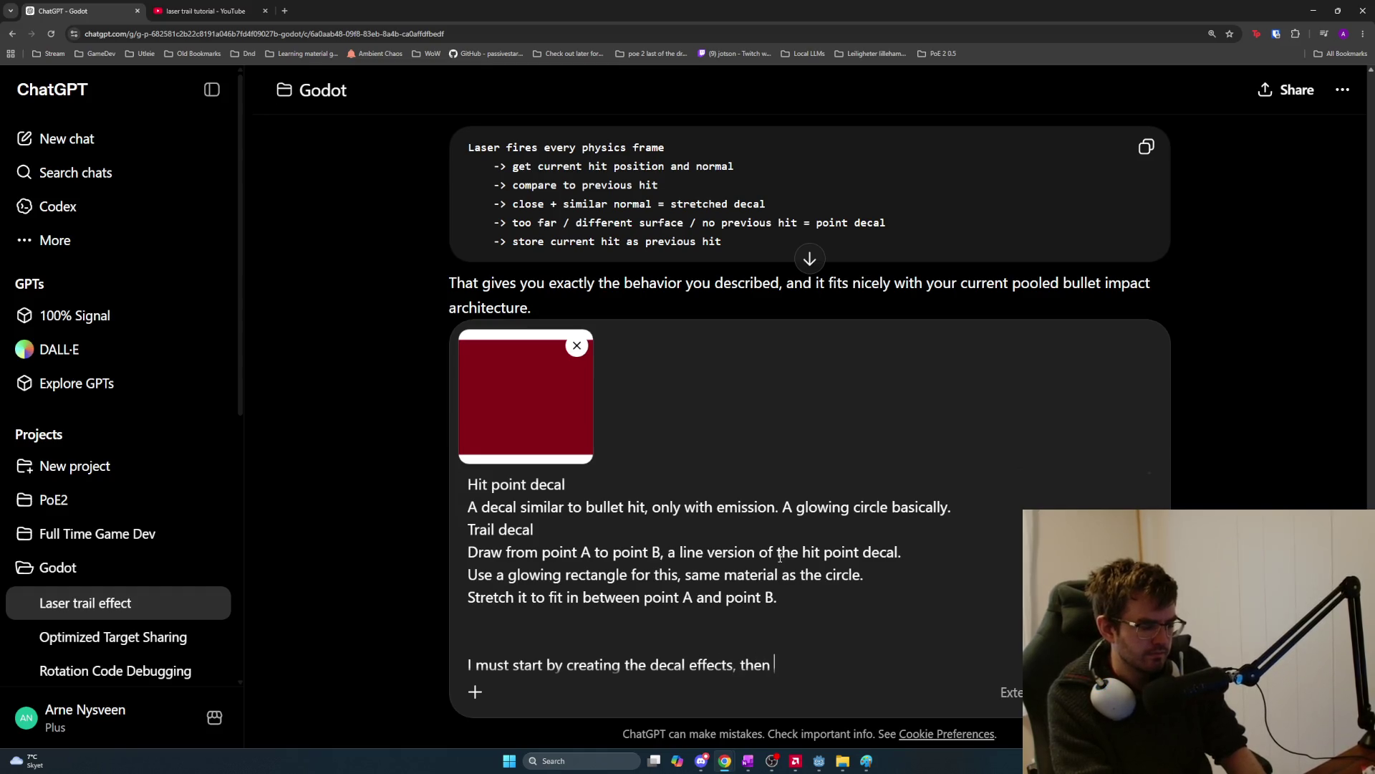
pyautogui.write('the spawn l')
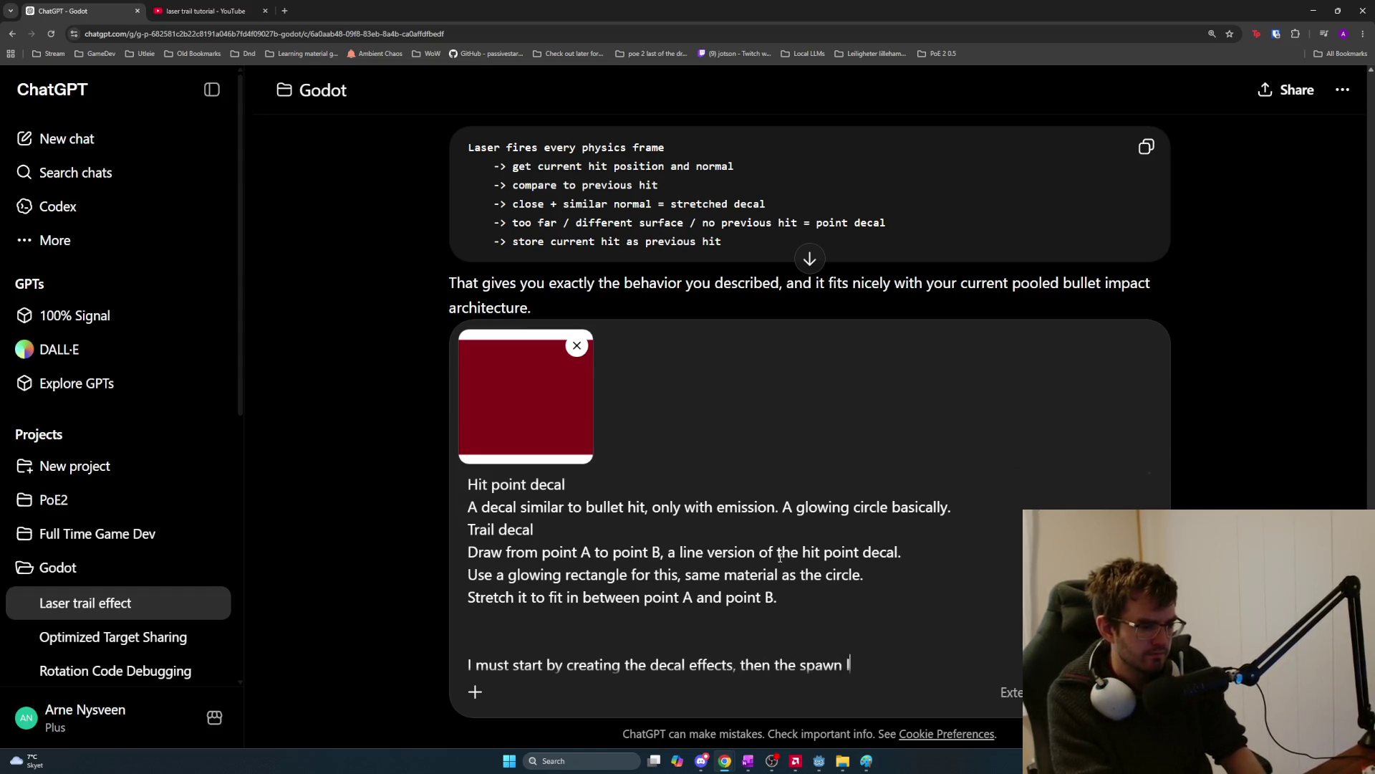
pyautogui.hotkey('ctrl', 'BackSpace')
pyautogui.hotkey('ctrl', 'BackSpace')
pyautogui.hotkey('ctrl', 'BackSpace')
pyautogui.write('add them to the po')
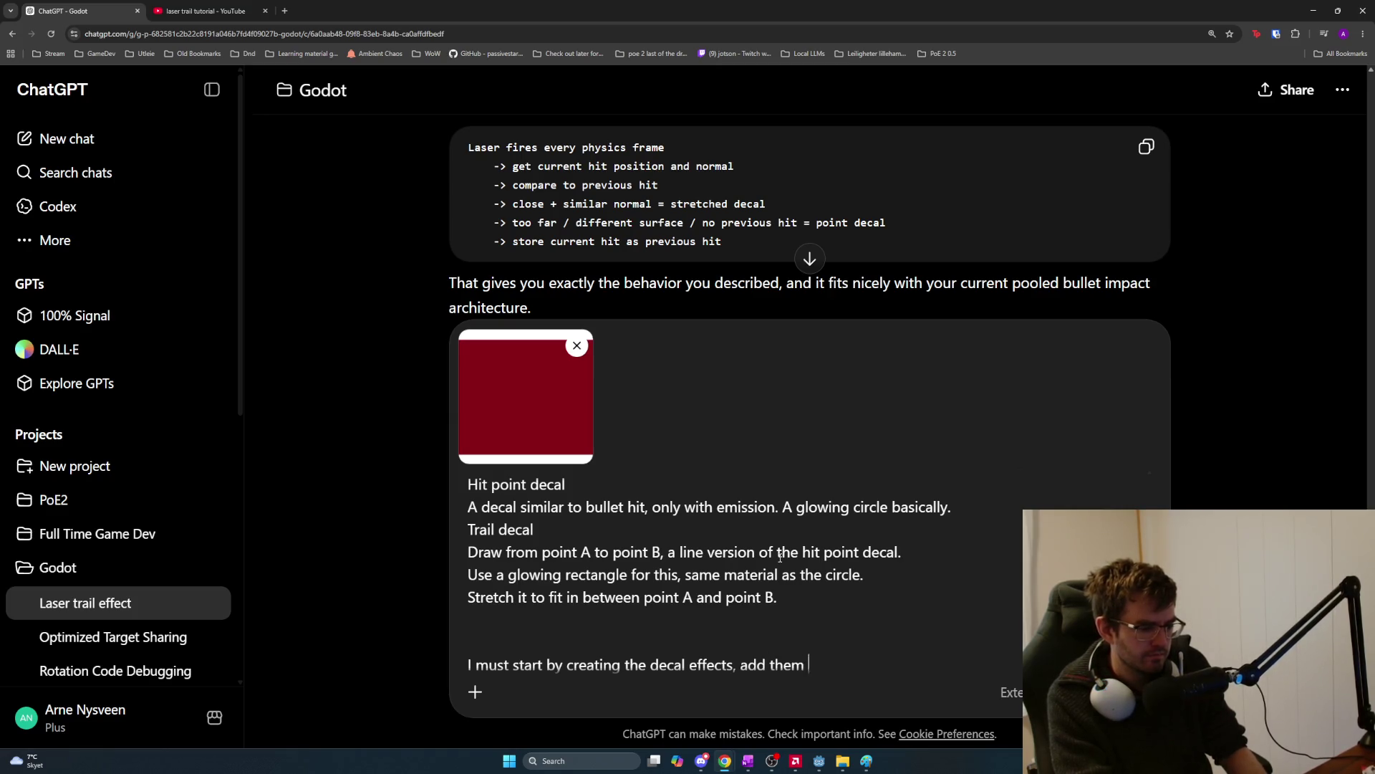
pyautogui.write('ols I have, then ')
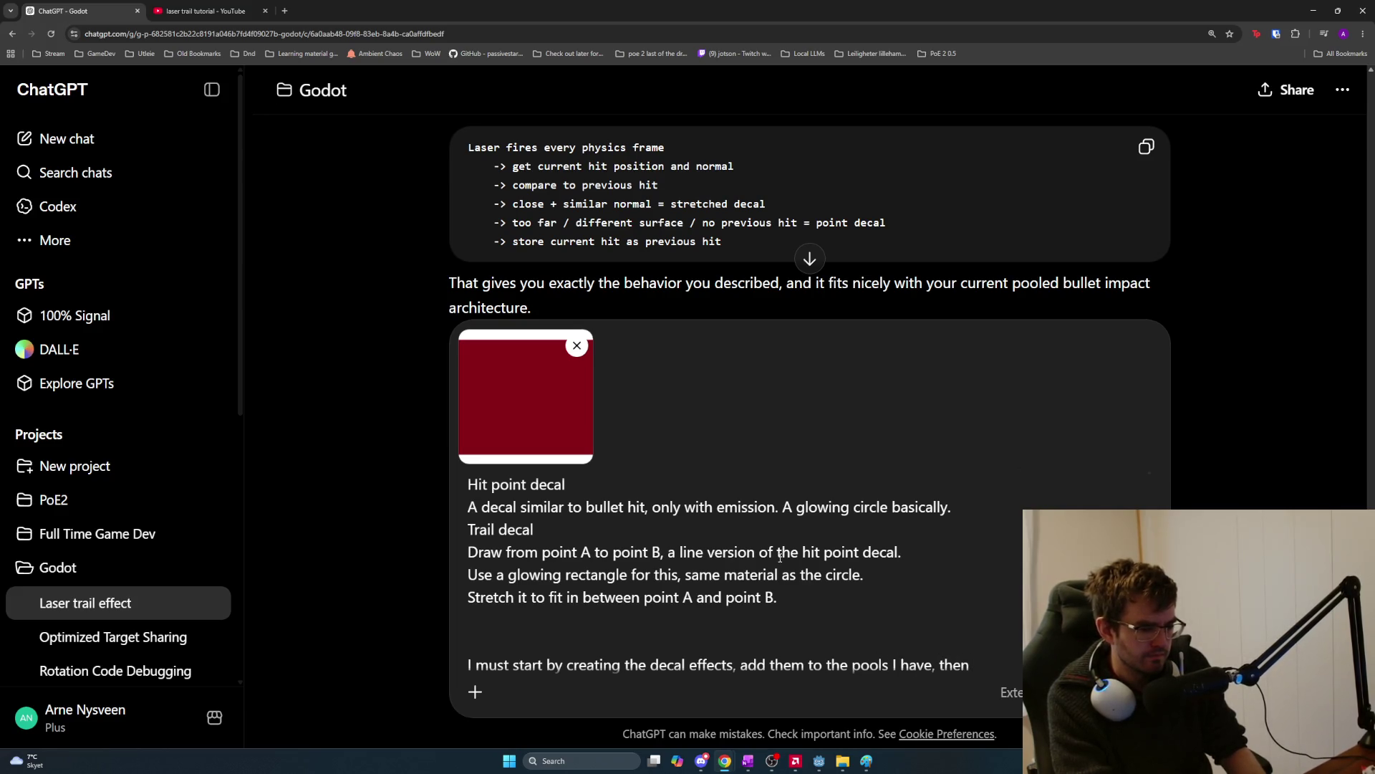
pyautogui.write('create t')
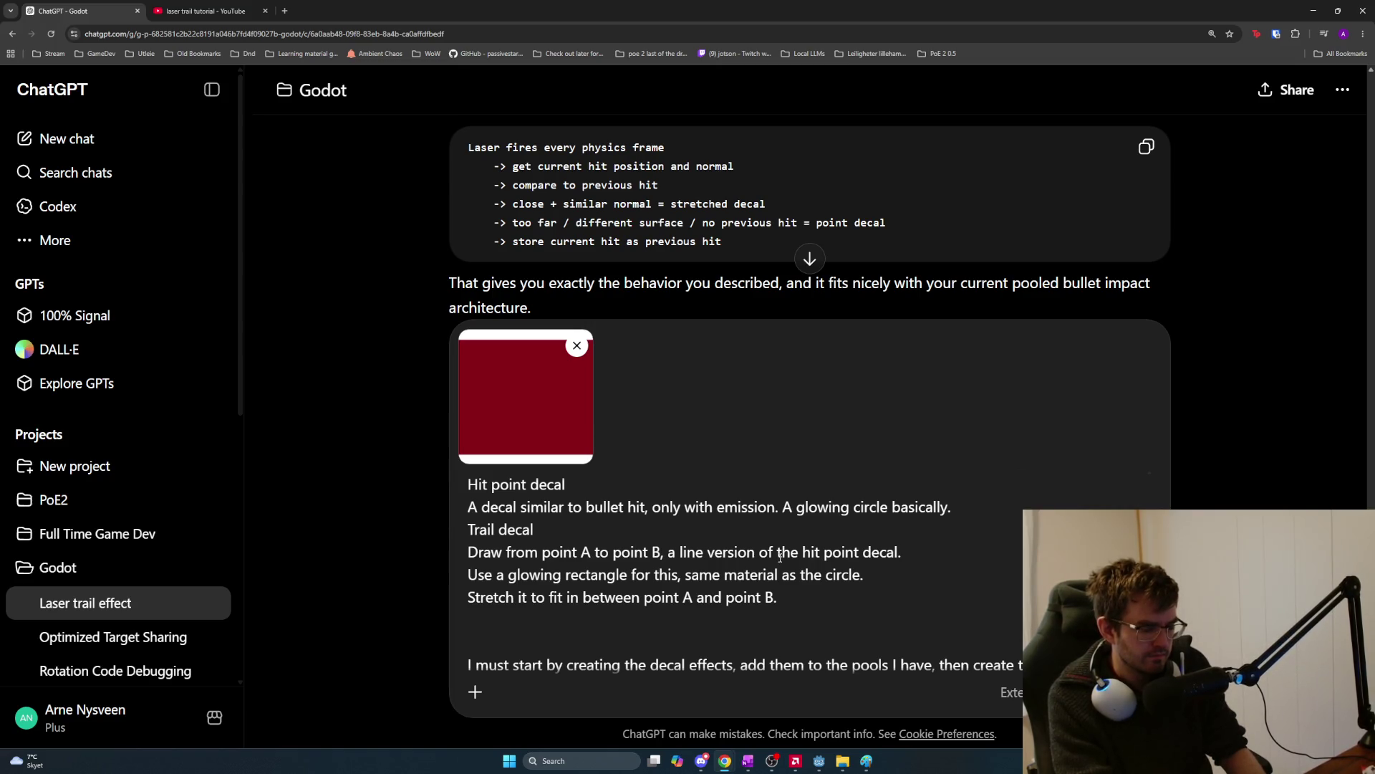
pyautogui.write('controlling t')
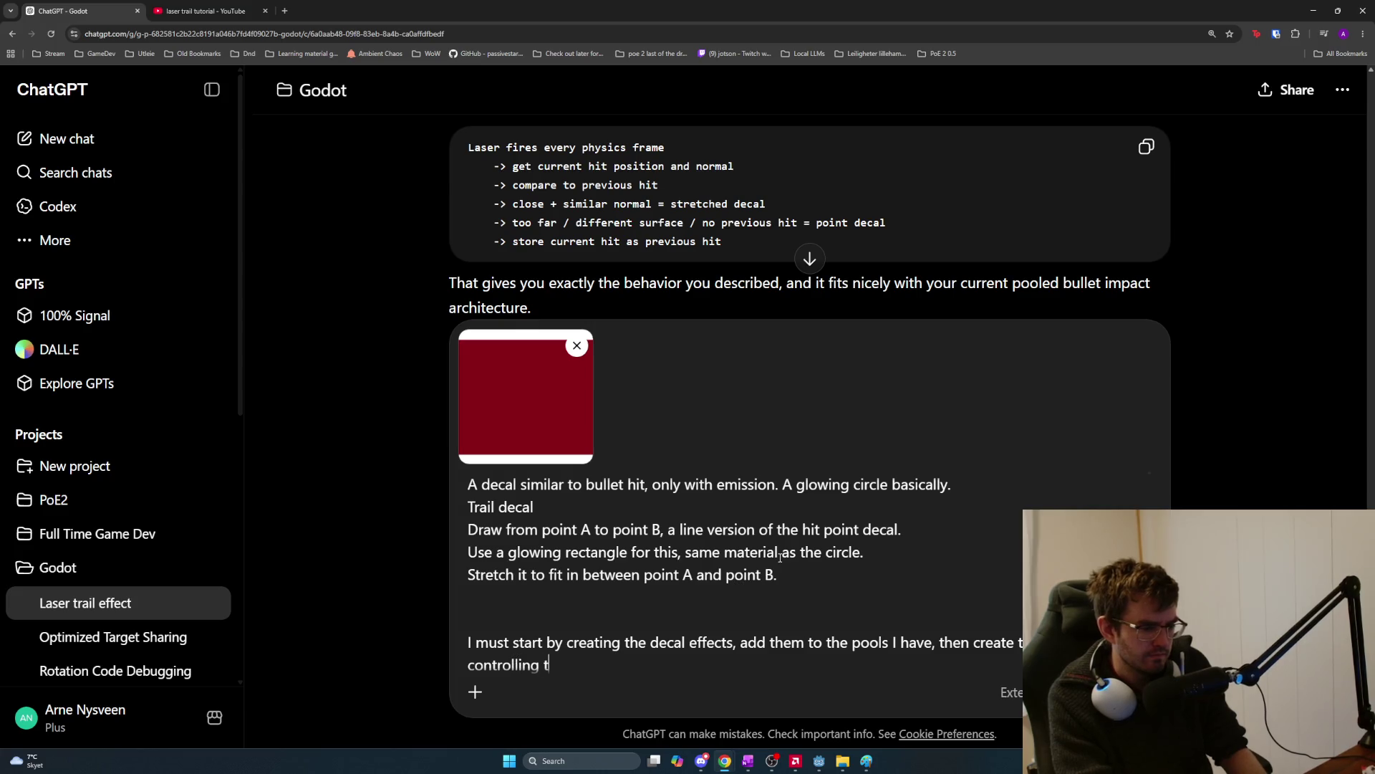
pyautogui.write('he logic for when to spawn them, then')
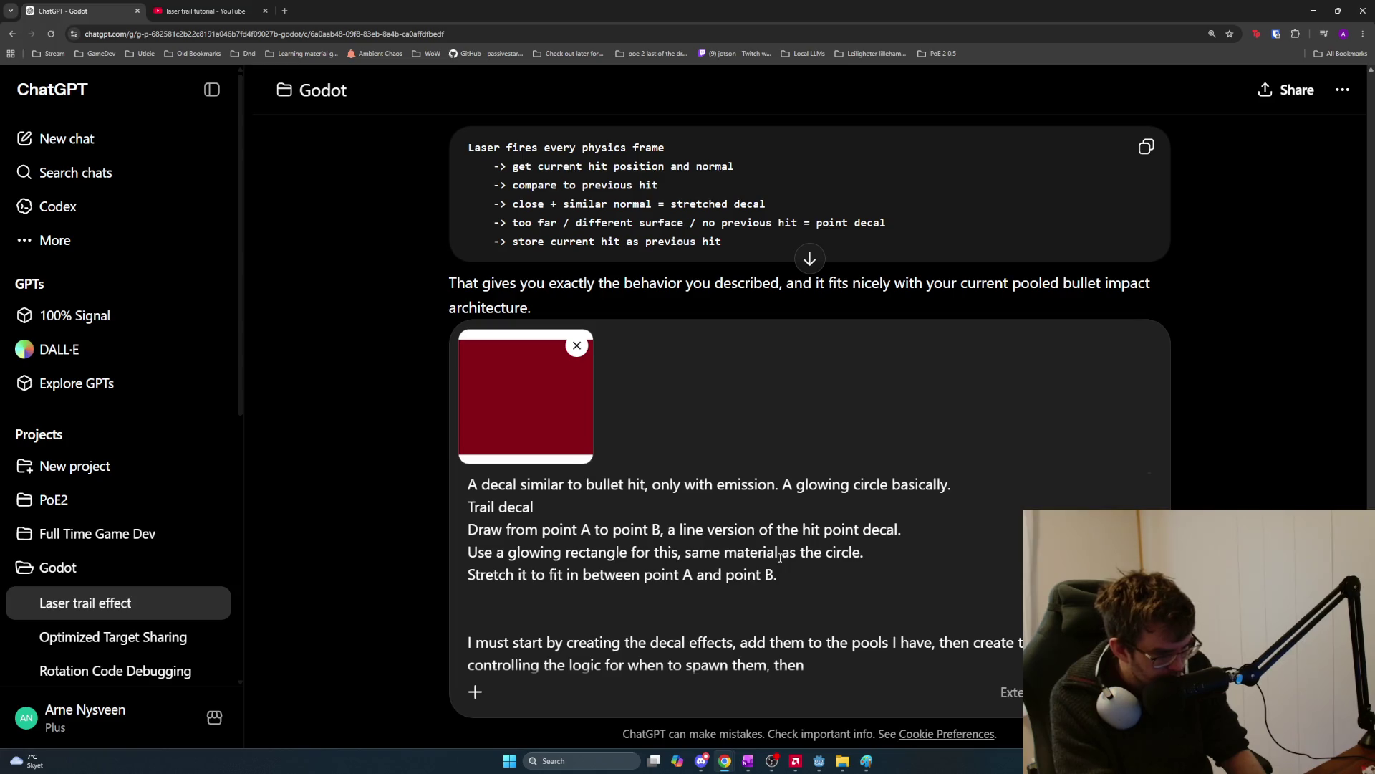
pyautogui.press('BackSpace')
pyautogui.press('BackSpace')
pyautogui.press('BackSpace')
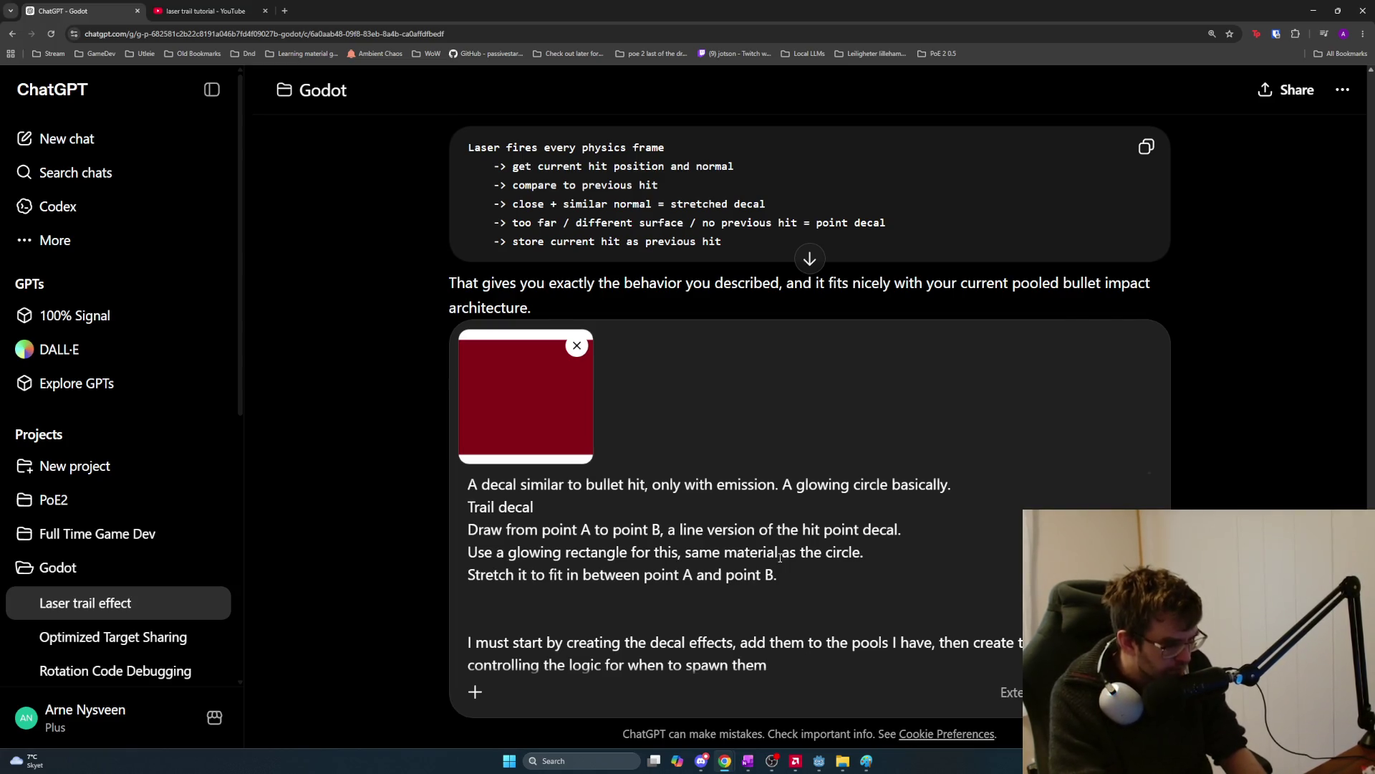
pyautogui.hotkey('alt', 'Tab')
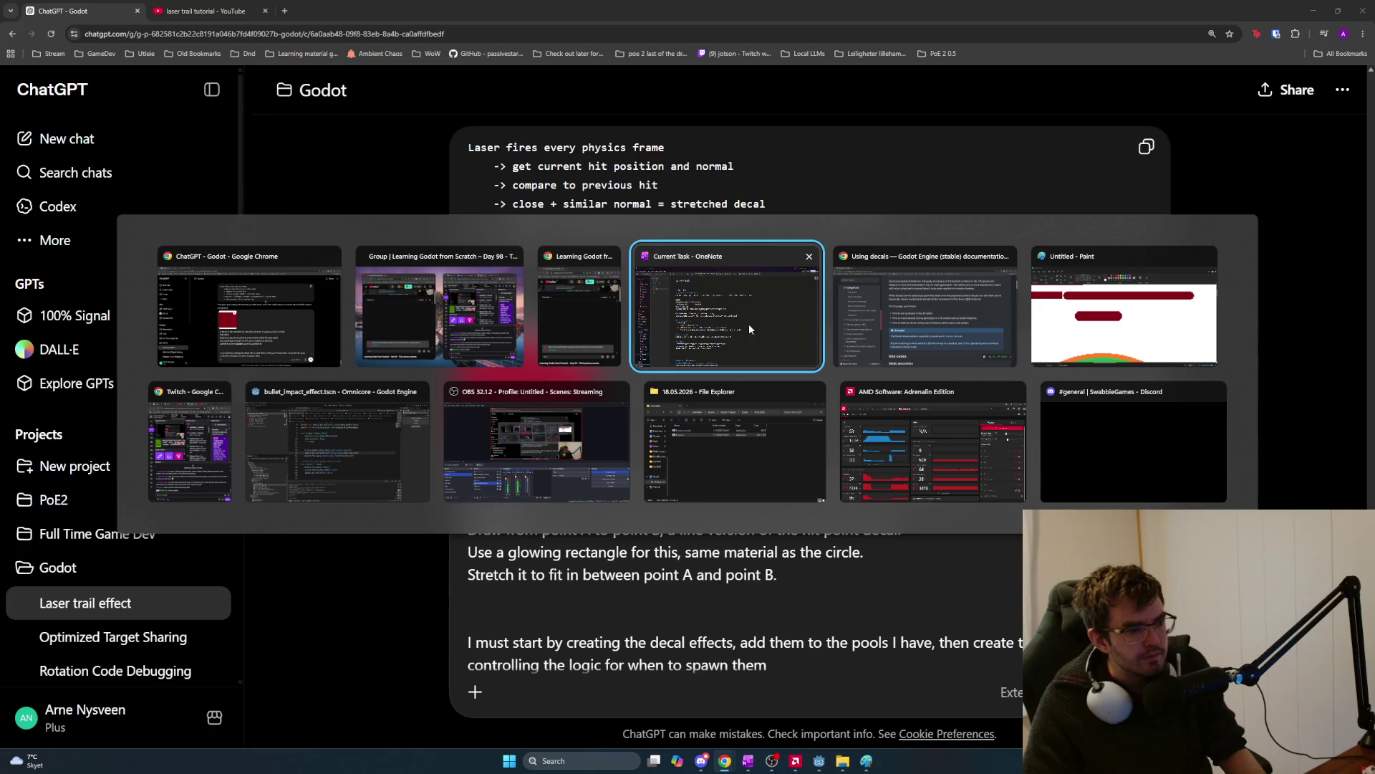
# Open the player scene and select the VFX Machine Gun node by filtering for 'machine'.
pyautogui.click(336, 429)
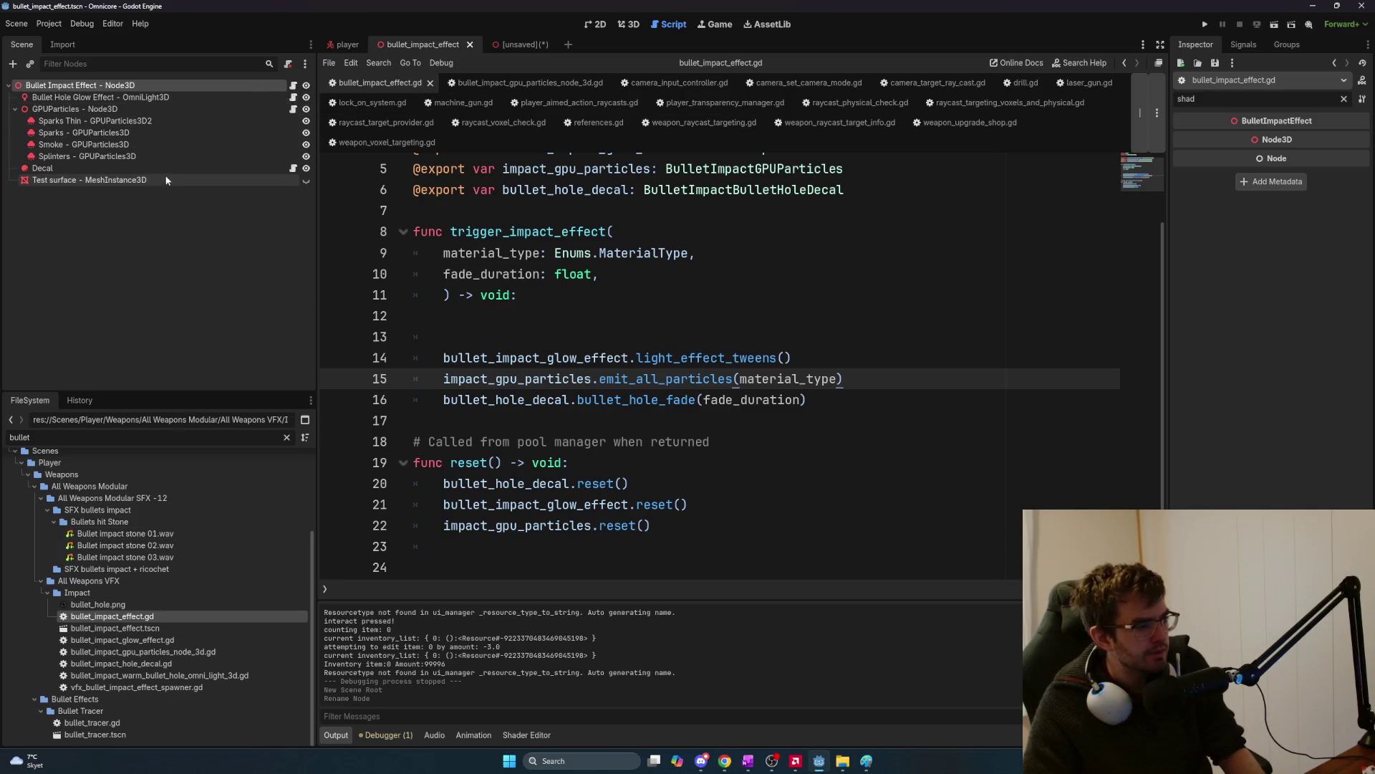
pyautogui.click(347, 45)
pyautogui.click(115, 64)
pyautogui.write('machine')
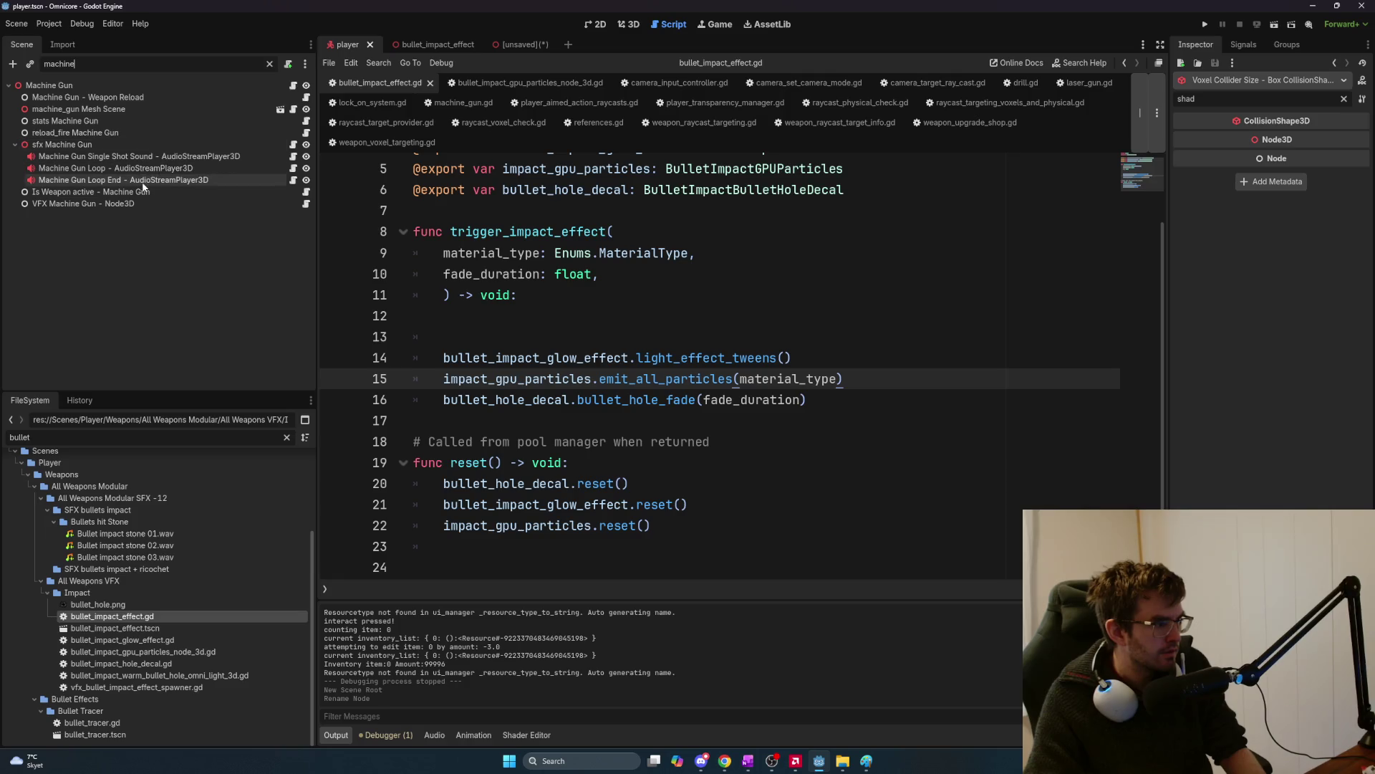
pyautogui.click(93, 203)
# Clear the filter and open the node's vfx_machine_gun.gd script in the editor.
pyautogui.click(269, 63)
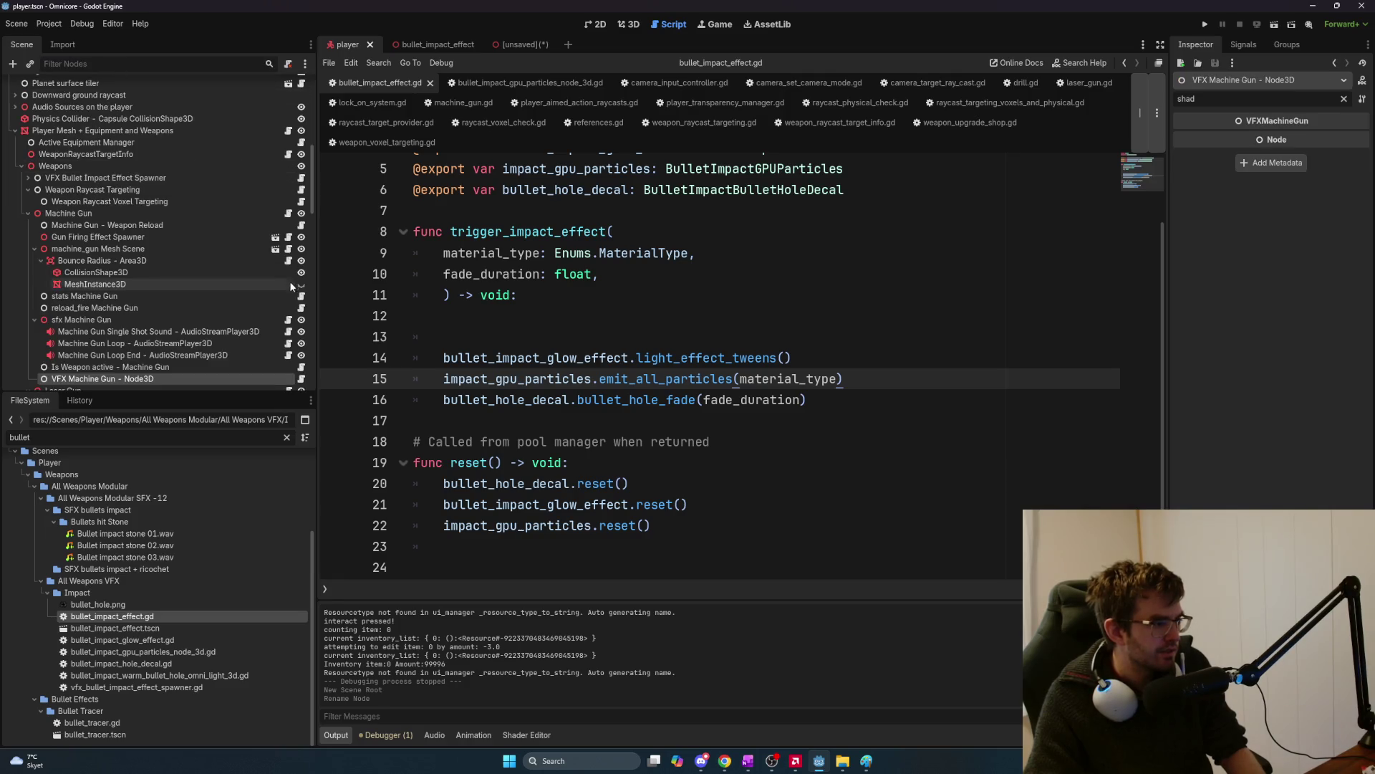
pyautogui.scroll(-3, 229, 239)
pyautogui.click(301, 263)
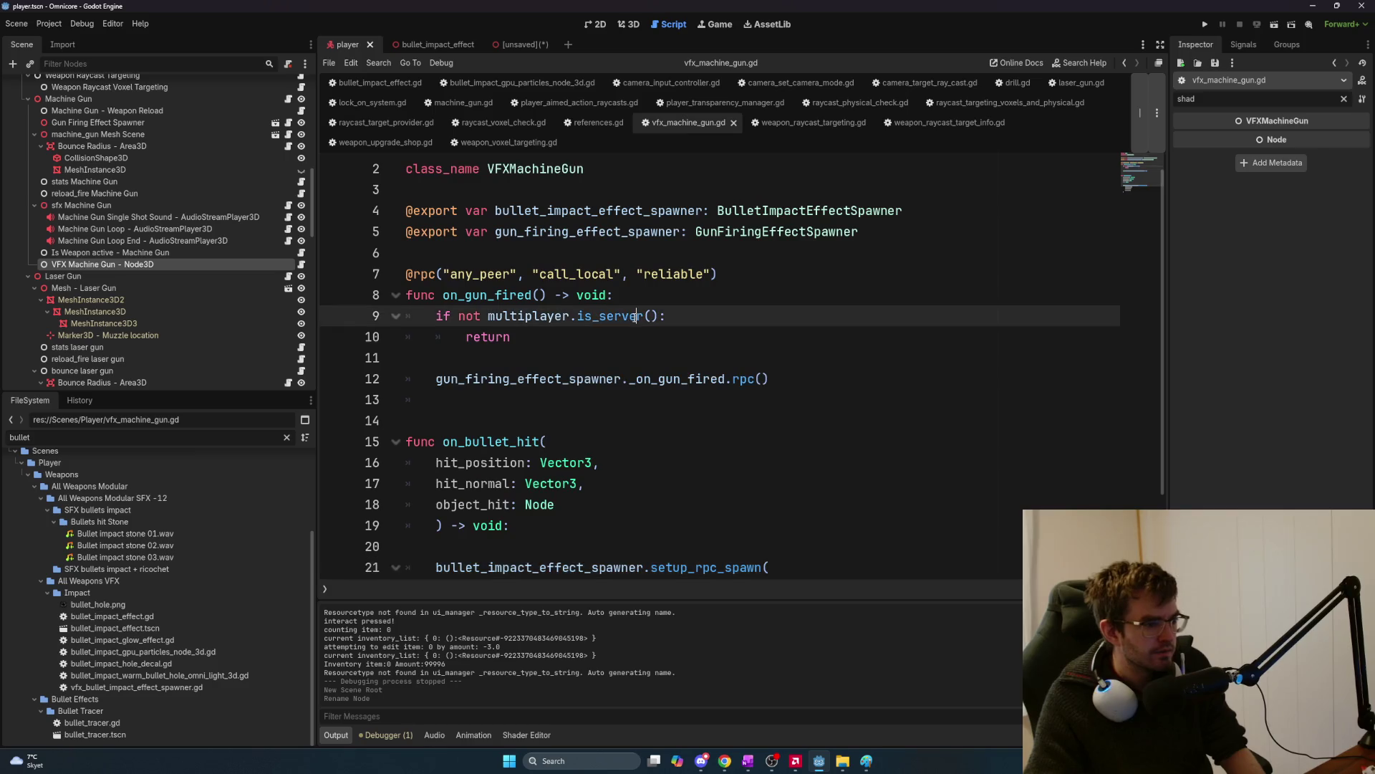
pyautogui.hotkey('ctrl', 'f')
pyautogui.scroll(-2, 722, 342)
pyautogui.press('BackSpace')
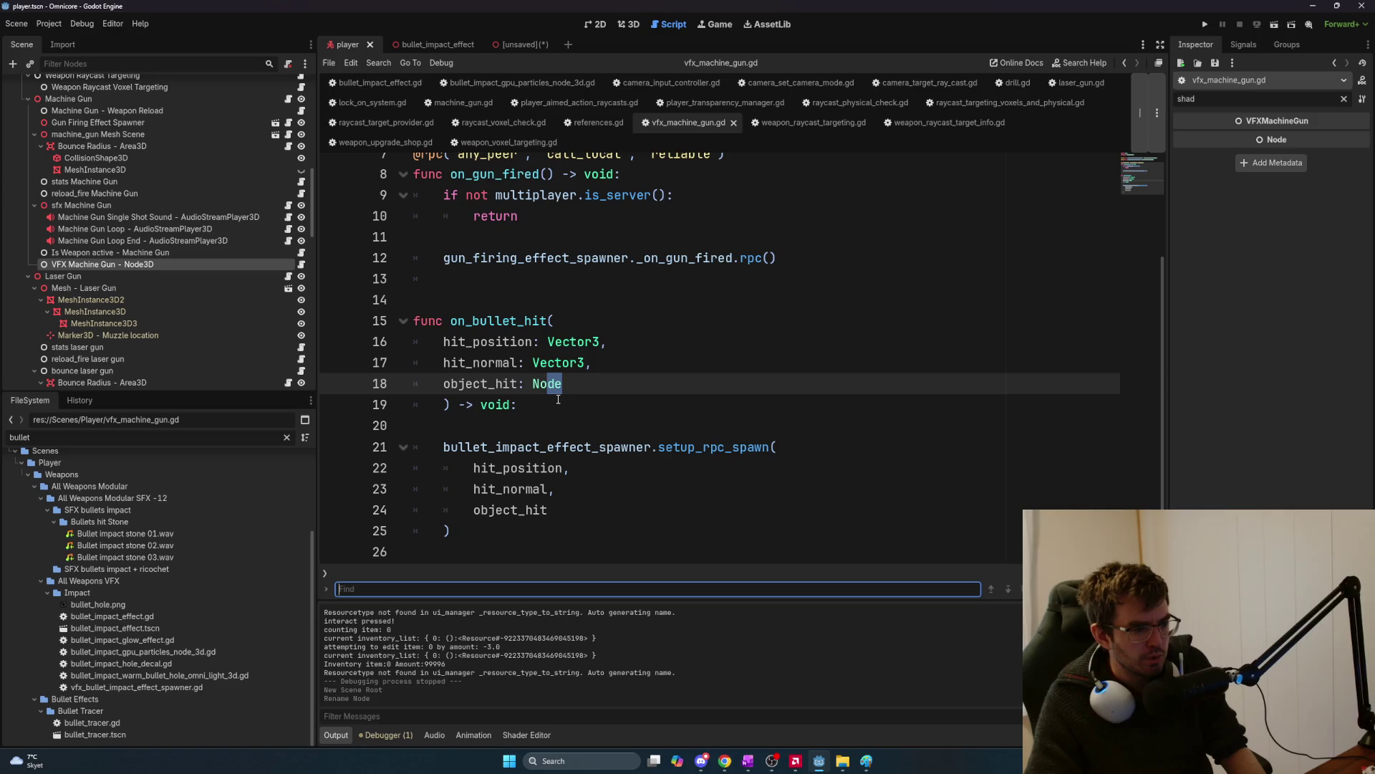
pyautogui.click(621, 447)
pyautogui.scroll(2, 673, 432)
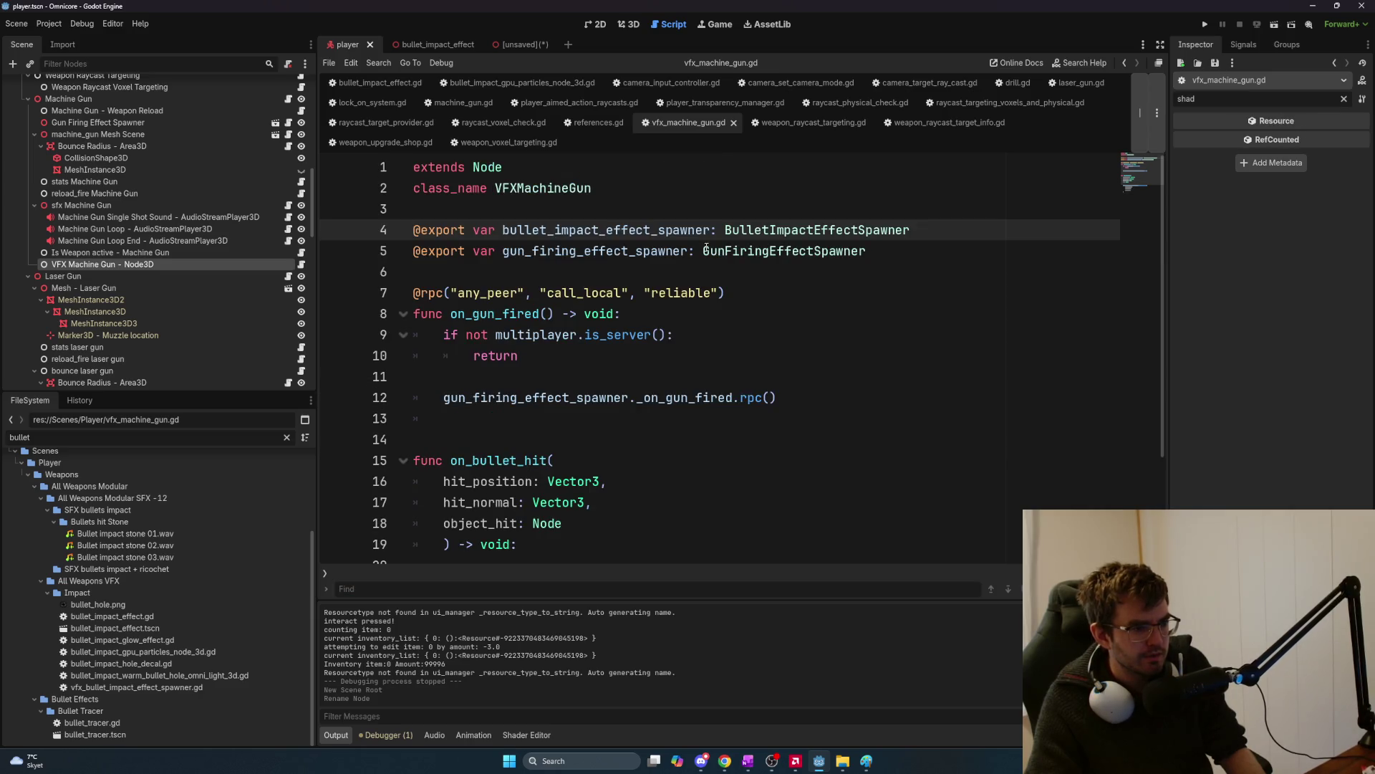
# Open vfx_bullet_impact_effect_spawner.gd and read through it down to get_material_type.
pyautogui.keyDown('ctrl'); pyautogui.click(752, 229); pyautogui.keyUp('ctrl')
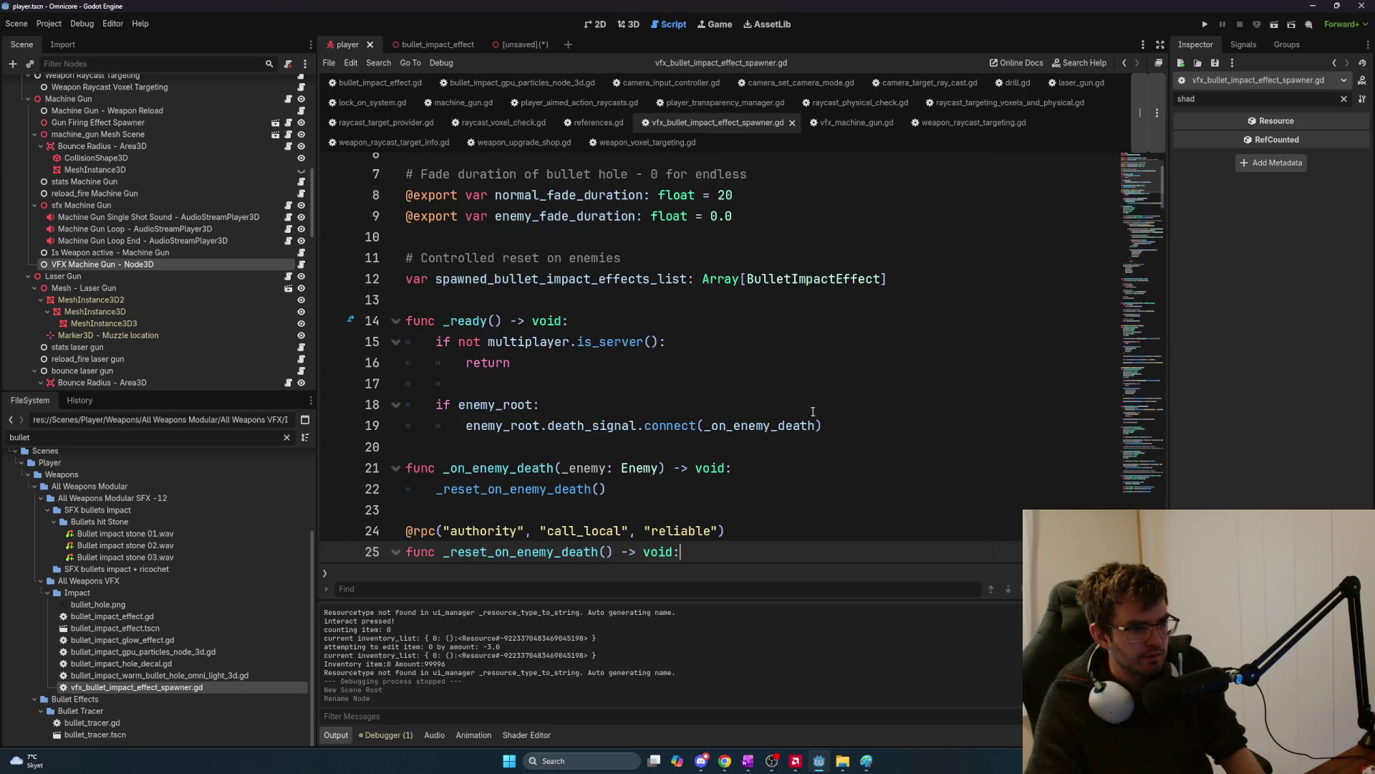
pyautogui.scroll(2, 806, 402)
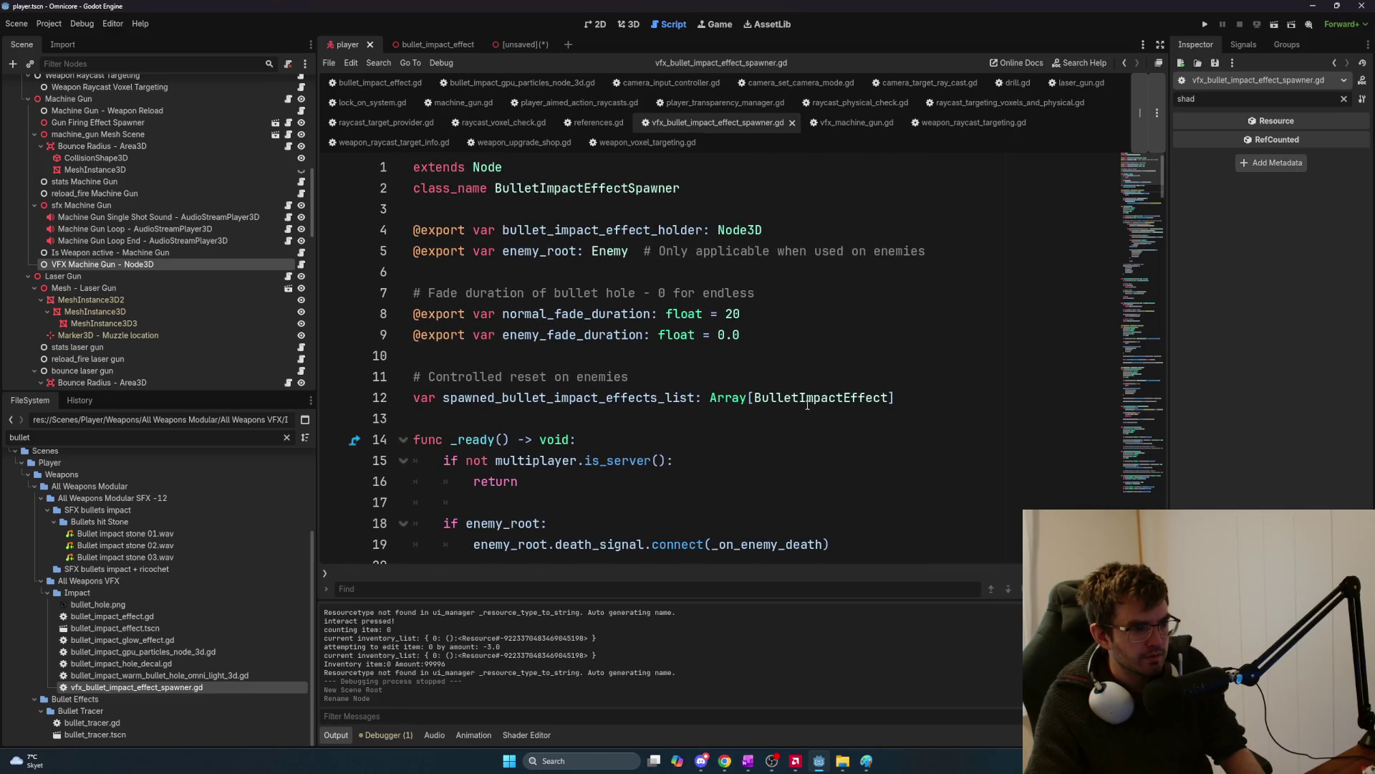
pyautogui.scroll(-2, 807, 405)
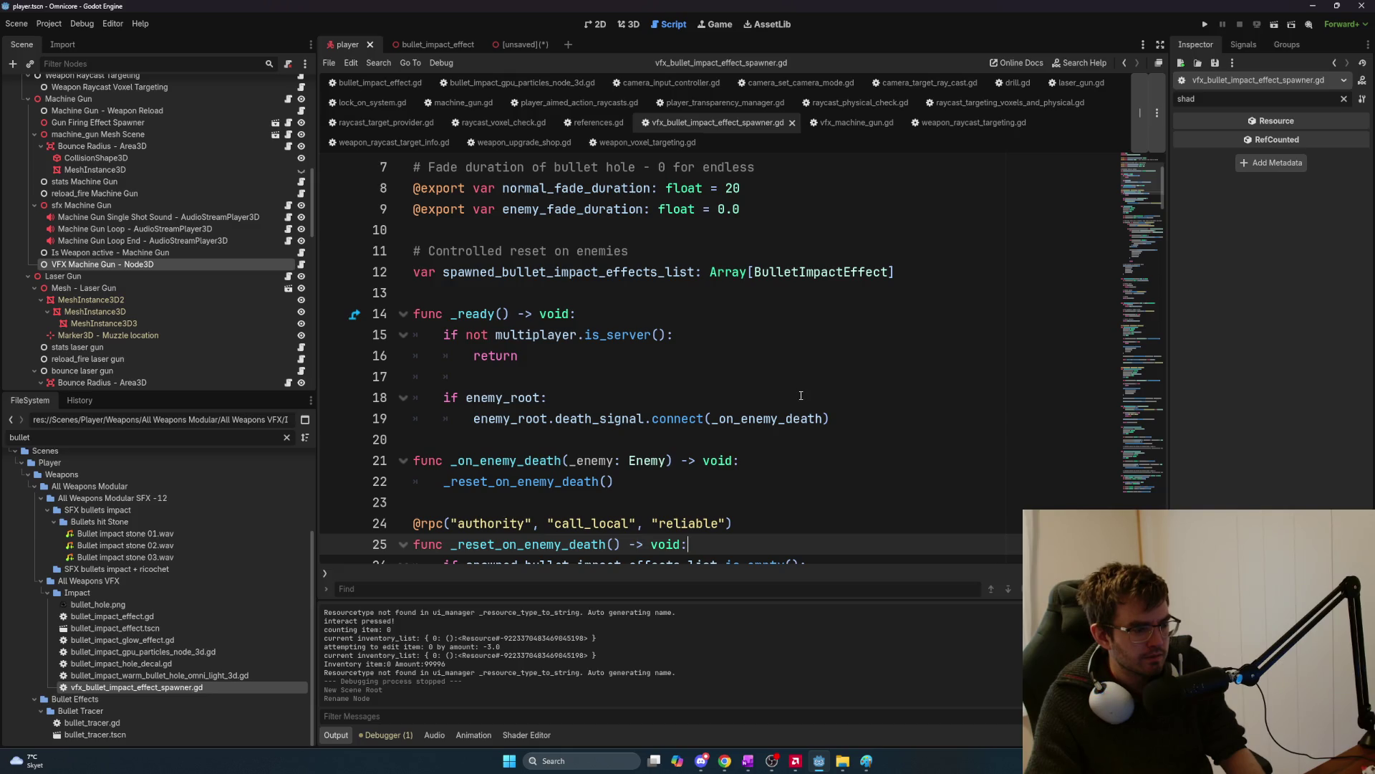
pyautogui.scroll(-2, 787, 382)
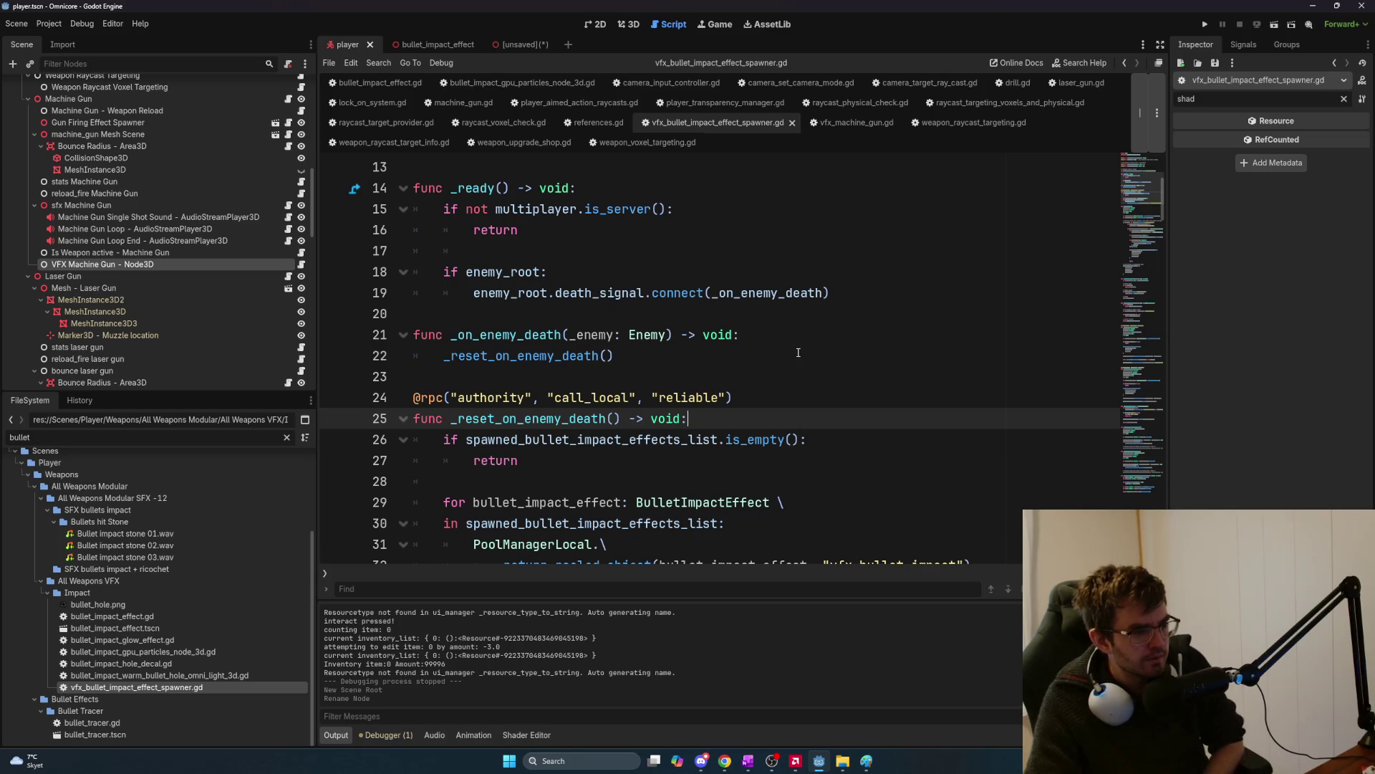
pyautogui.scroll(1, 784, 310)
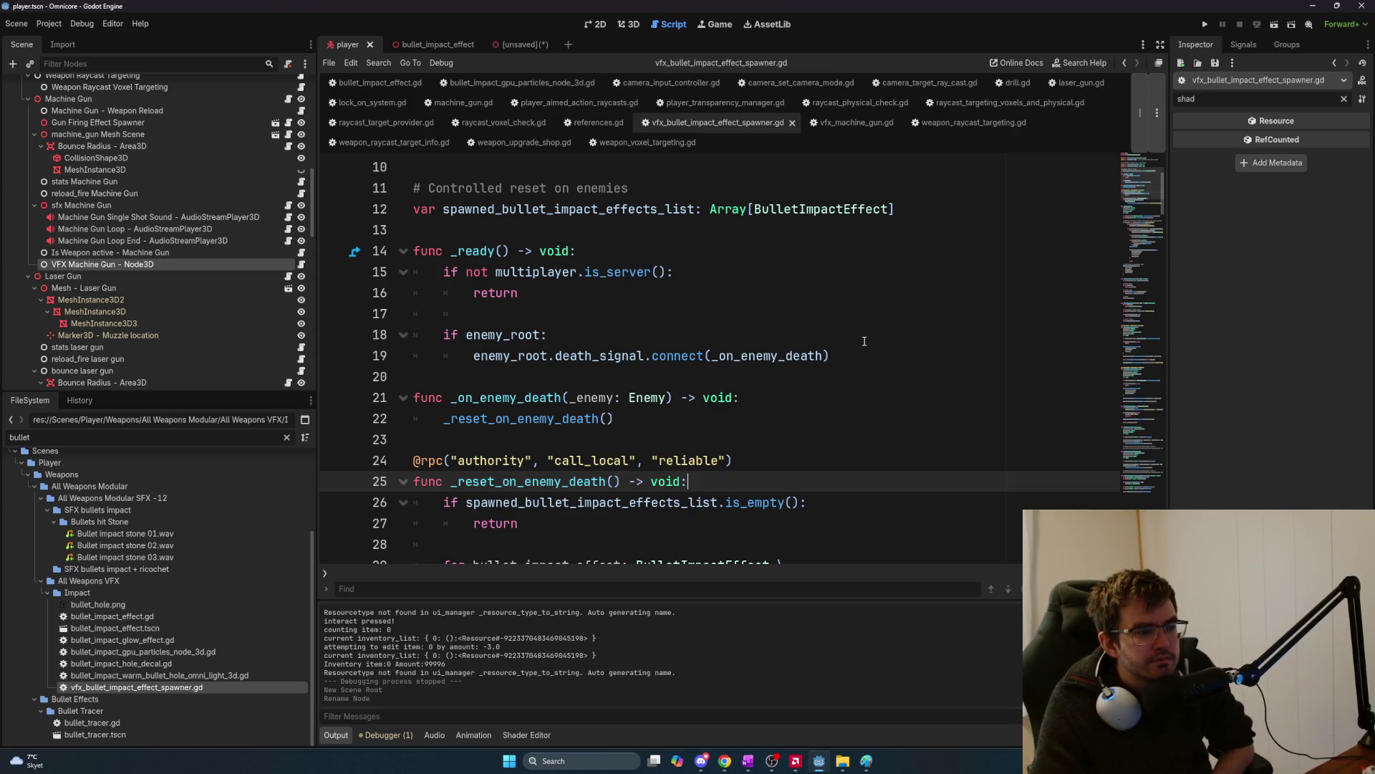
pyautogui.scroll(-2, 864, 341)
pyautogui.scroll(5, 864, 341)
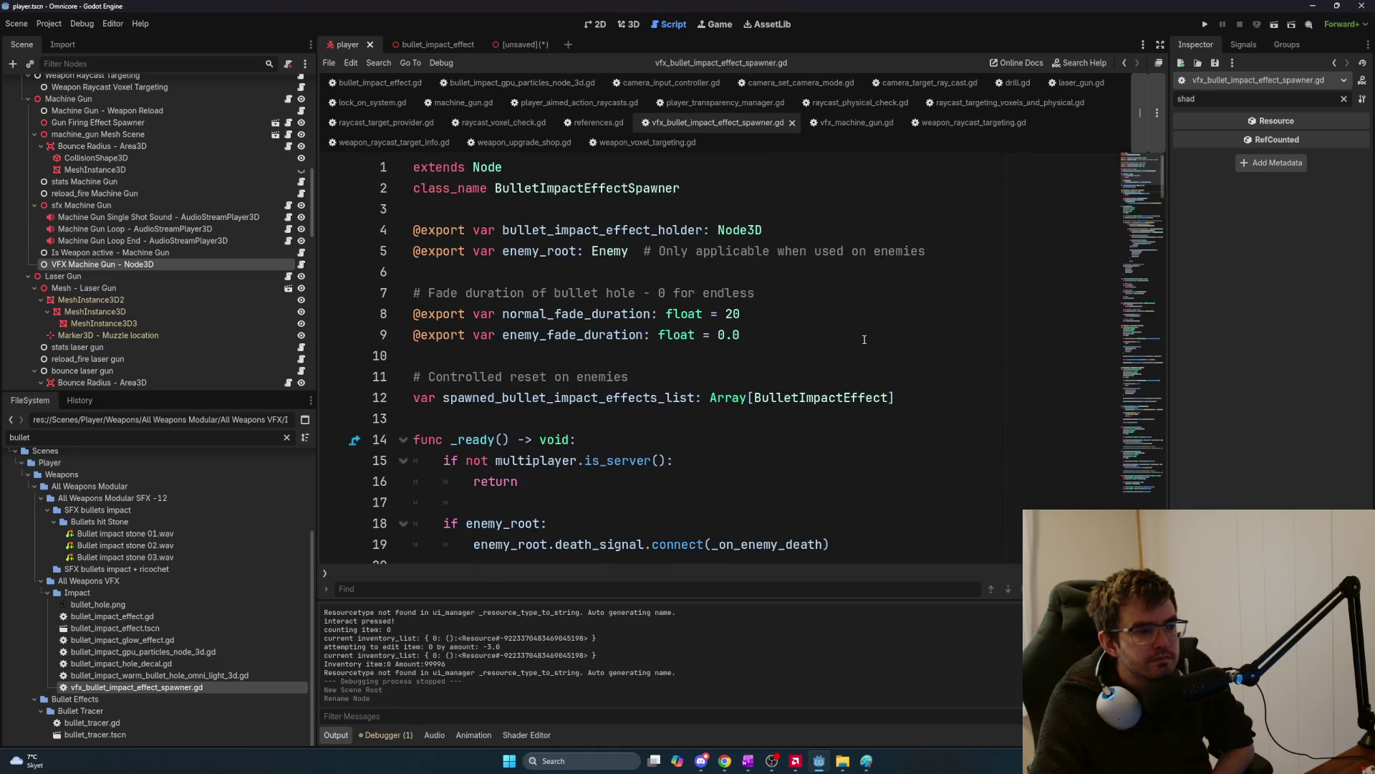
pyautogui.scroll(-8, 864, 340)
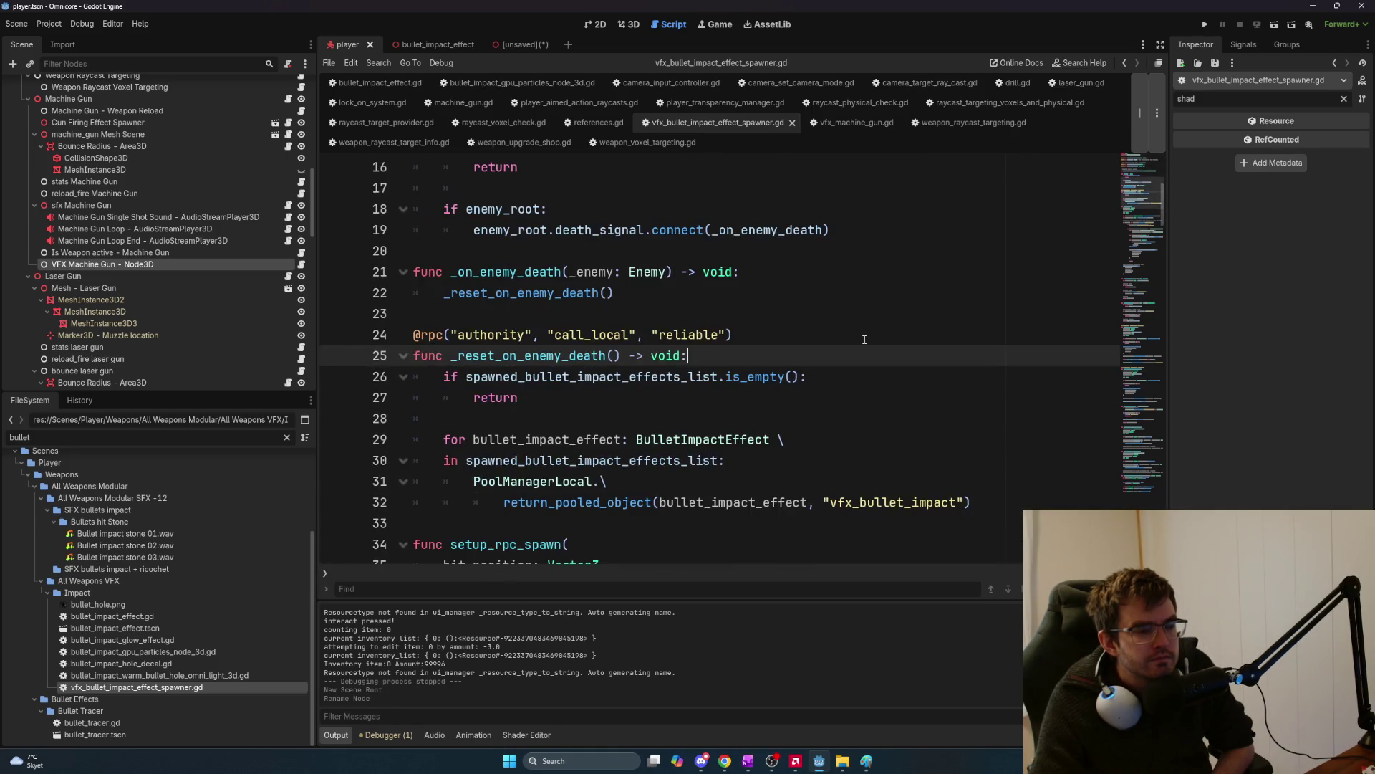
pyautogui.scroll(-3, 865, 340)
pyautogui.scroll(2, 869, 333)
pyautogui.scroll(5, 869, 333)
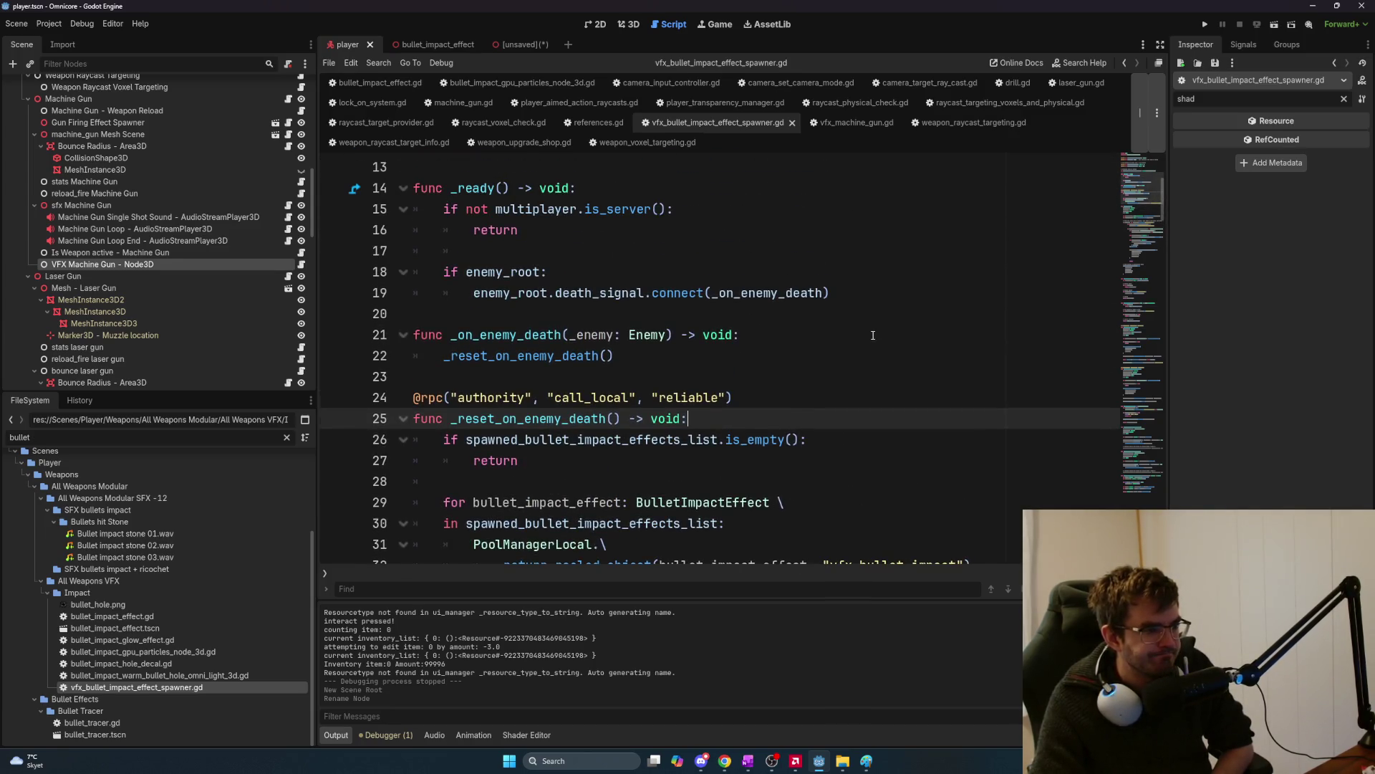
pyautogui.scroll(-2, 873, 335)
pyautogui.scroll(-12, 873, 335)
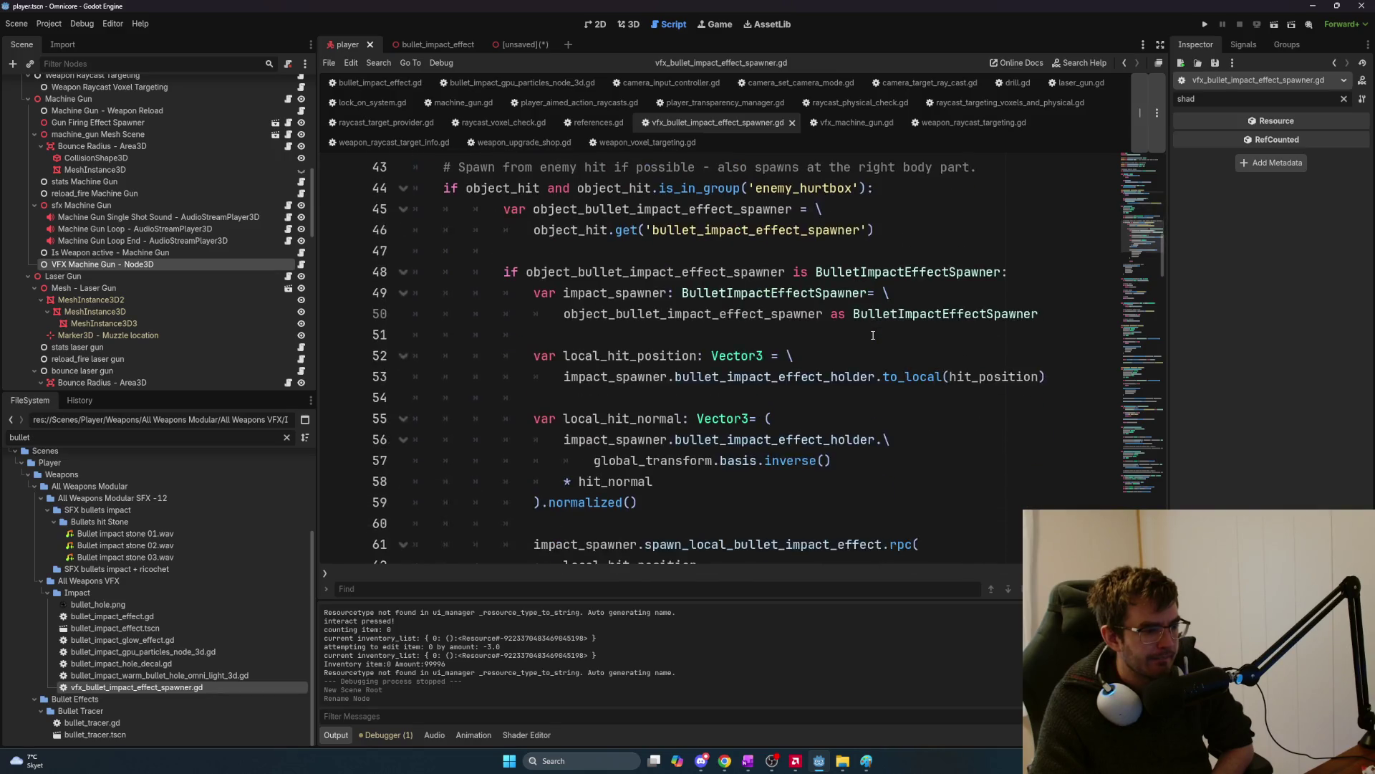
pyautogui.scroll(-8, 872, 335)
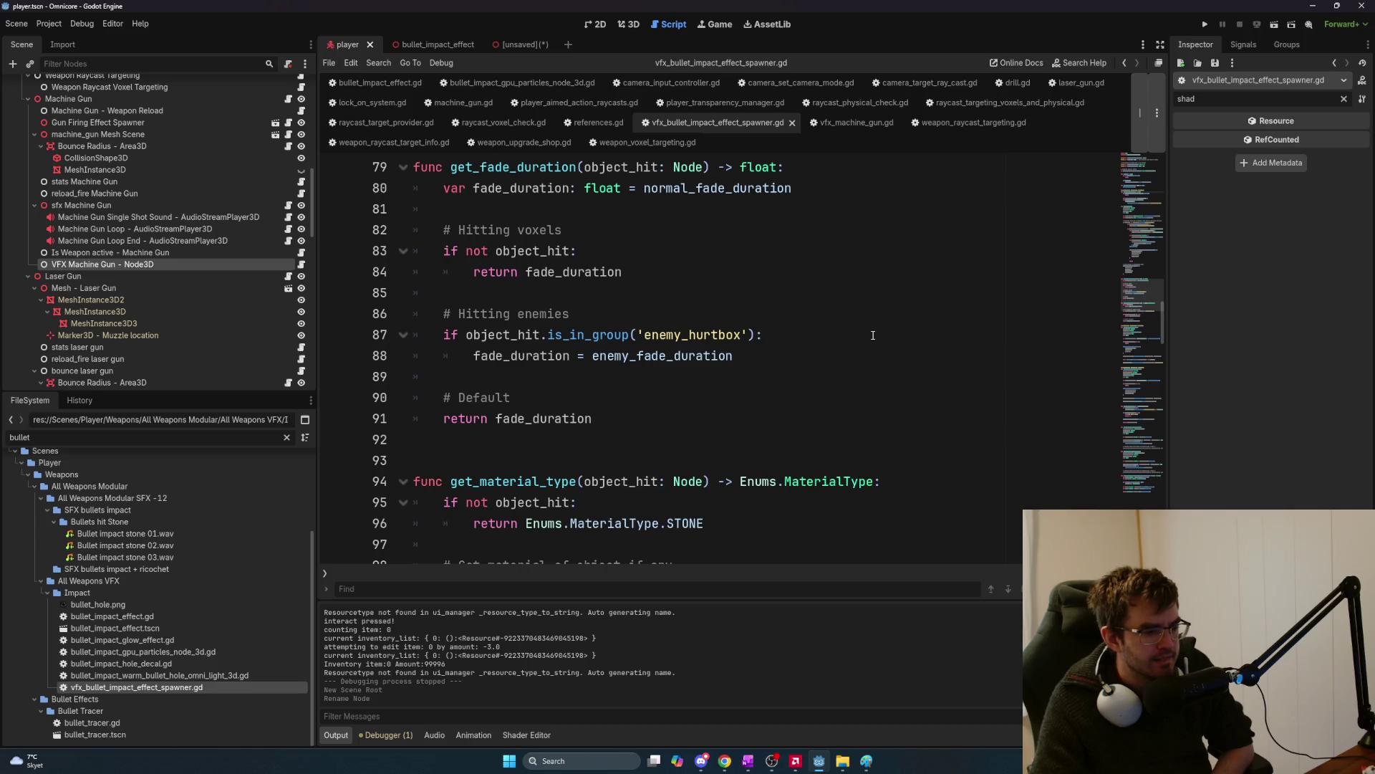
pyautogui.scroll(-1, 872, 335)
pyautogui.scroll(-5, 873, 335)
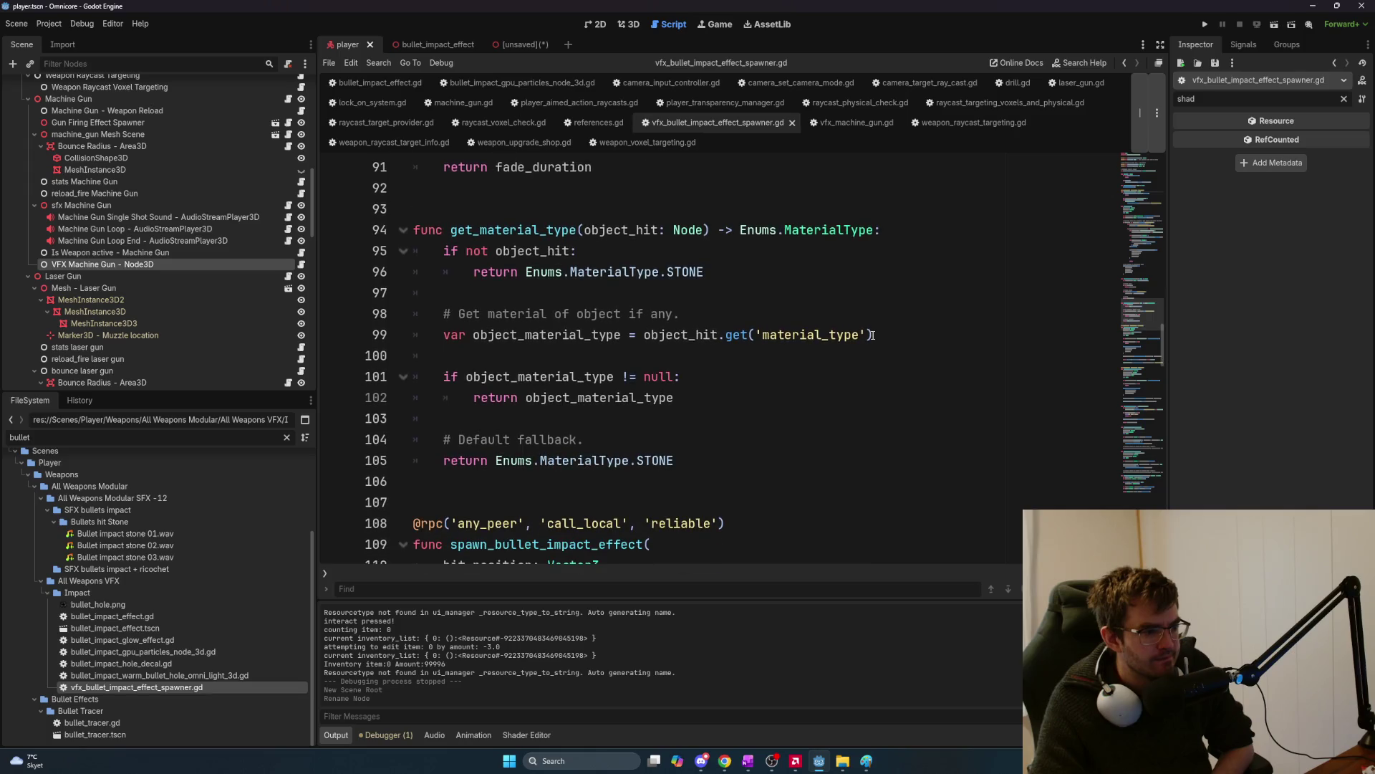
pyautogui.scroll(-3, 872, 335)
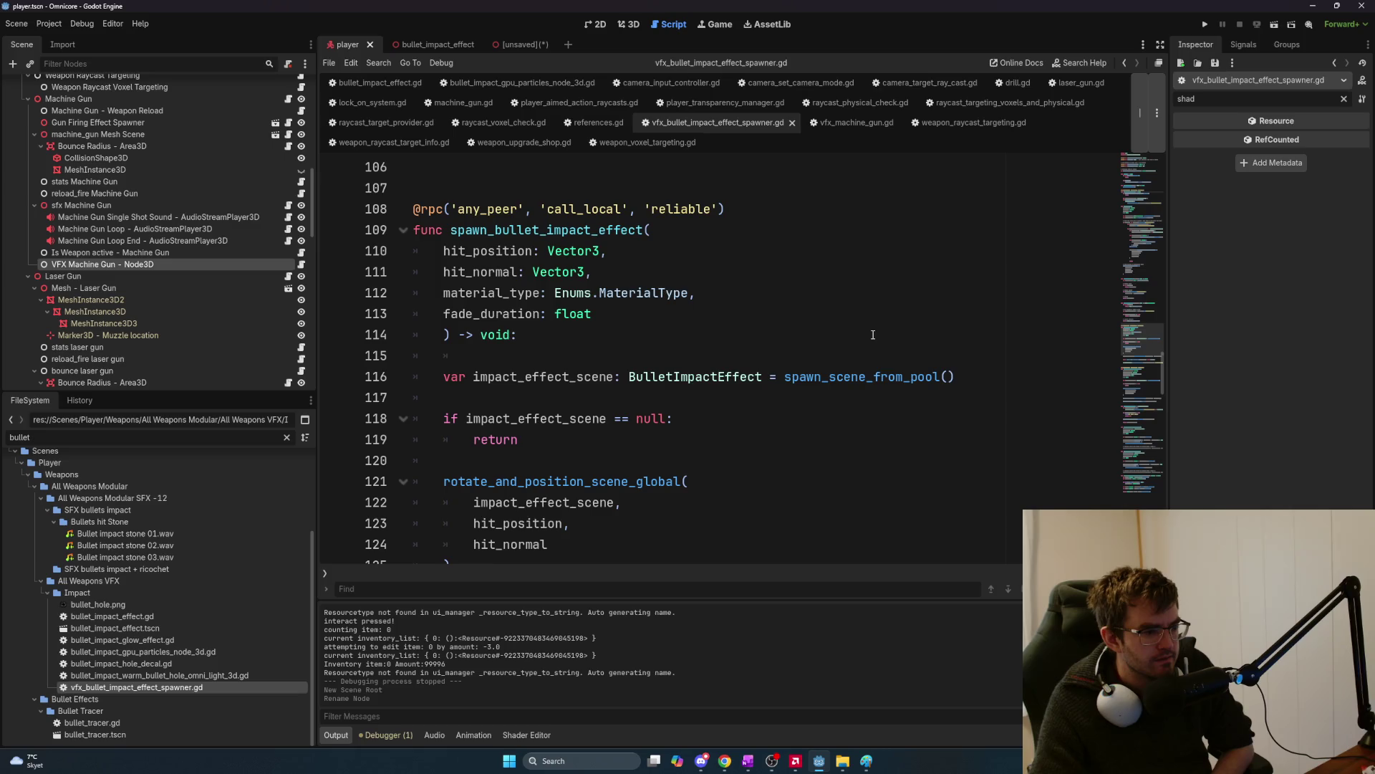
pyautogui.moveTo(425, 255)
pyautogui.mouseDown()
pyautogui.moveTo(490, 254)
pyautogui.moveTo(538, 274)
pyautogui.moveTo(552, 294)
pyautogui.moveTo(534, 295)
pyautogui.moveTo(594, 316)
pyautogui.moveTo(710, 297)
pyautogui.moveTo(613, 307)
pyautogui.moveTo(701, 311)
pyautogui.mouseUp()
pyautogui.click(742, 315)
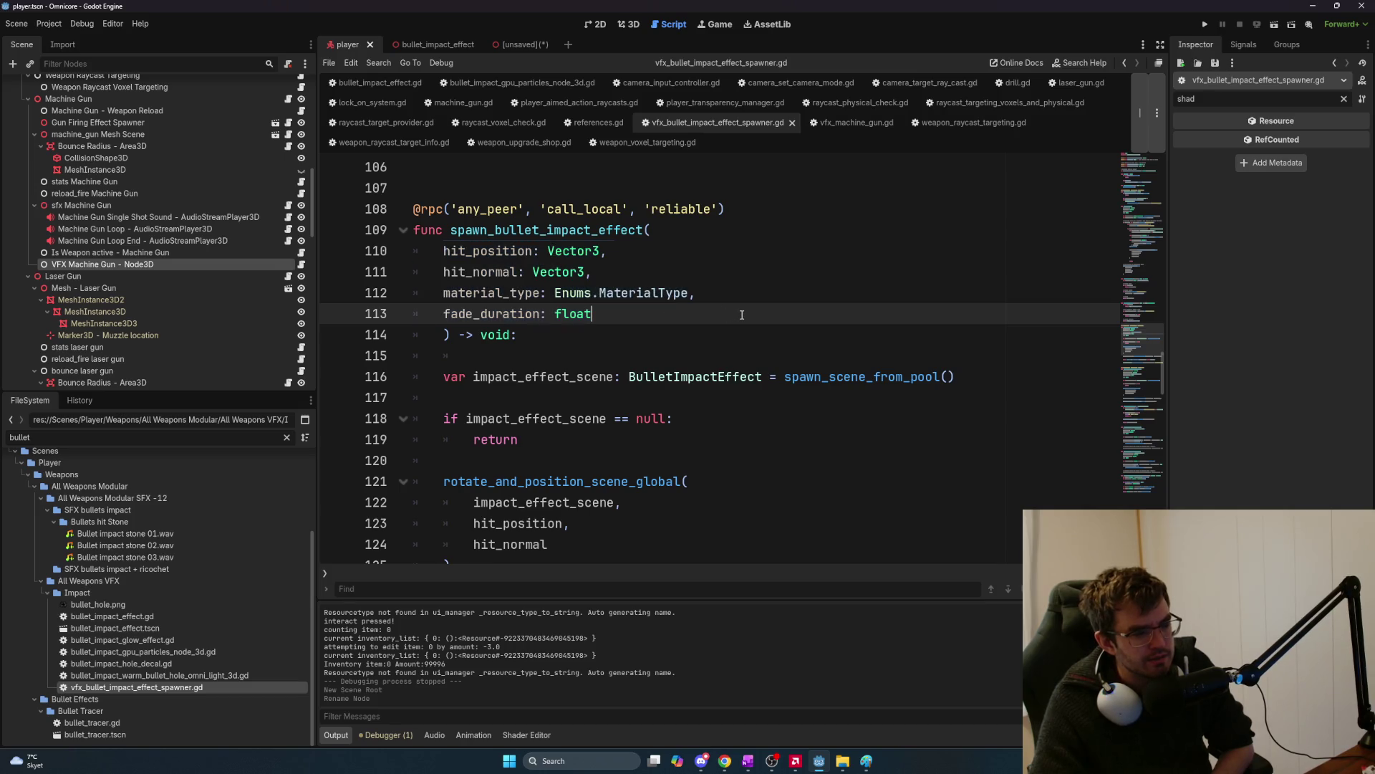
pyautogui.scroll(-3, 743, 316)
pyautogui.scroll(1, 745, 316)
pyautogui.scroll(-2, 744, 316)
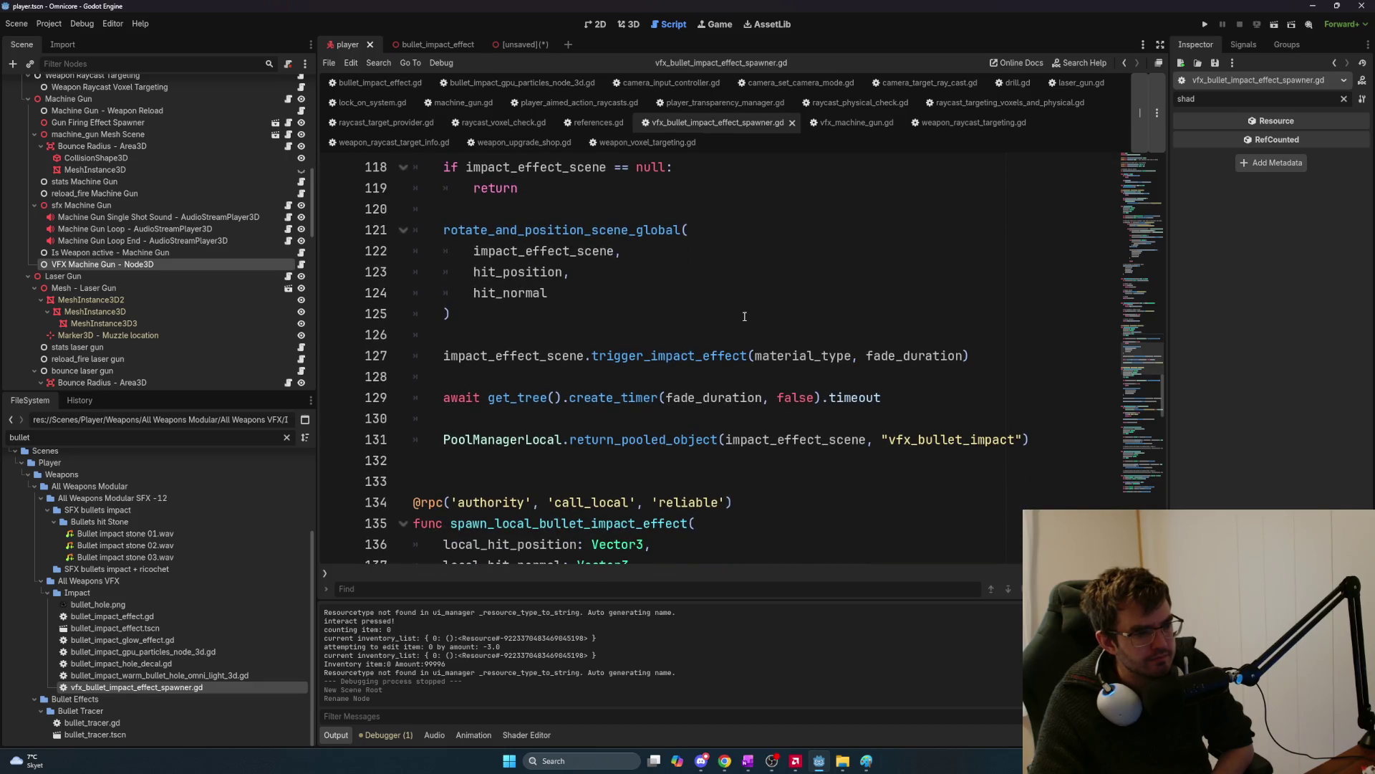
pyautogui.scroll(-1, 744, 316)
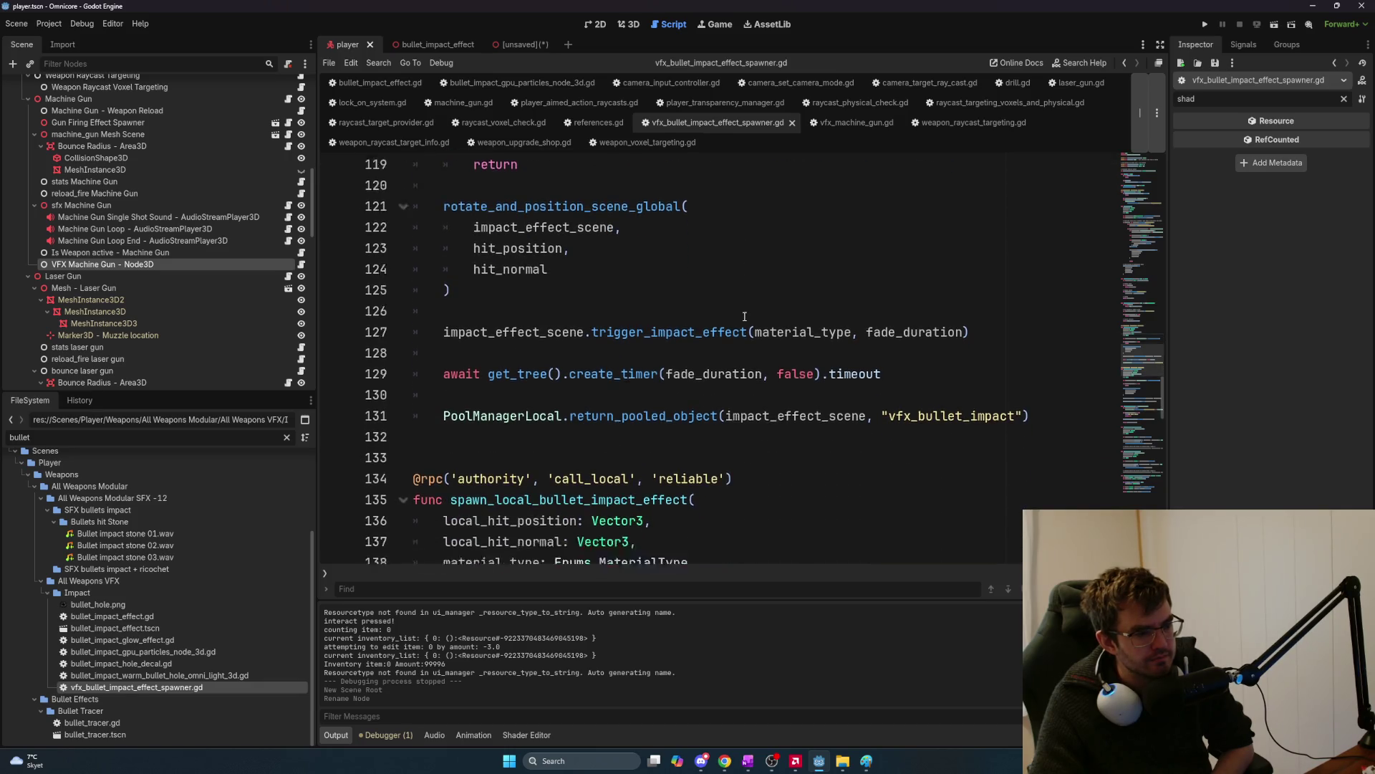
pyautogui.scroll(-1, 744, 316)
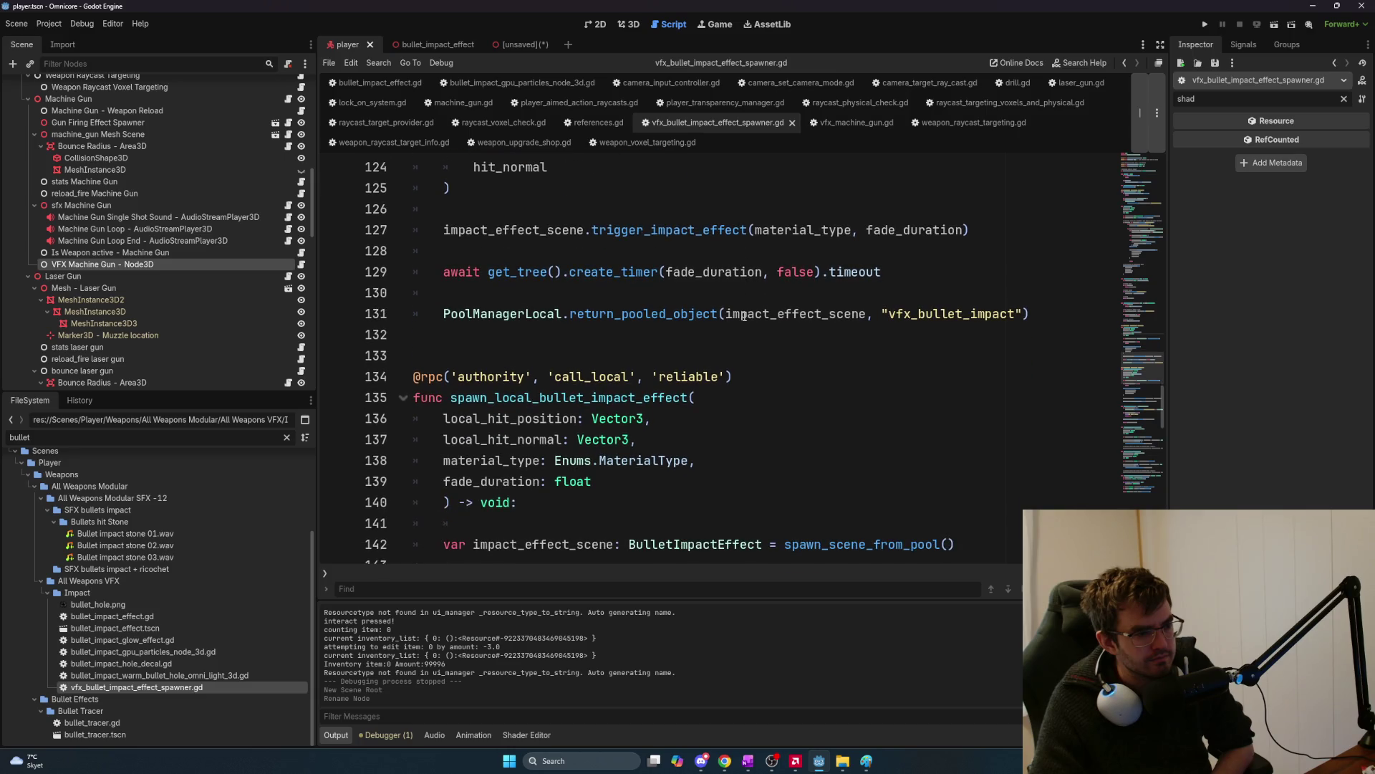
pyautogui.scroll(4, 769, 321)
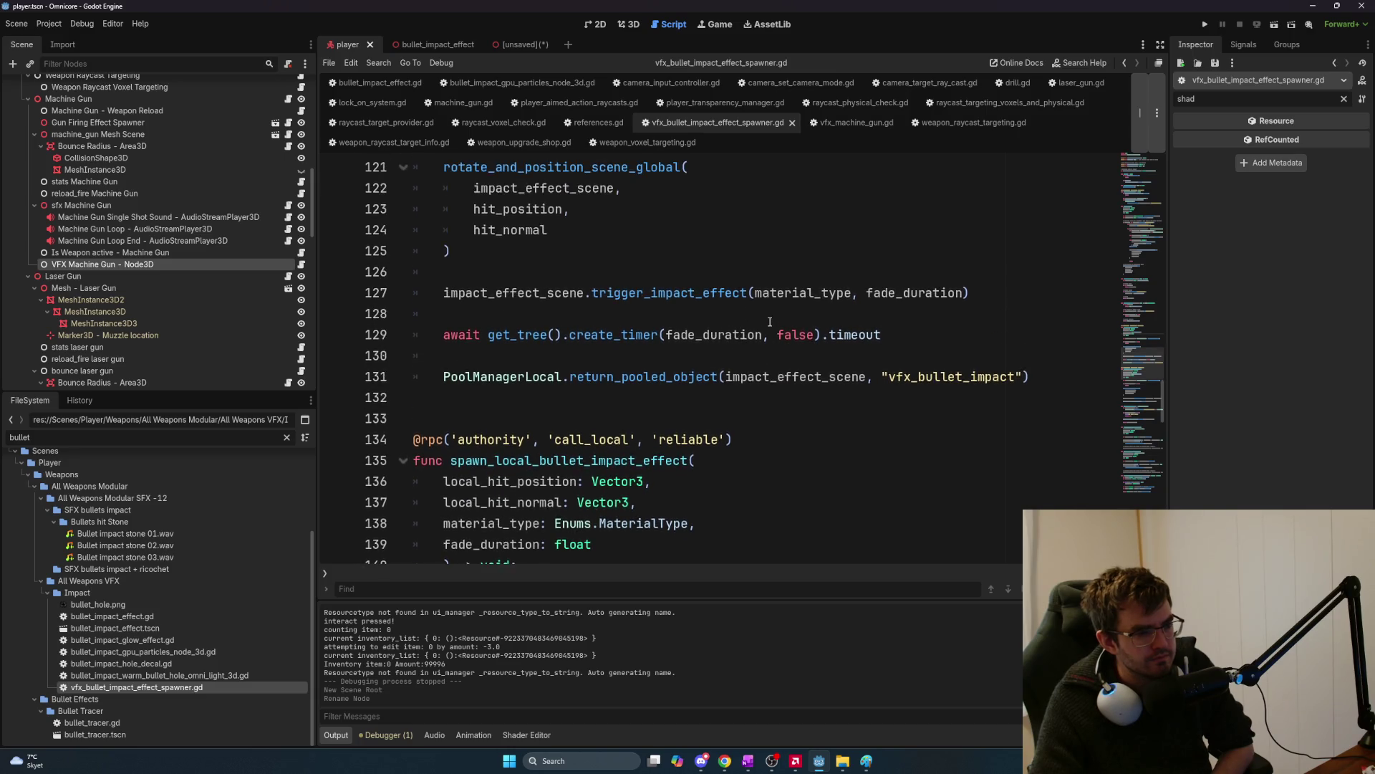
pyautogui.scroll(-2, 770, 322)
pyautogui.scroll(-1, 770, 321)
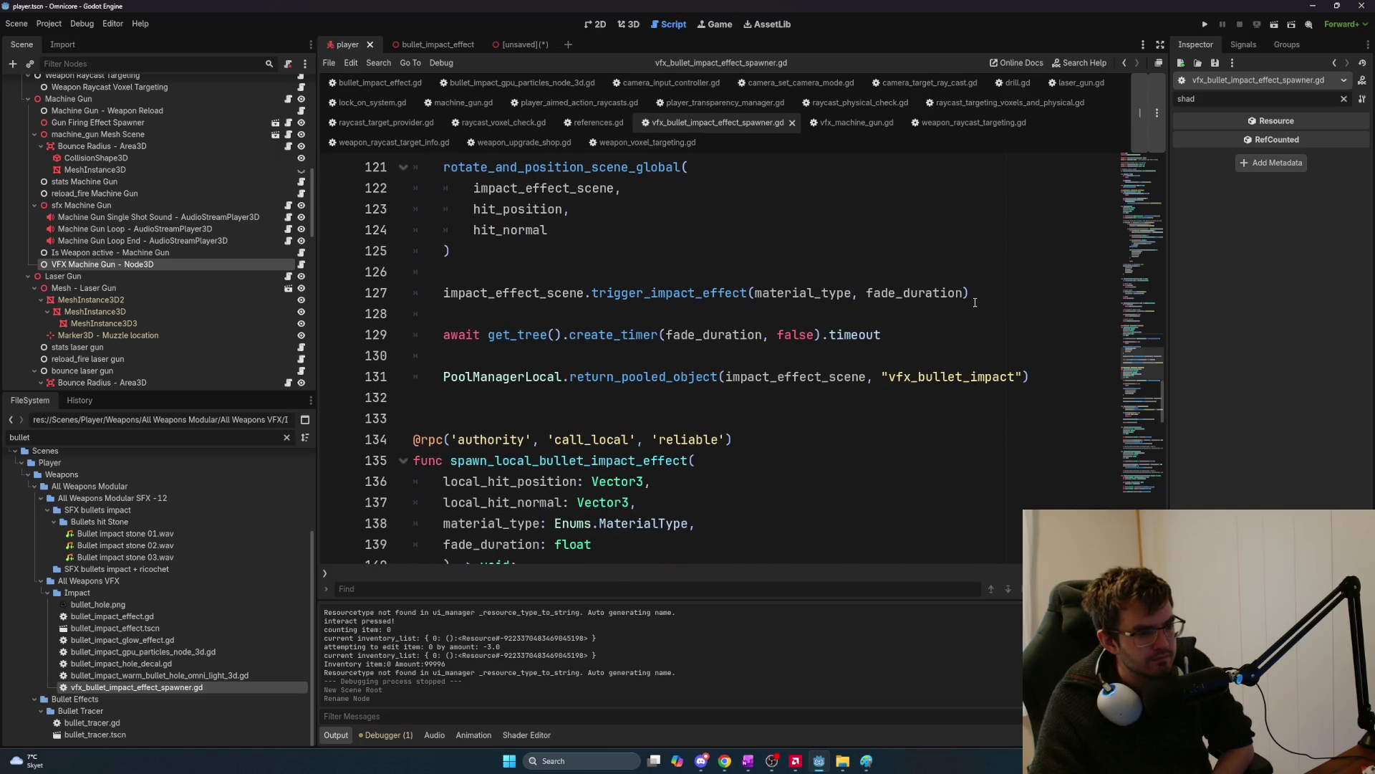
pyautogui.scroll(-1, 974, 303)
pyautogui.scroll(-2, 960, 304)
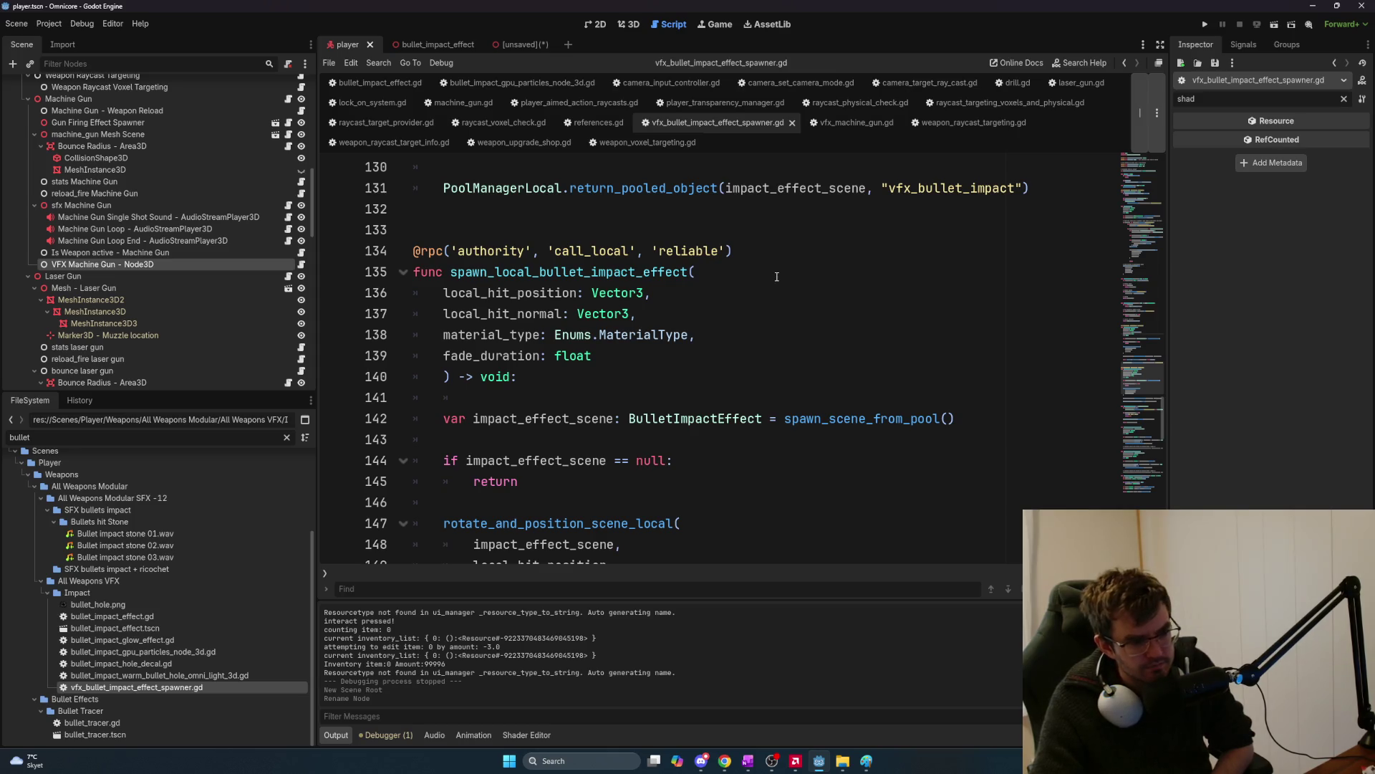
pyautogui.scroll(-3, 778, 277)
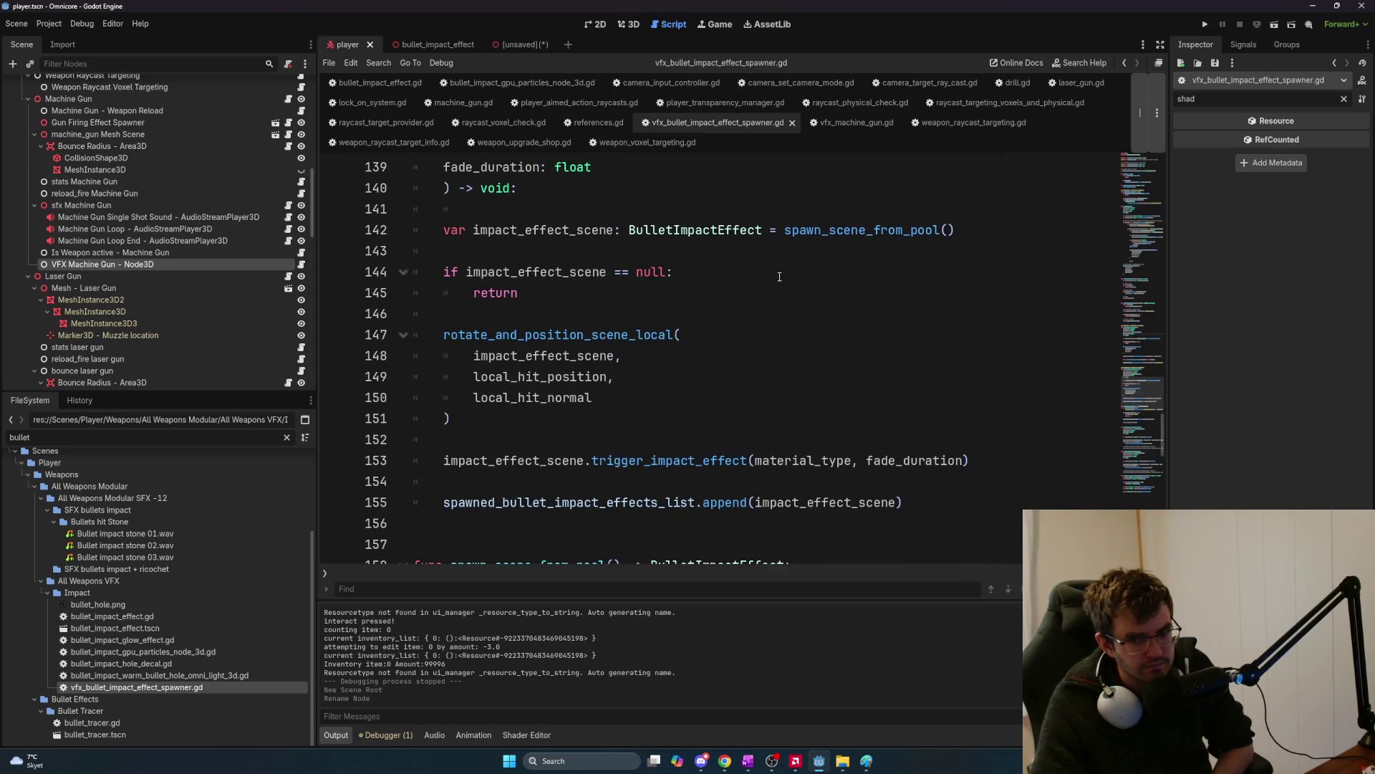
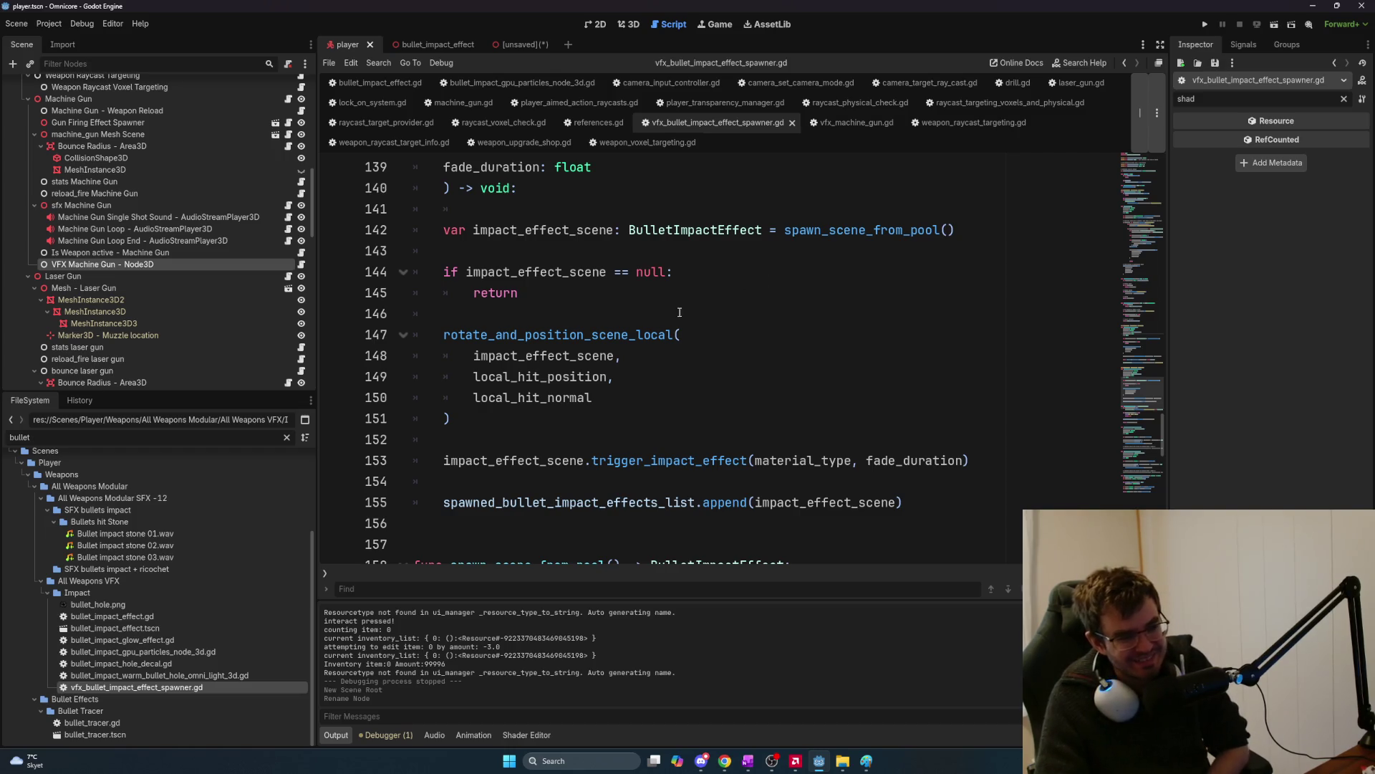
# Select the rotate_and_position_scene_local call on lines 147–151 and scroll through spawn_scene_from_pool.
pyautogui.moveTo(446, 334)
pyautogui.mouseDown()
pyautogui.moveTo(973, 462)
pyautogui.moveTo(672, 424)
pyautogui.mouseUp()
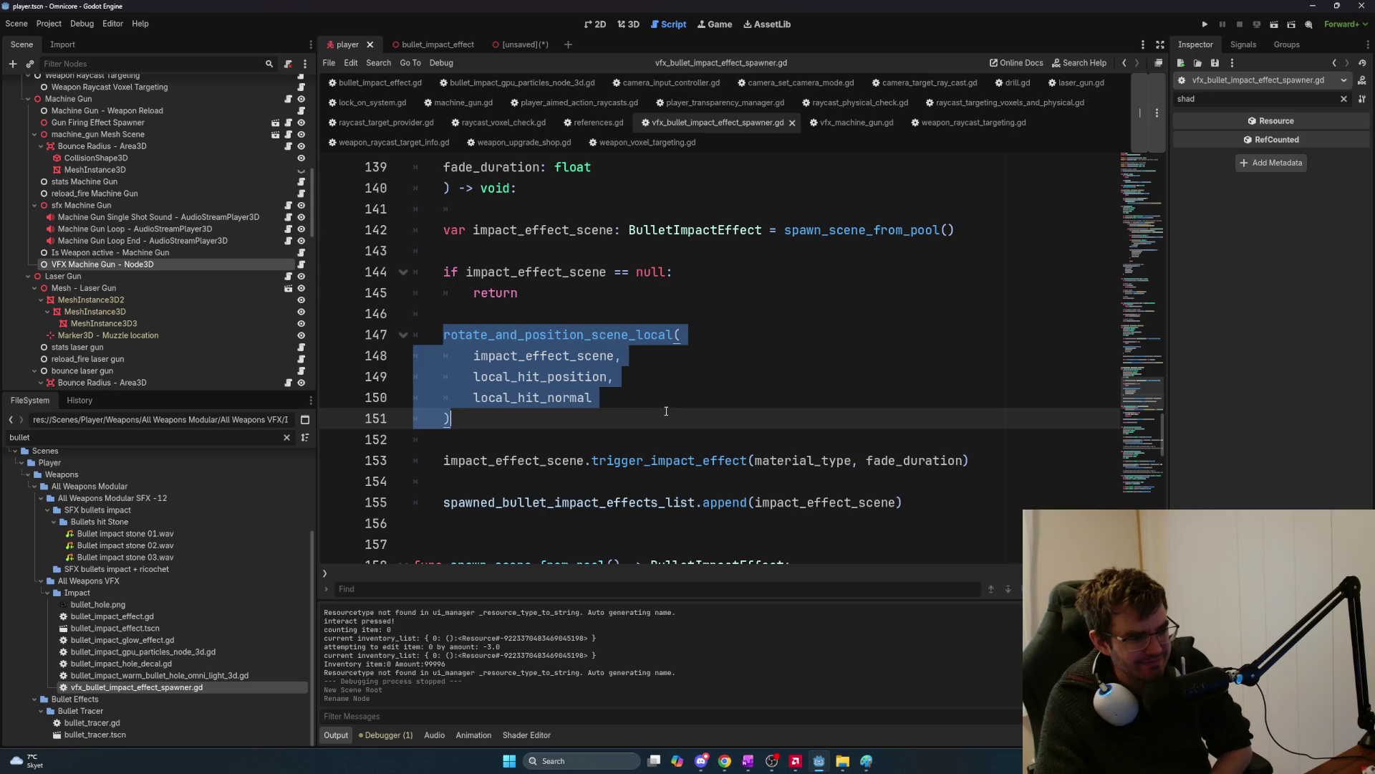
pyautogui.scroll(-1, 666, 411)
pyautogui.scroll(-4, 666, 411)
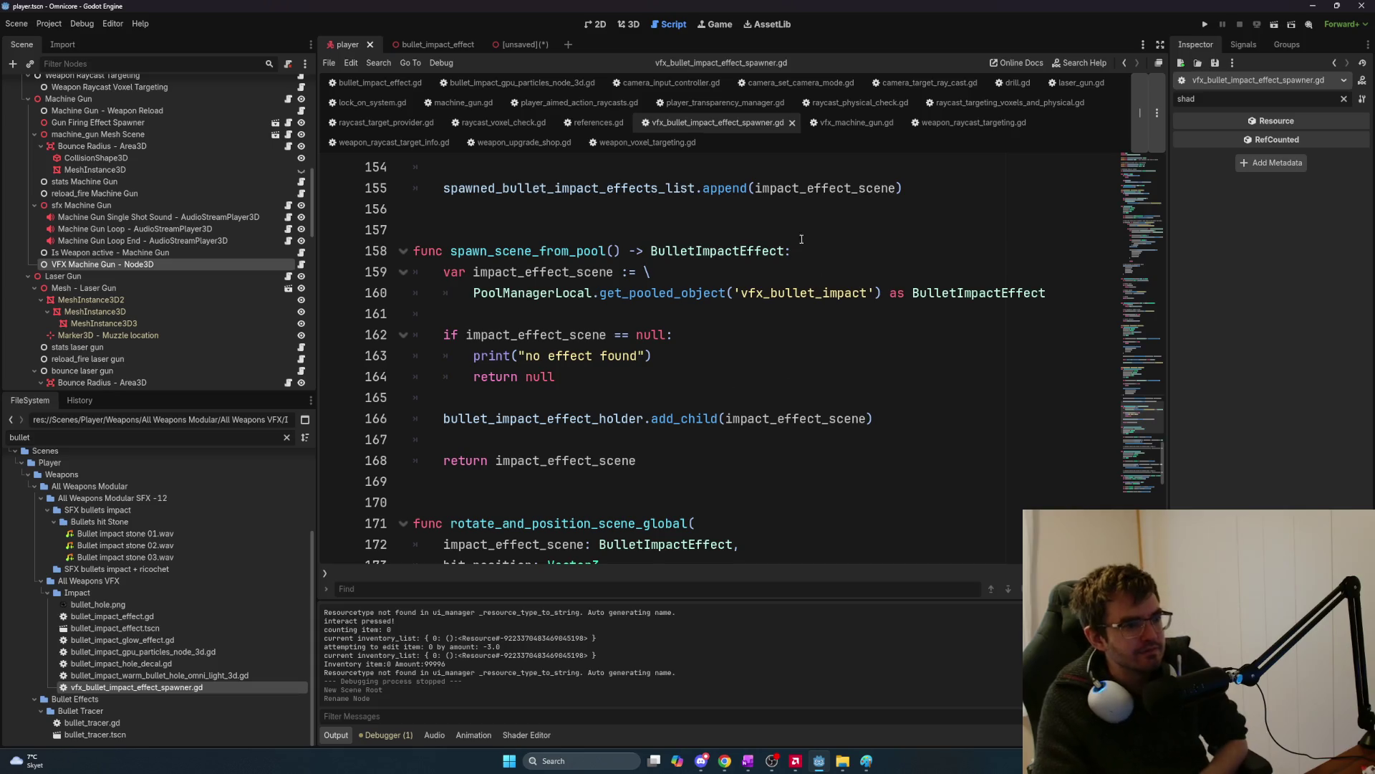
# Bring the ChatGPT conversation with the drafted decal message to the front.
pyautogui.hotkey('alt', 'Tab')
pyautogui.press('Tab')
pyautogui.press('Tab')
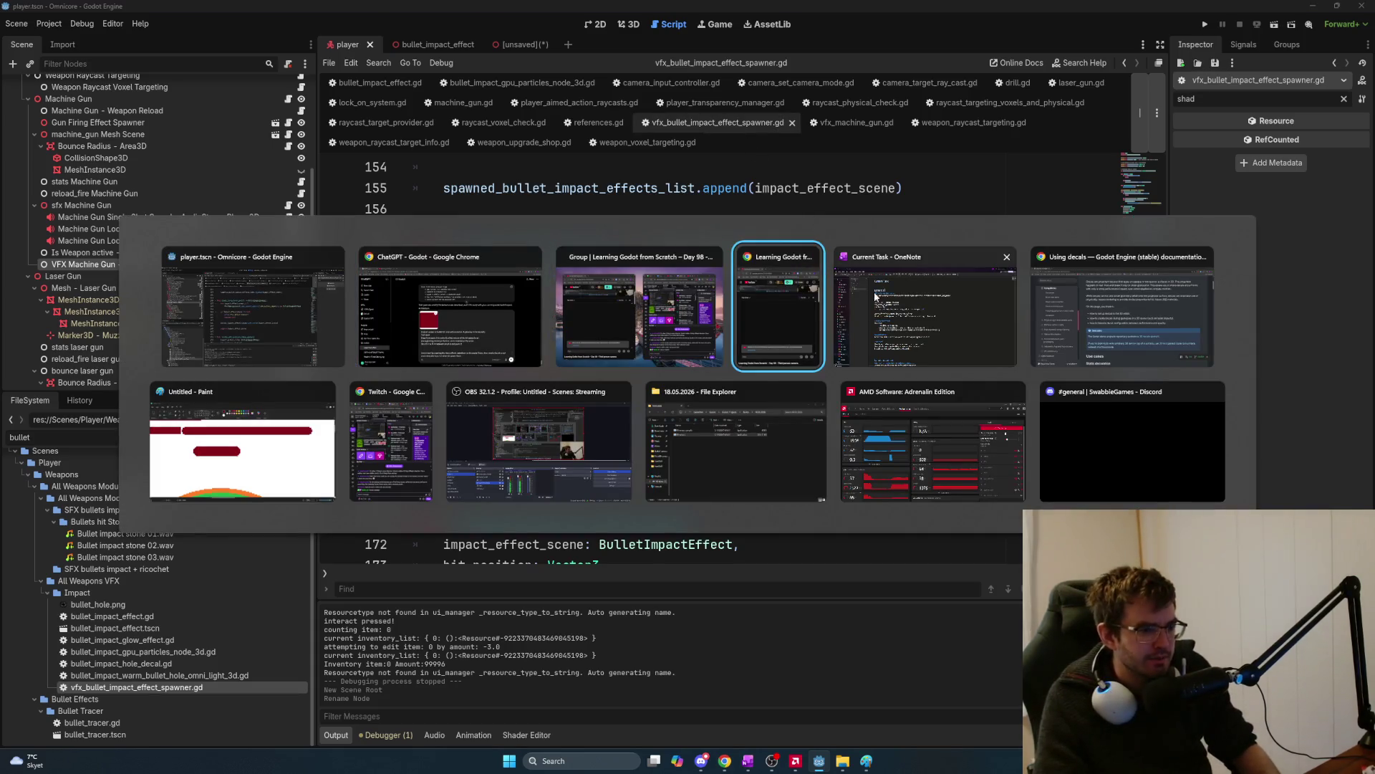
pyautogui.hotkey('shift', 'Tab')
pyautogui.hotkey('shift', 'Tab')
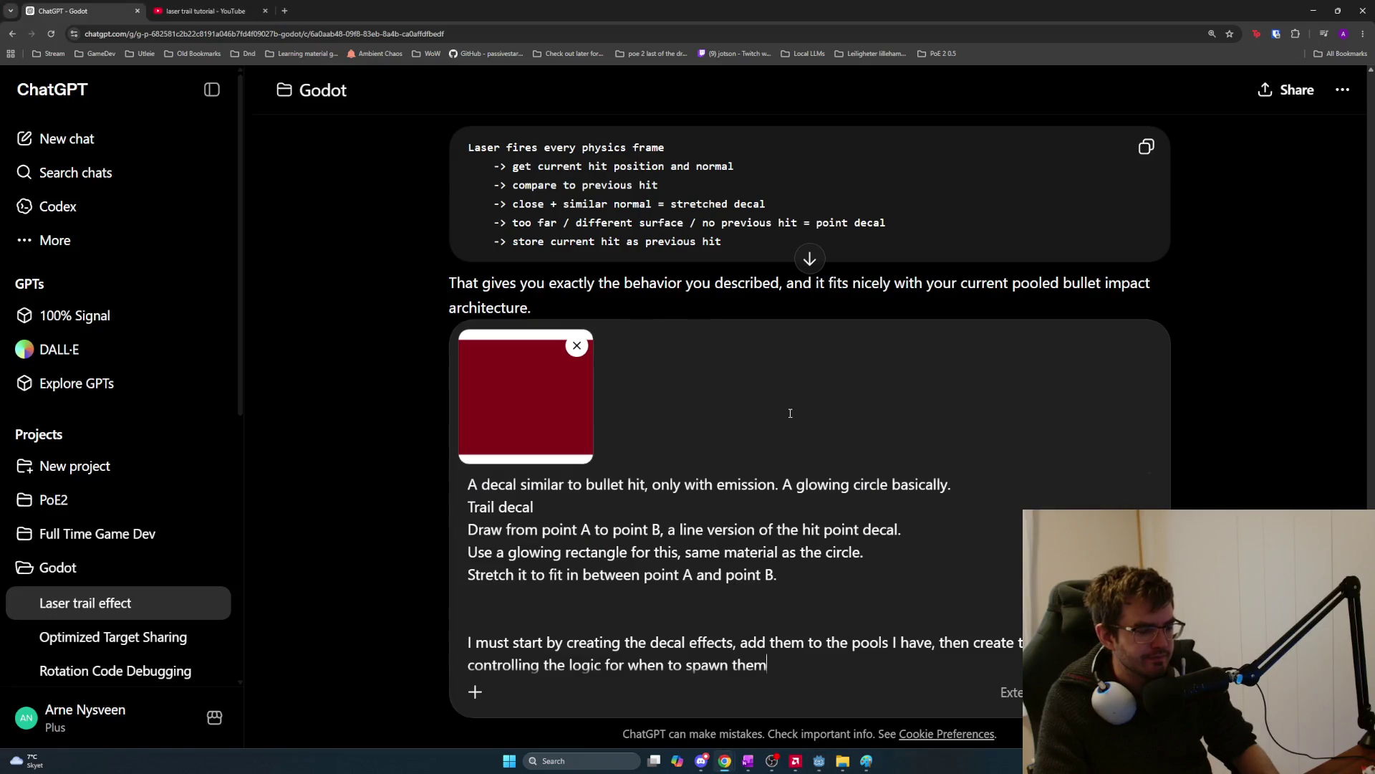
# In File Explorer, open the Omnicore project folder under Godot Projects.
pyautogui.hotkey('alt', 'Tab')
pyautogui.press('Tab')
pyautogui.click(707, 436)
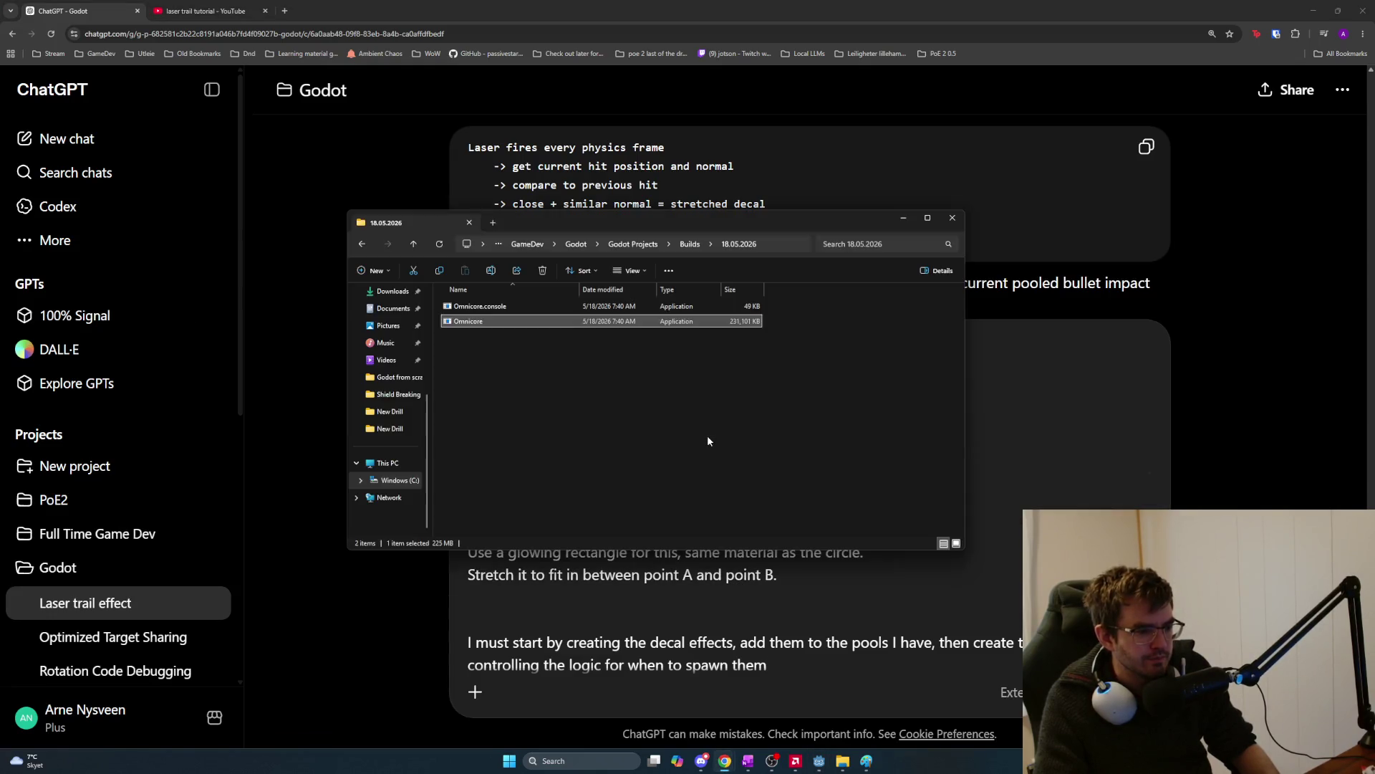
pyautogui.click(641, 244)
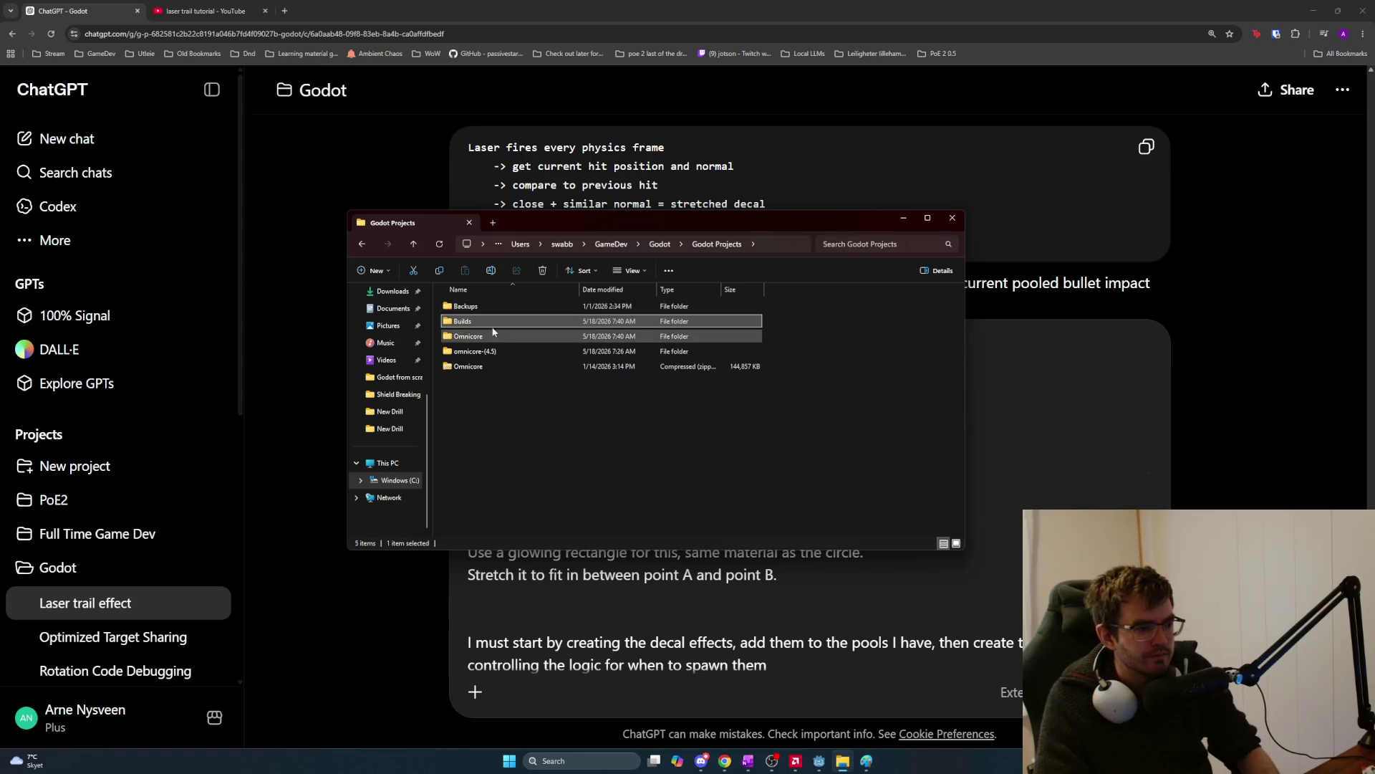
pyautogui.doubleClick(487, 364)
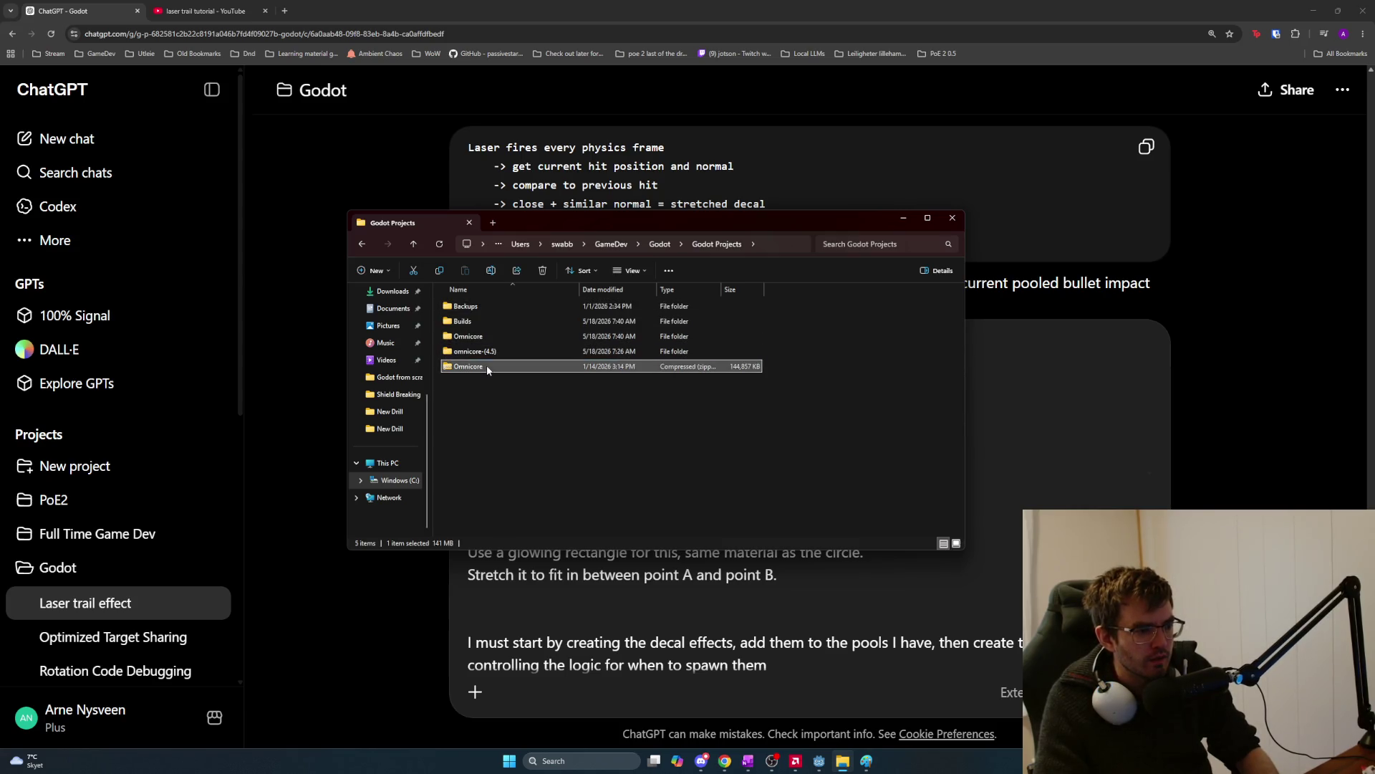
pyautogui.hotkey('alt', 'Left')
pyautogui.doubleClick(494, 335)
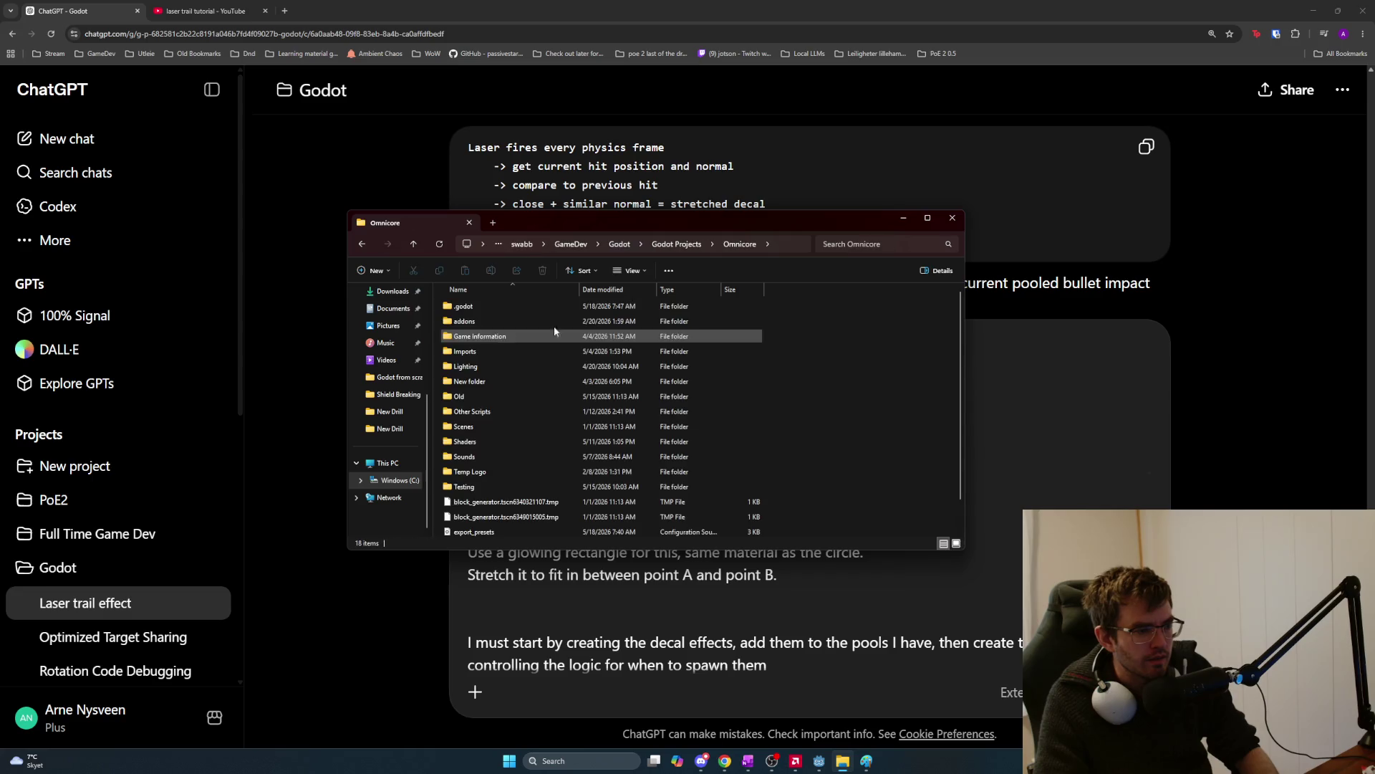
# Search 'bullet impact effect spawner gd', attach the script to ChatGPT, and return to Godot.
pyautogui.click(859, 244)
pyautogui.write('bullet ')
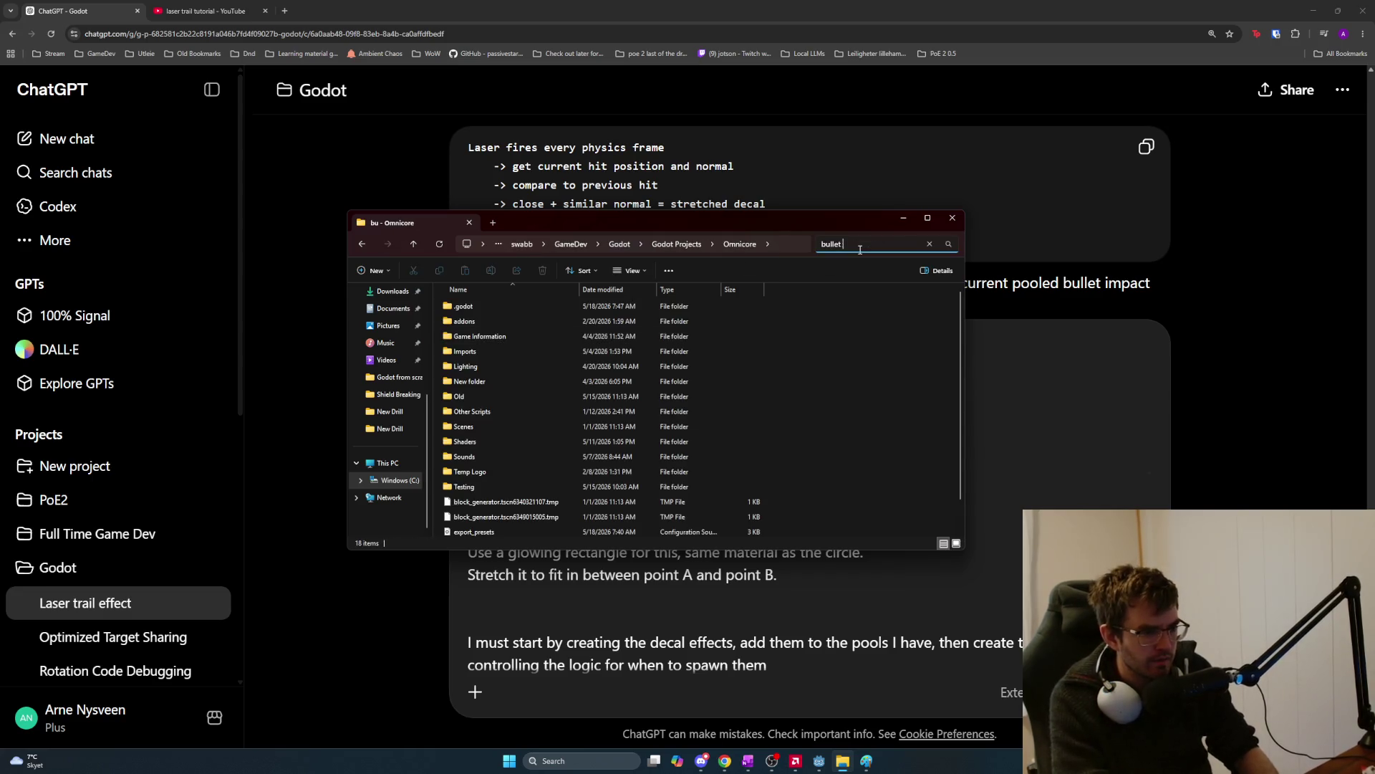
pyautogui.write('impact effect spawner gd')
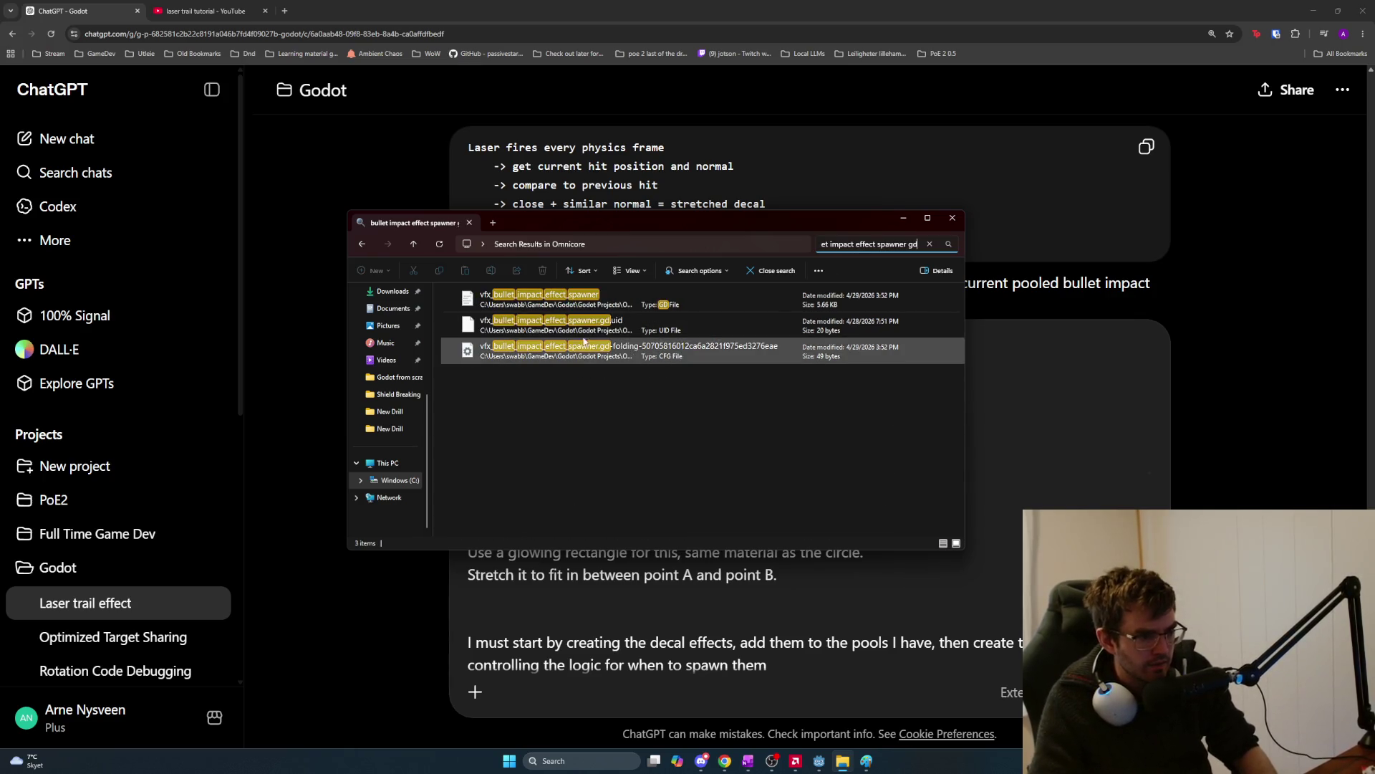
pyautogui.moveTo(467, 298)
pyautogui.mouseDown()
pyautogui.moveTo(645, 306)
pyautogui.moveTo(746, 353)
pyautogui.moveTo(752, 604)
pyautogui.moveTo(861, 617)
pyautogui.mouseUp()
pyautogui.hotkey('alt', 'Tab')
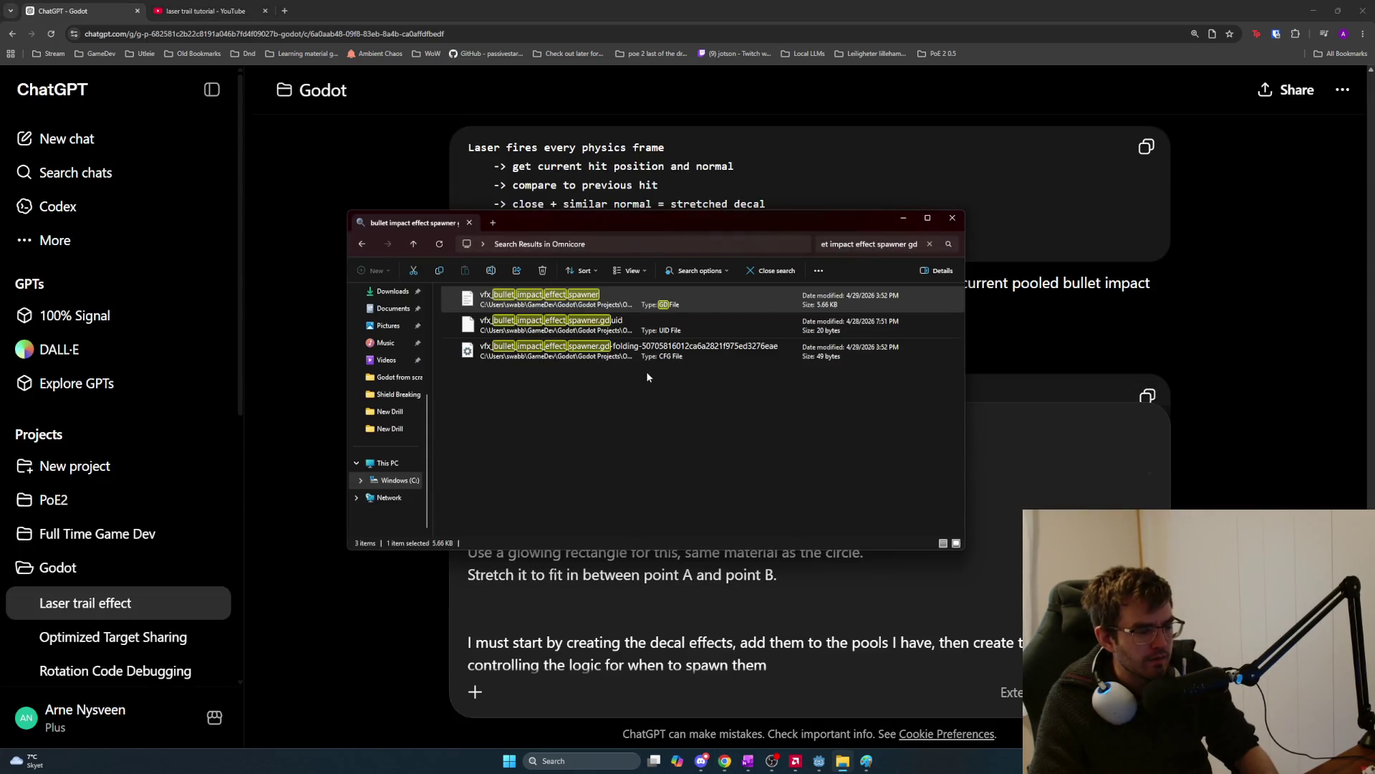
pyautogui.hotkey('alt', 'Tab')
pyautogui.click(752, 347)
pyautogui.scroll(20, 752, 347)
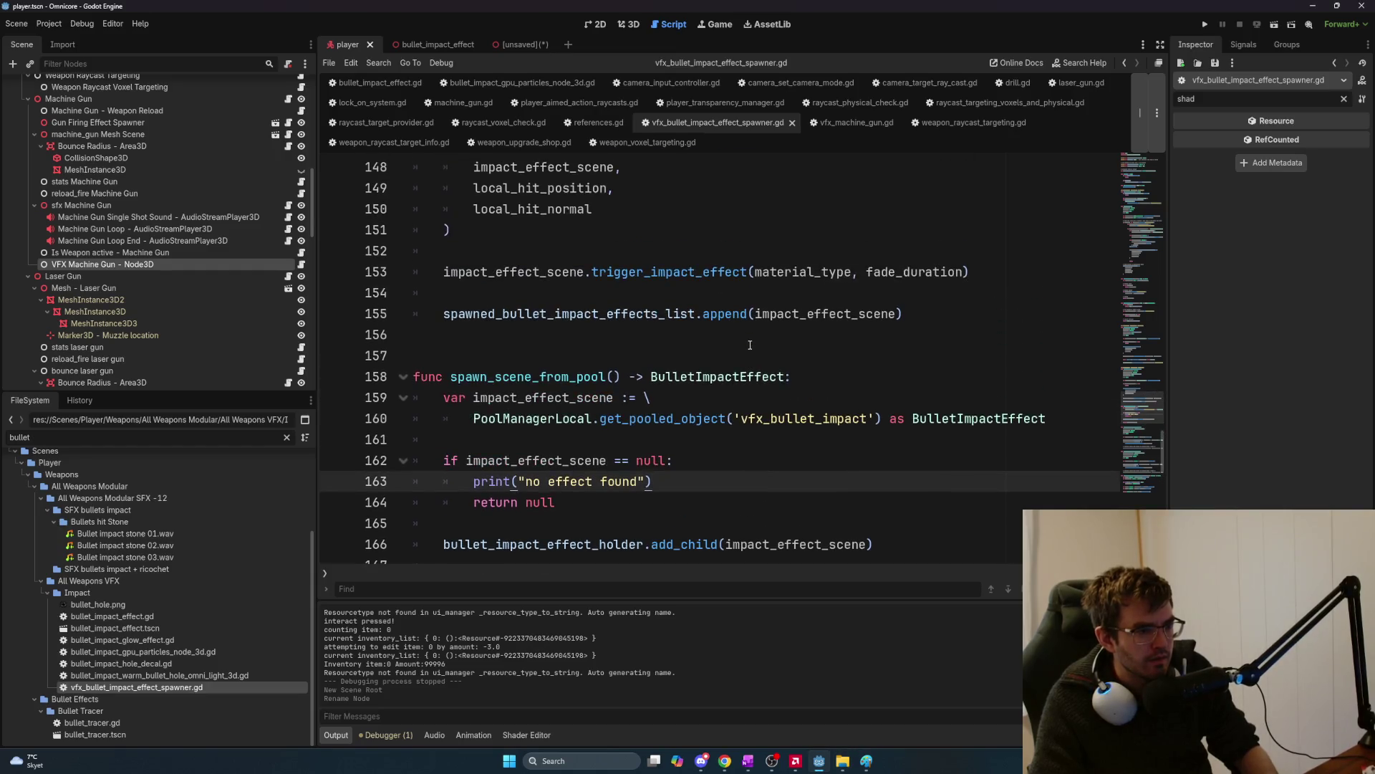
# Go to vfx_machine_gun.gd and scroll to its on_bullet_hit function.
pyautogui.scroll(3, 759, 339)
pyautogui.hotkey('alt', 'Left')
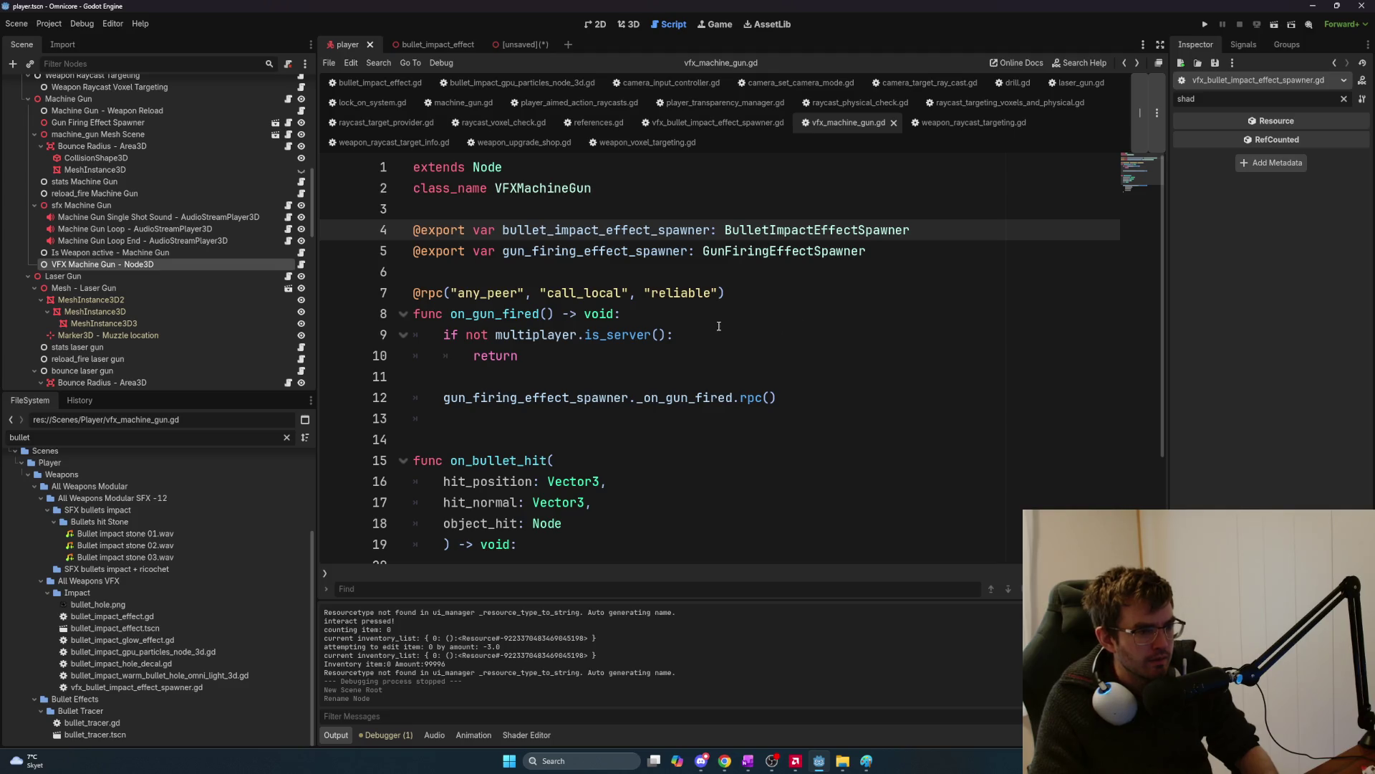
pyautogui.hotkey('alt', 'Tab')
pyautogui.scroll(-2, 720, 315)
pyautogui.scroll(1, 730, 328)
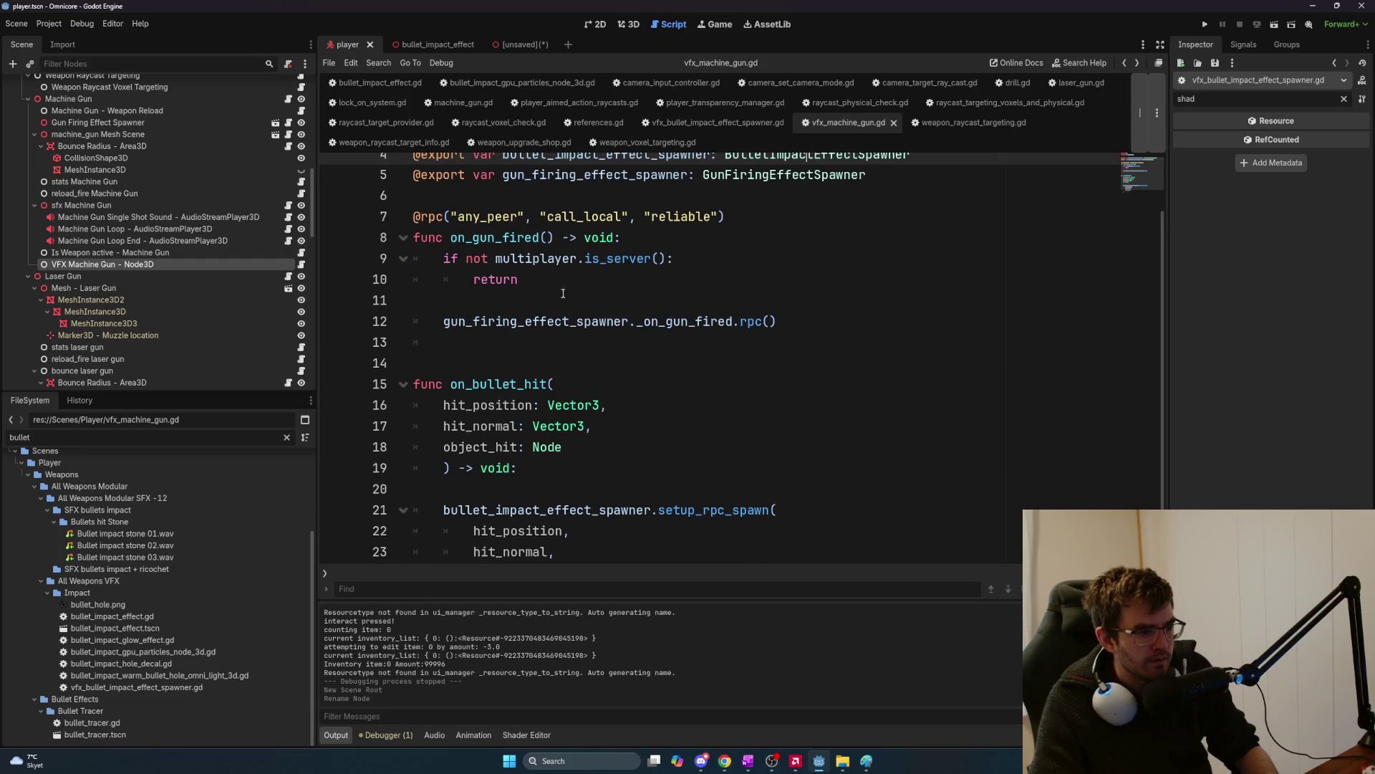
pyautogui.scroll(-1, 570, 421)
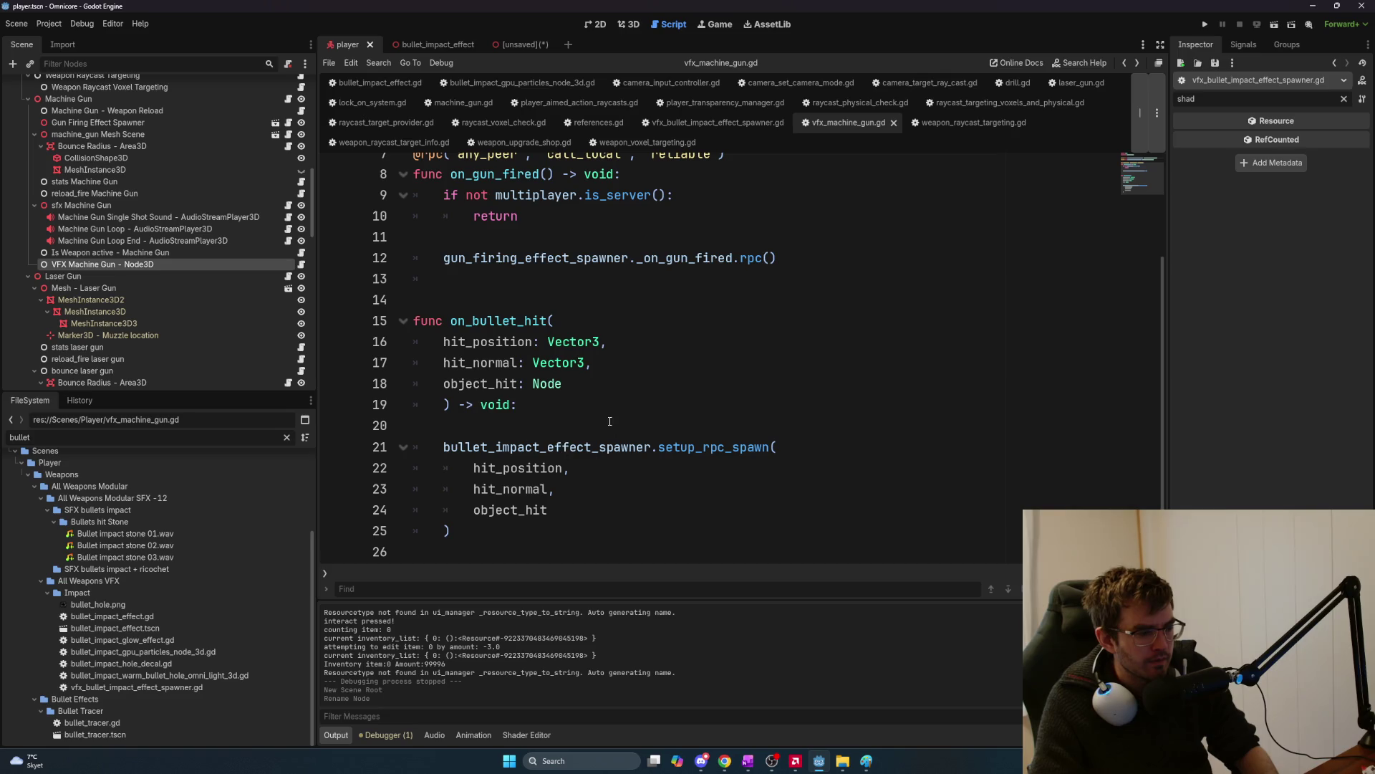
# Select the setup_rpc_spawn call on lines 21–25, then bring up the File Explorer search results.
pyautogui.hotkey('alt', 'Tab')
pyautogui.hotkey('alt', 'shift', 'Tab')
pyautogui.hotkey('alt', 'Tab')
pyautogui.hotkey('alt', 'Tab')
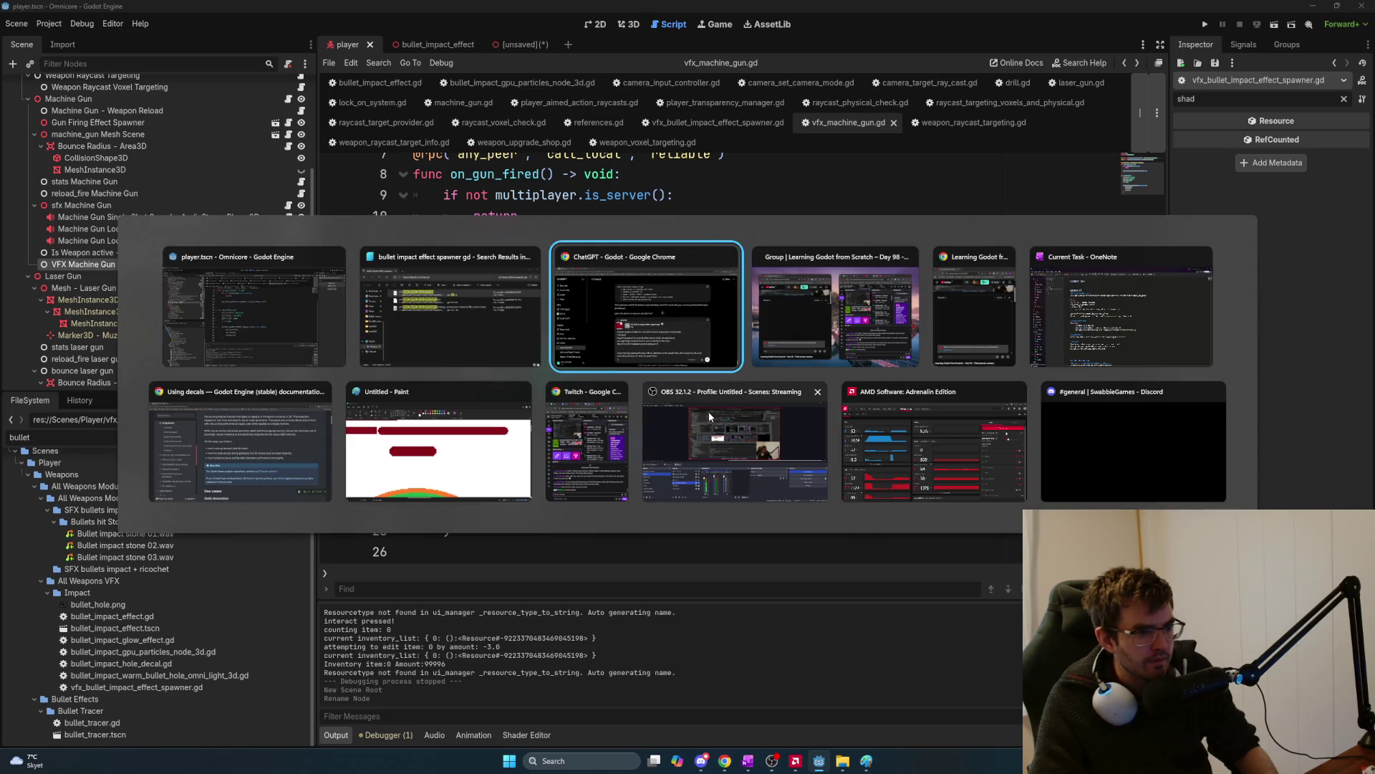
pyautogui.press('Escape')
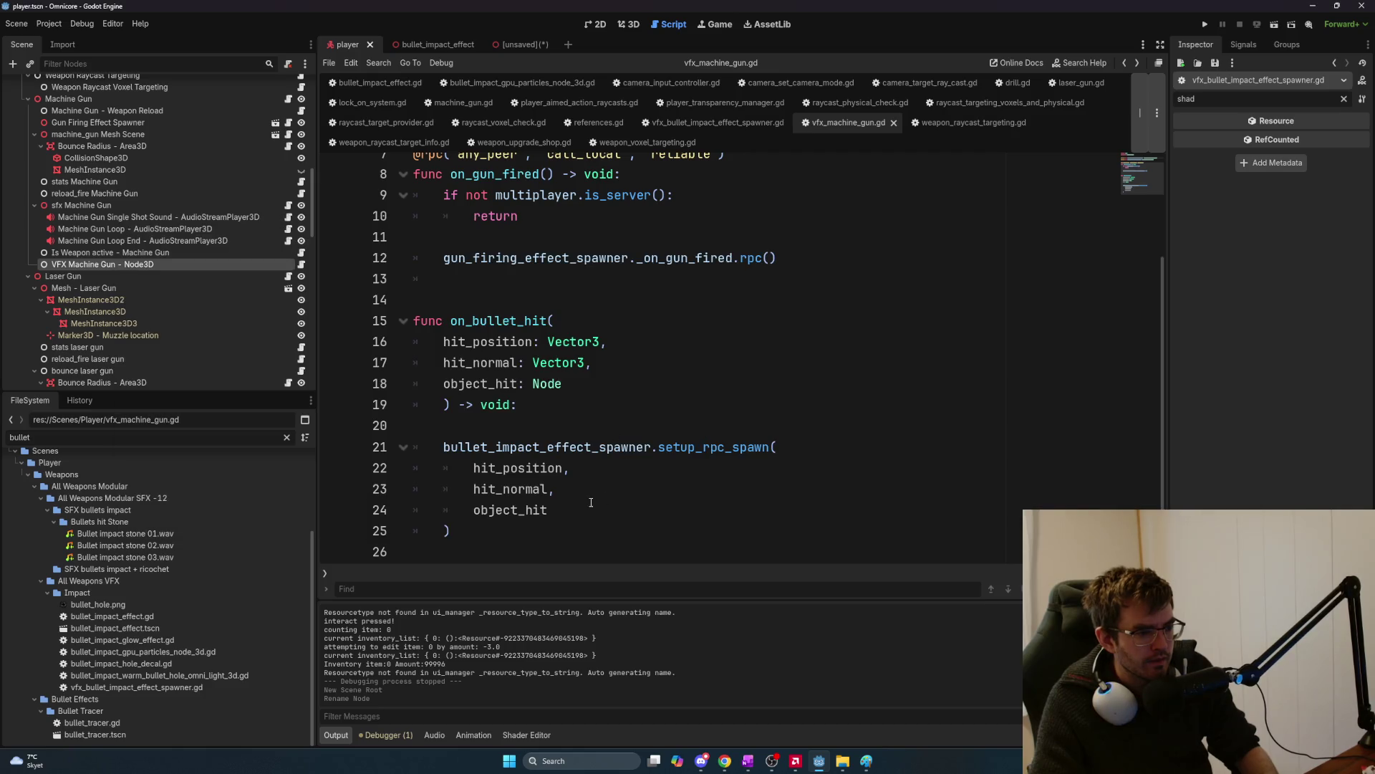
pyautogui.moveTo(566, 531); pyautogui.dragTo(436, 449)
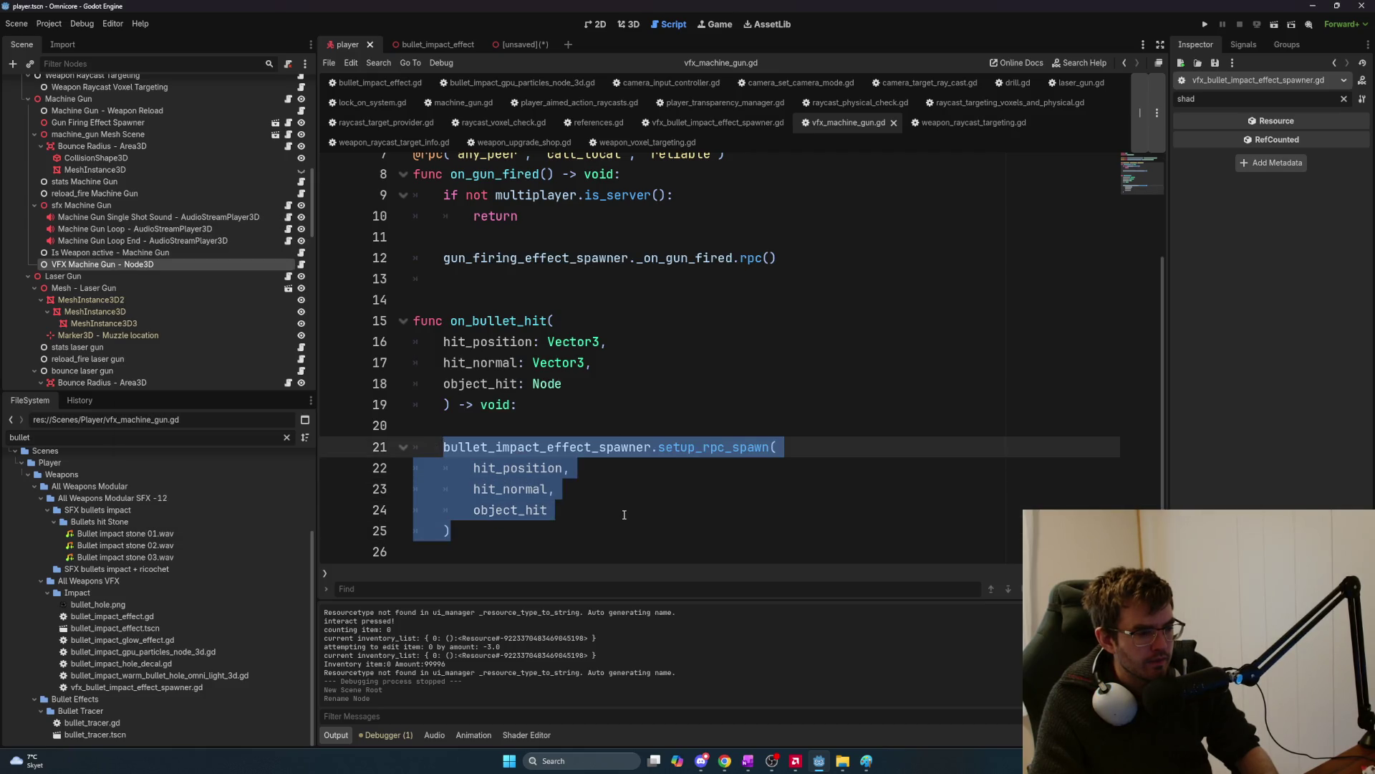
pyautogui.hotkey('alt', 'Tab')
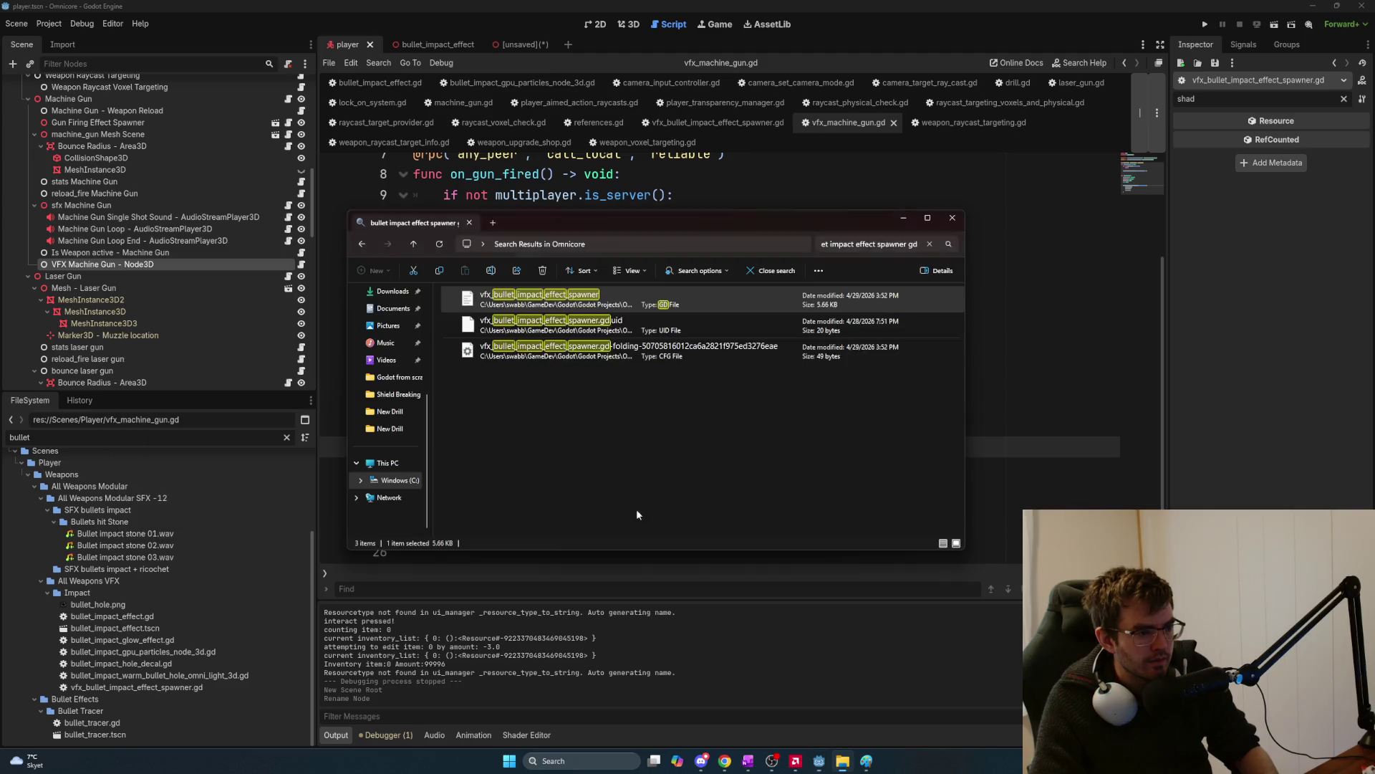
# Search Omnicore for 'machine gun vfx' and attach vfx_machine_gun.gd to the ChatGPT message.
pyautogui.click(873, 244)
pyautogui.write('bull')
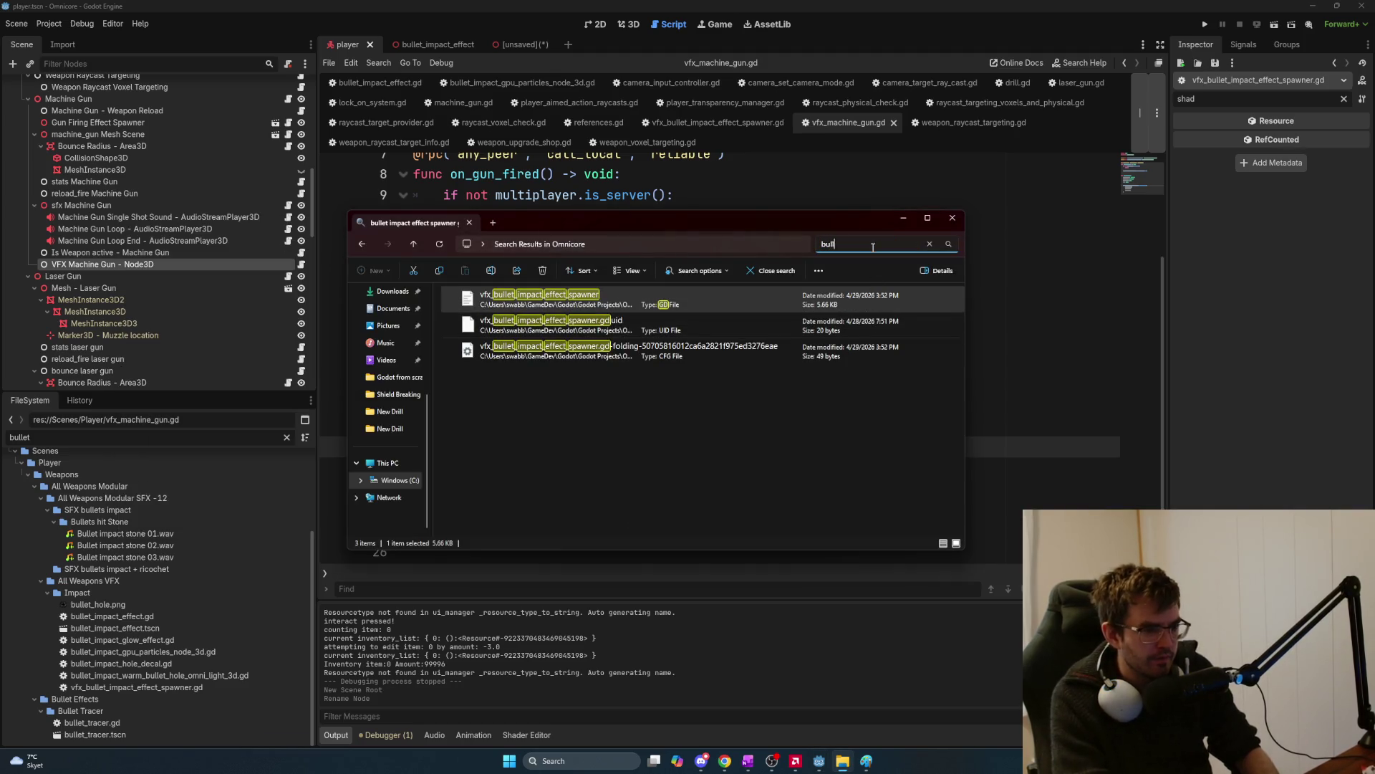
pyautogui.write('et impact effect')
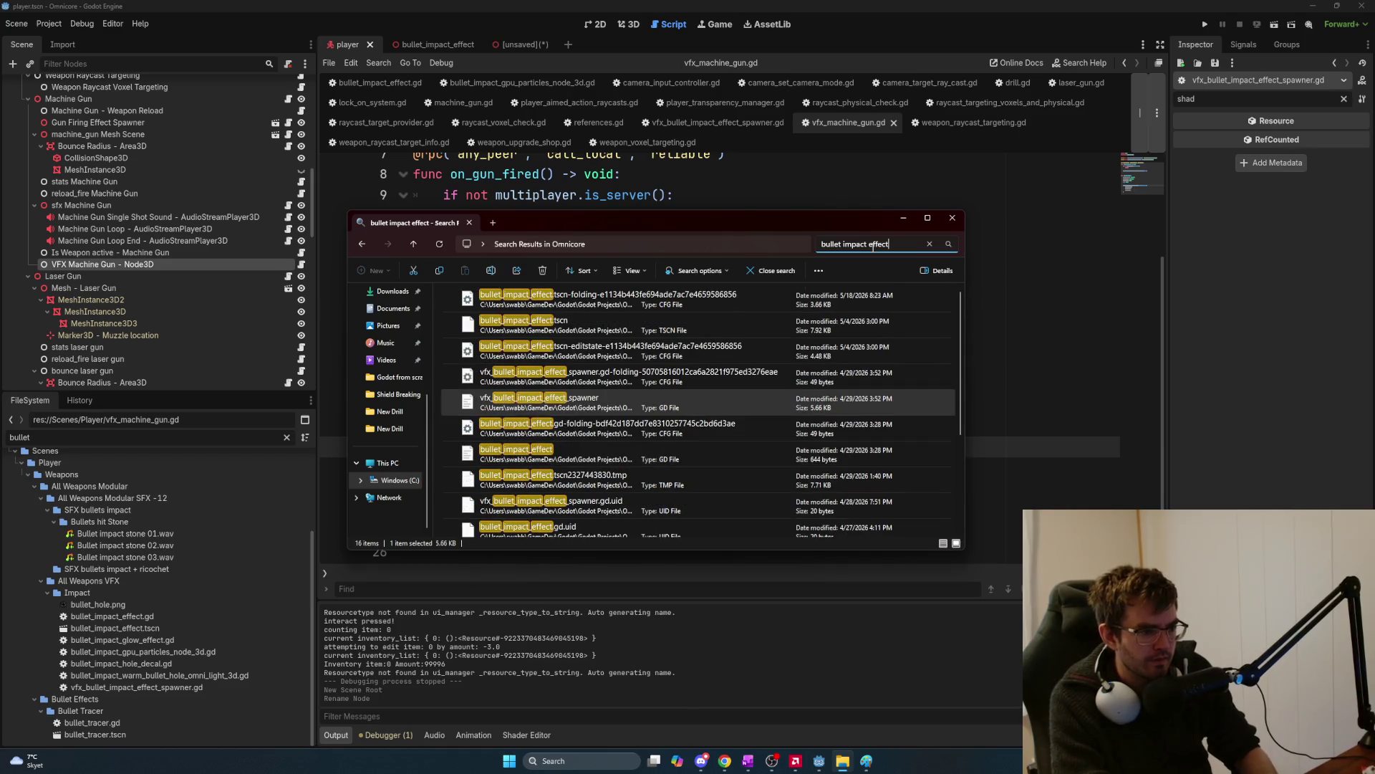
pyautogui.hotkey('alt', 'Tab')
pyautogui.hotkey('alt', 'Tab')
pyautogui.click(873, 244)
pyautogui.write('machine')
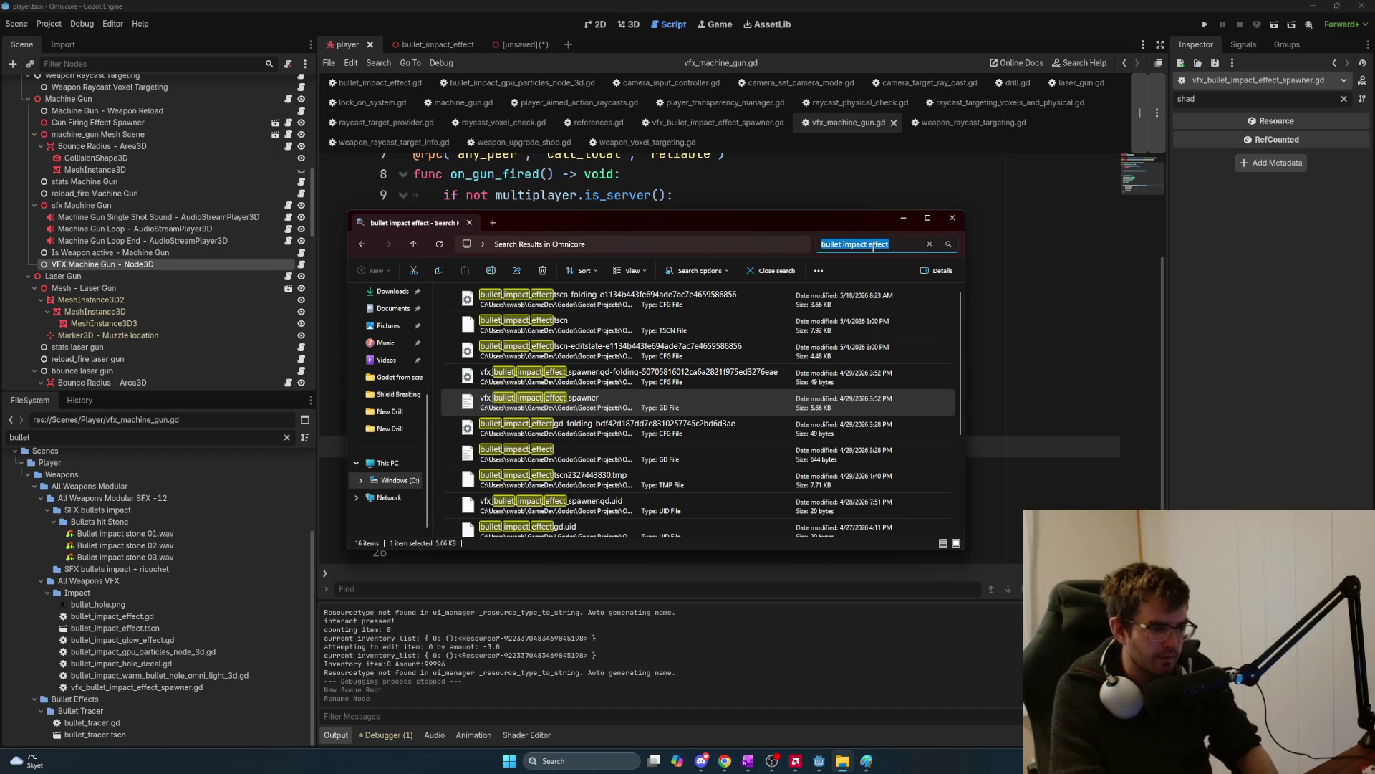
pyautogui.write(' gun vfx')
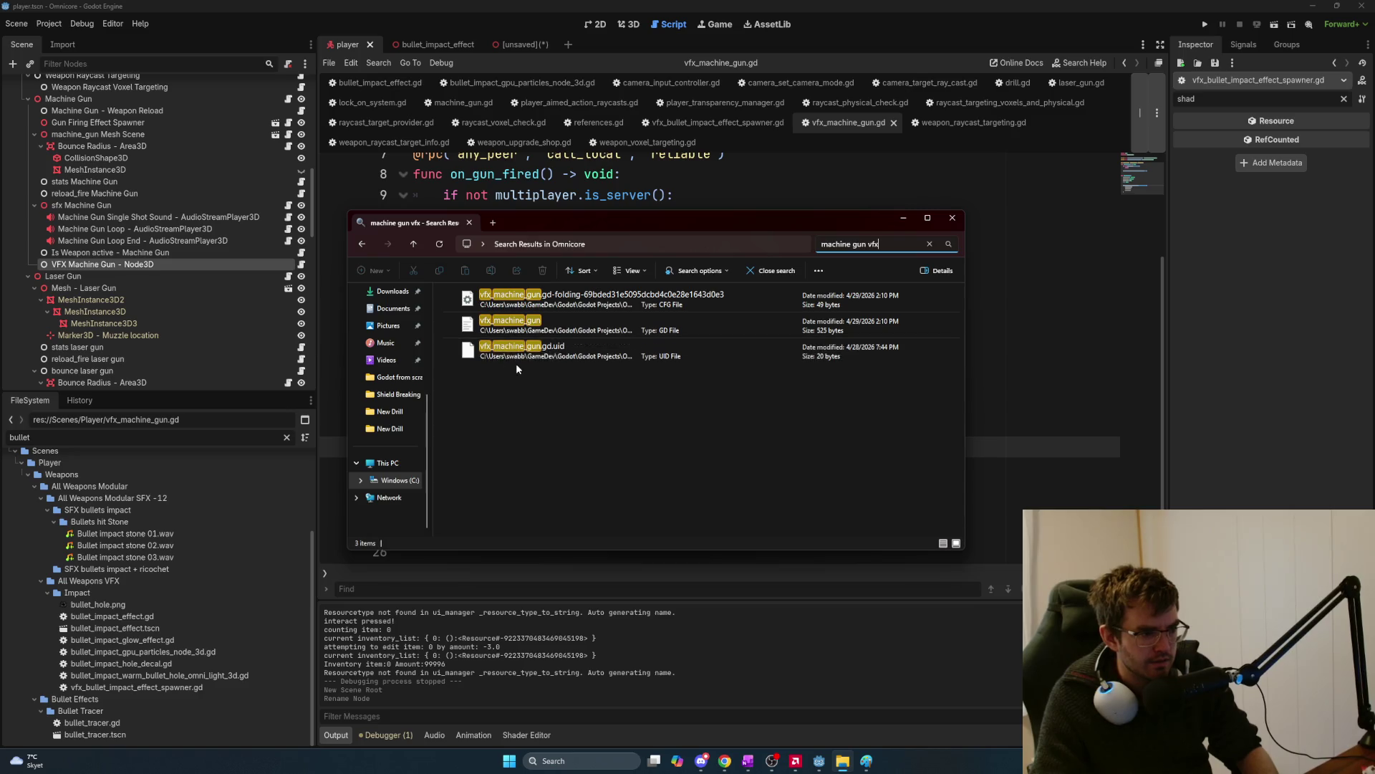
pyautogui.moveTo(544, 326)
pyautogui.mouseDown()
pyautogui.moveTo(598, 378)
pyautogui.moveTo(691, 544)
pyautogui.moveTo(819, 581)
pyautogui.mouseUp()
pyautogui.hotkey('alt', 'Tab')
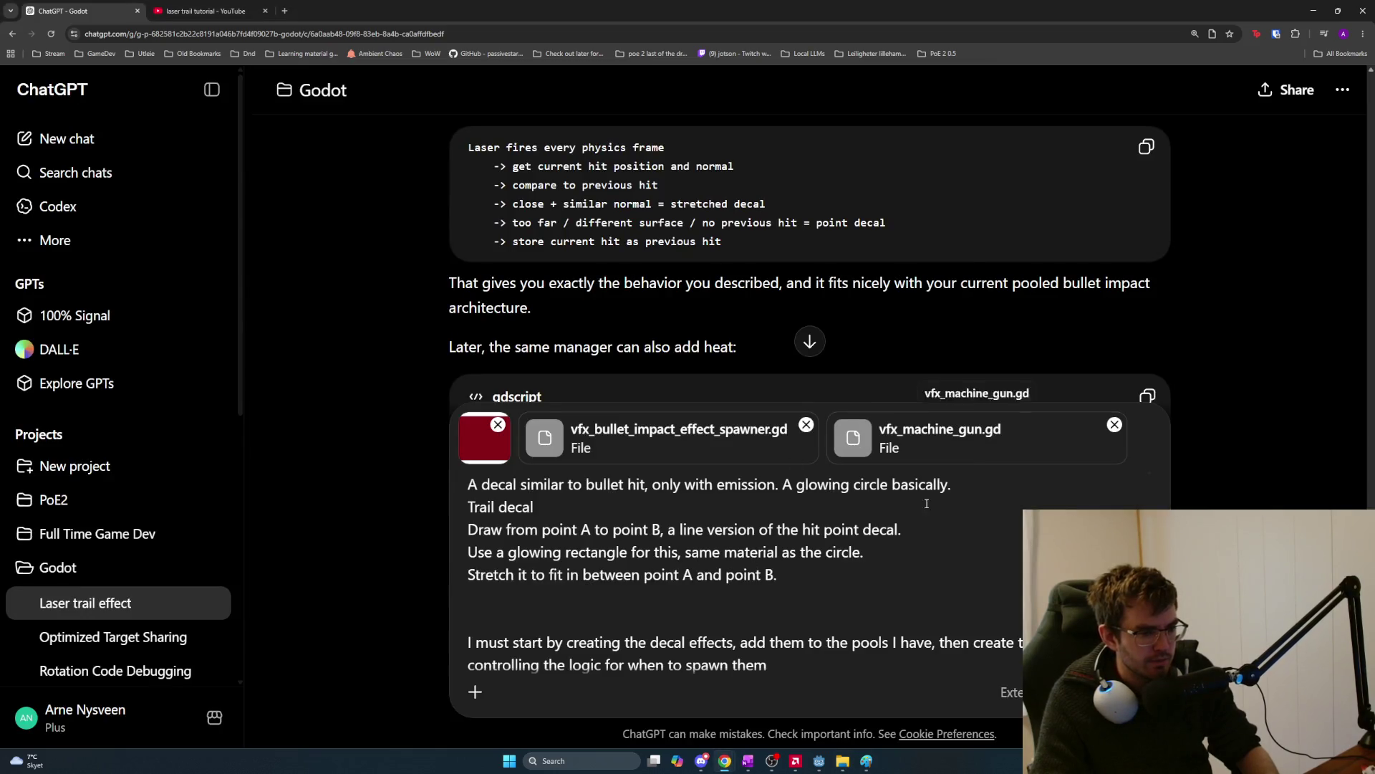
pyautogui.hotkey('alt', 'Tab')
pyautogui.hotkey('alt', 'Tab')
# Search 'machine' and attach machine_gun.gd to the ChatGPT message as well.
pyautogui.moveTo(452, 531)
pyautogui.mouseDown()
pyautogui.moveTo(473, 468)
pyautogui.moveTo(400, 321)
pyautogui.mouseUp()
pyautogui.click(732, 401)
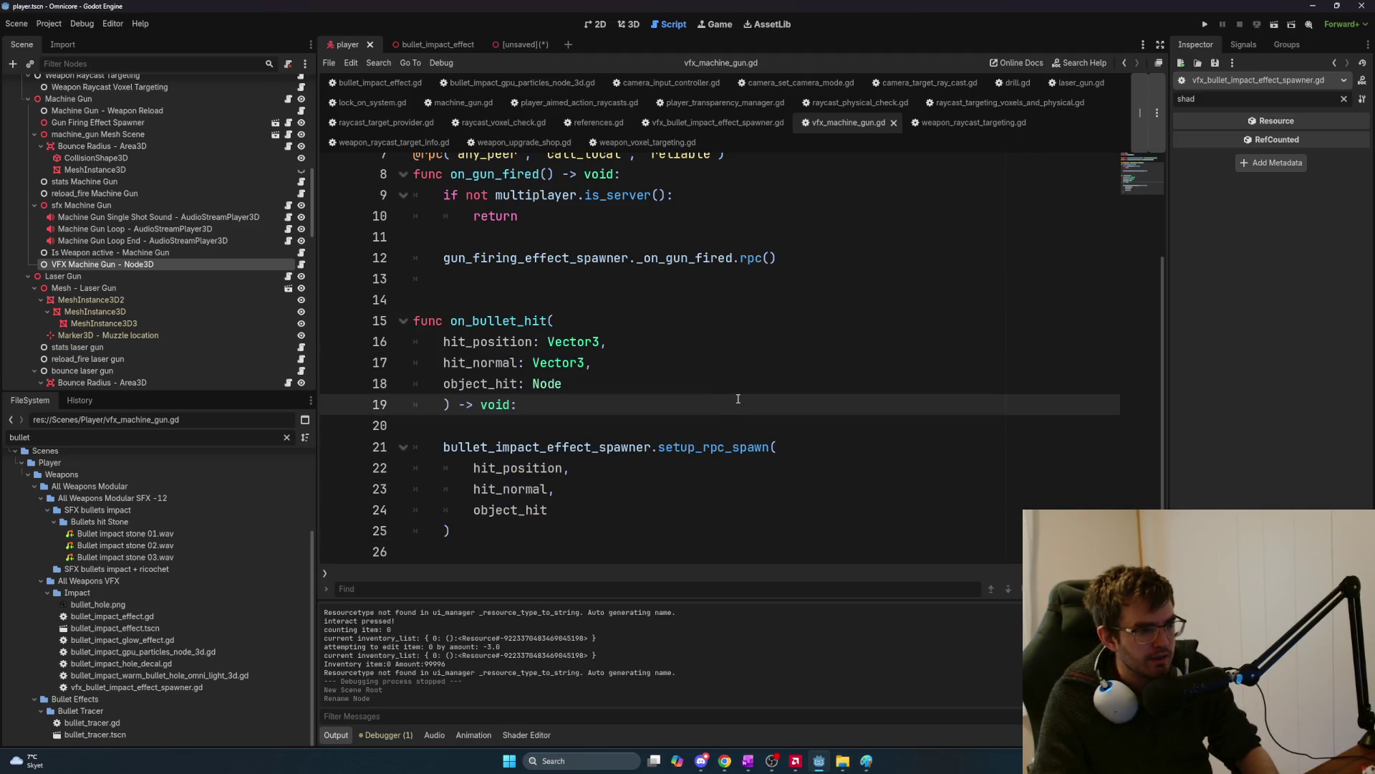
pyautogui.hotkey('alt', 'Tab')
pyautogui.hotkey('alt', 'Tab')
pyautogui.press('Tab')
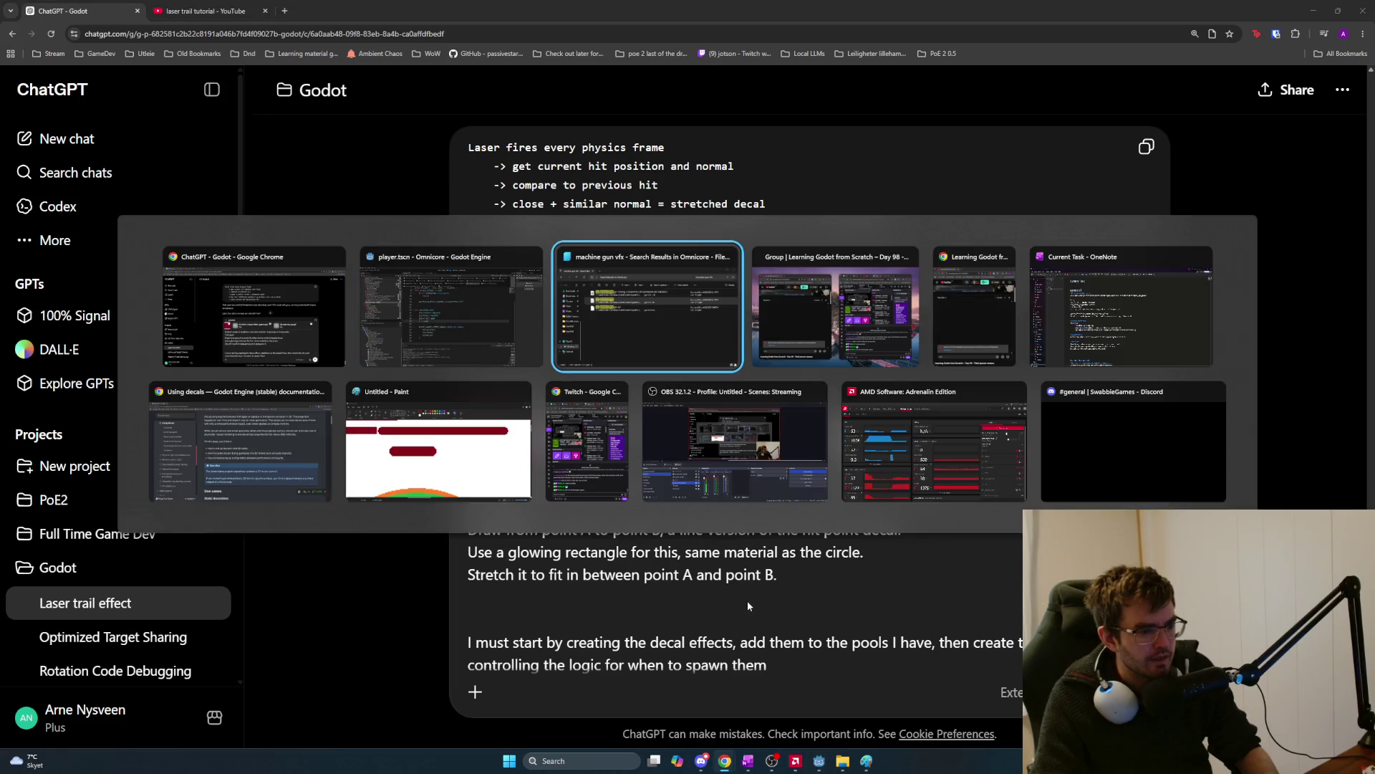
pyautogui.click(873, 245)
pyautogui.write('machine gun gd')
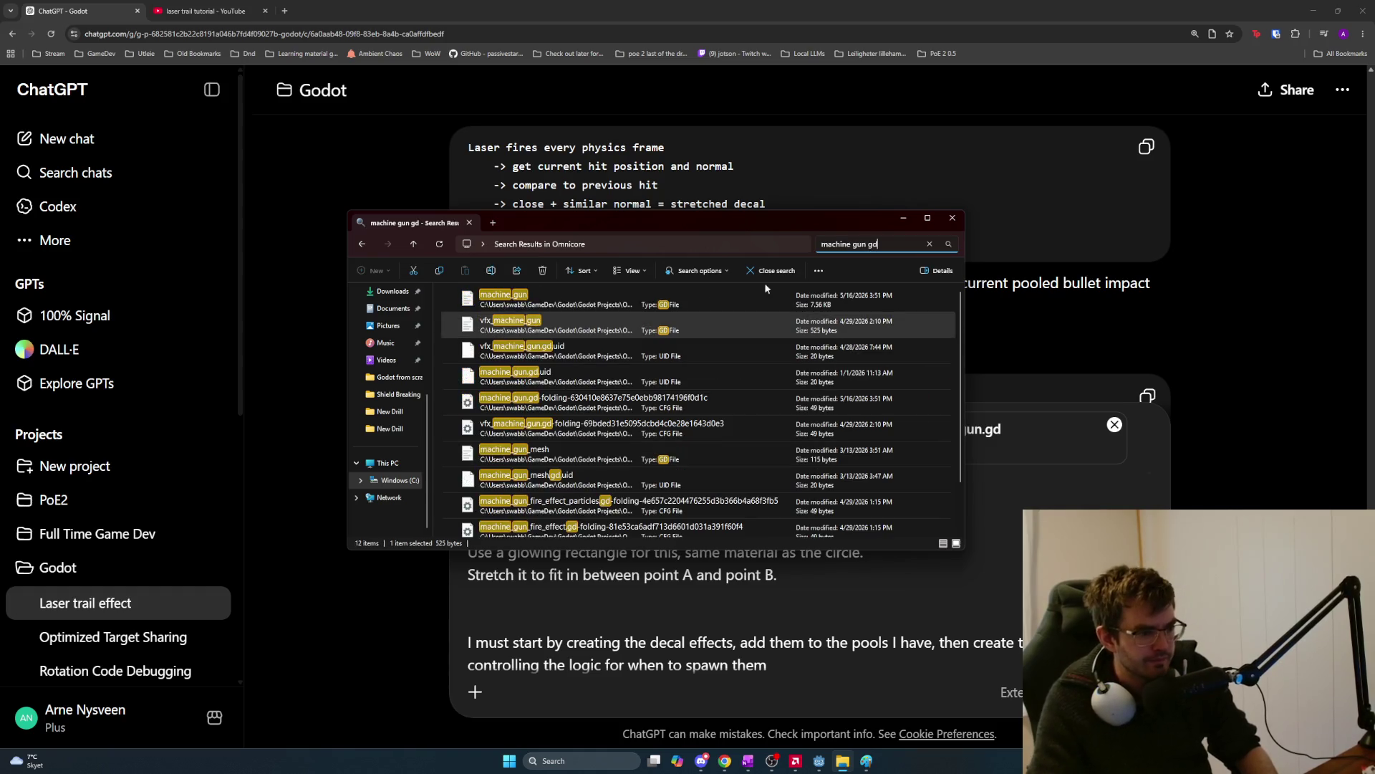
pyautogui.moveTo(788, 500)
pyautogui.mouseDown()
pyautogui.moveTo(756, 580)
pyautogui.moveTo(788, 616)
pyautogui.mouseUp()
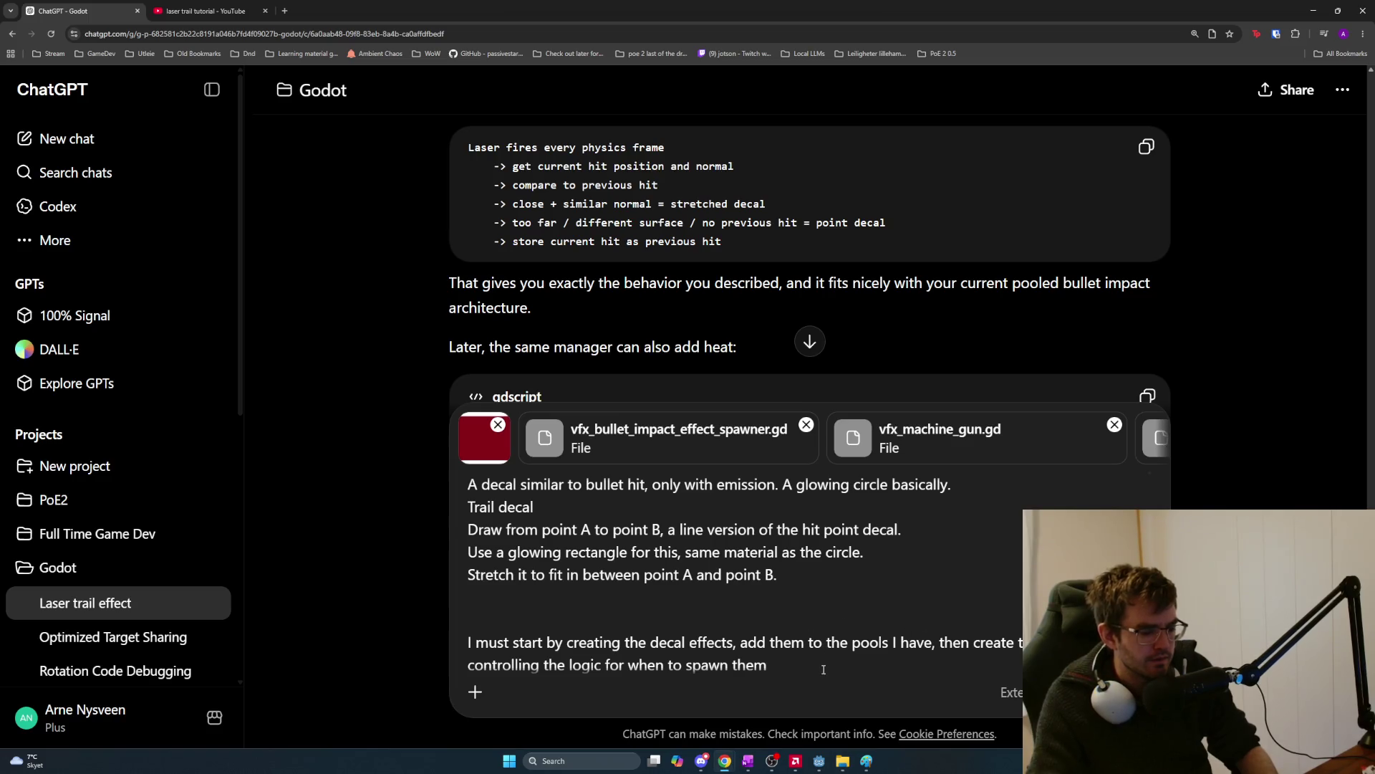
# Add prompt lines: 'See examples from machine gun - machine gun vfx and vfx bullet impact spawner' and 'take note that the'.
pyautogui.hotkey('shift', 'Return')
pyautogui.hotkey('shift', 'Return')
pyautogui.write('See ')
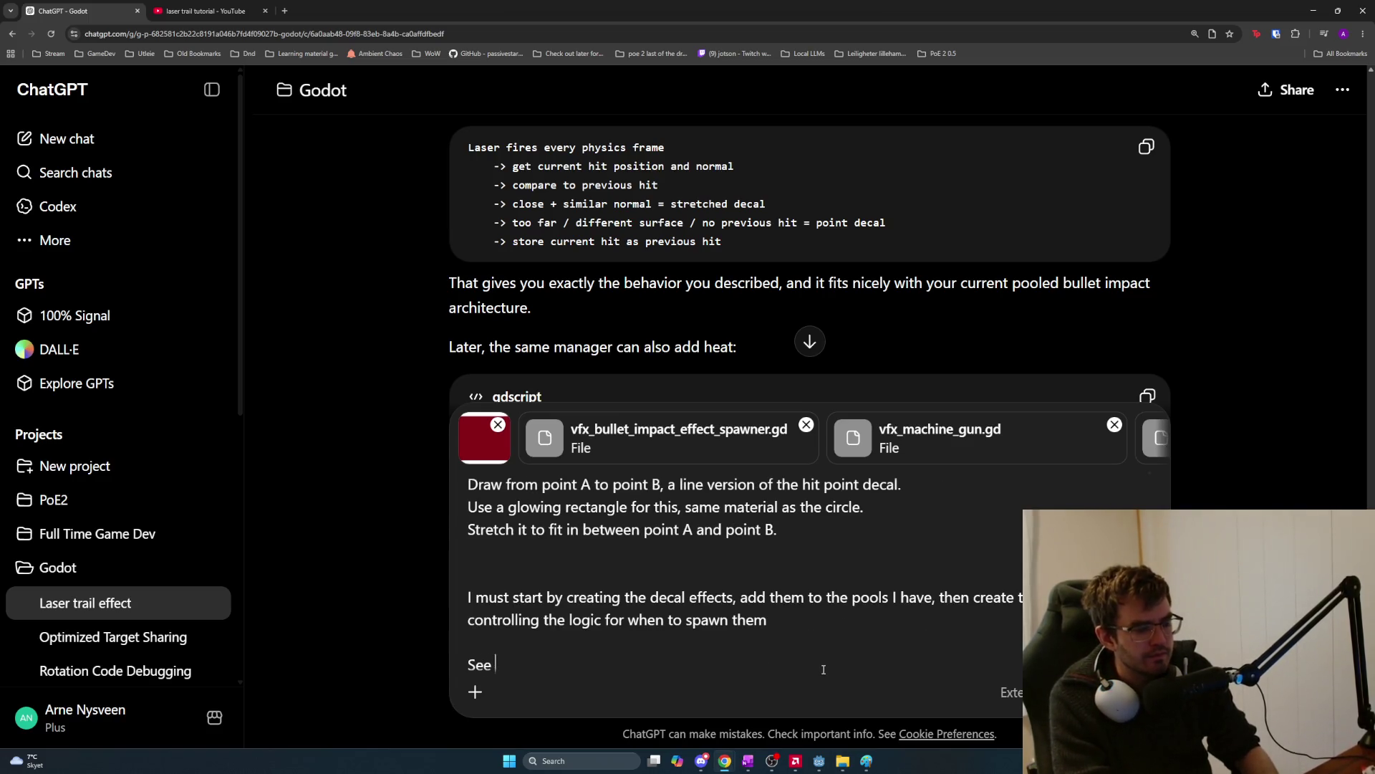
pyautogui.write('examples from machine gun ')
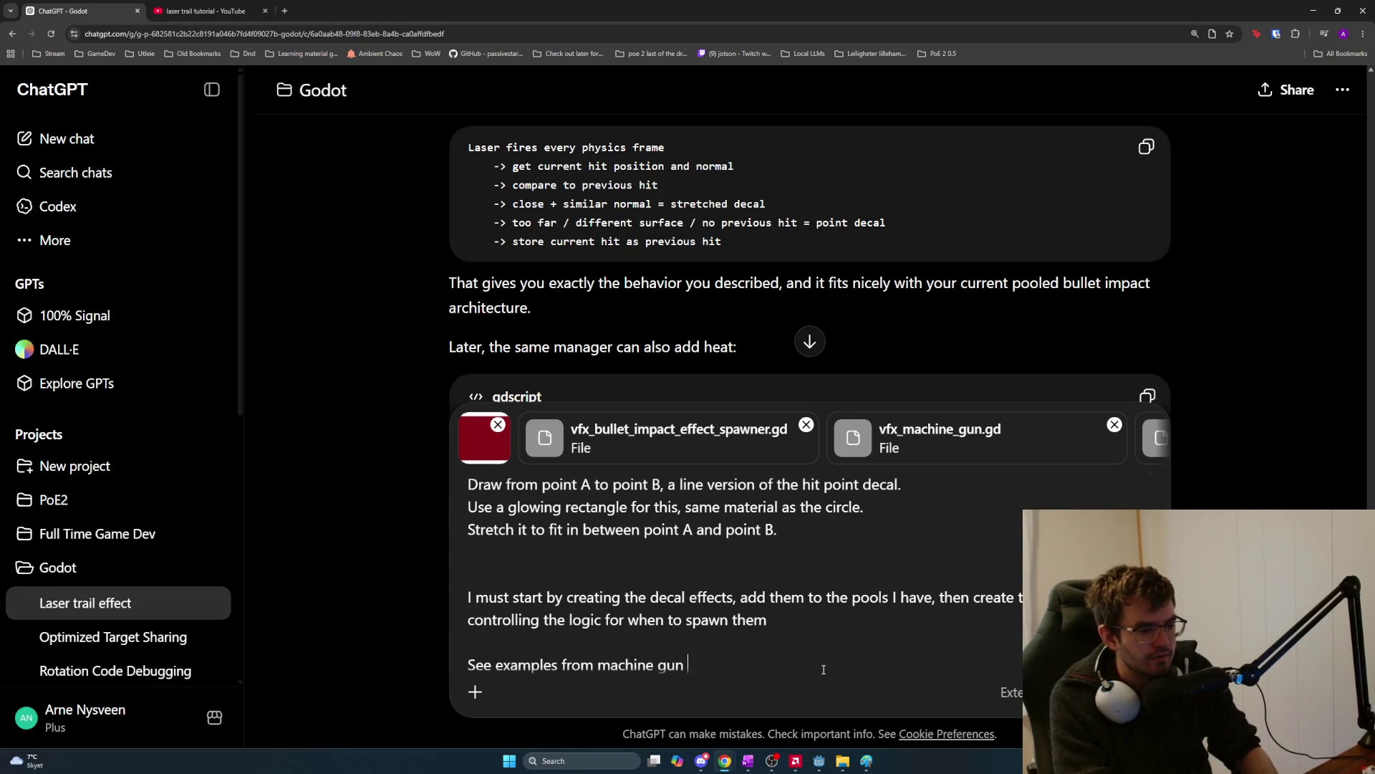
pyautogui.write('- machine gun vfx and vfx ')
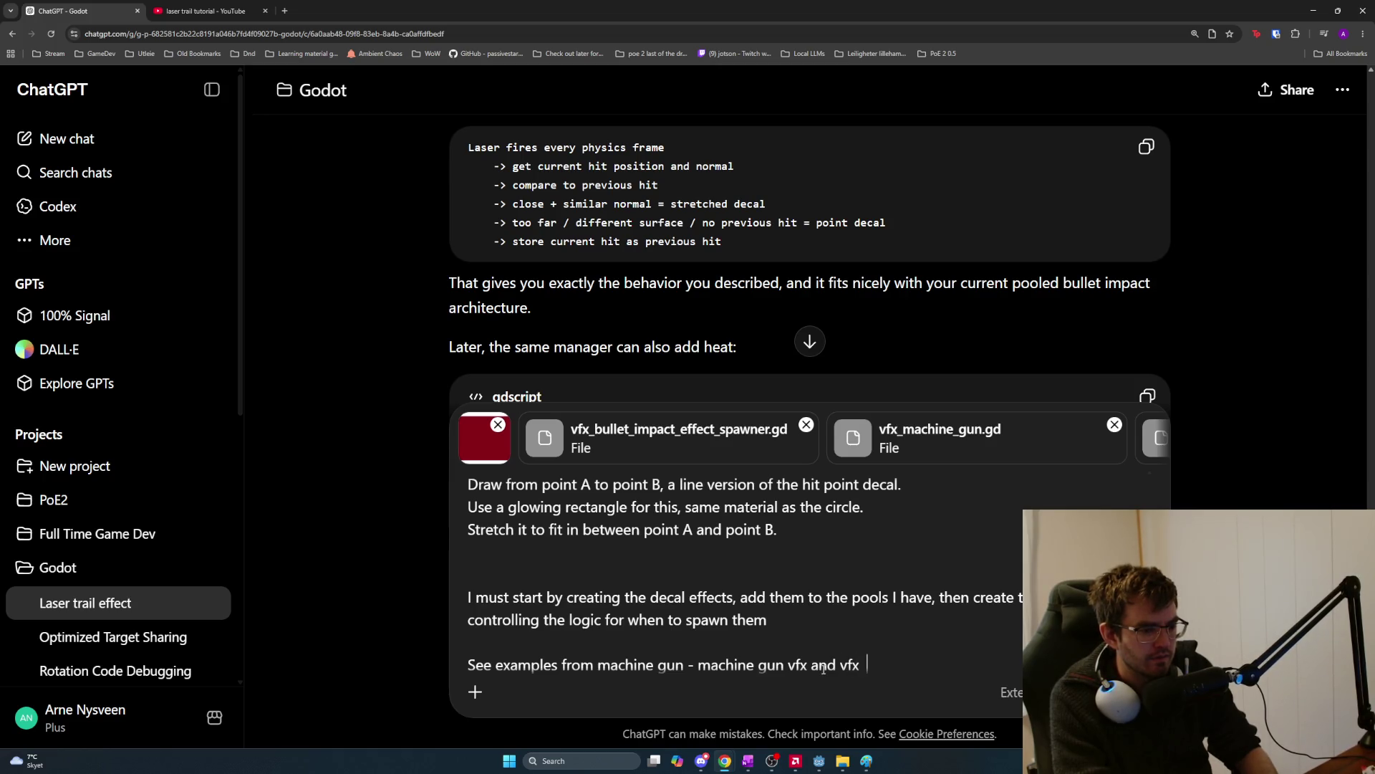
pyautogui.write(' bullet impact spawn')
pyautogui.write('er c ')
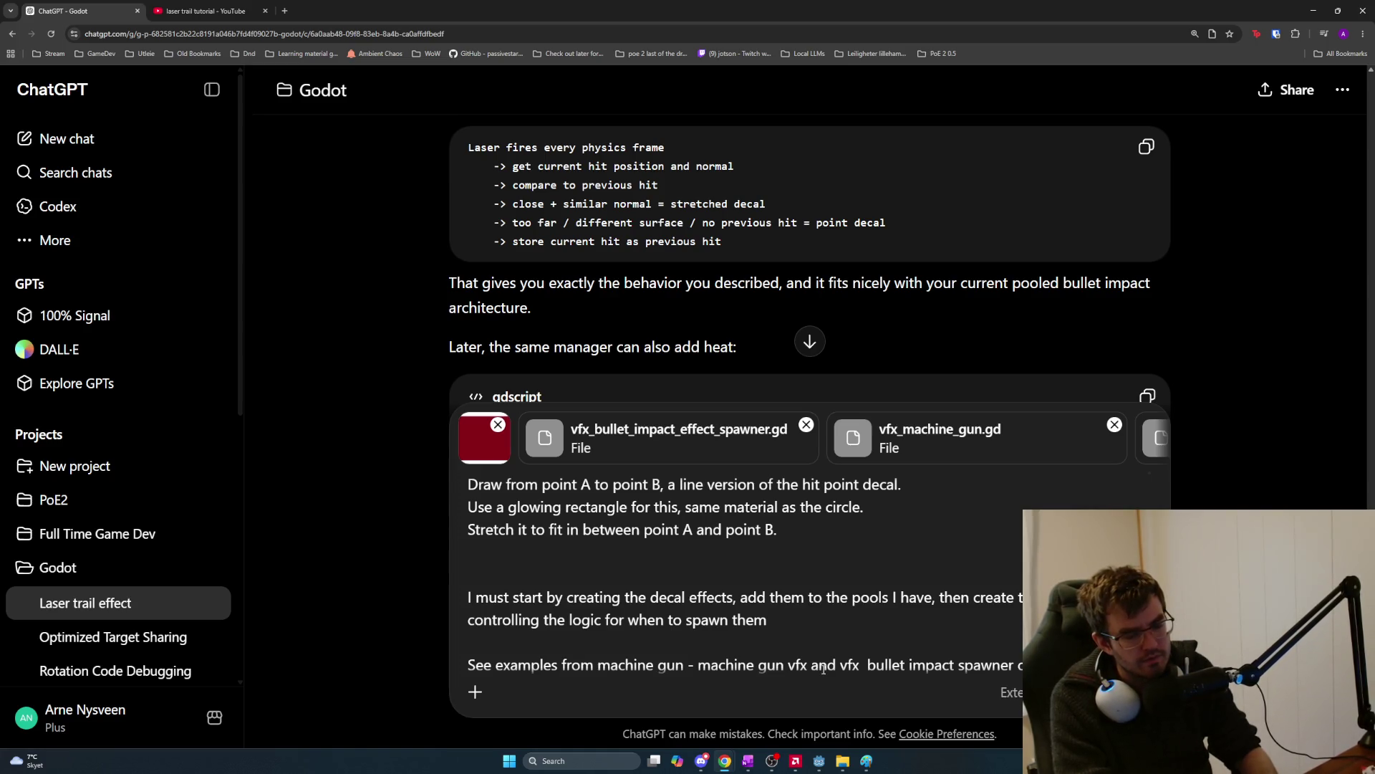
pyautogui.write('do the logic')
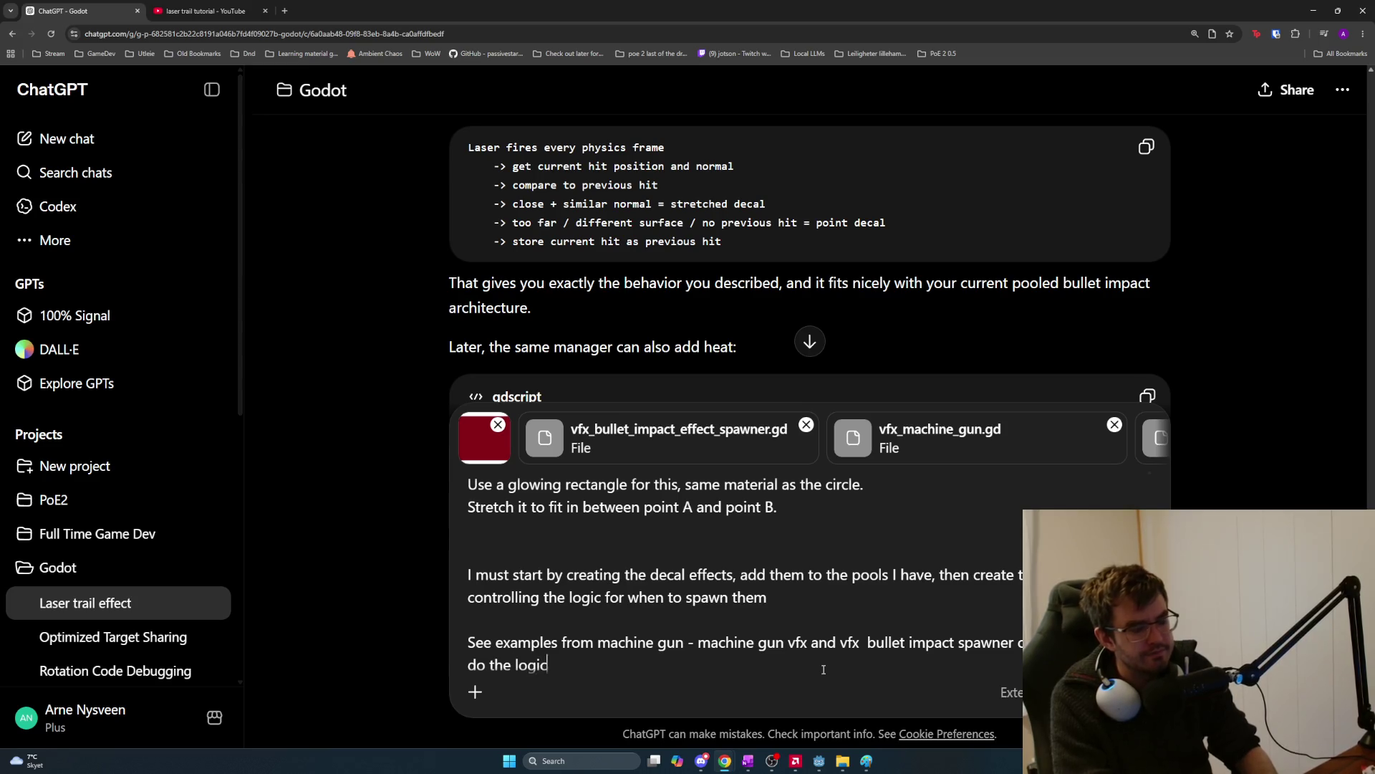
pyautogui.hotkey('shift', 'Return')
pyautogui.hotkey('shift', 'Return')
pyautogui.write('take note that the')
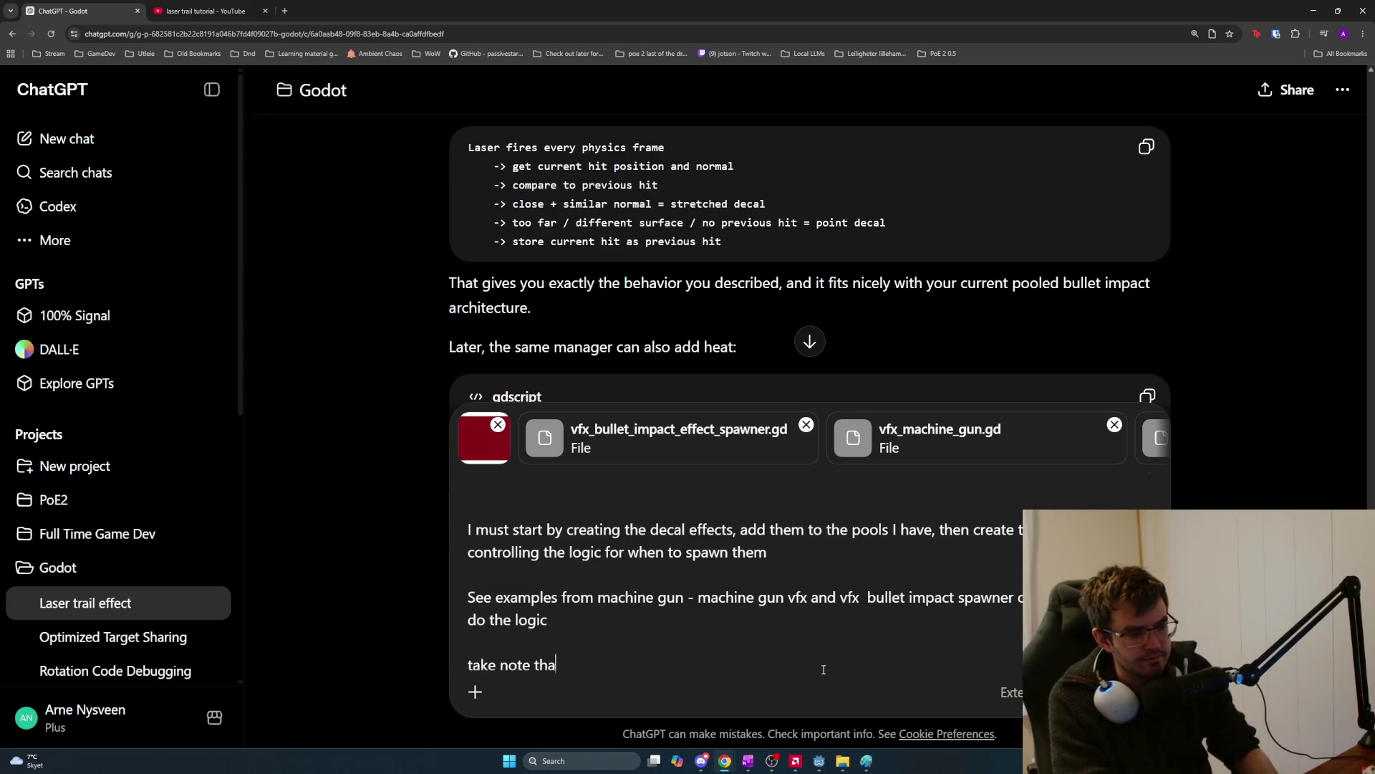
pyautogui.hotkey('alt', 'Tab')
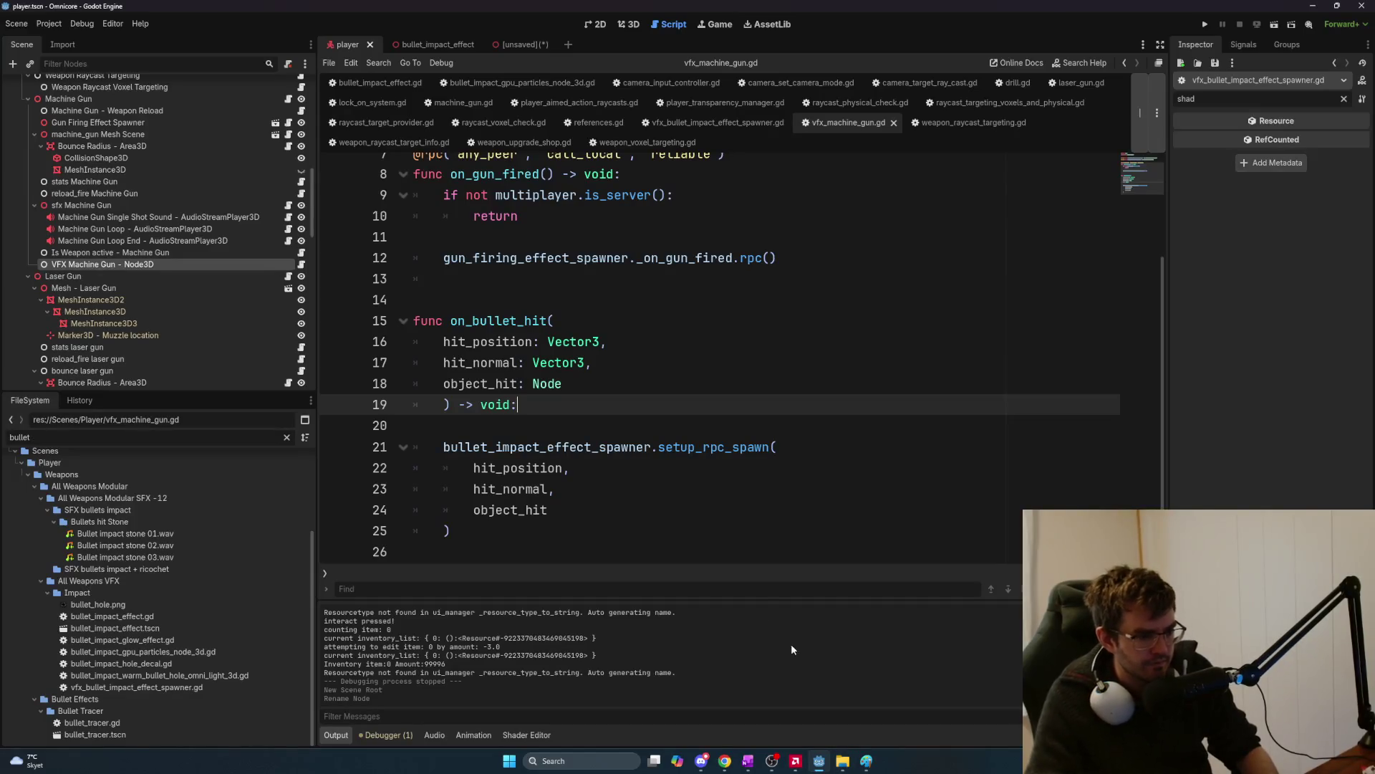
# From vfx_machine_gun.gd's top, open the BulletImpactEffectSpawner class script.
pyautogui.click(637, 456)
pyautogui.press('pageup')
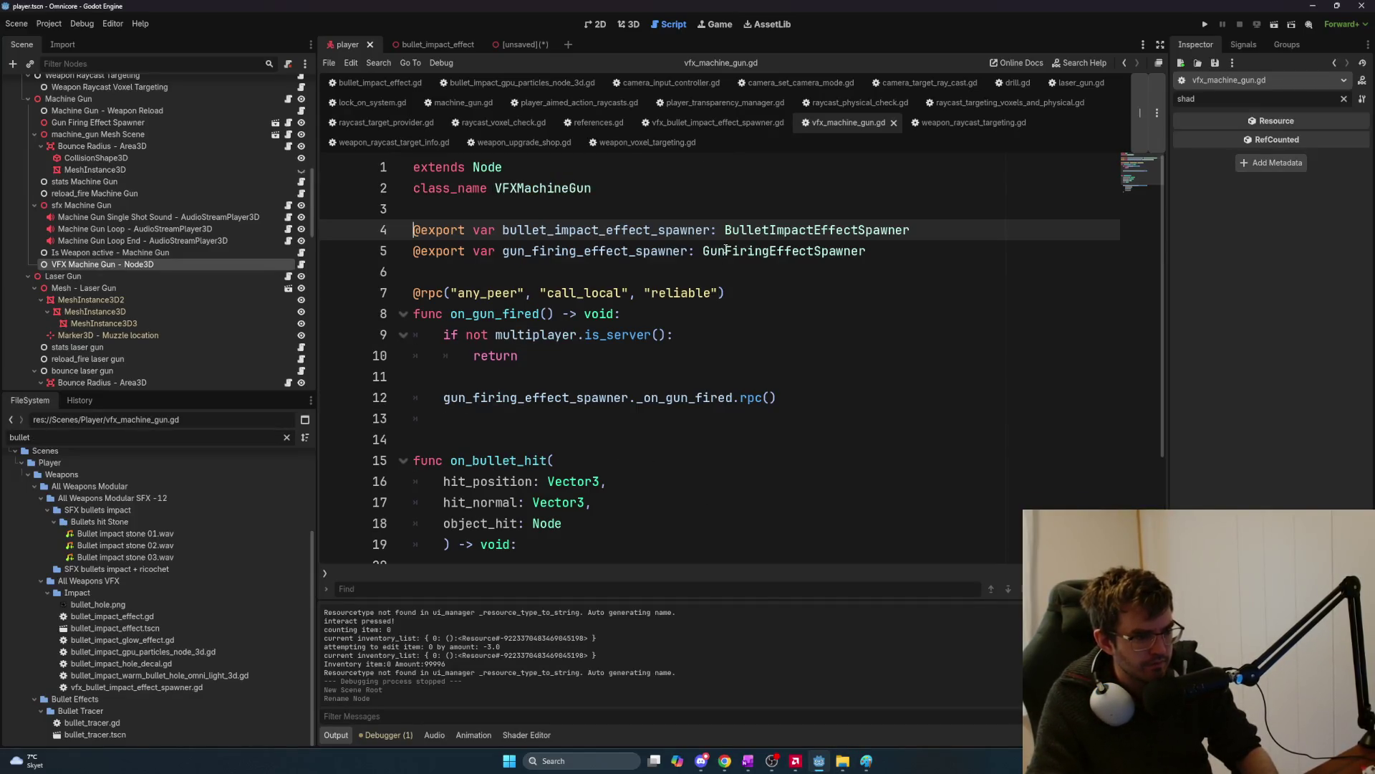
pyautogui.scroll(-2, 794, 325)
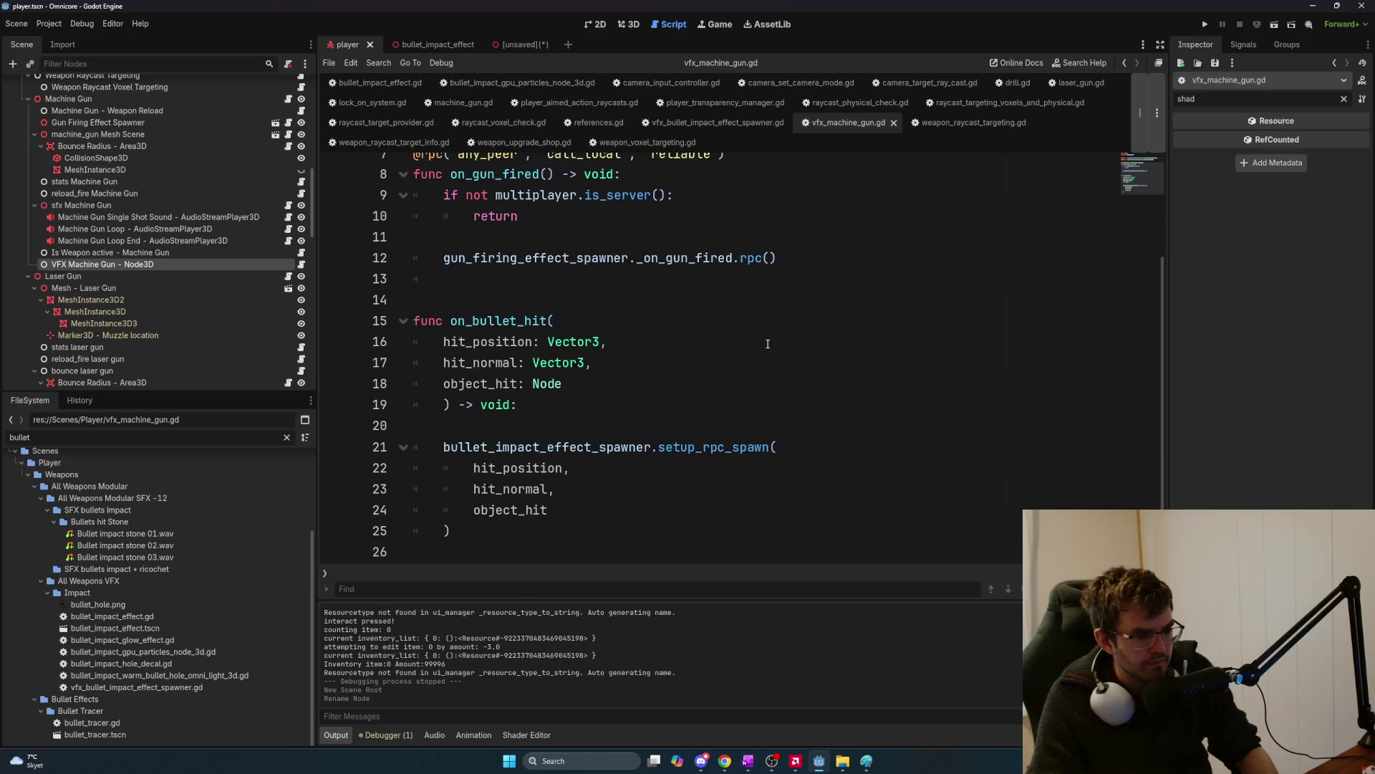
pyautogui.scroll(2, 766, 344)
pyautogui.keyDown('ctrl'); pyautogui.click(794, 226); pyautogui.keyUp('ctrl')
pyautogui.scroll(-4, 774, 377)
pyautogui.scroll(-6, 774, 376)
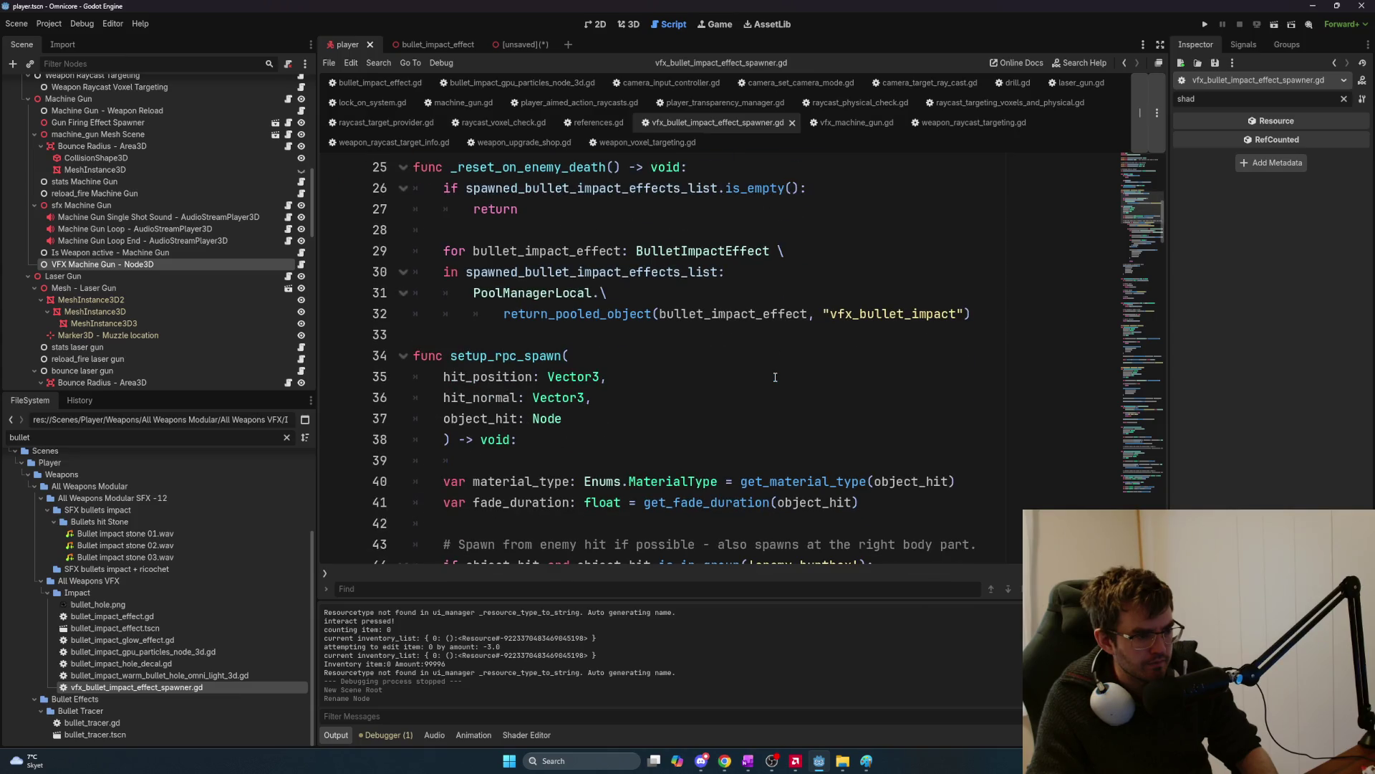
pyautogui.scroll(-1, 773, 376)
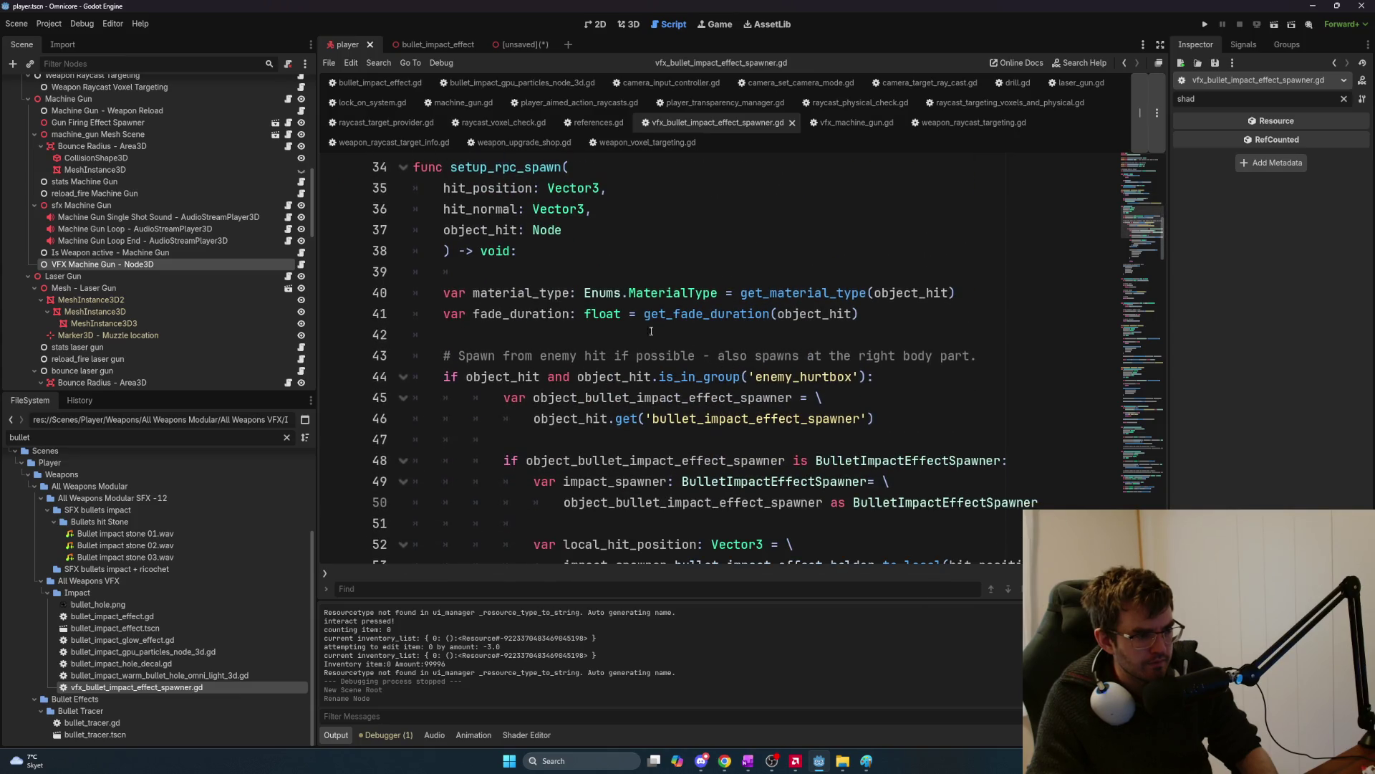
# Inspect the hit_normal, hit_position and object_hit parameters and the enemy_hurtbox check on line 44.
pyautogui.doubleClick(462, 209)
pyautogui.doubleClick(473, 188)
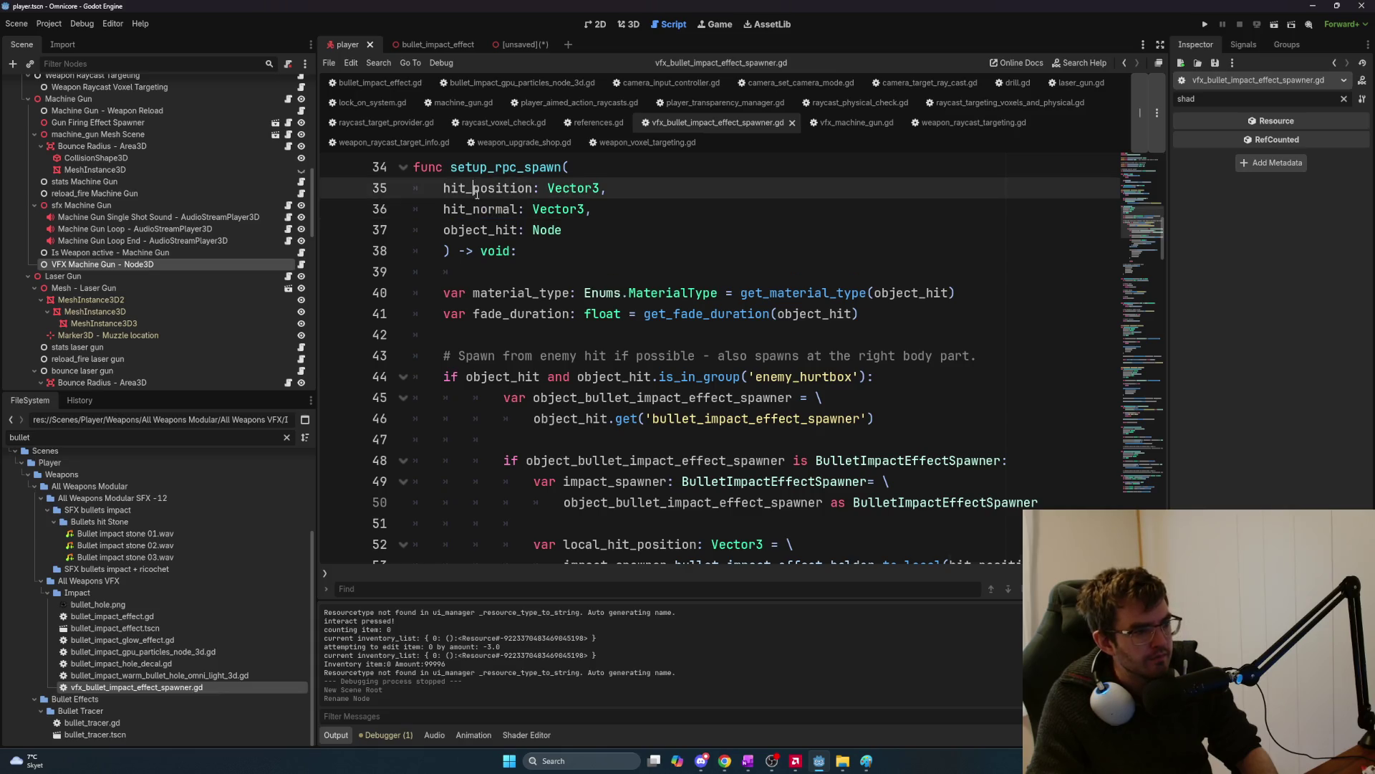
pyautogui.doubleClick(487, 229)
pyautogui.scroll(2, 513, 245)
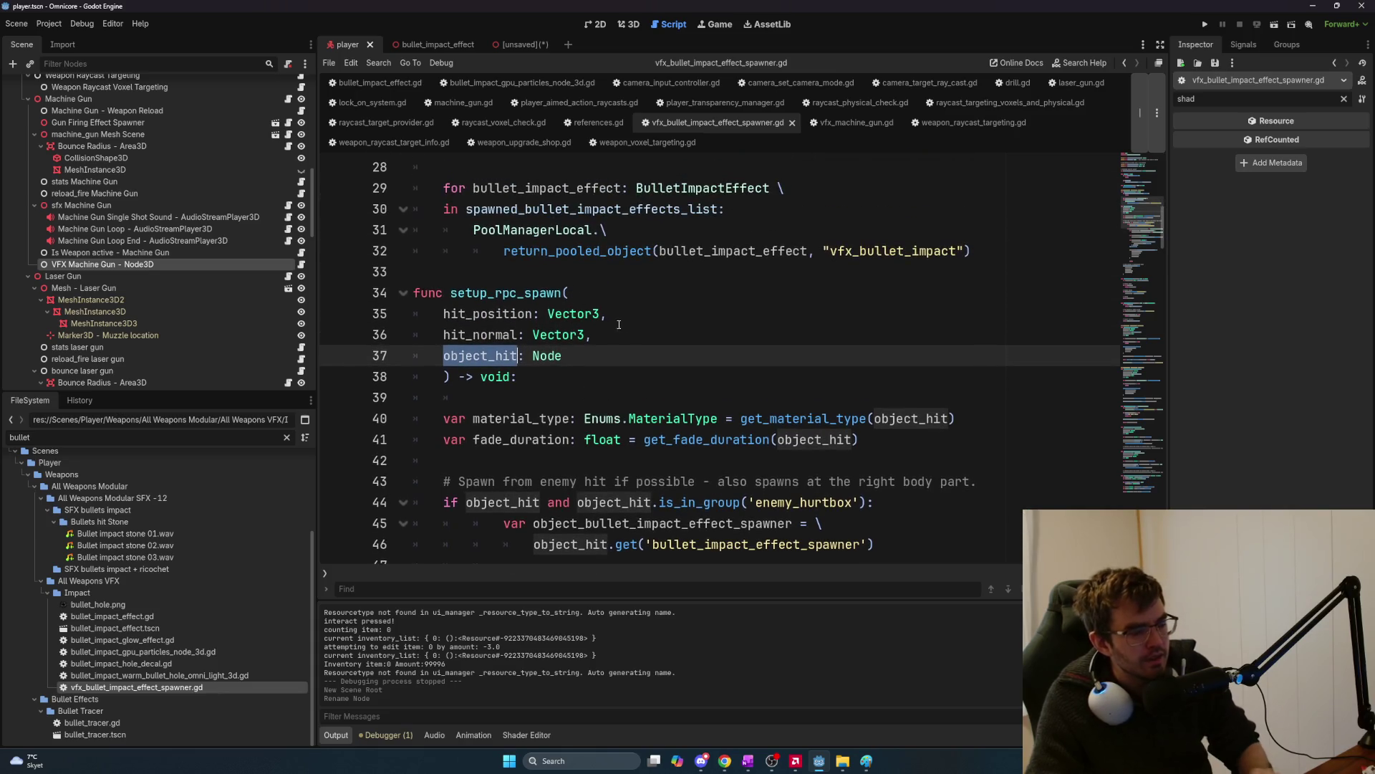
pyautogui.scroll(-4, 623, 326)
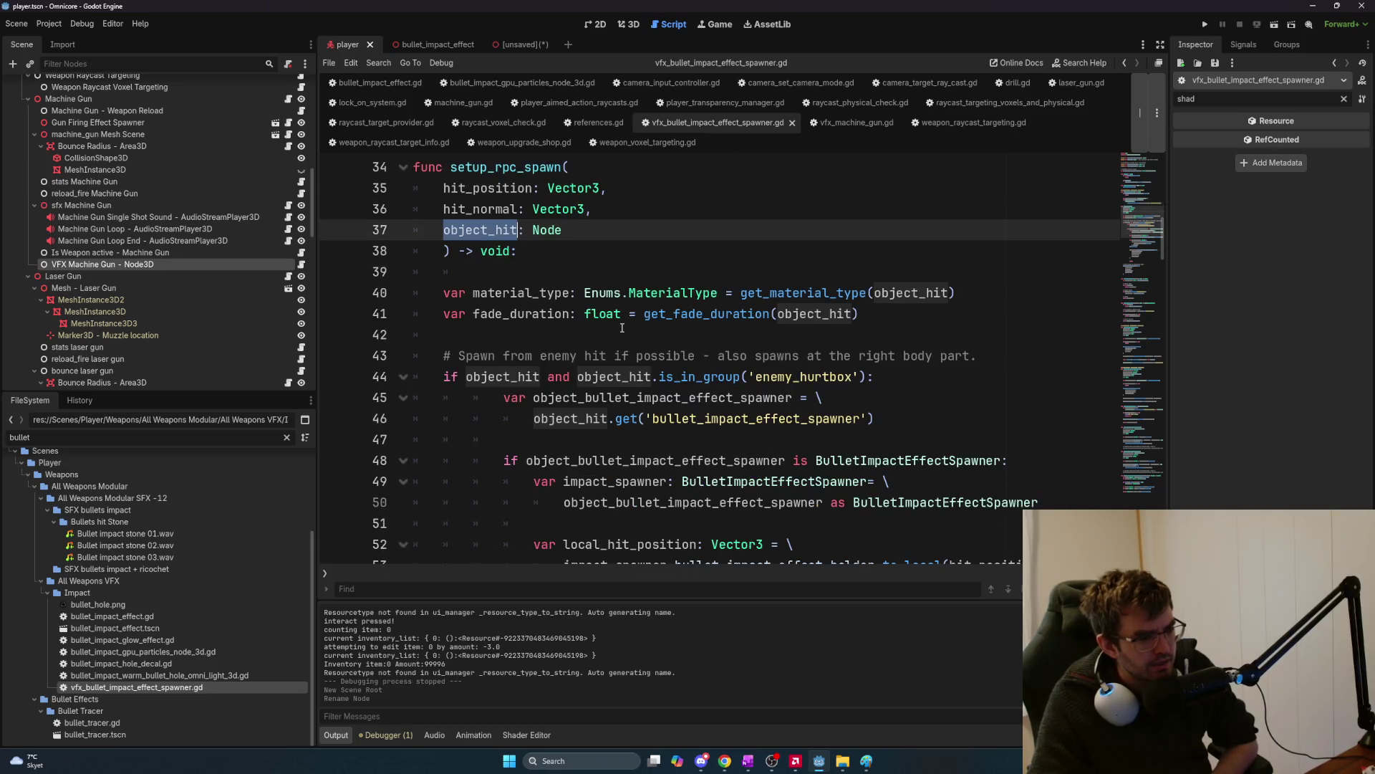
pyautogui.moveTo(577, 250)
pyautogui.mouseDown()
pyautogui.moveTo(795, 274)
pyautogui.moveTo(921, 261)
pyautogui.moveTo(889, 252)
pyautogui.mouseUp()
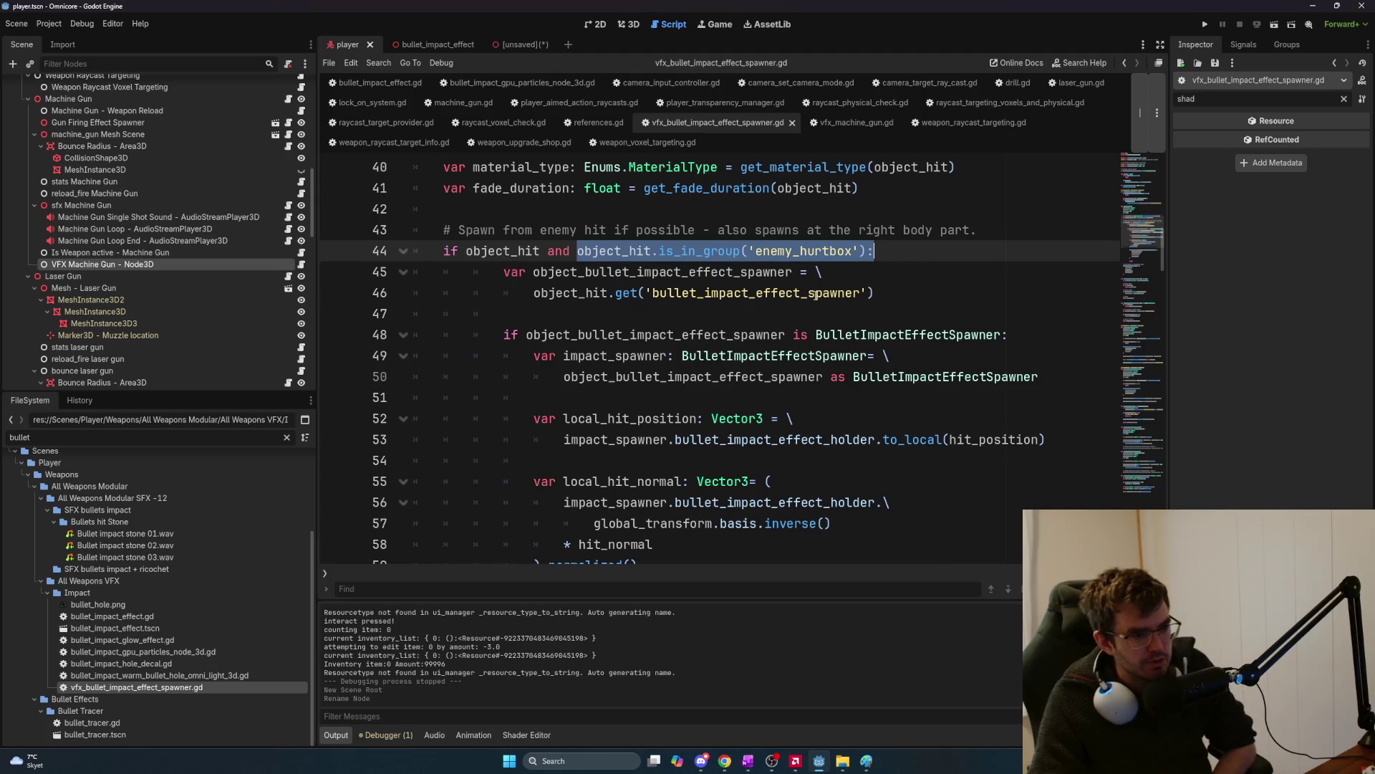
pyautogui.scroll(3, 666, 360)
pyautogui.scroll(-1, 666, 361)
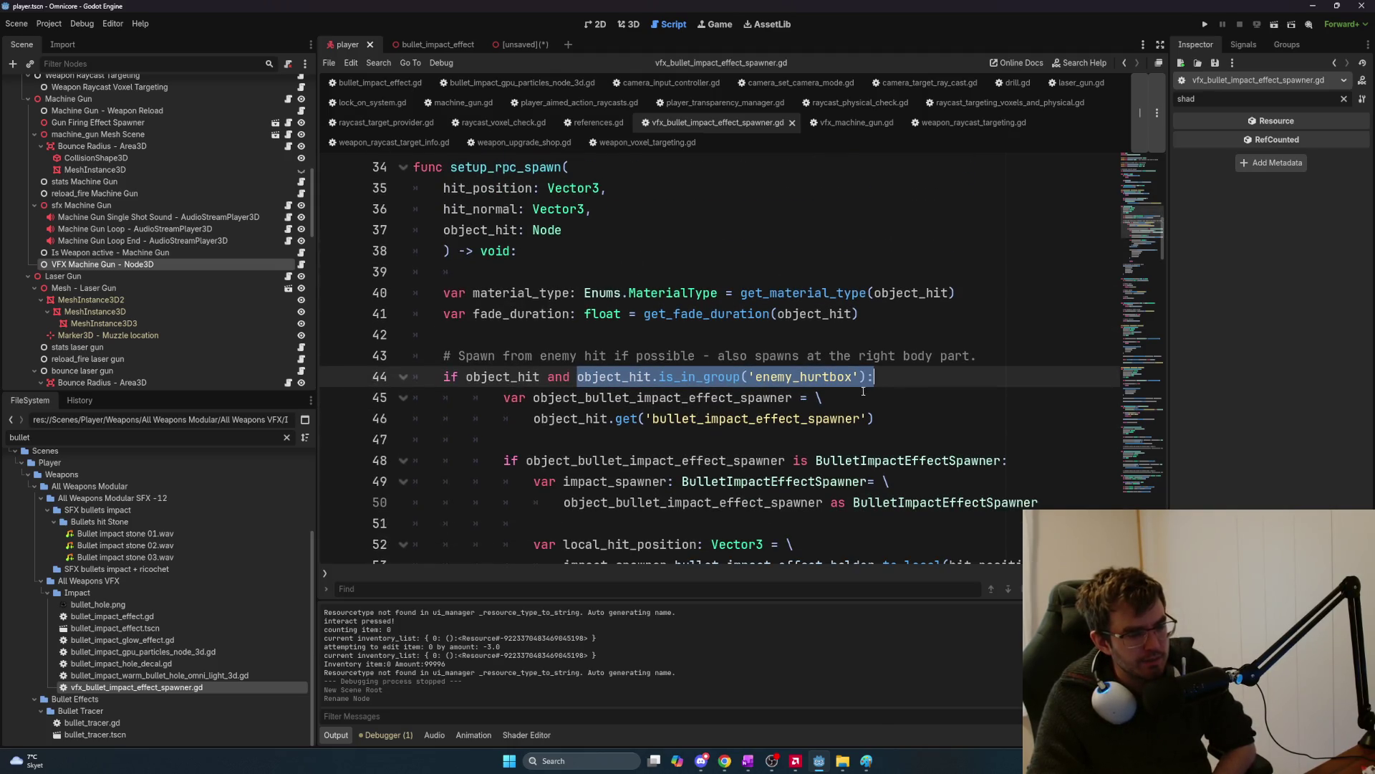
pyautogui.click(896, 385)
pyautogui.scroll(-1, 819, 395)
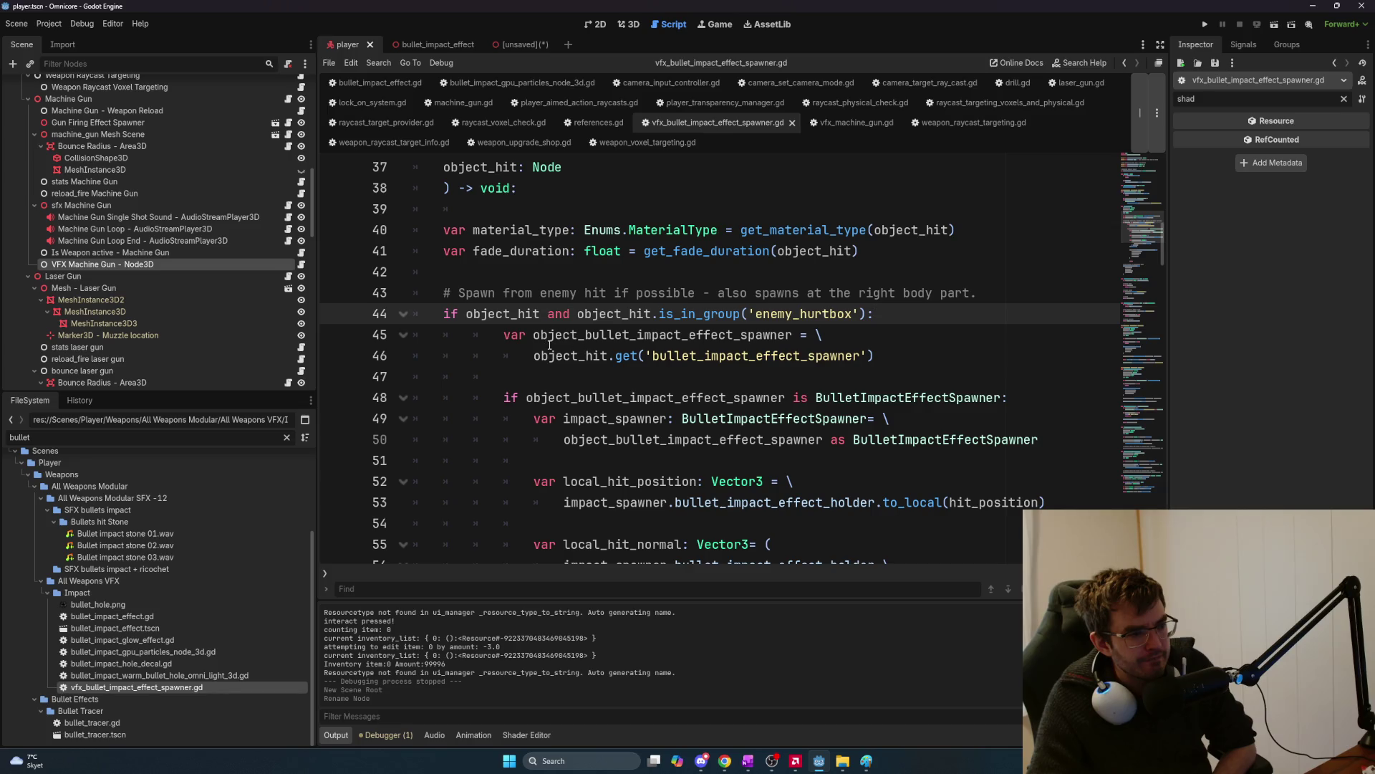
# Review the spawner lookup on lines 45–46, the type check on lines 48–50, and the rpc spawn code.
pyautogui.click(506, 334)
pyautogui.scroll(-1, 624, 391)
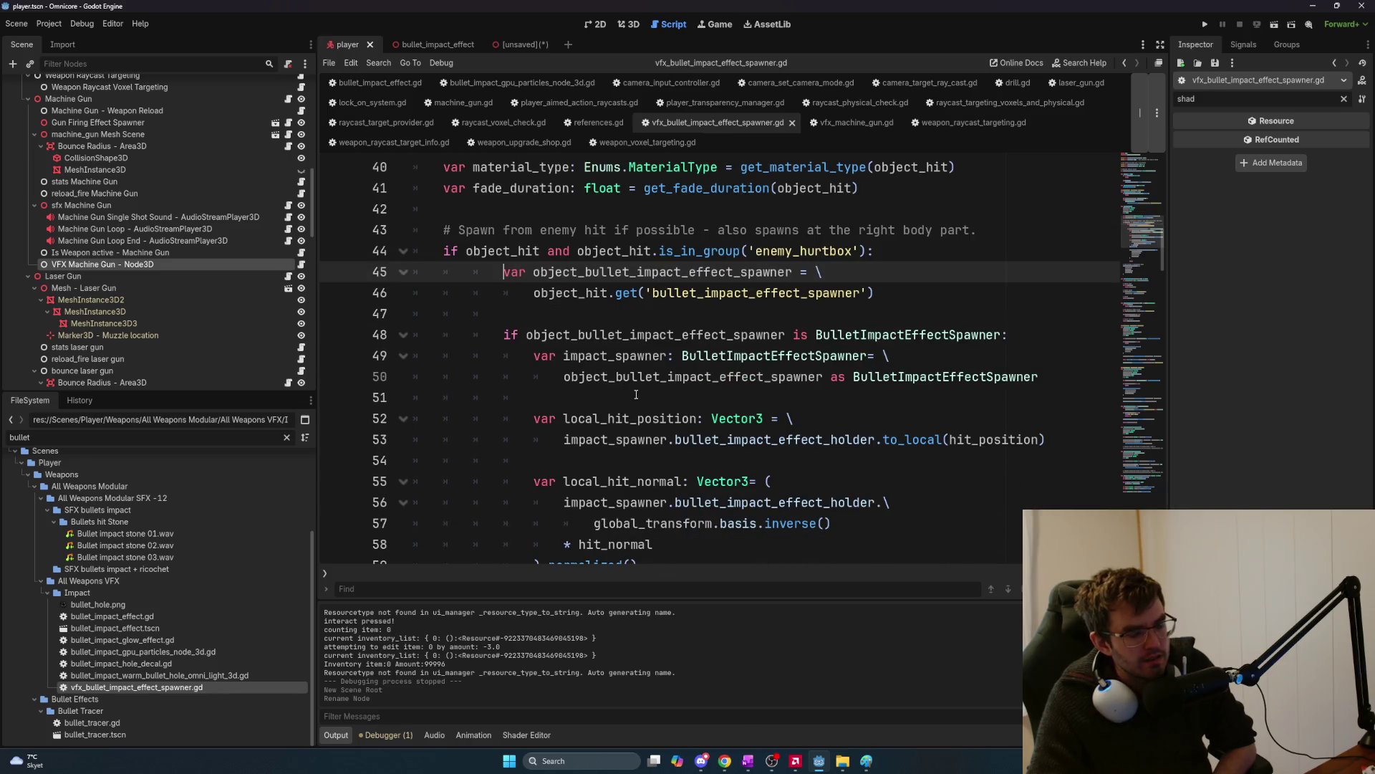
pyautogui.moveTo(874, 293)
pyautogui.mouseDown()
pyautogui.moveTo(587, 293)
pyautogui.moveTo(494, 274)
pyautogui.mouseUp()
pyautogui.click(899, 295)
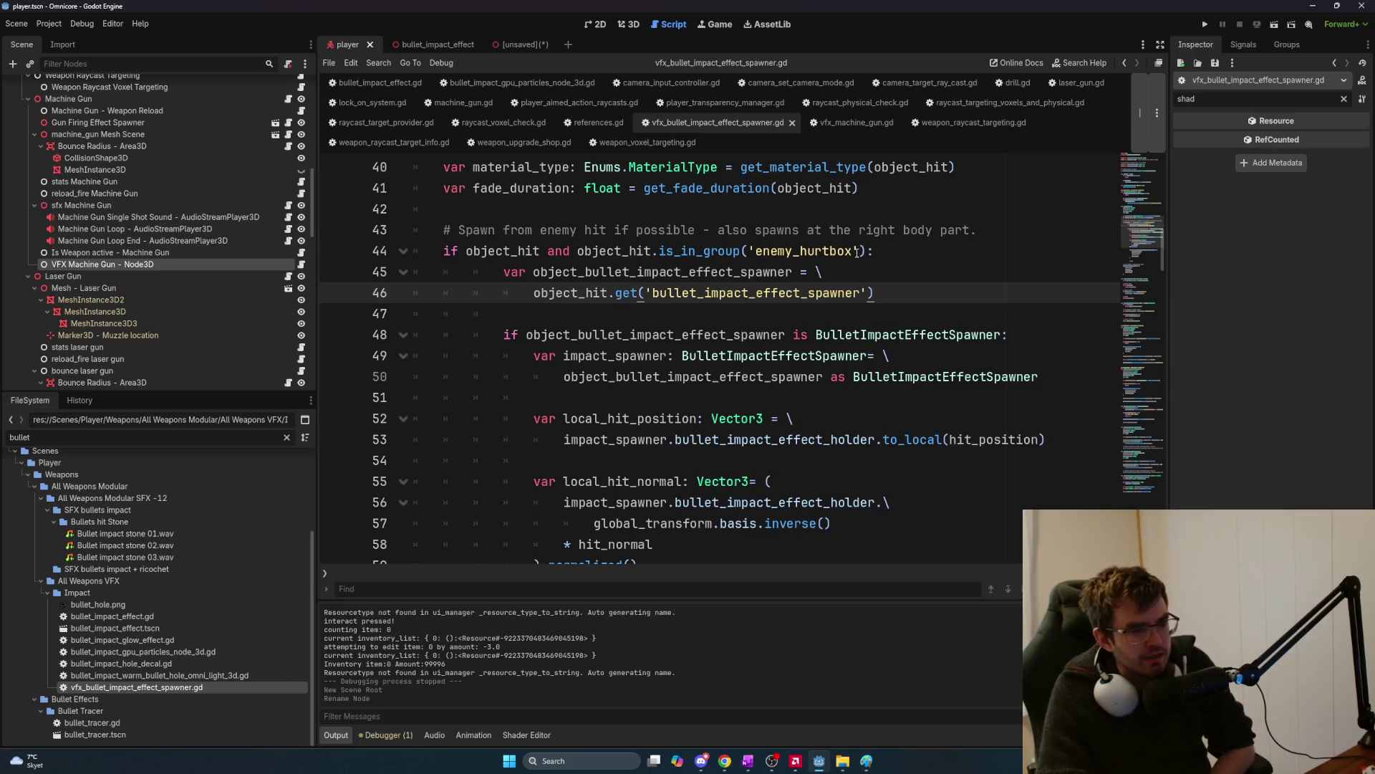
pyautogui.moveTo(903, 293); pyautogui.dragTo(505, 271)
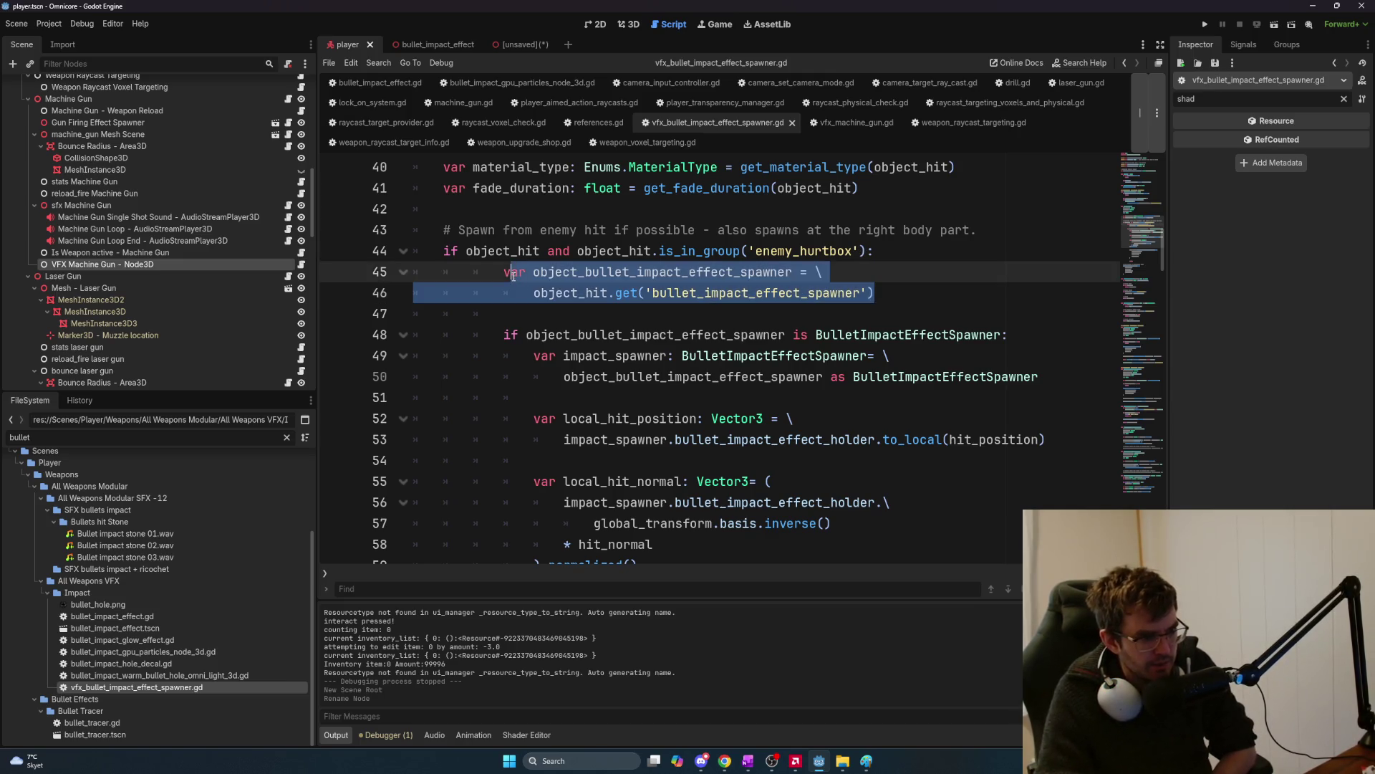
pyautogui.click(503, 271)
pyautogui.moveTo(498, 327); pyautogui.dragTo(1059, 376)
pyautogui.click(1045, 406)
pyautogui.moveTo(537, 418)
pyautogui.mouseDown()
pyautogui.moveTo(745, 502)
pyautogui.moveTo(759, 545)
pyautogui.mouseUp()
pyautogui.scroll(-2, 767, 516)
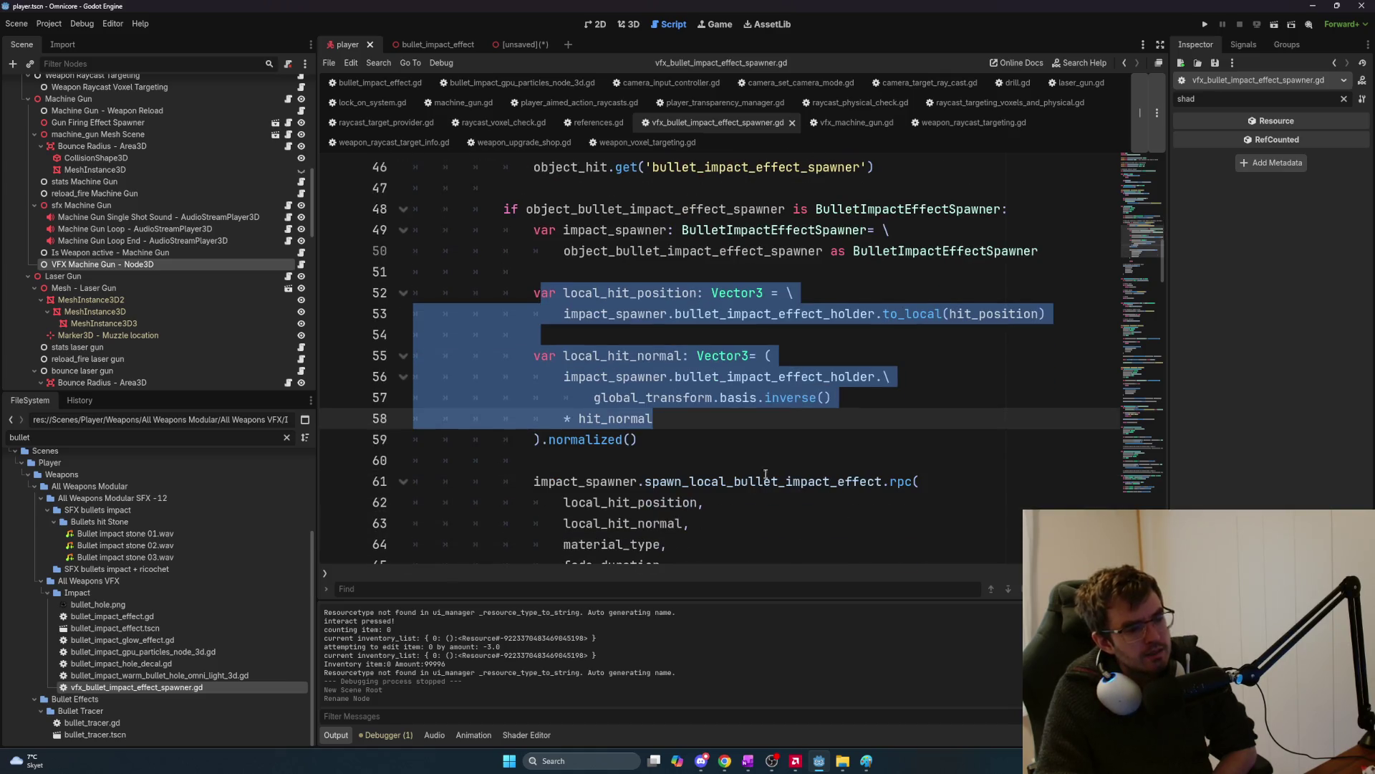
pyautogui.scroll(3, 778, 493)
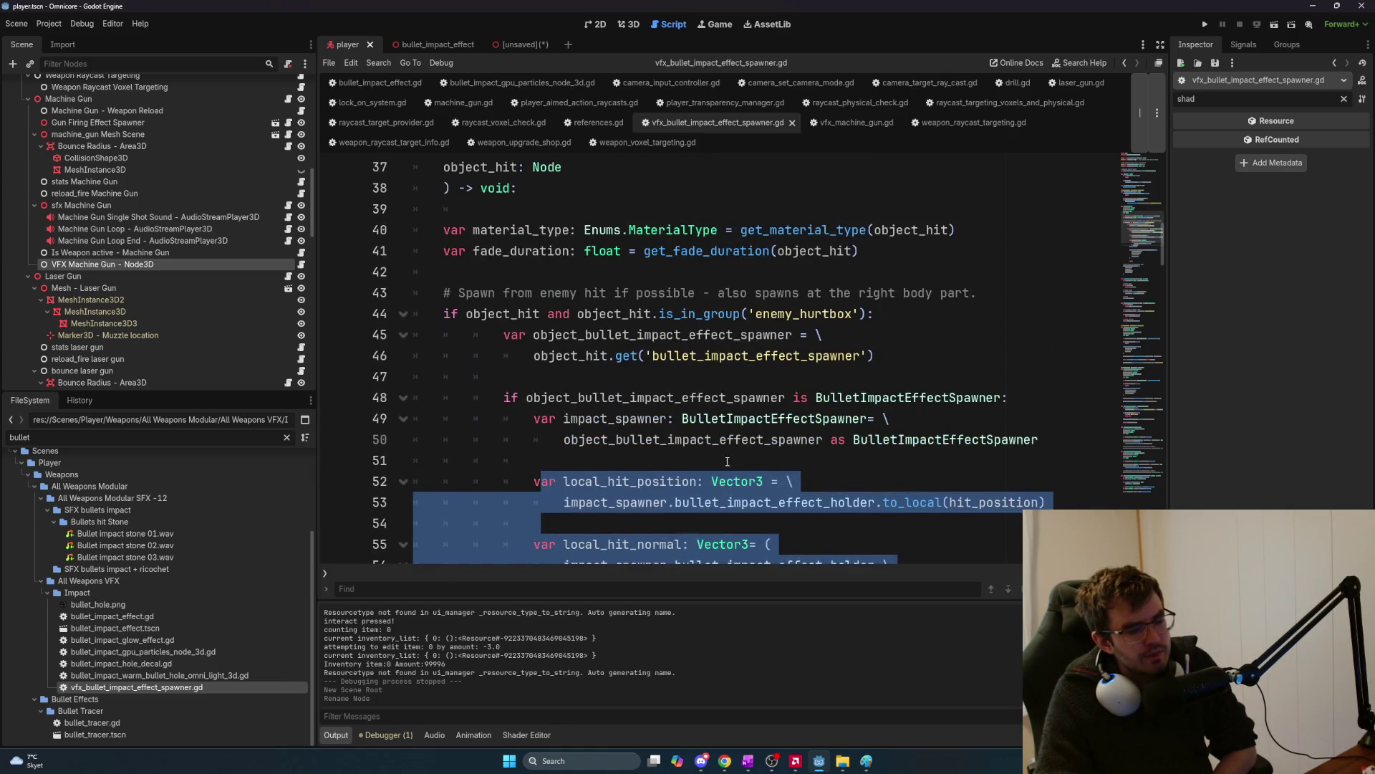
pyautogui.scroll(-3, 727, 463)
pyautogui.scroll(-1, 787, 444)
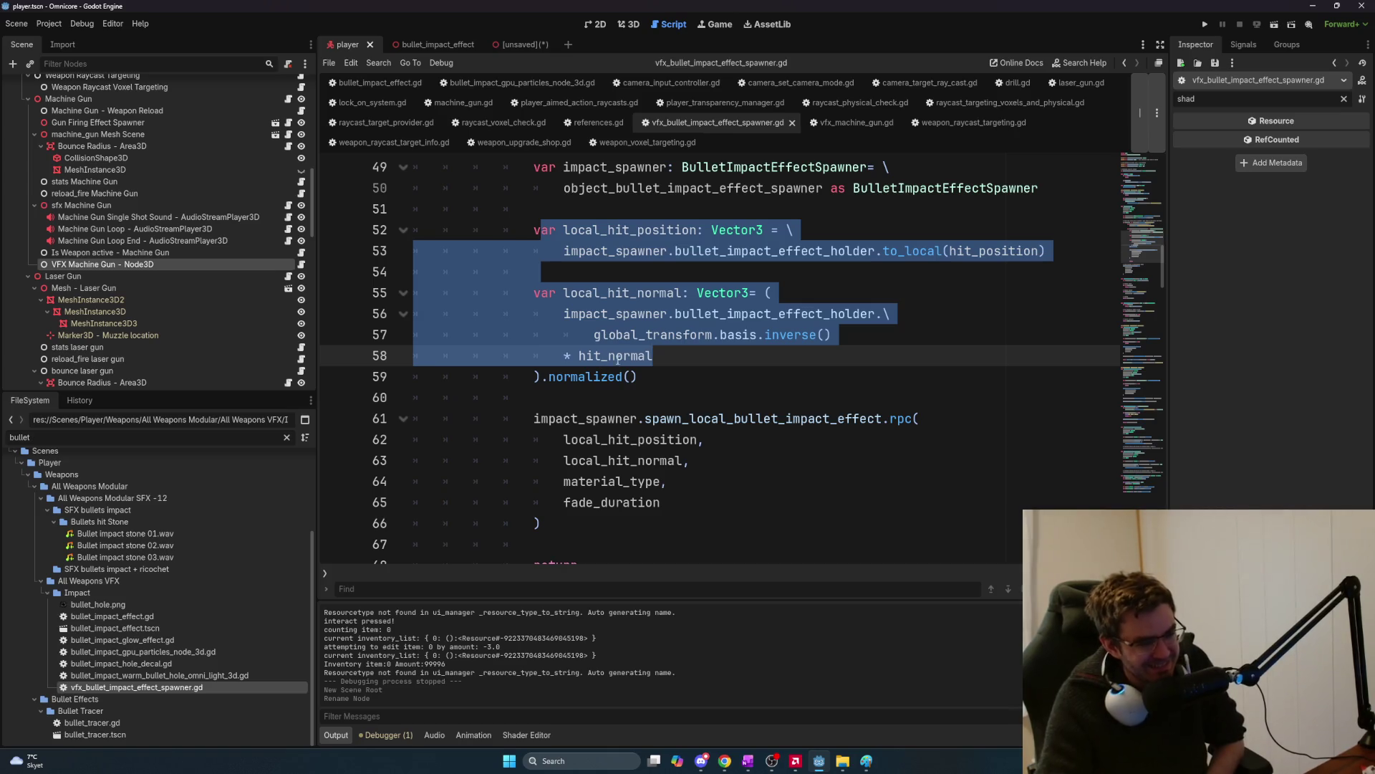
pyautogui.scroll(-3, 614, 360)
pyautogui.scroll(1, 647, 357)
pyautogui.scroll(-3, 678, 378)
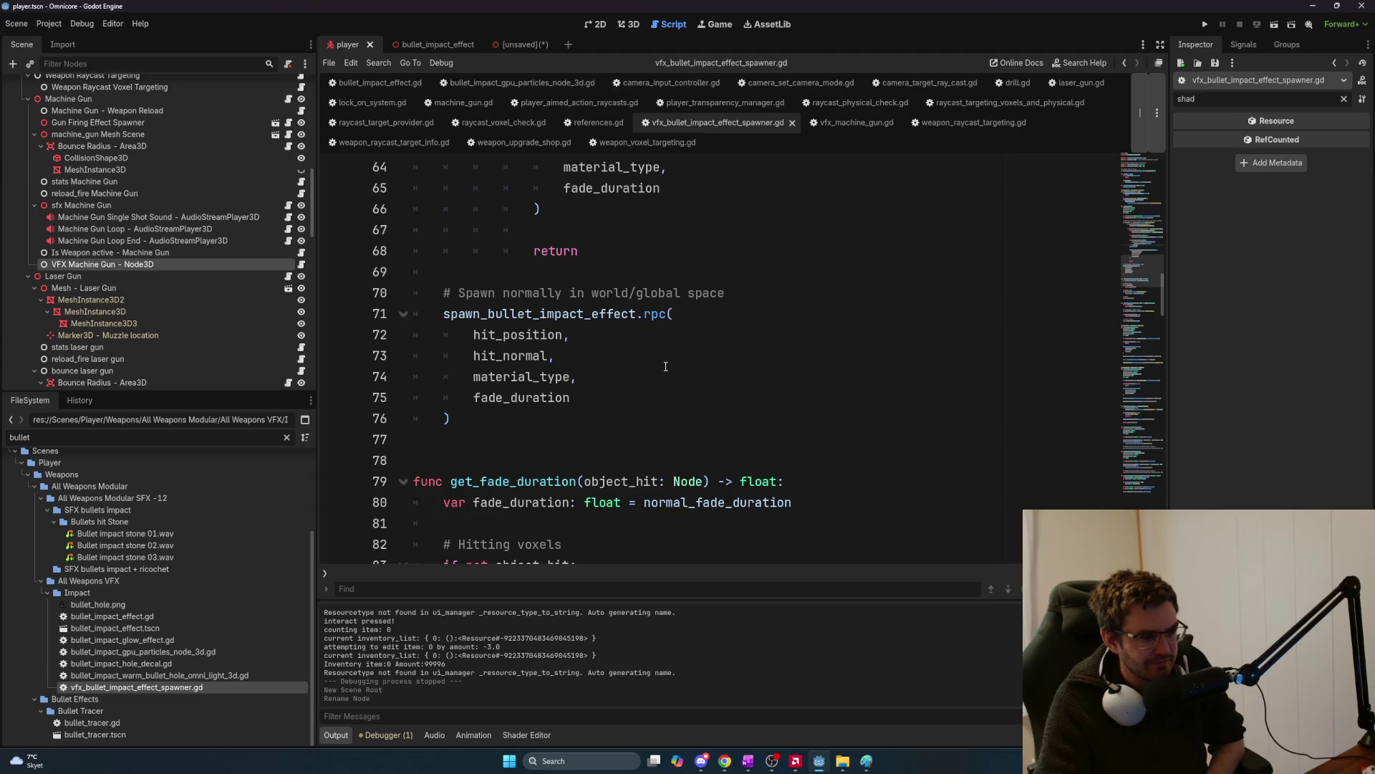
pyautogui.scroll(-14, 665, 366)
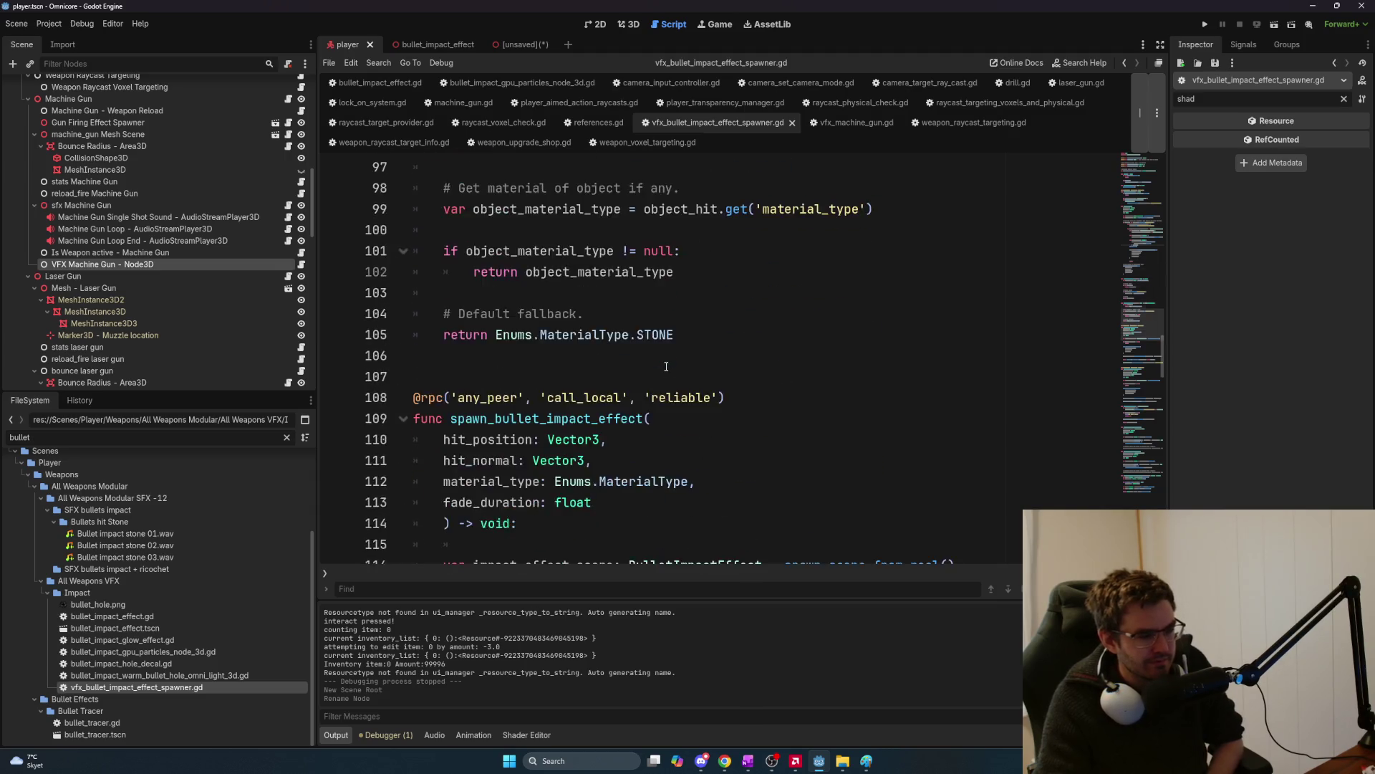
pyautogui.scroll(-7, 670, 366)
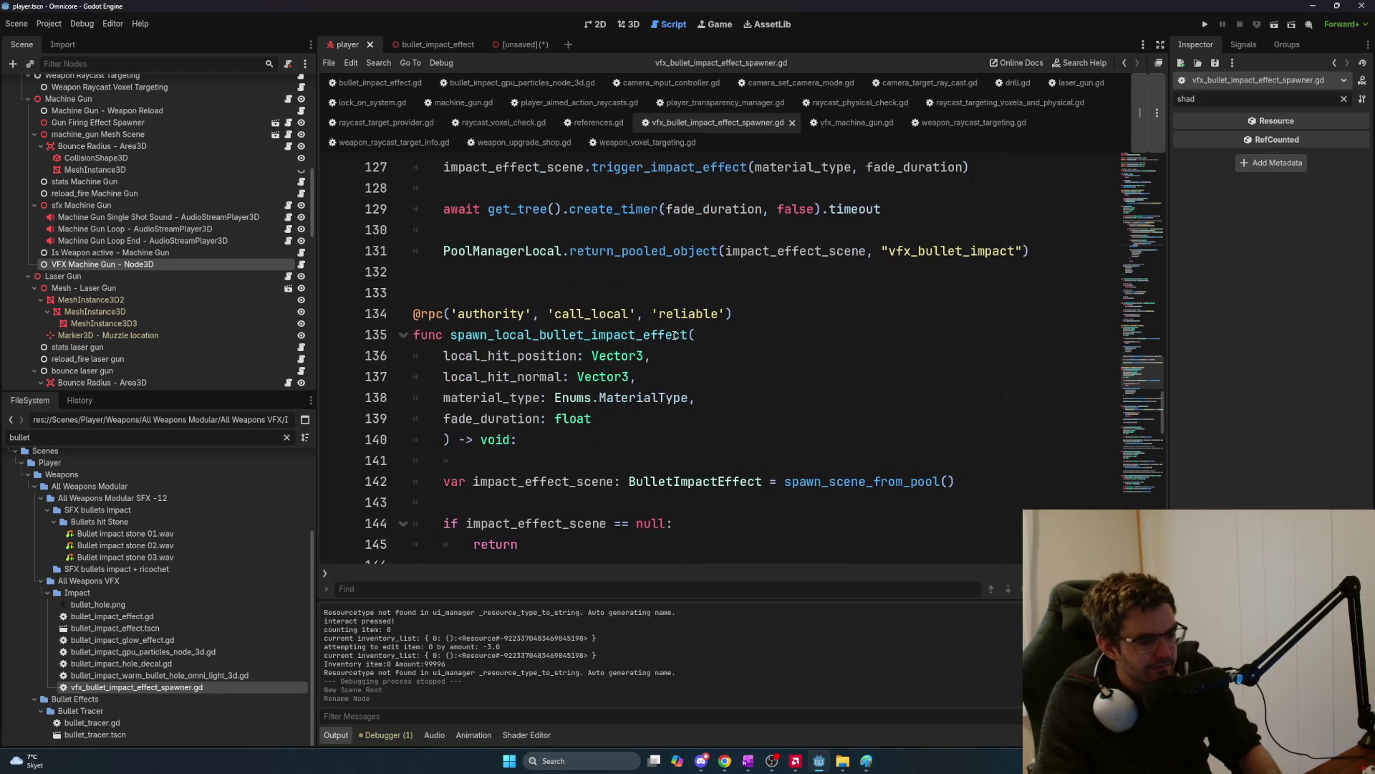
pyautogui.scroll(4, 676, 335)
pyautogui.scroll(-4, 677, 336)
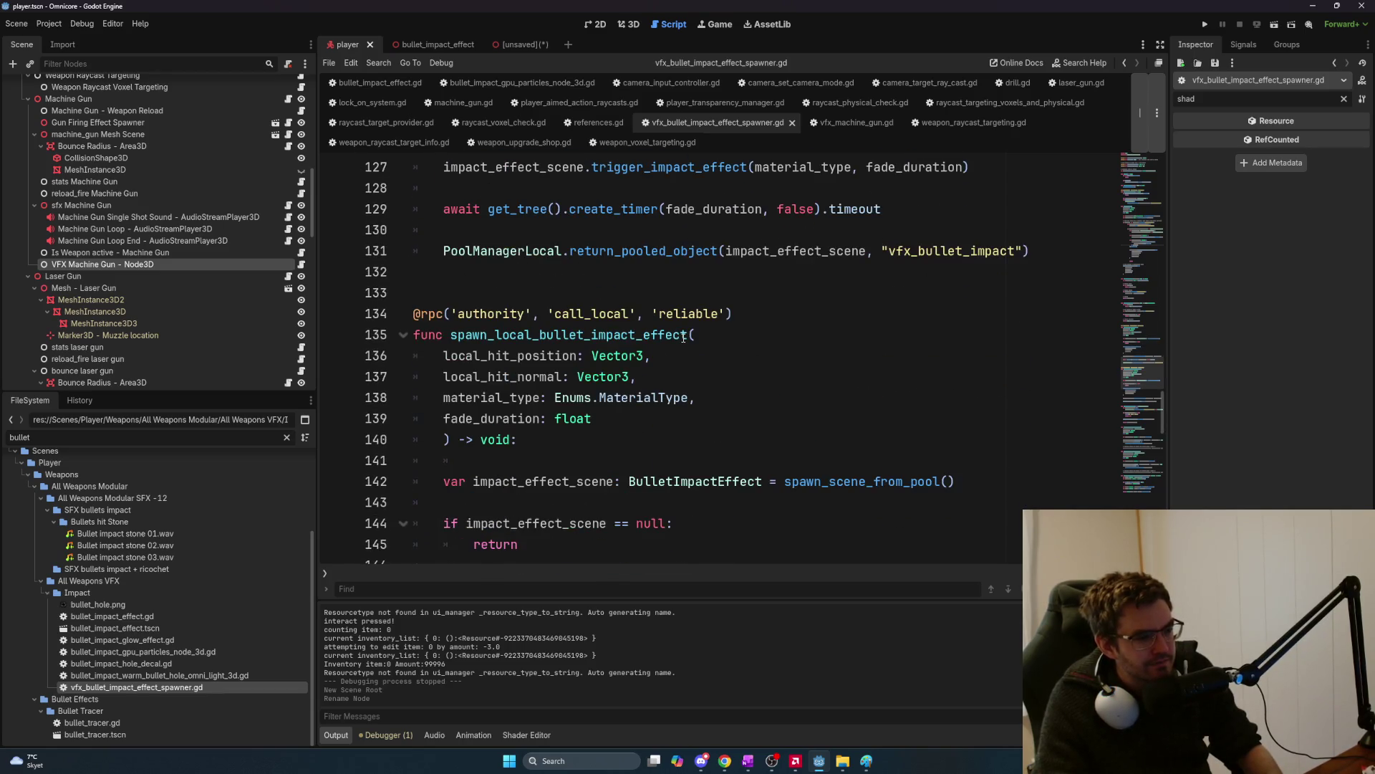
pyautogui.scroll(-10, 682, 337)
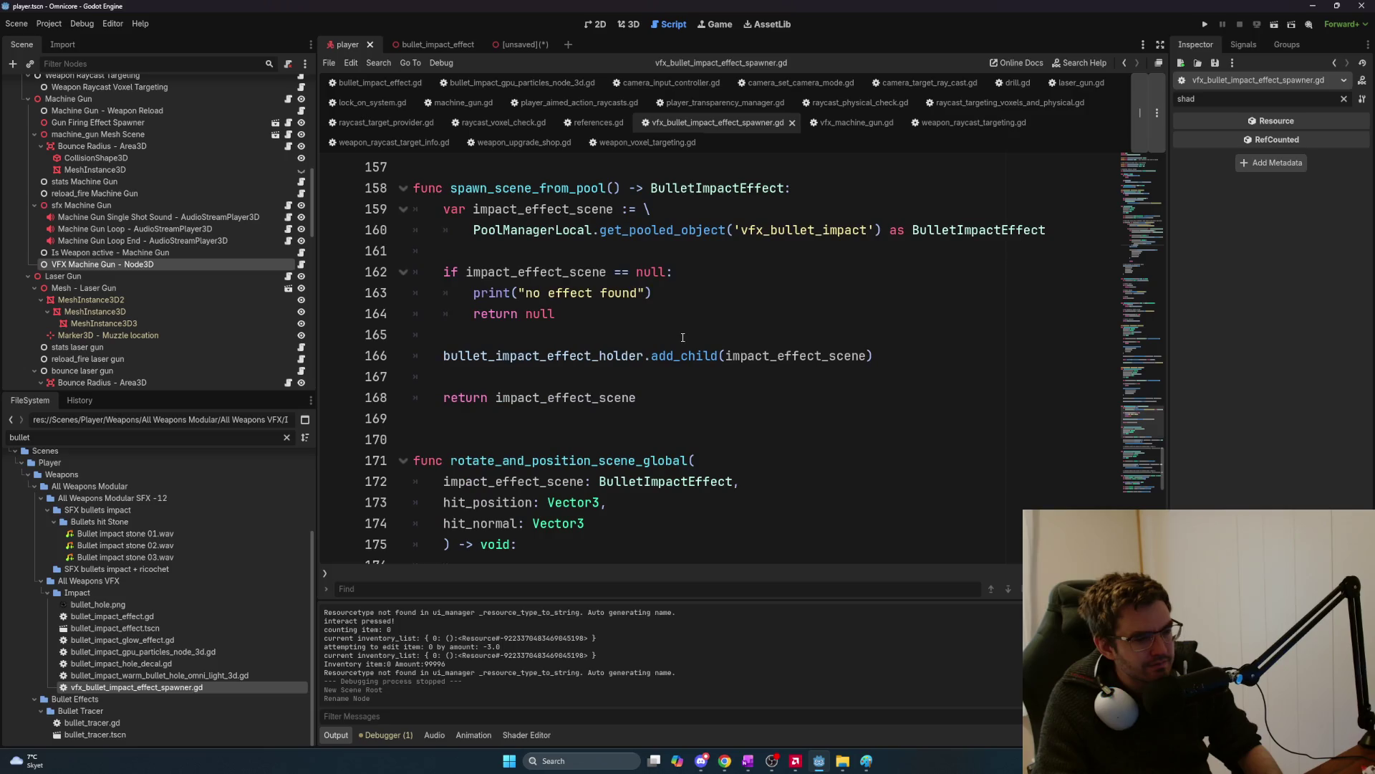
pyautogui.scroll(4, 683, 337)
pyautogui.scroll(17, 682, 337)
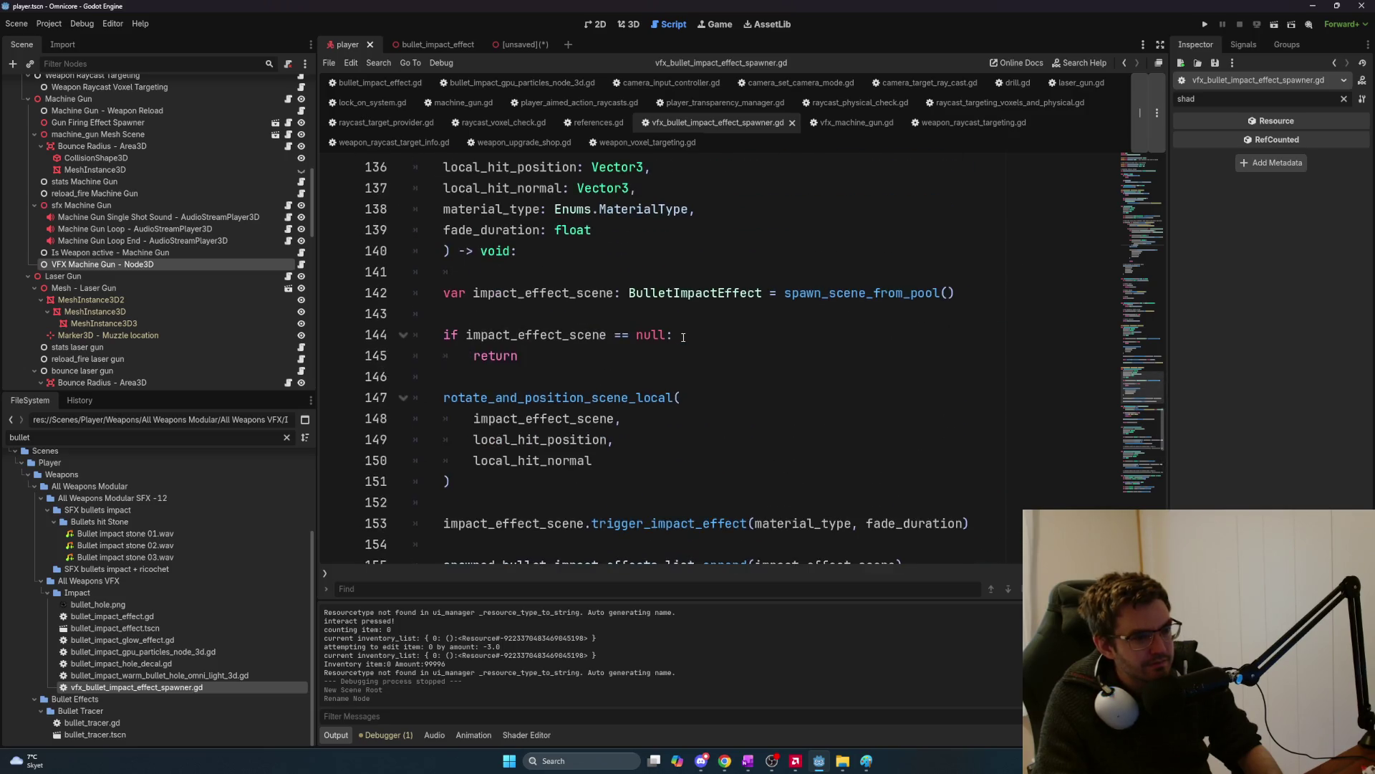
pyautogui.scroll(4, 840, 409)
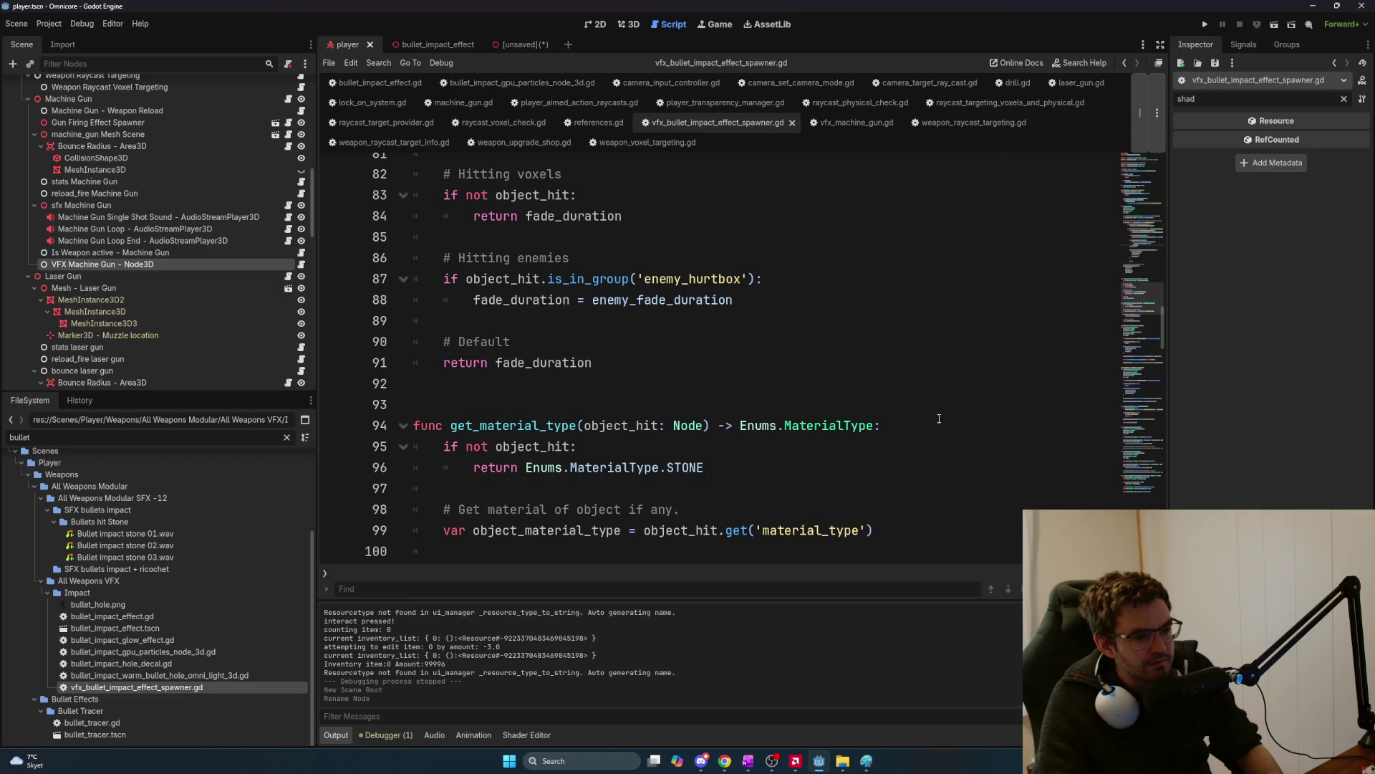
pyautogui.scroll(3, 846, 403)
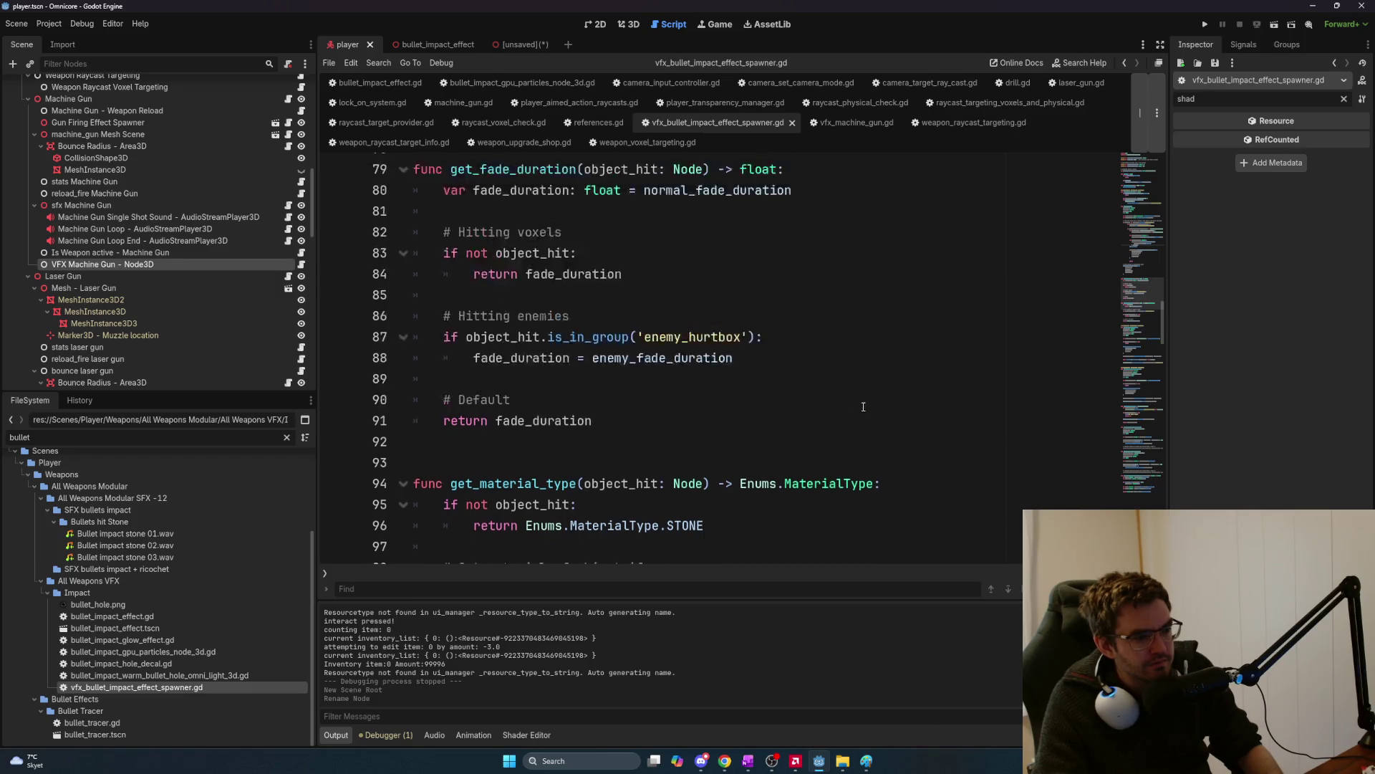
pyautogui.scroll(-6, 861, 405)
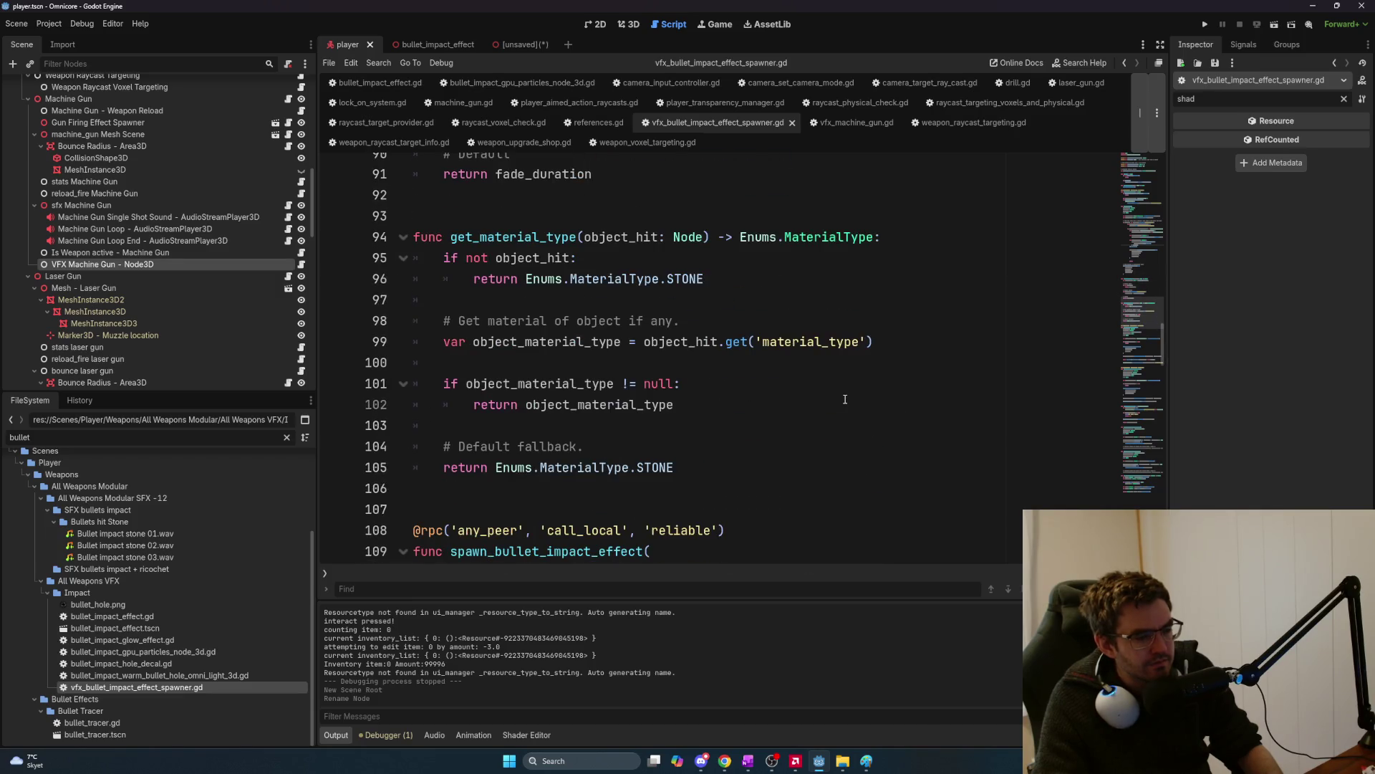
pyautogui.scroll(5, 845, 399)
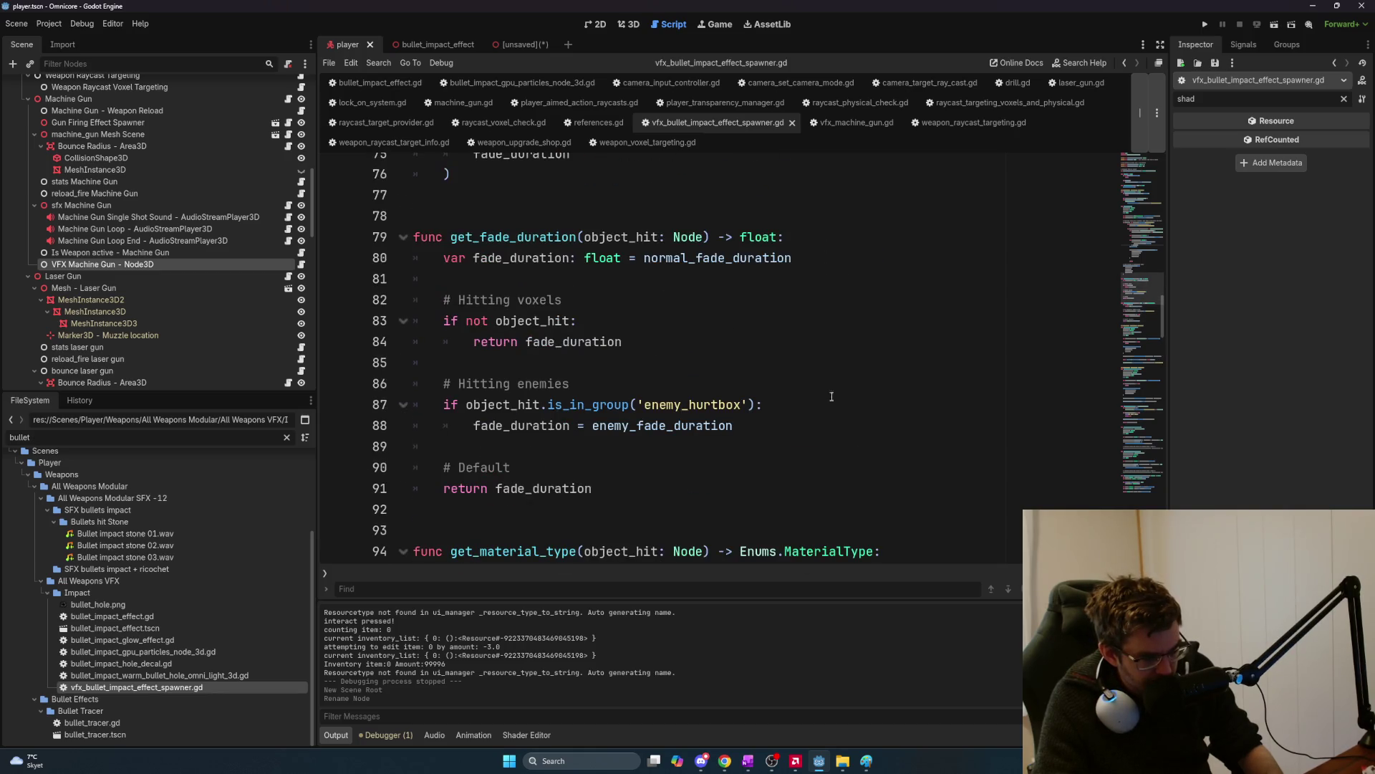
pyautogui.moveTo(734, 425)
pyautogui.mouseDown()
pyautogui.moveTo(516, 404)
pyautogui.moveTo(430, 450)
pyautogui.moveTo(464, 434)
pyautogui.mouseUp()
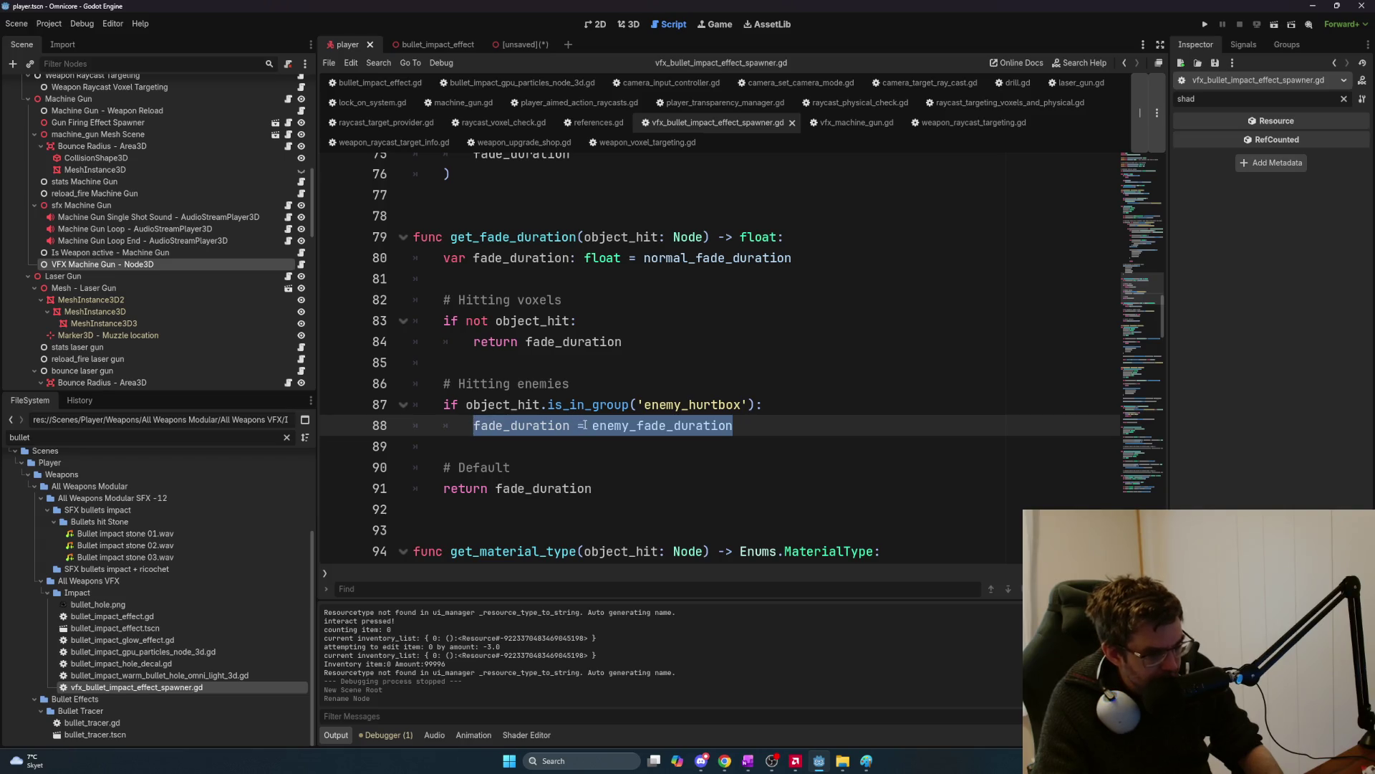
pyautogui.scroll(15, 583, 425)
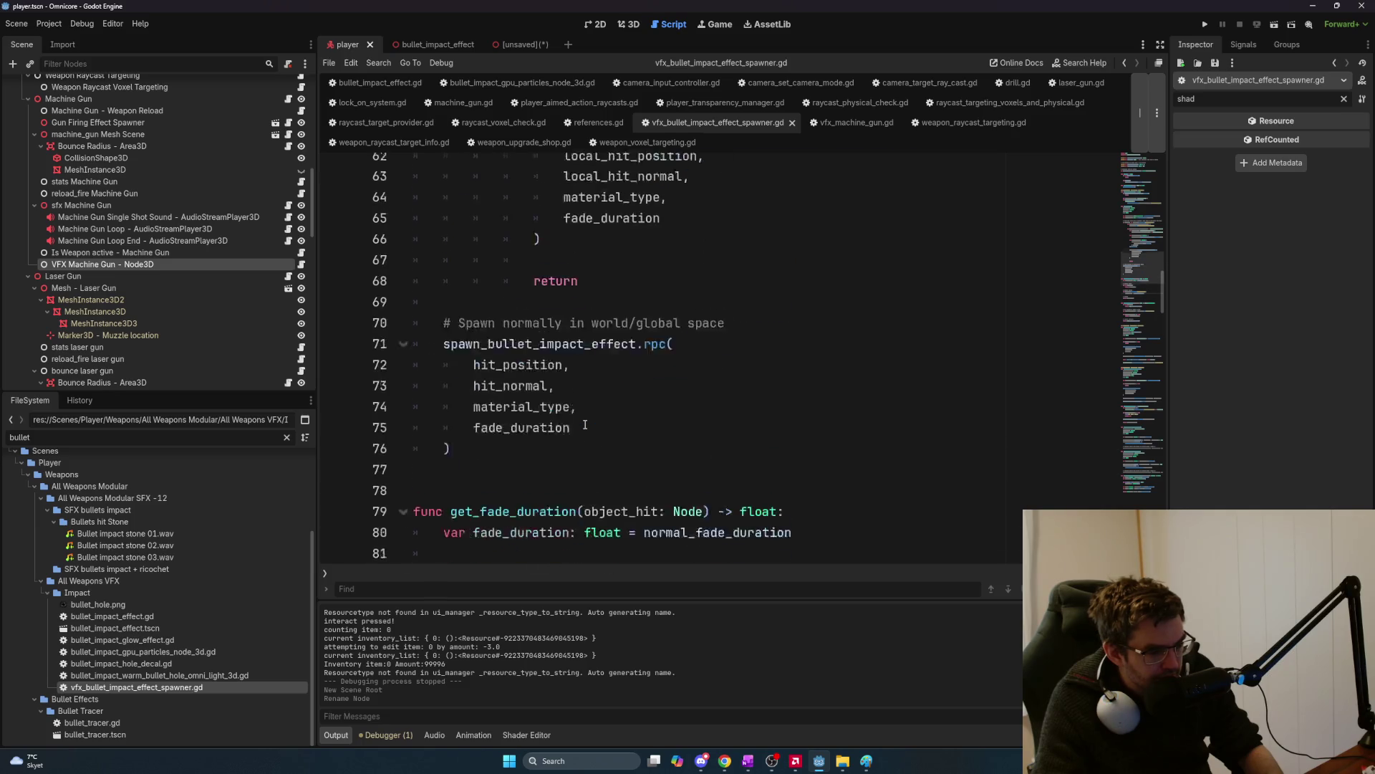
pyautogui.scroll(7, 589, 426)
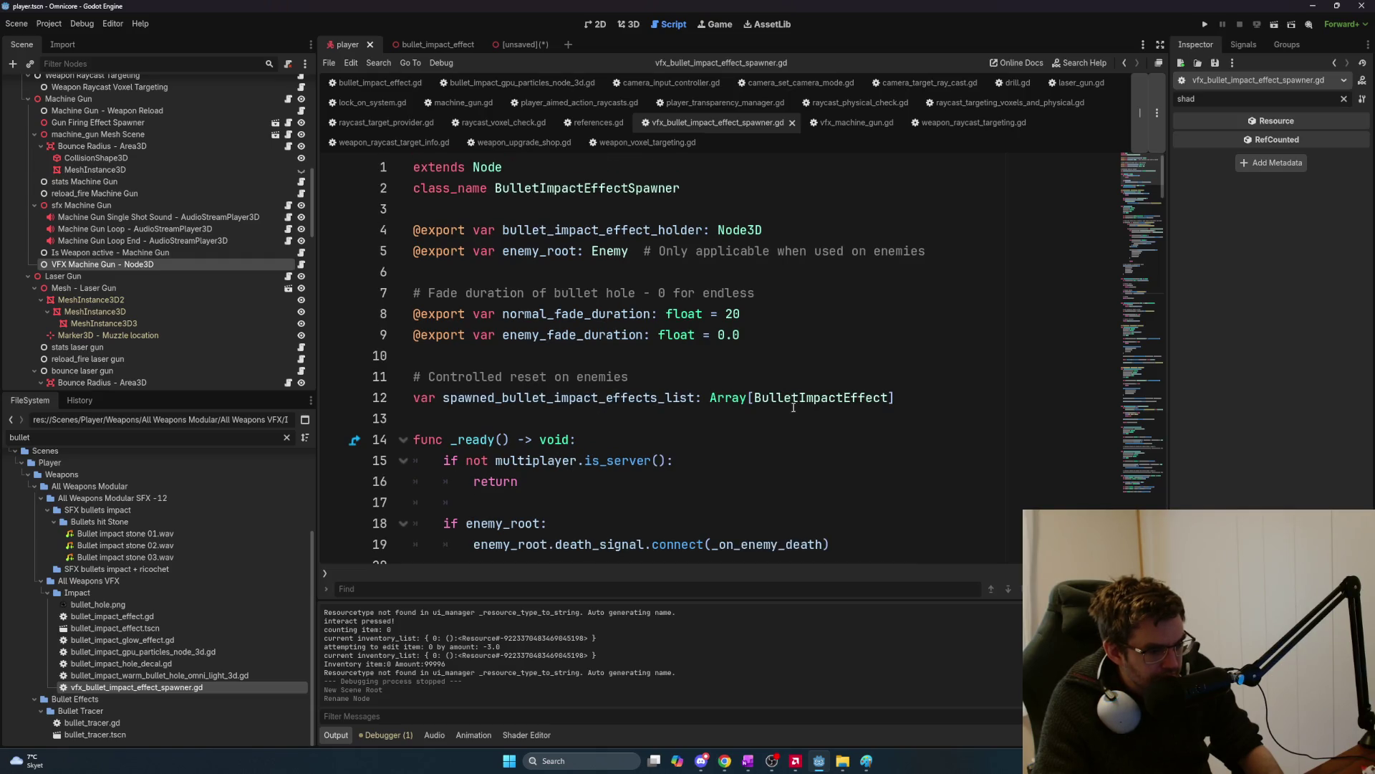
pyautogui.scroll(-5, 606, 384)
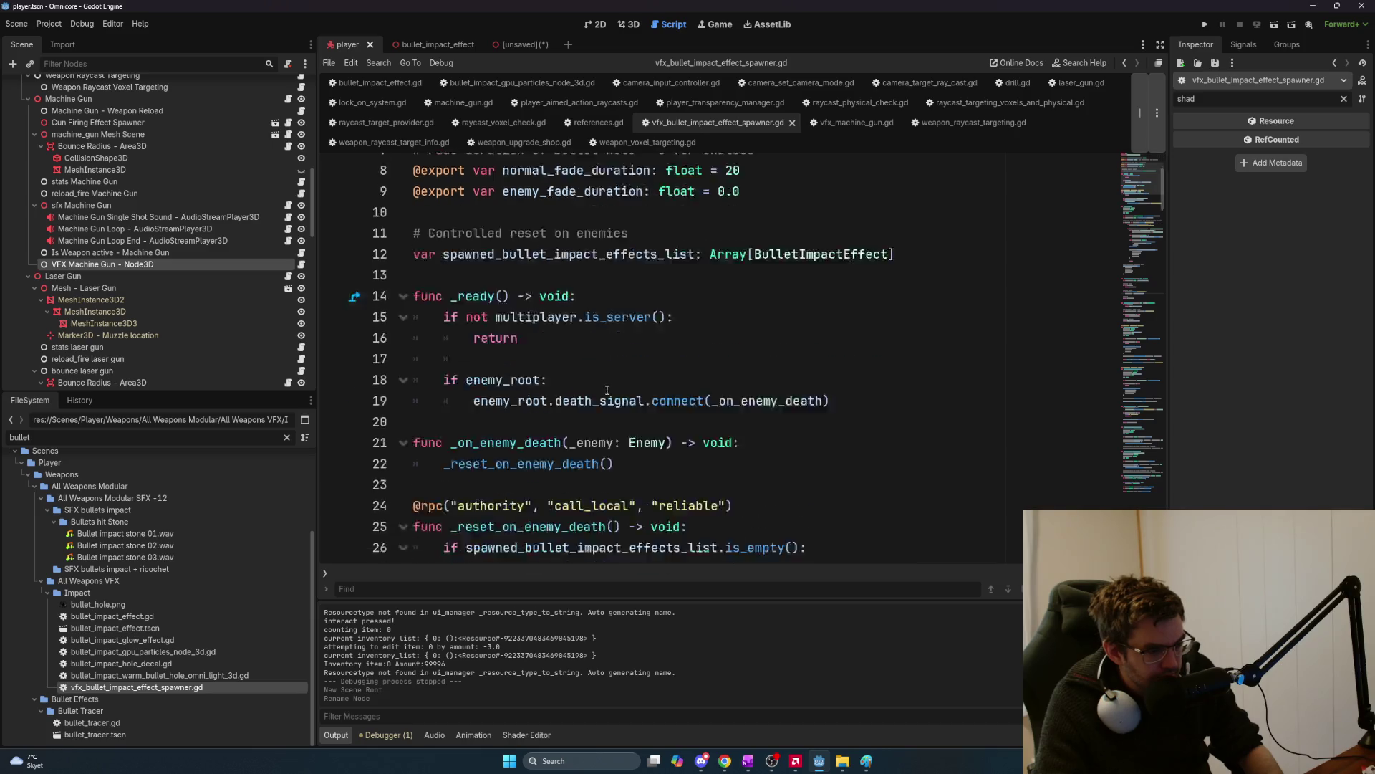
pyautogui.scroll(-6, 611, 389)
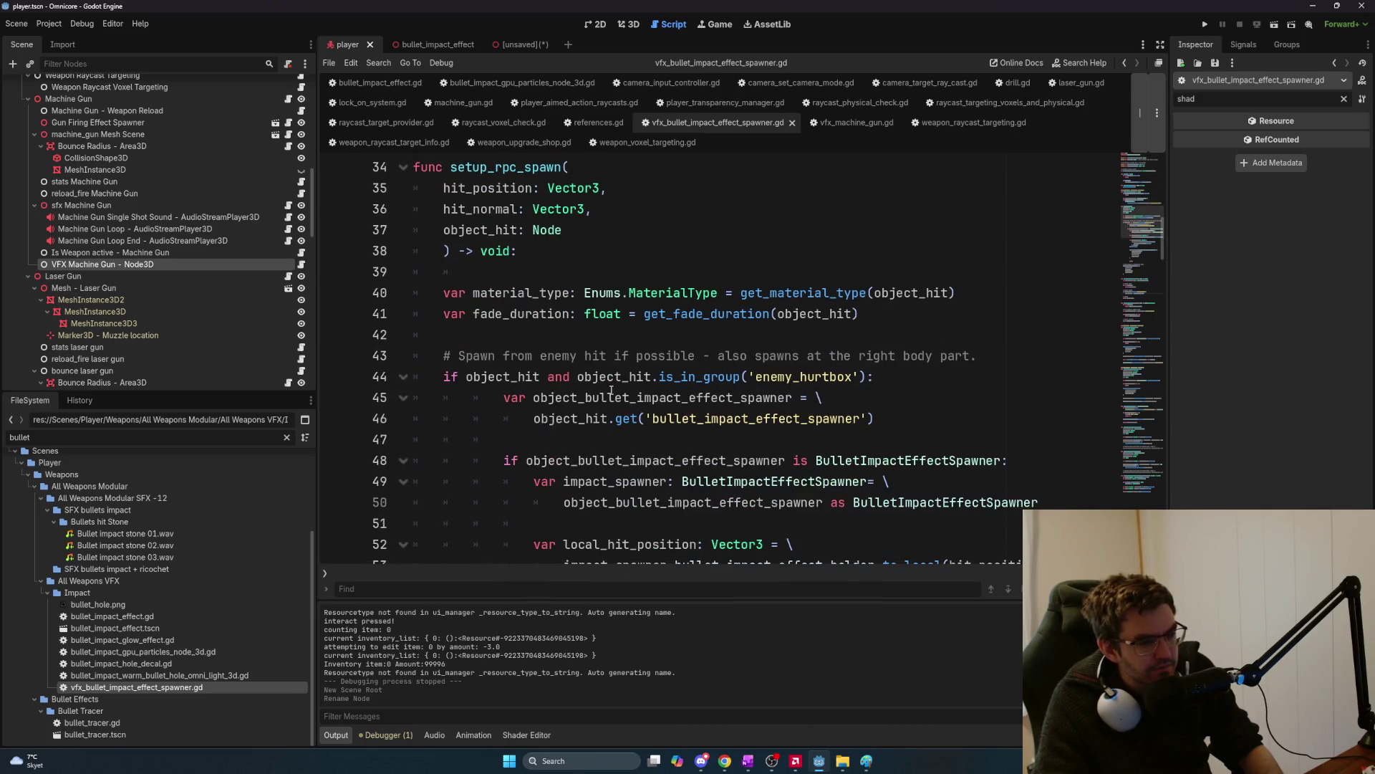
pyautogui.scroll(1, 610, 390)
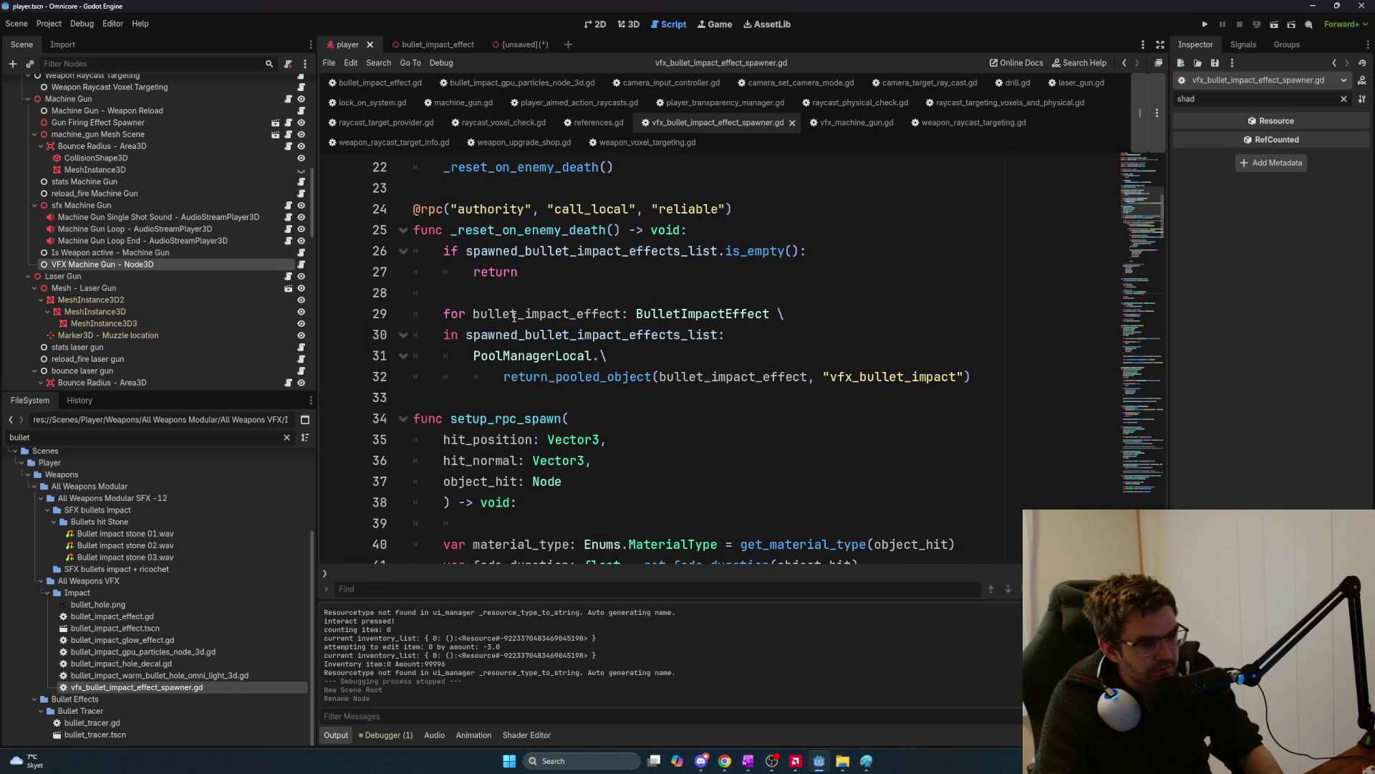
pyautogui.moveTo(443, 251)
pyautogui.mouseDown()
pyautogui.moveTo(645, 252)
pyautogui.moveTo(735, 336)
pyautogui.moveTo(609, 356)
pyautogui.mouseUp()
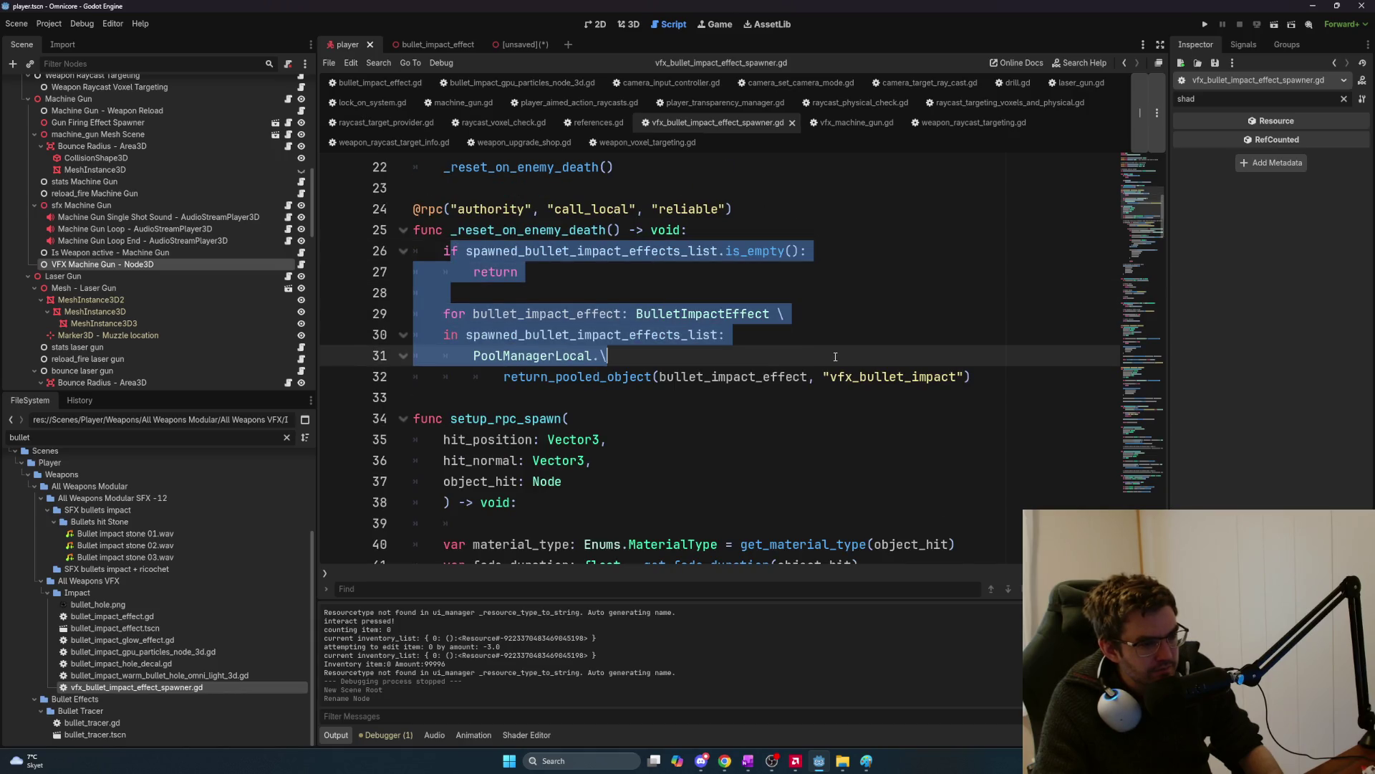
pyautogui.click(609, 356)
pyautogui.moveTo(443, 251)
pyautogui.mouseDown()
pyautogui.moveTo(725, 335)
pyautogui.moveTo(727, 351)
pyautogui.mouseUp()
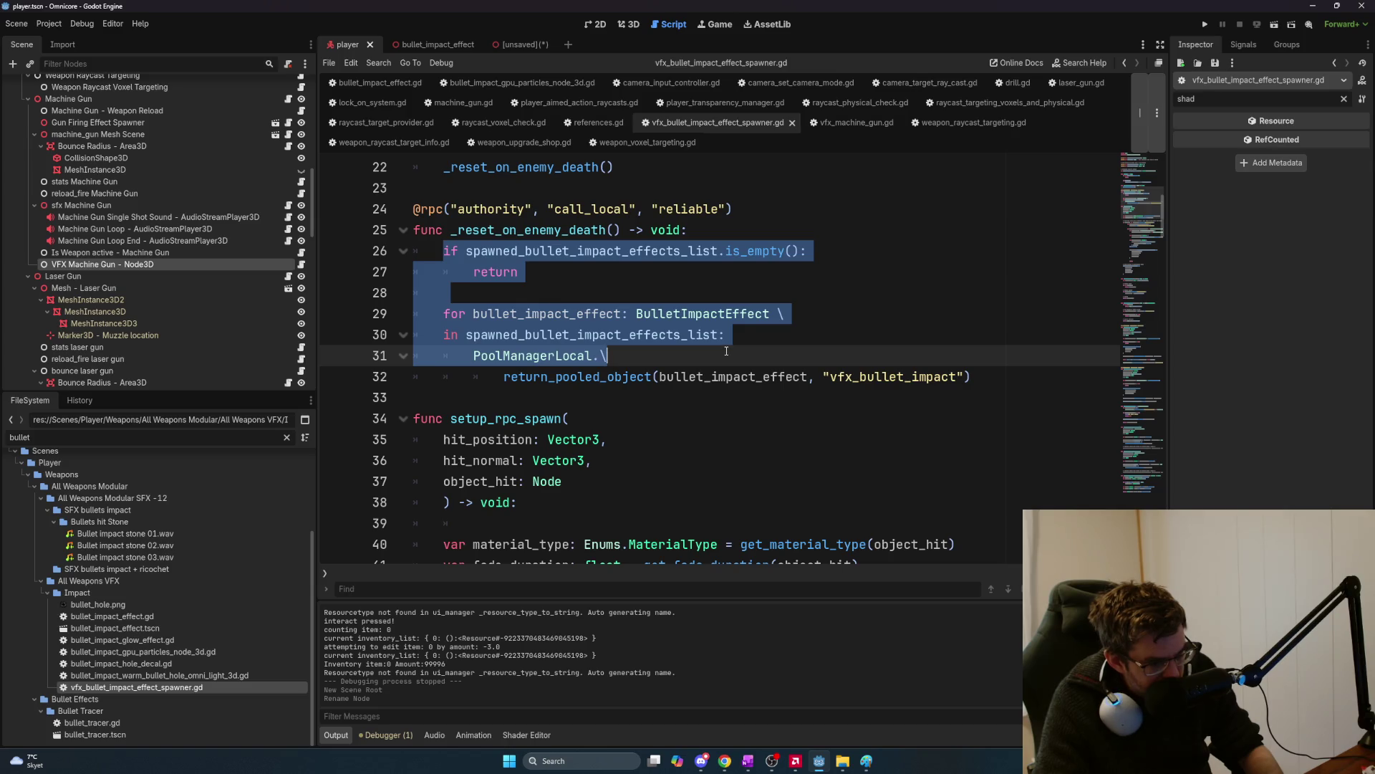
pyautogui.scroll(-1, 727, 351)
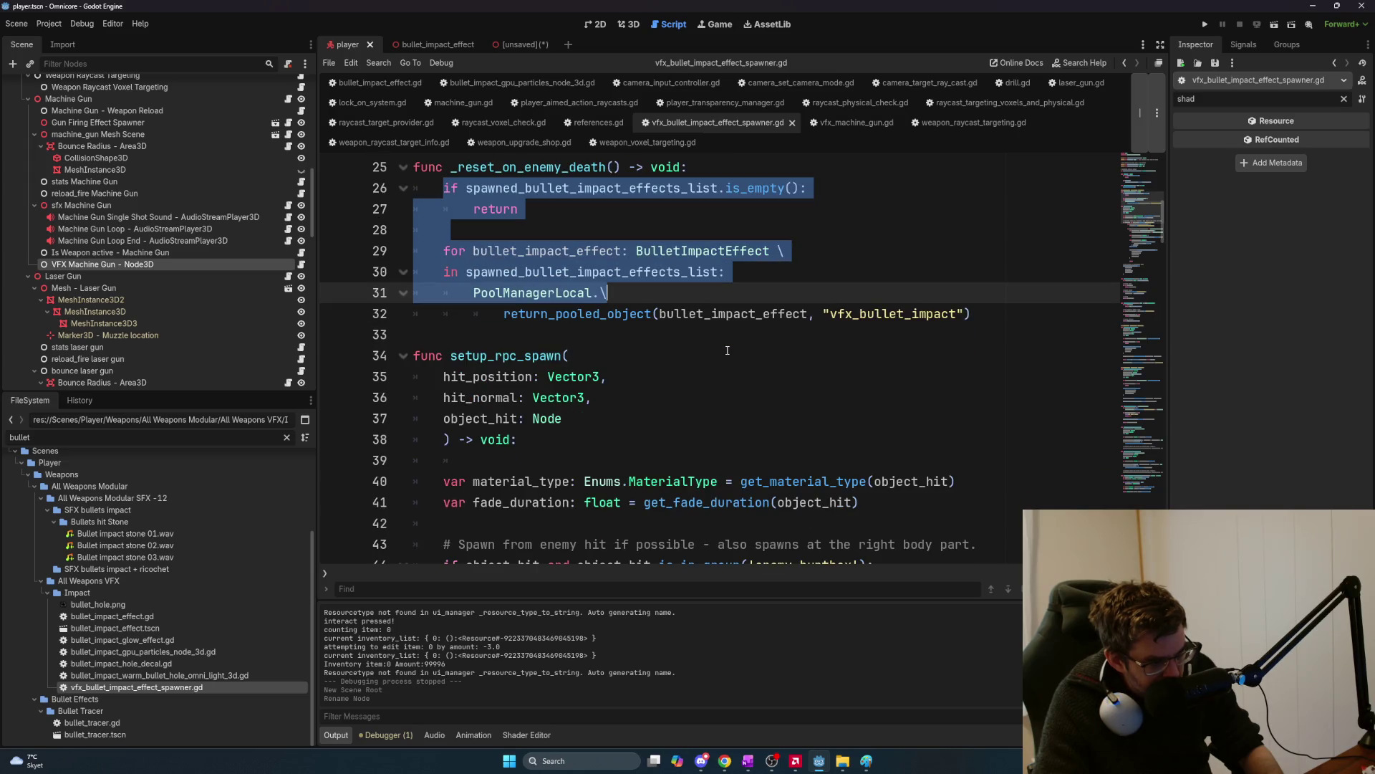
pyautogui.scroll(7, 727, 350)
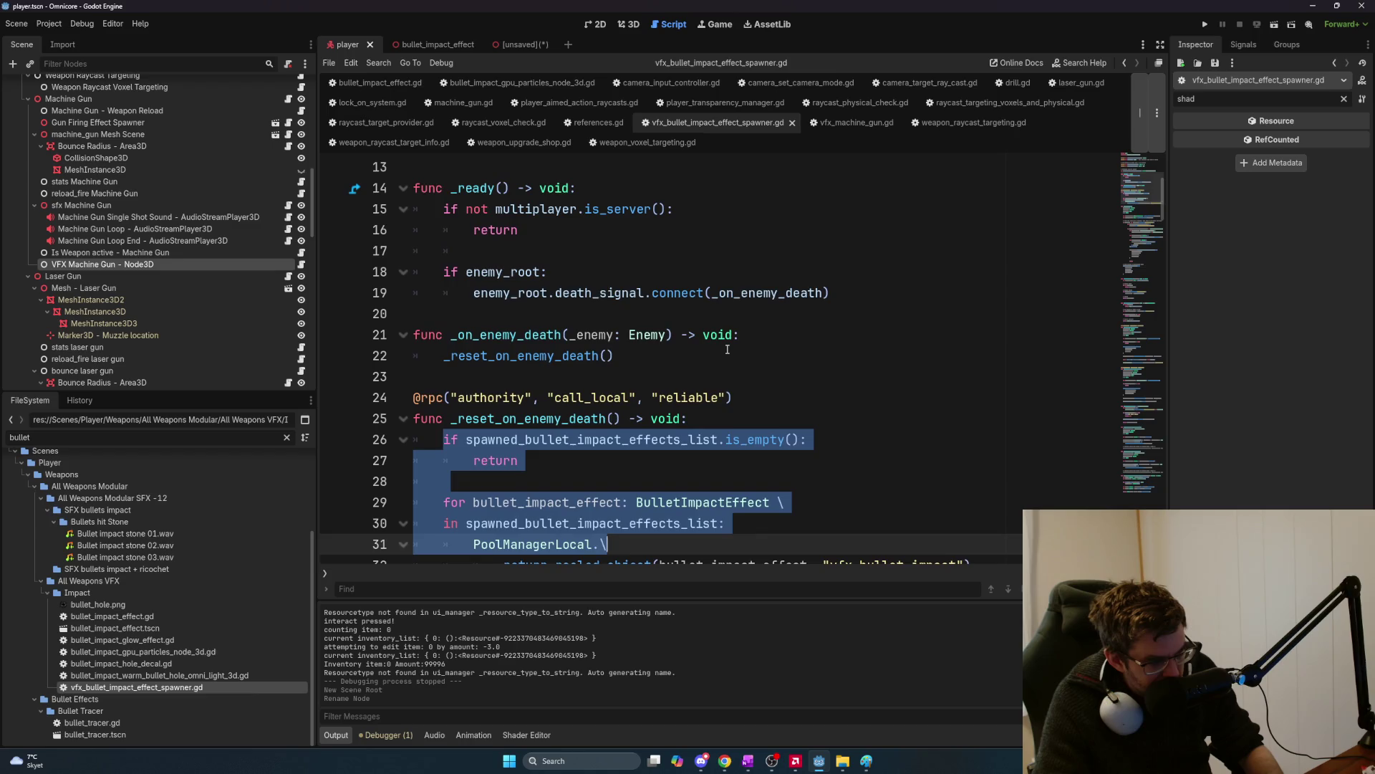
pyautogui.scroll(1, 727, 349)
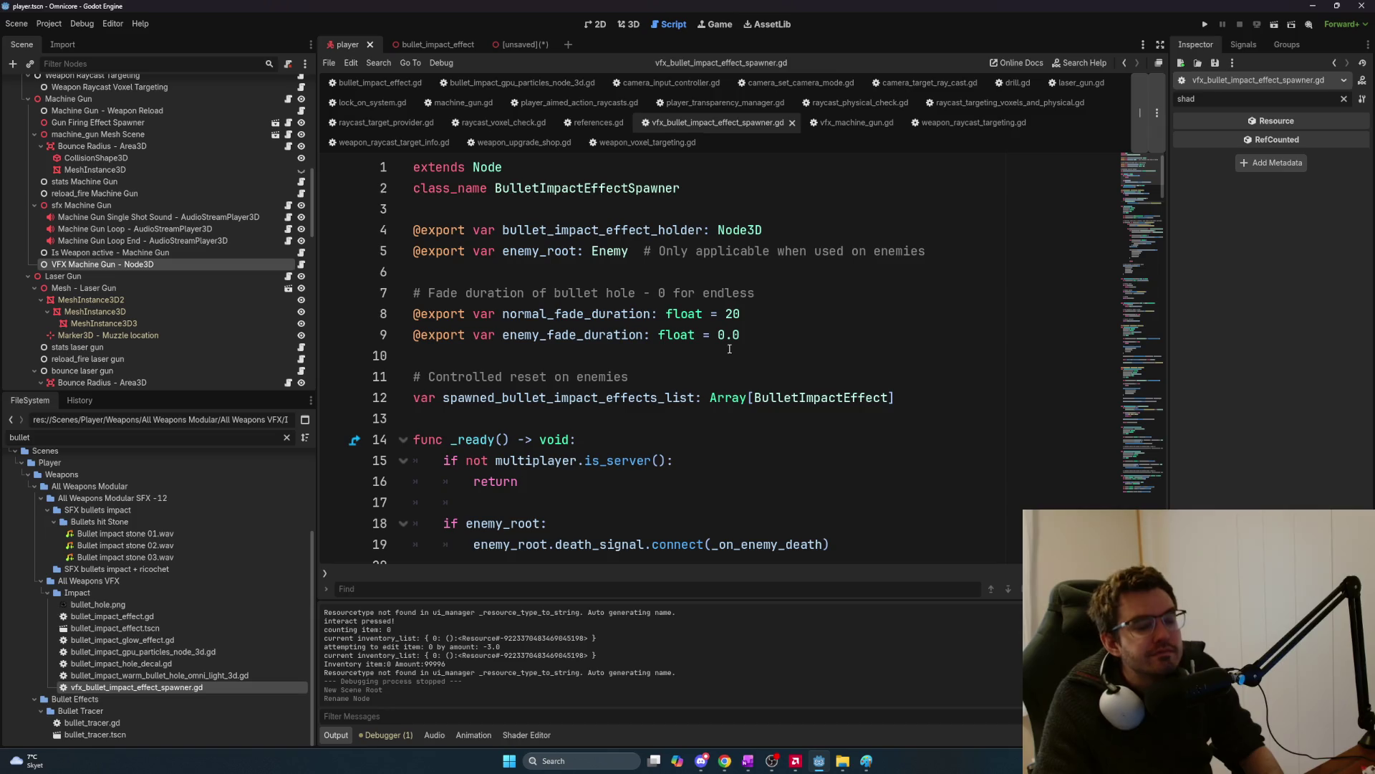
pyautogui.scroll(-1, 731, 349)
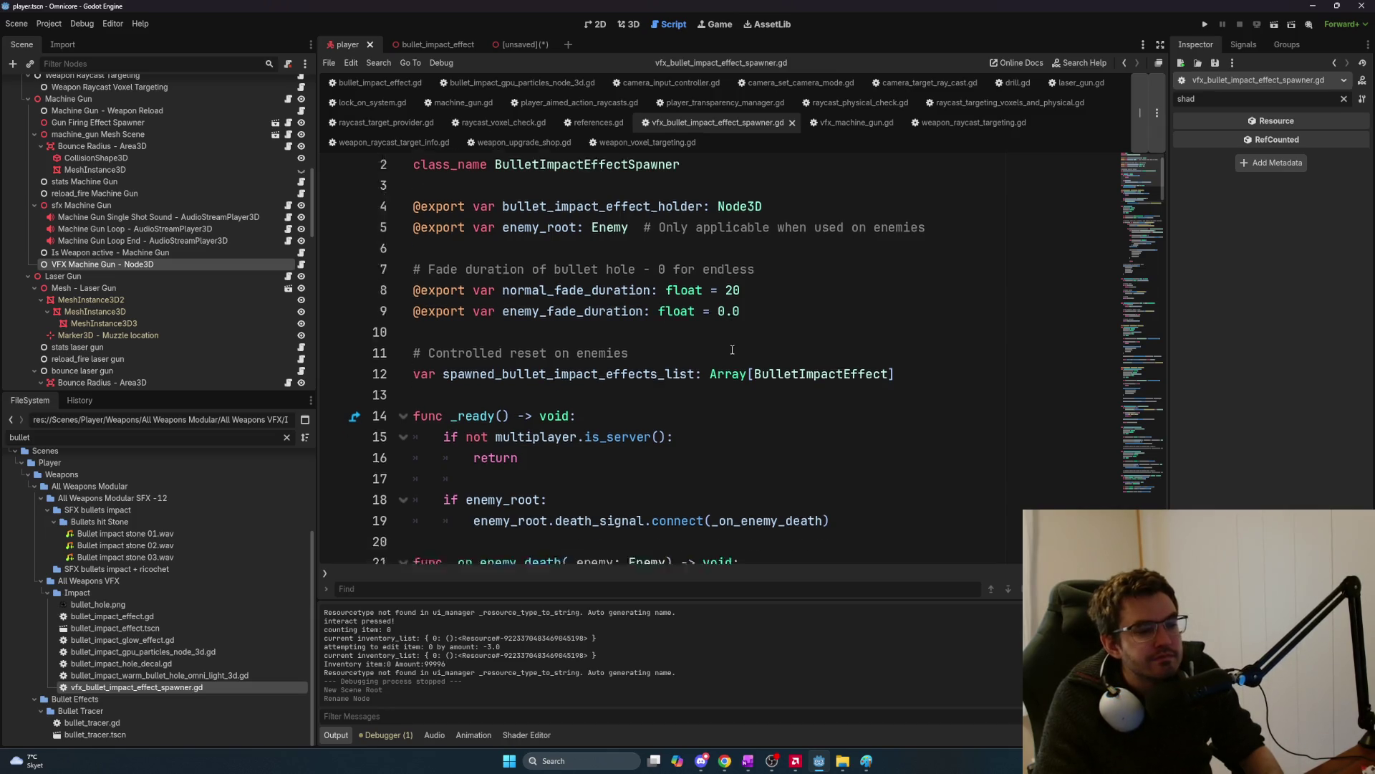
pyautogui.scroll(-15, 732, 348)
pyautogui.scroll(2, 736, 350)
pyautogui.scroll(2, 735, 350)
pyautogui.scroll(1, 737, 349)
pyautogui.scroll(-2, 737, 349)
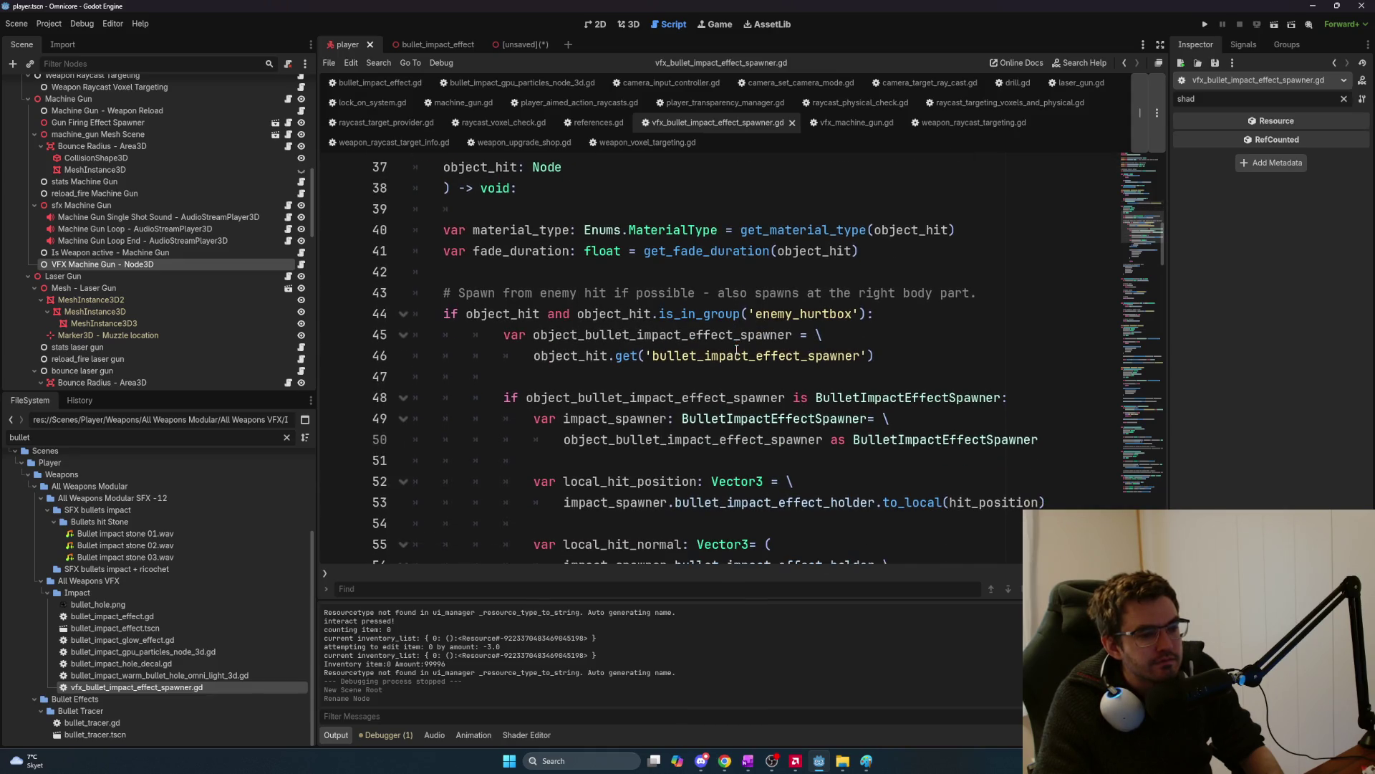
pyautogui.scroll(-9, 737, 351)
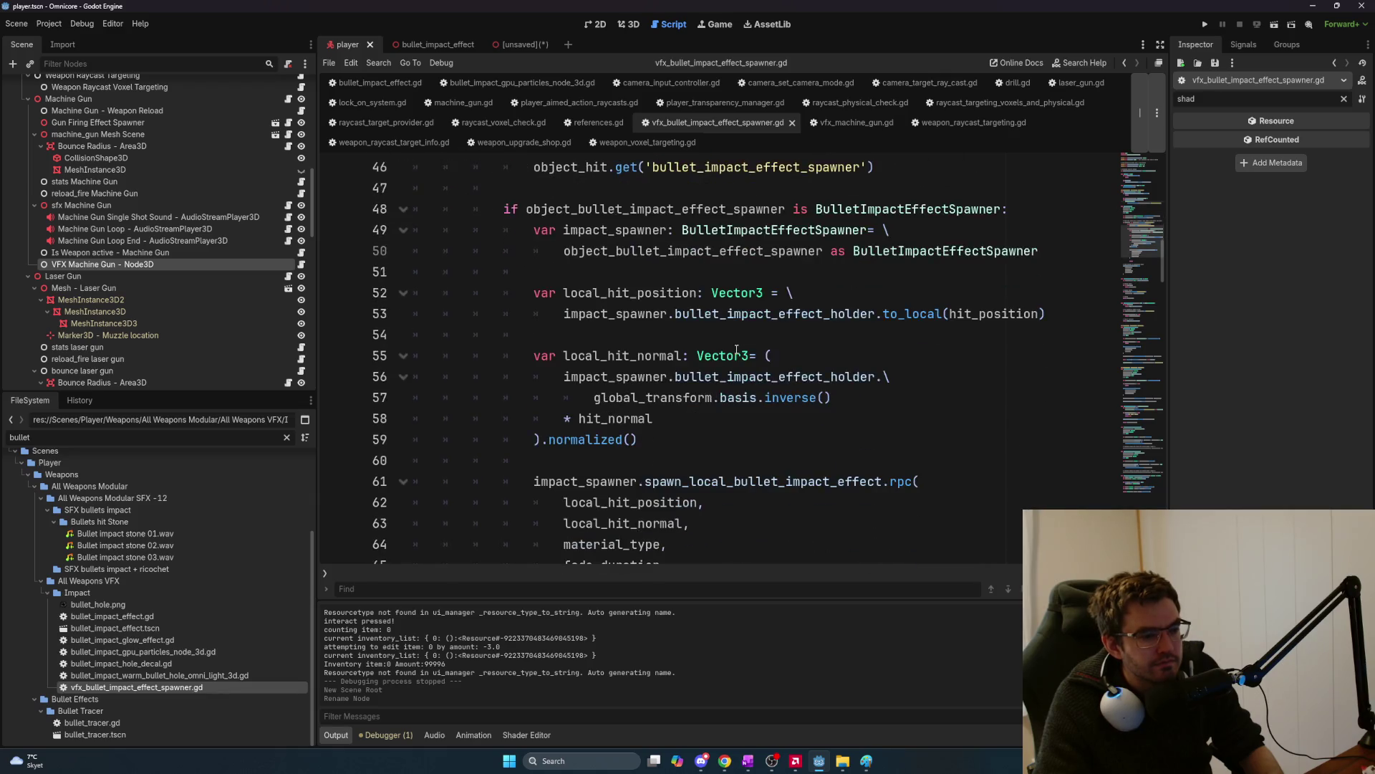
pyautogui.scroll(2, 736, 349)
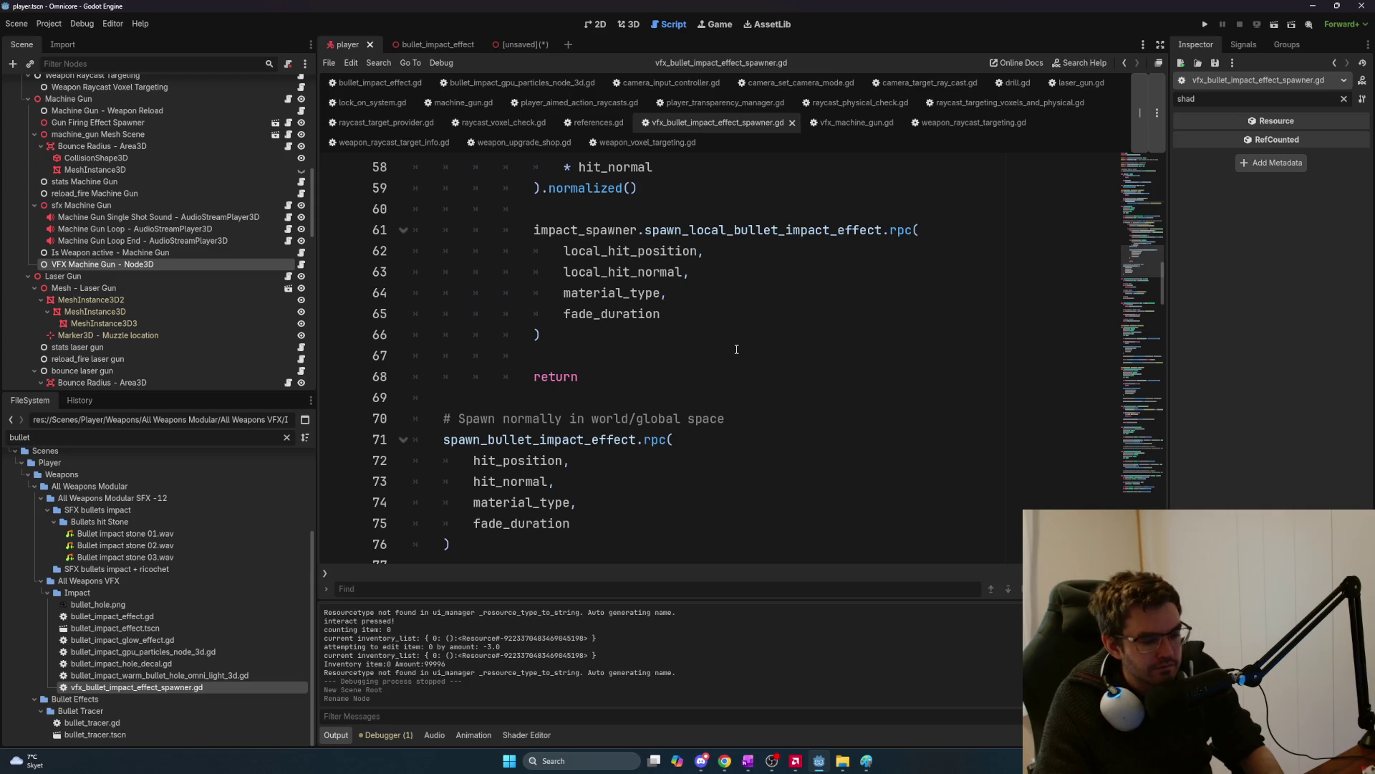
pyautogui.scroll(2, 736, 349)
pyautogui.scroll(8, 736, 350)
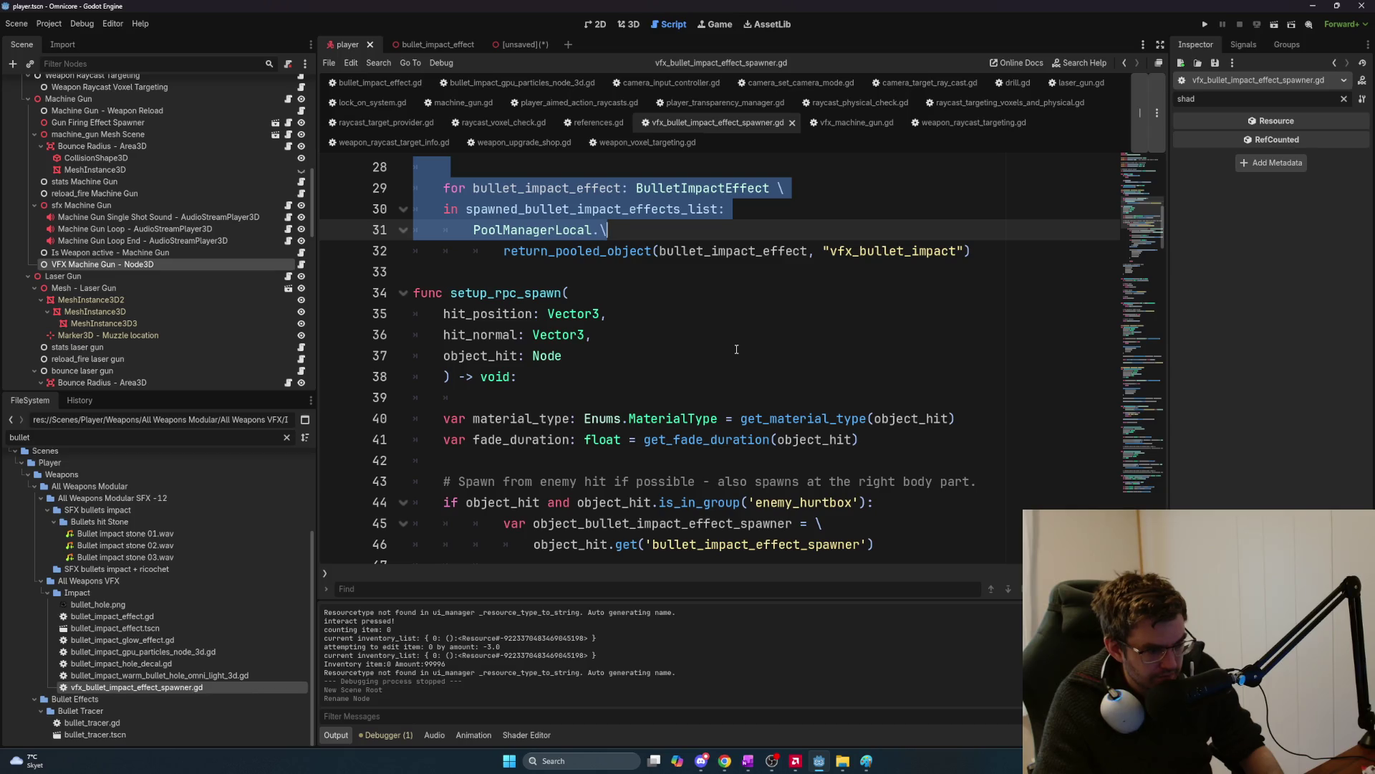
pyautogui.scroll(7, 736, 349)
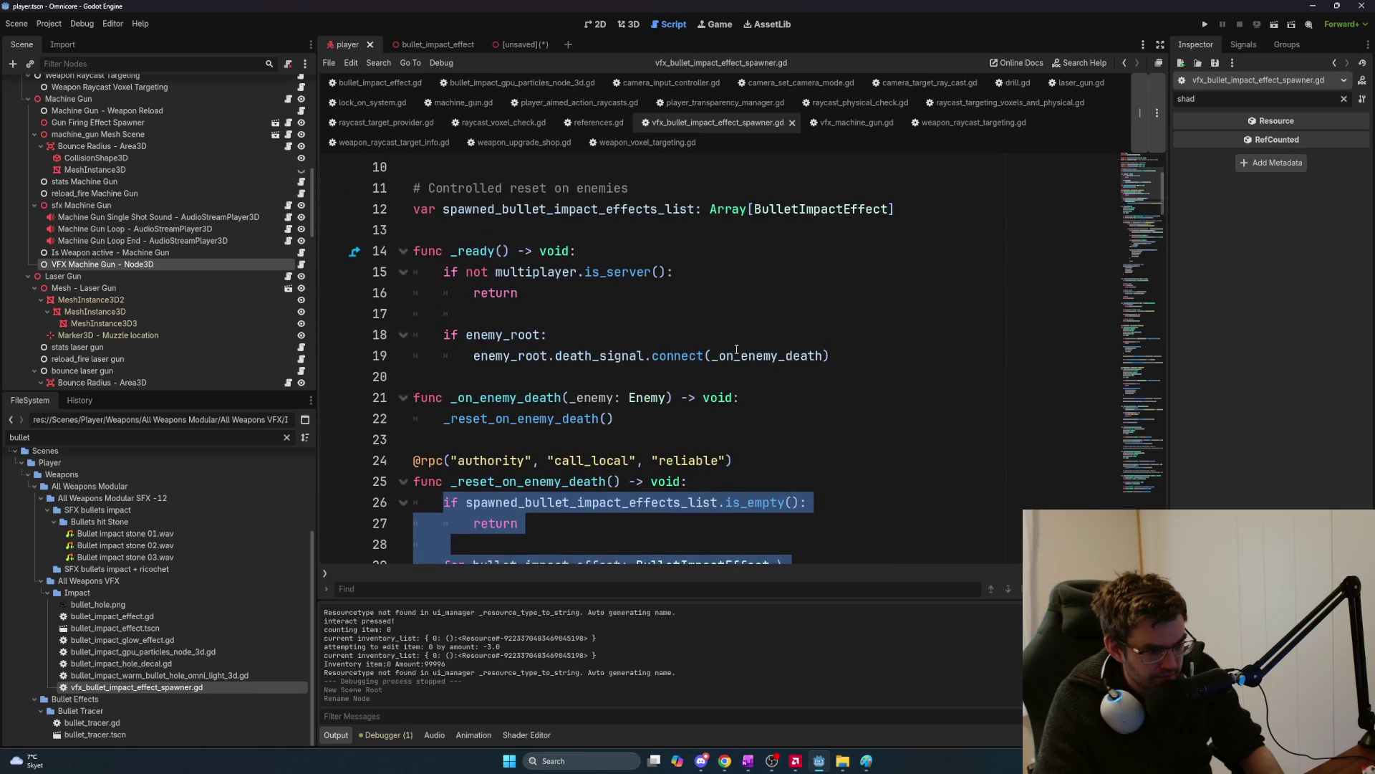
pyautogui.scroll(-3, 737, 349)
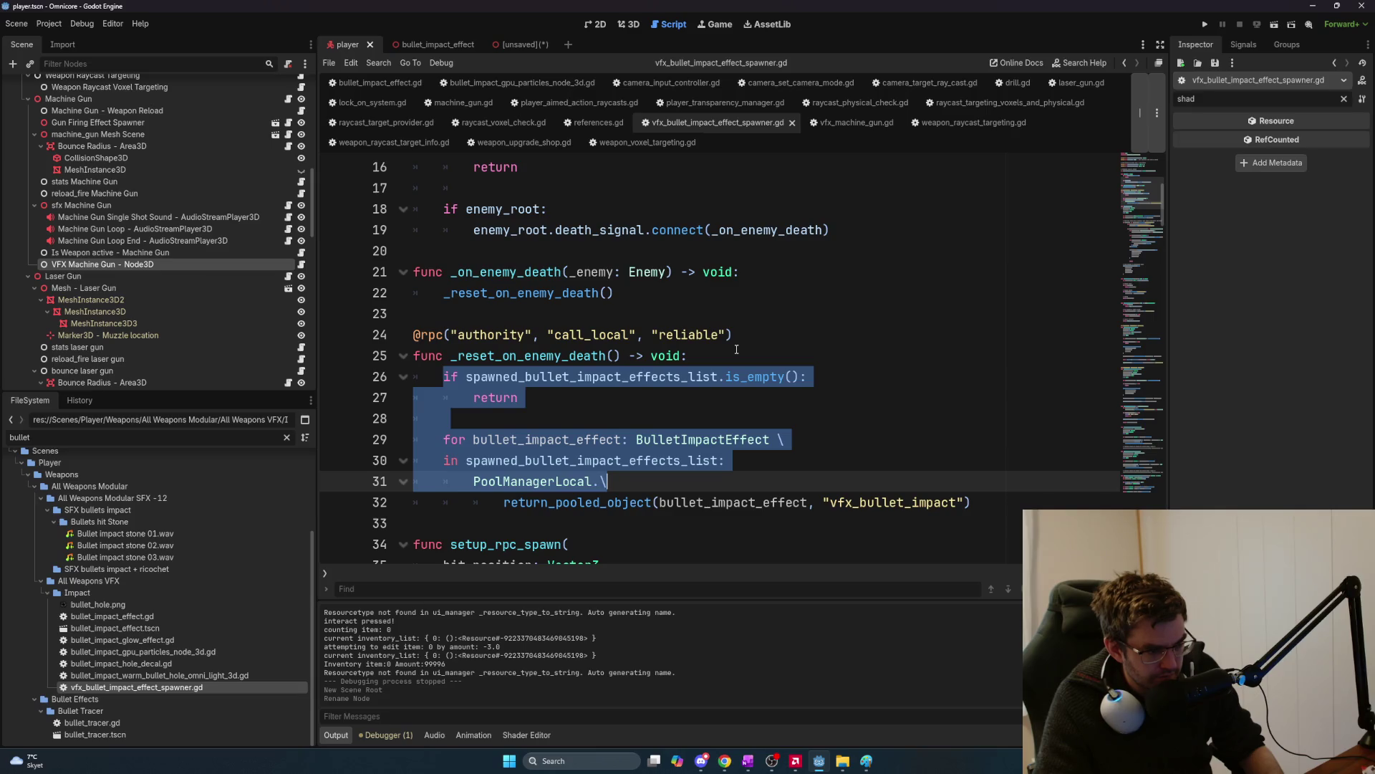
pyautogui.scroll(-2, 737, 349)
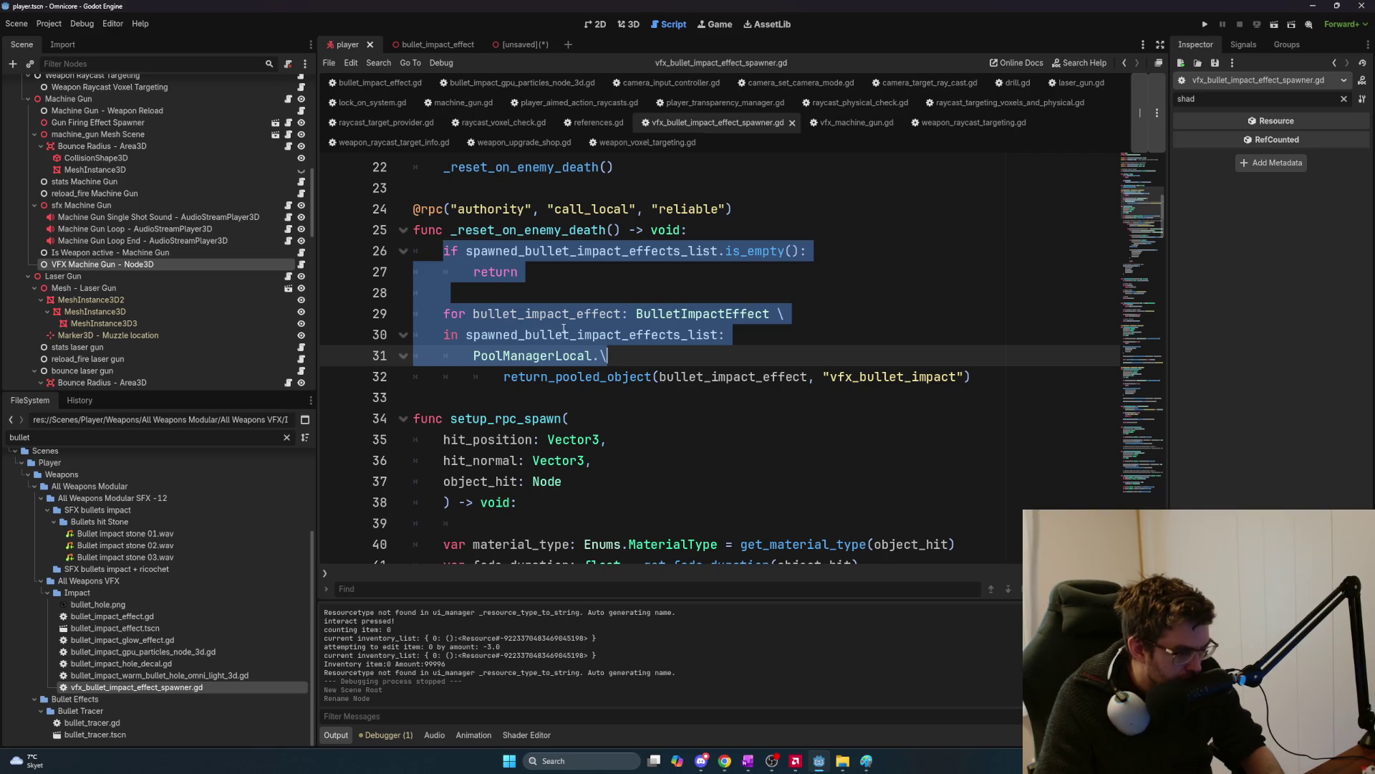
pyautogui.click(582, 334)
# Highlight every use of the spawned_bullet_impact_effects_list variable, staying in Godot.
pyautogui.doubleClick(582, 335)
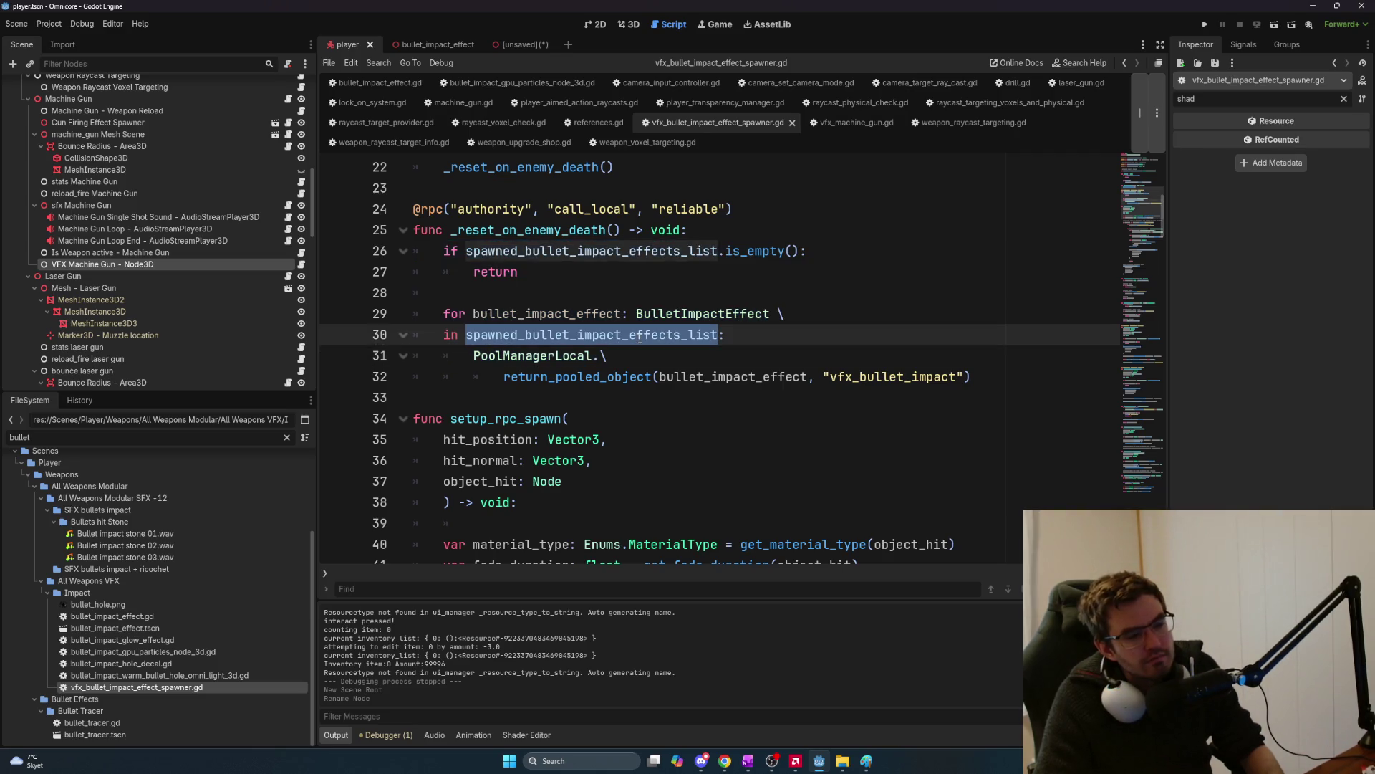
pyautogui.click(644, 356)
pyautogui.hotkey('alt', 'Tab')
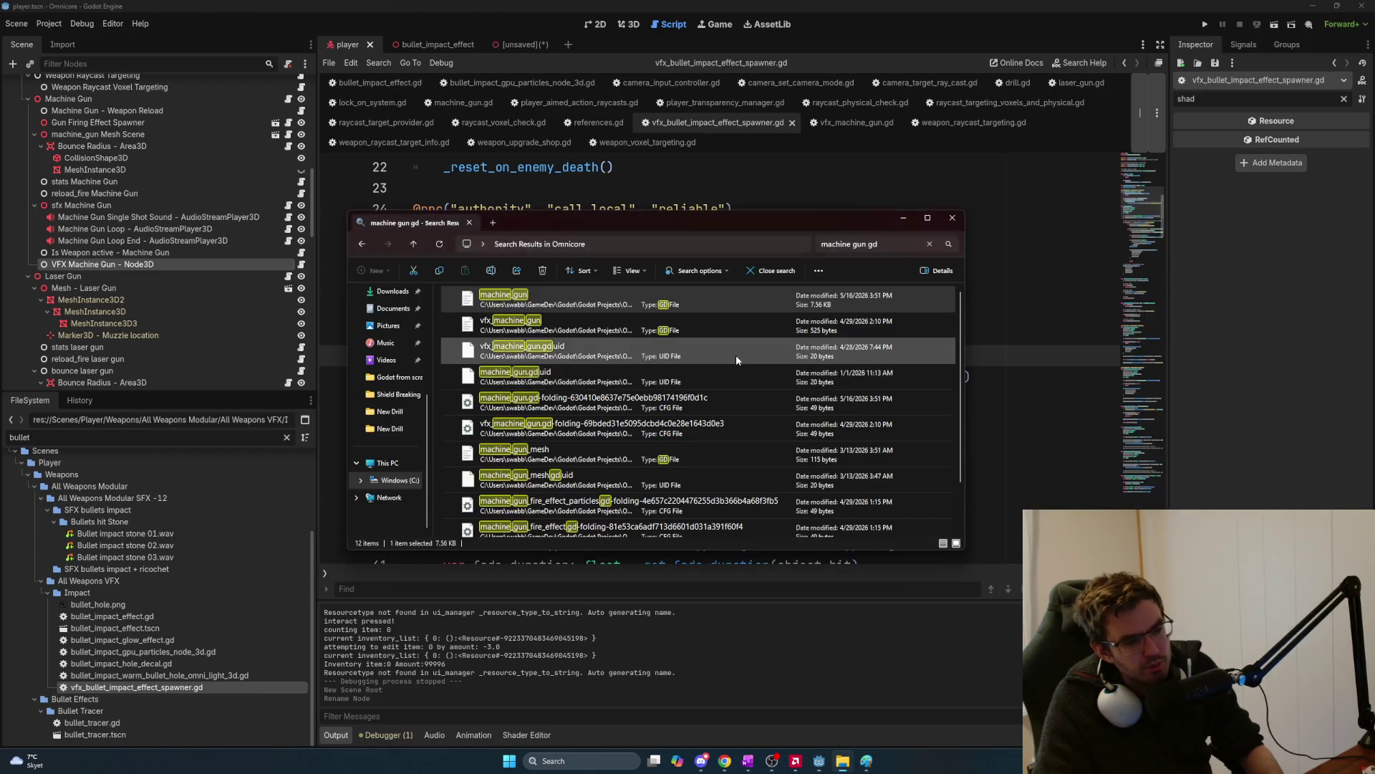
pyautogui.hotkey('alt', 'Tab')
pyautogui.press('Tab')
pyautogui.press('Escape')
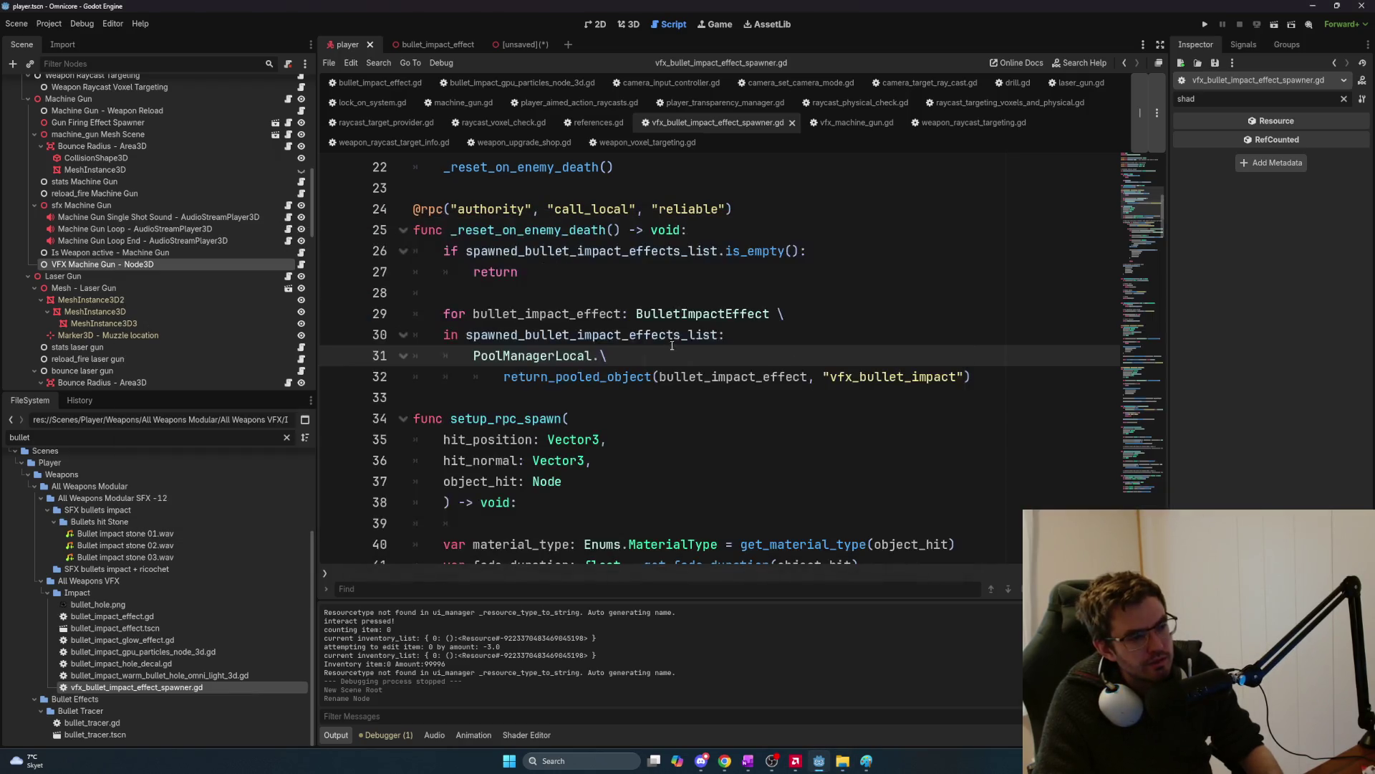
# Cancel saving the unsaved Laser Trail Decal scene twice, returning the caret to line 37.
pyautogui.hotkey('ctrl', 's')
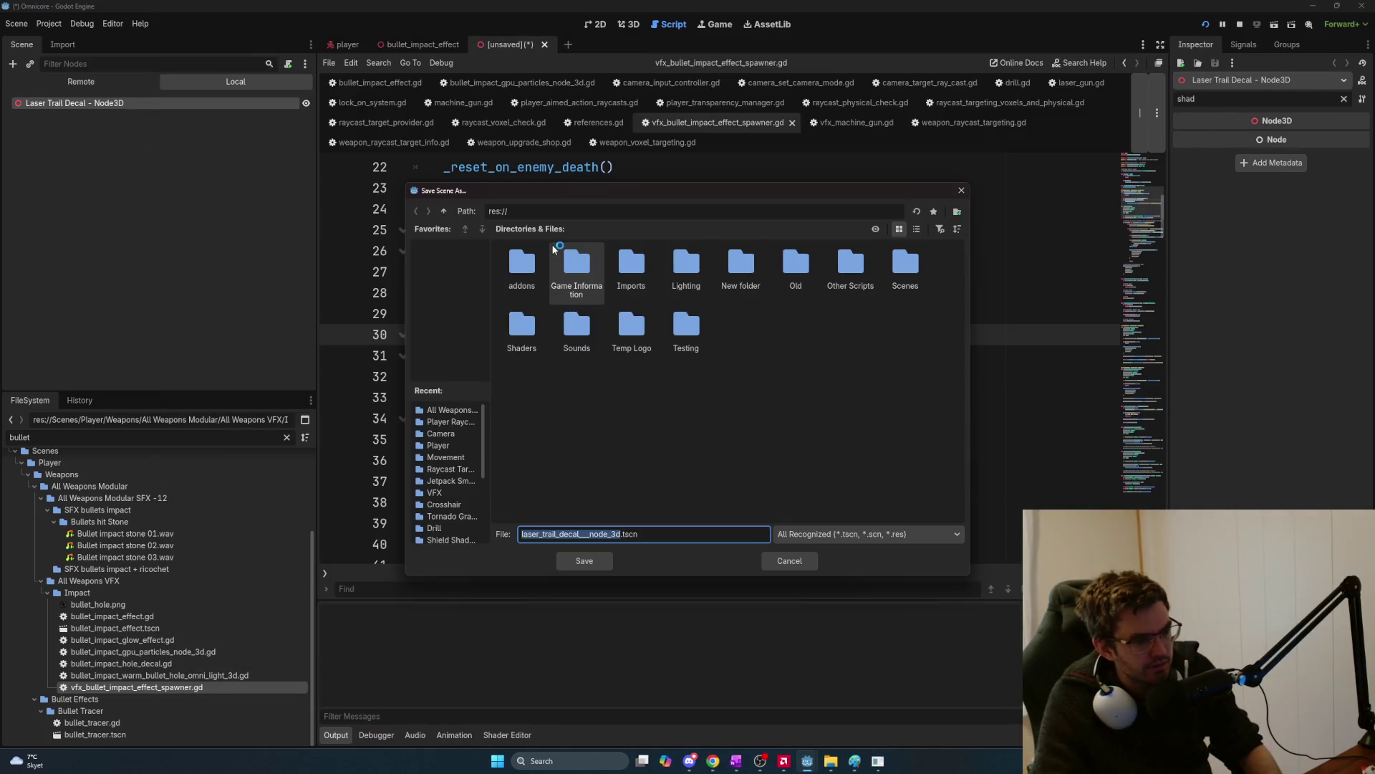
pyautogui.click(788, 558)
pyautogui.click(709, 439)
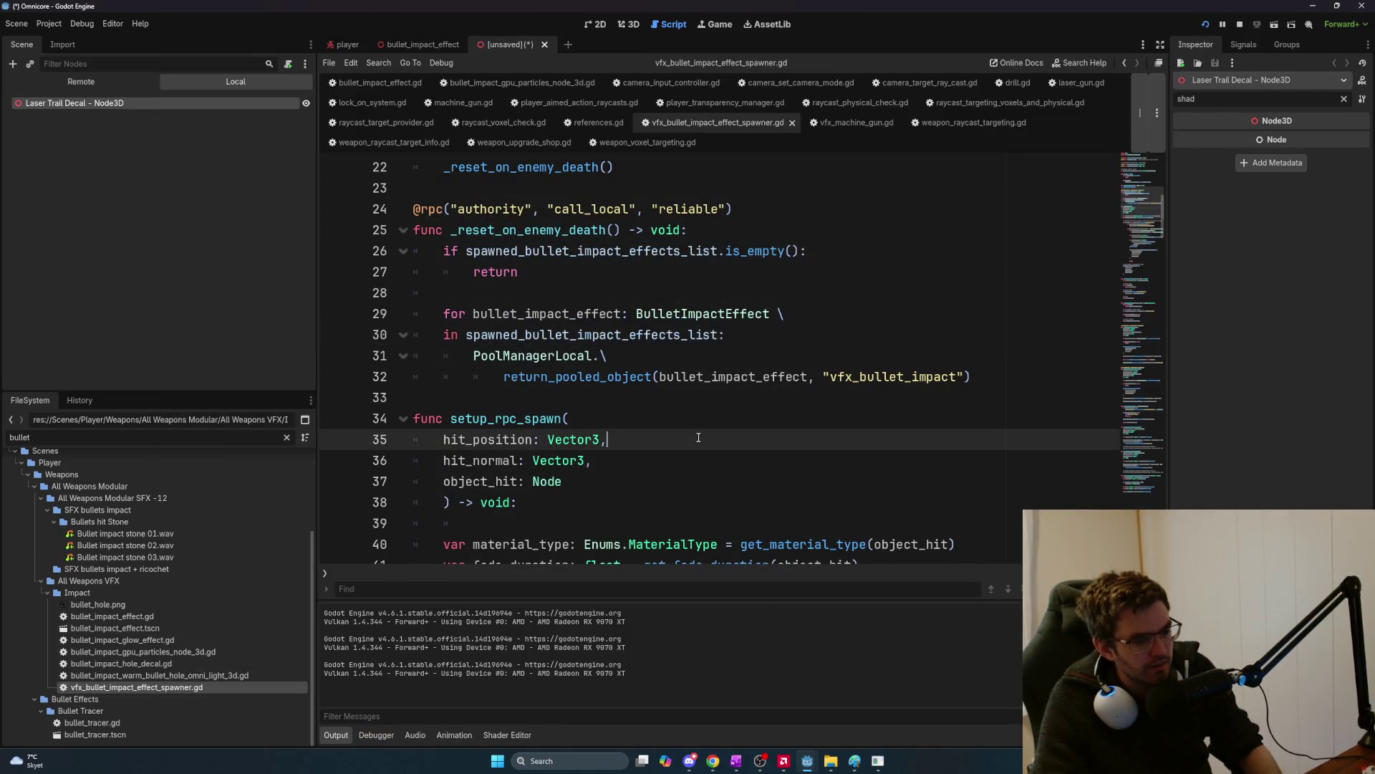
pyautogui.hotkey('ctrl', 's')
pyautogui.click(789, 560)
pyautogui.click(749, 491)
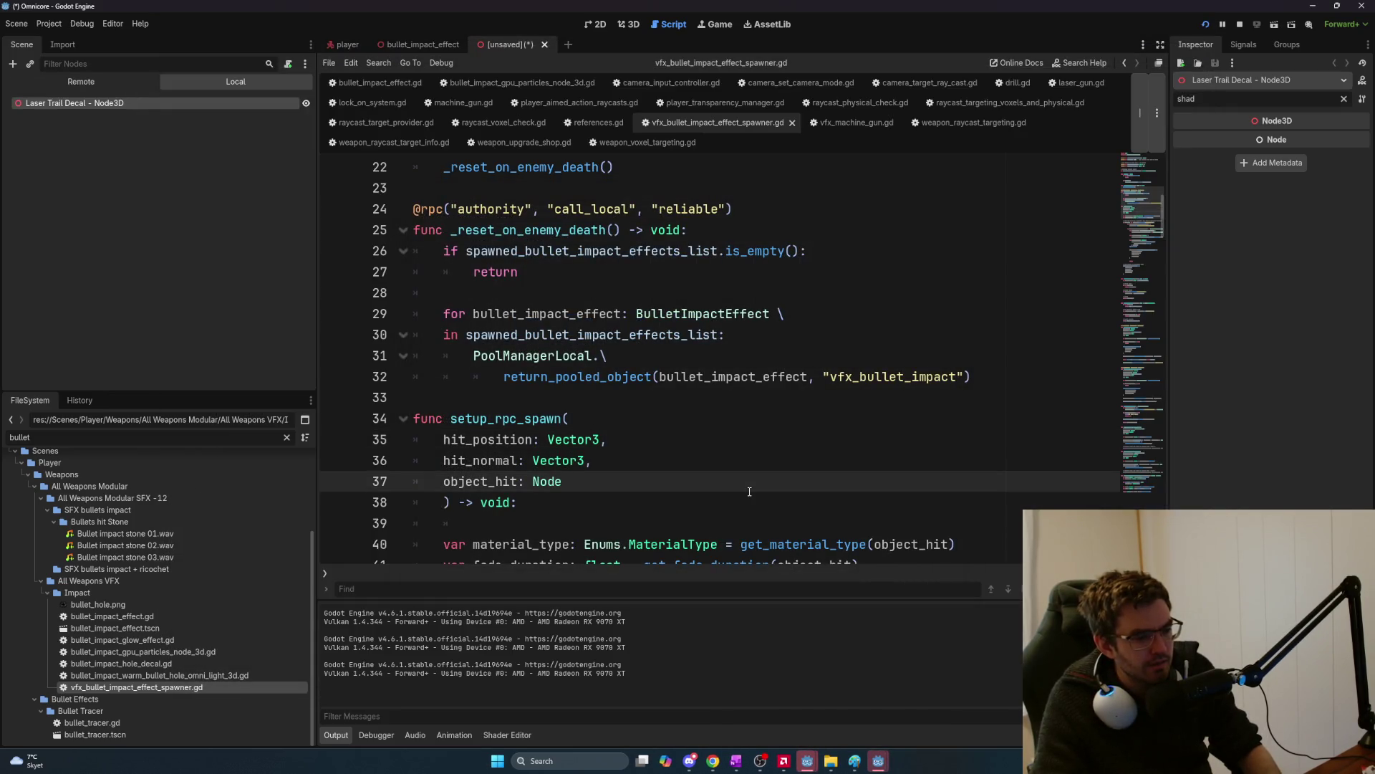
# Host a game session in the running debug game, then return to the editor.
pyautogui.moveTo(876, 766)
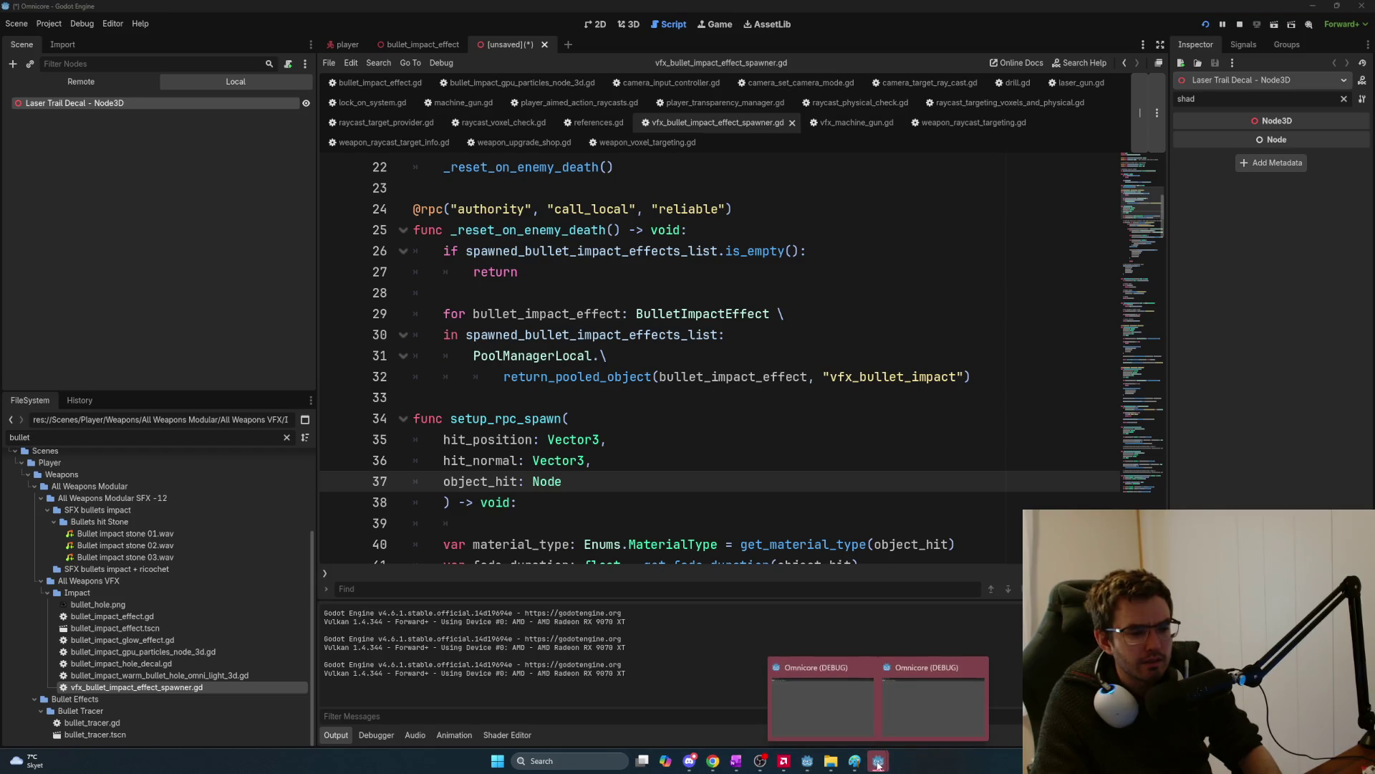
pyautogui.click(831, 702)
pyautogui.click(213, 94)
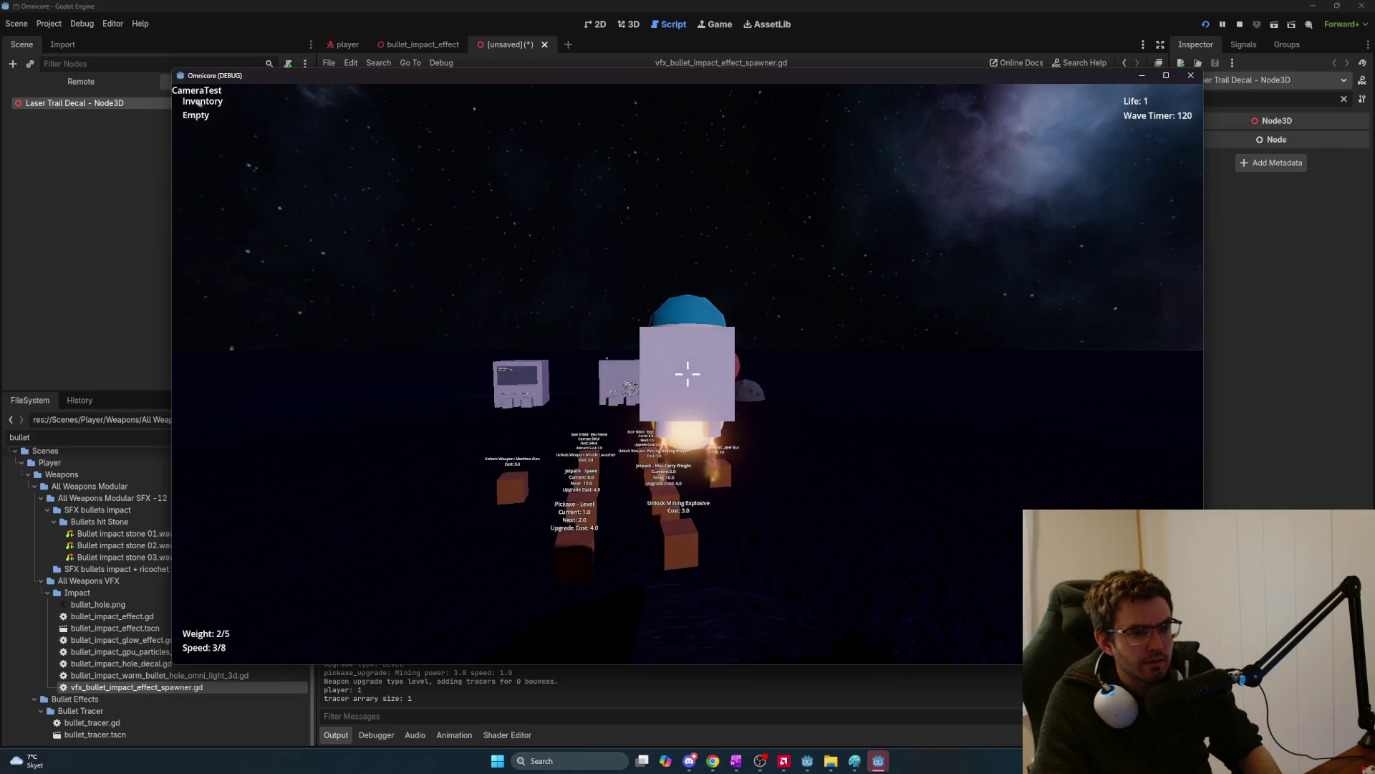
pyautogui.hotkey('alt', 'Tab')
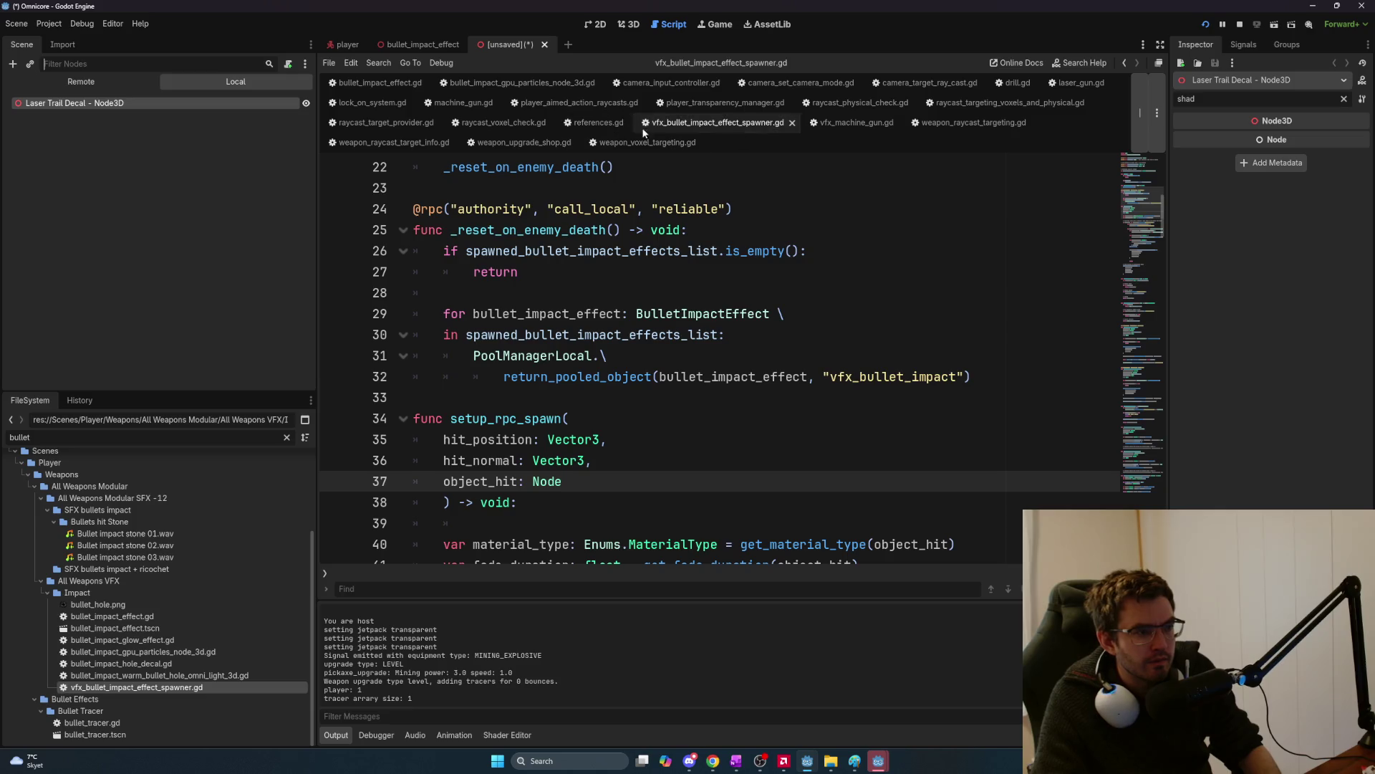
# Filter the FileSystem dock for 'world' and open world.tscn.
pyautogui.hotkey('ctrl', 'a')
pyautogui.write('world')
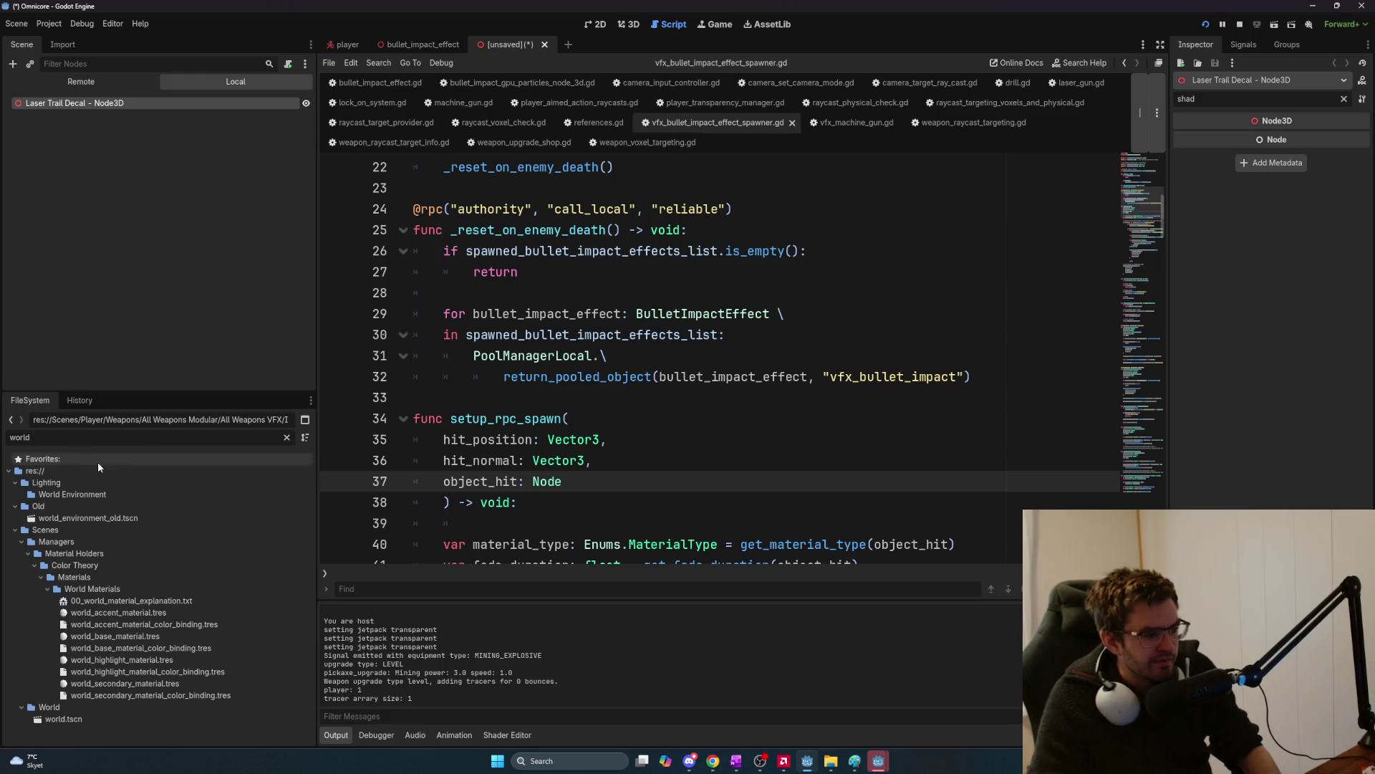
pyautogui.click(120, 723)
pyautogui.doubleClick(119, 721)
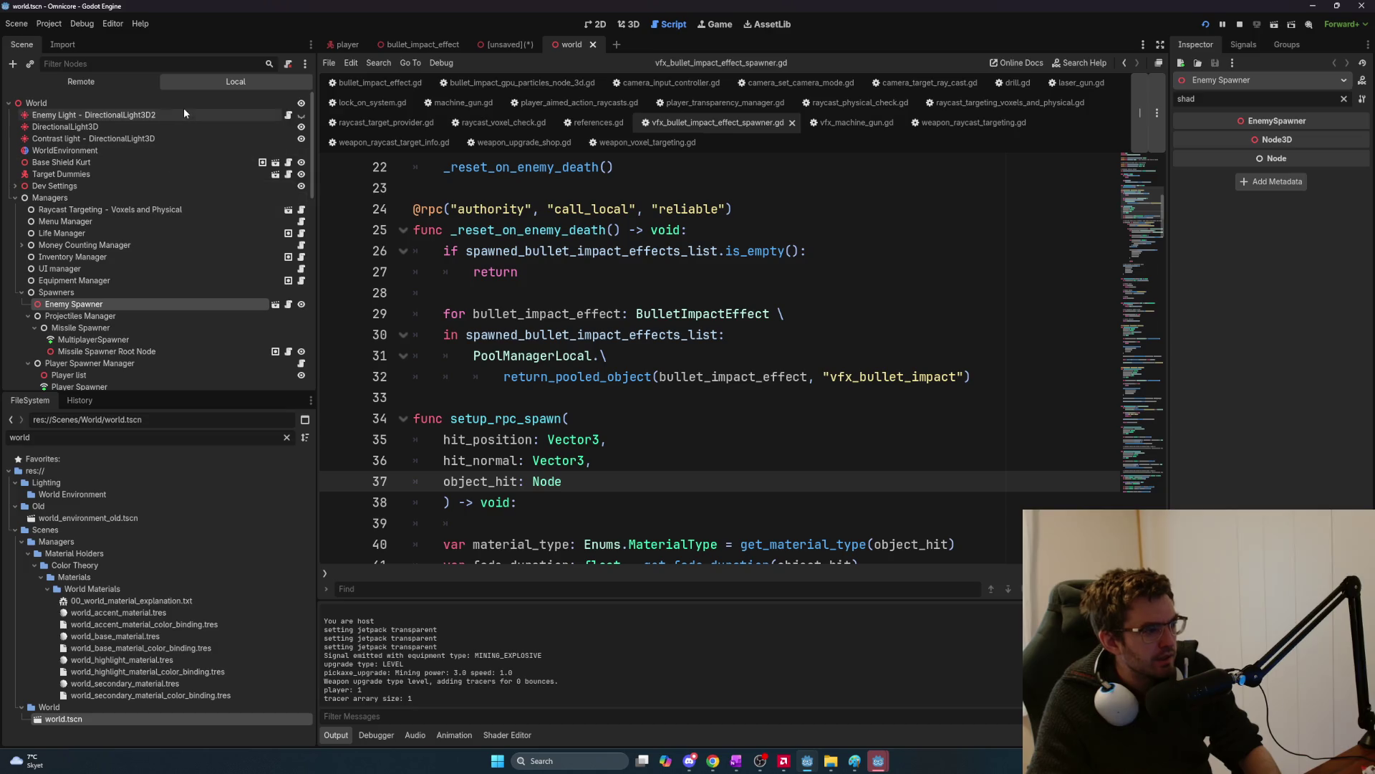
# Filter the Scene dock for 'enemy spawn', select the Enemy Spawner node, and clear the Inspector filter.
pyautogui.click(116, 64)
pyautogui.write('enemy spawn')
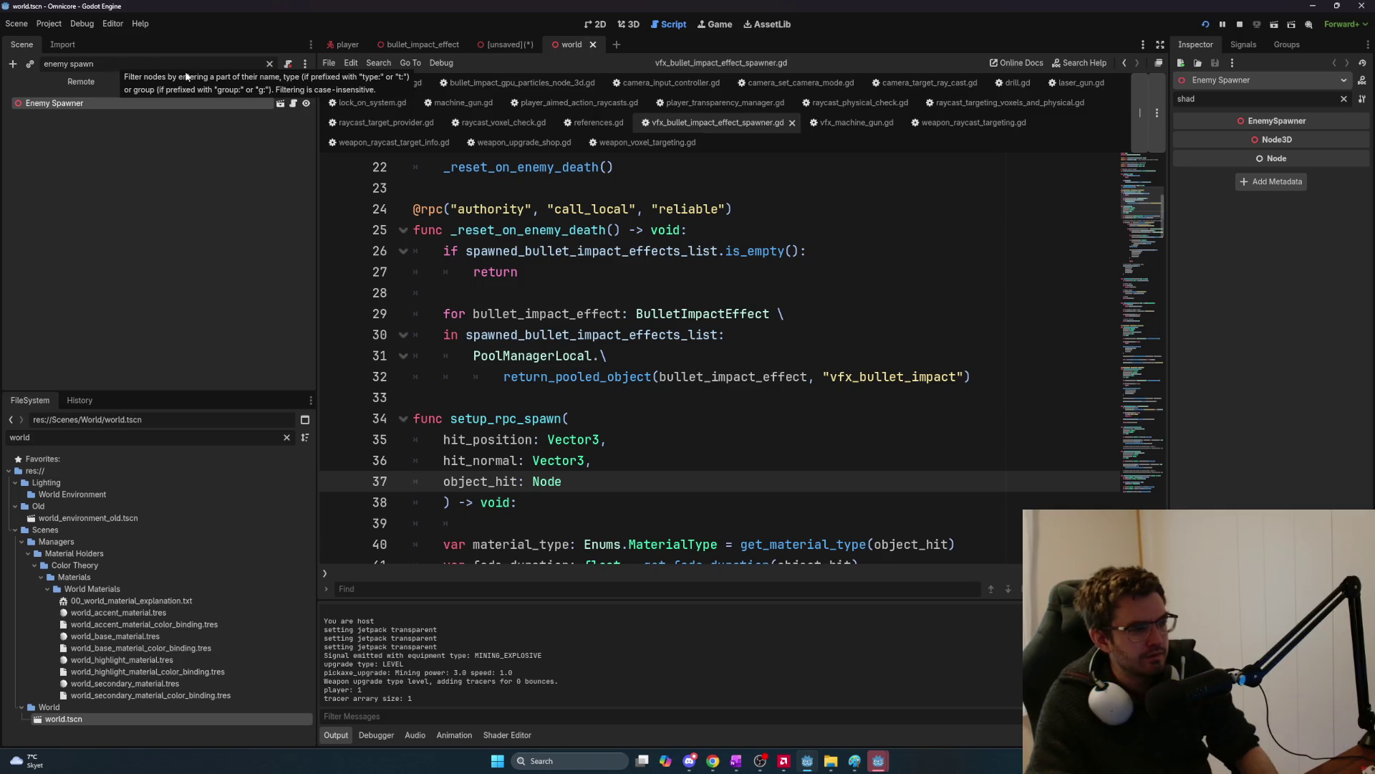
pyautogui.click(145, 106)
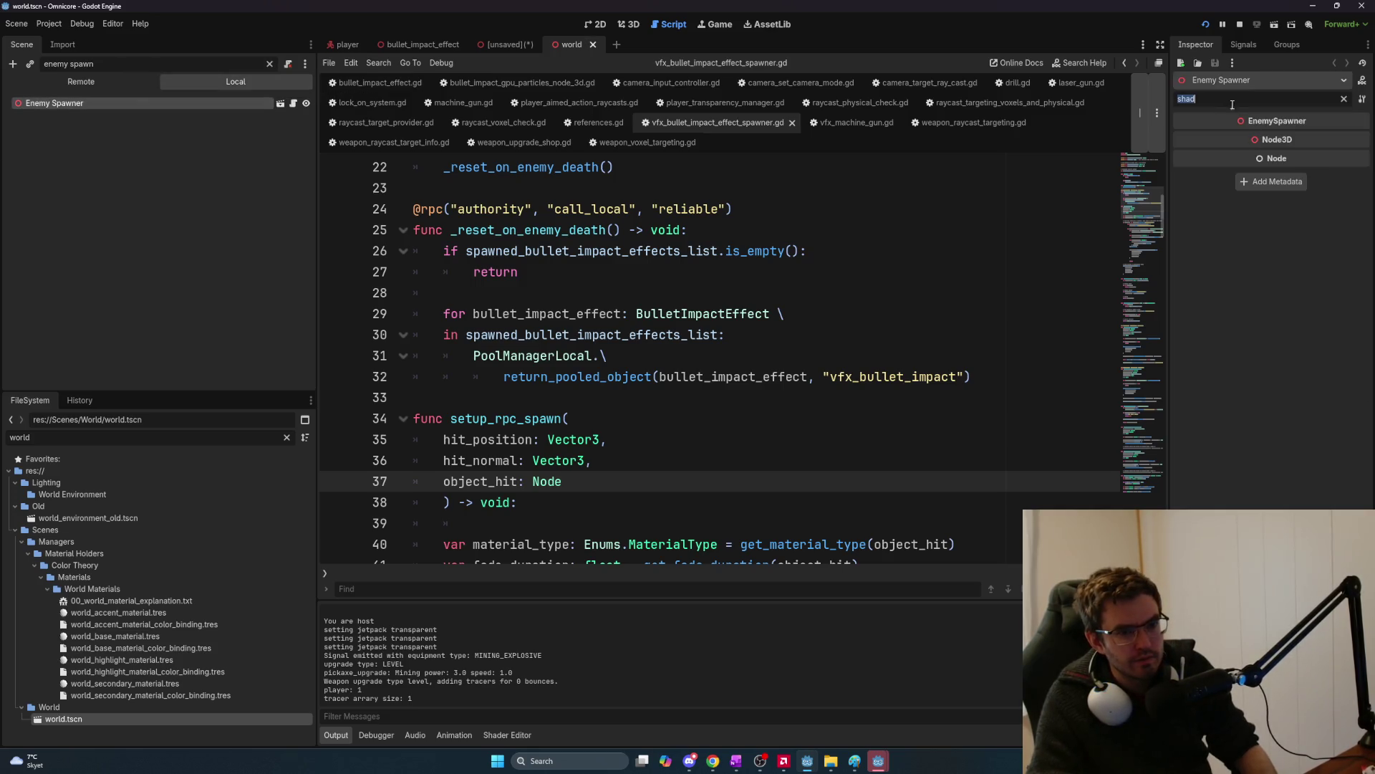
pyautogui.press('BackSpace')
pyautogui.press('BackSpace')
pyautogui.press('BackSpace')
# Enter 0 as the First Wave Cooldown and run the game with F5.
pyautogui.click(1306, 368)
pyautogui.press('Tab')
pyautogui.write('0')
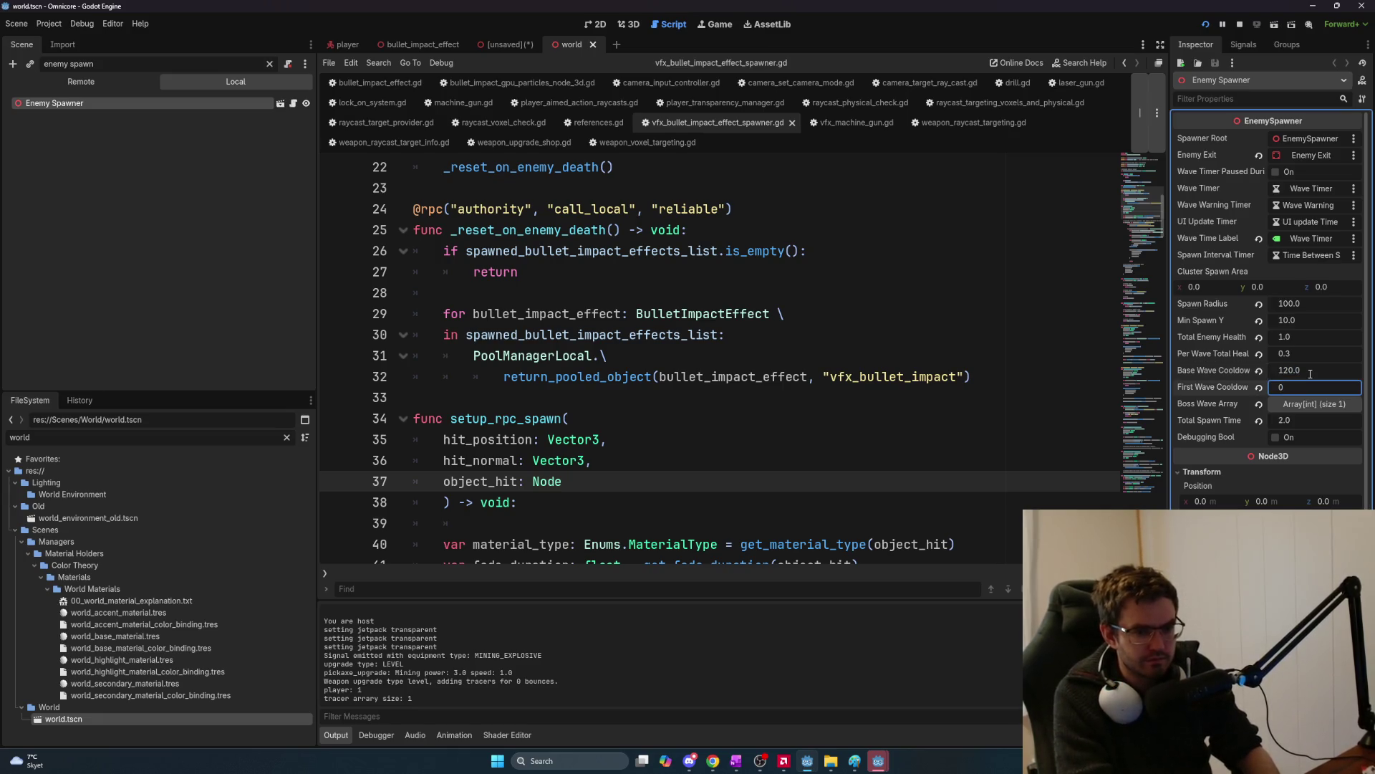
pyautogui.press('F5')
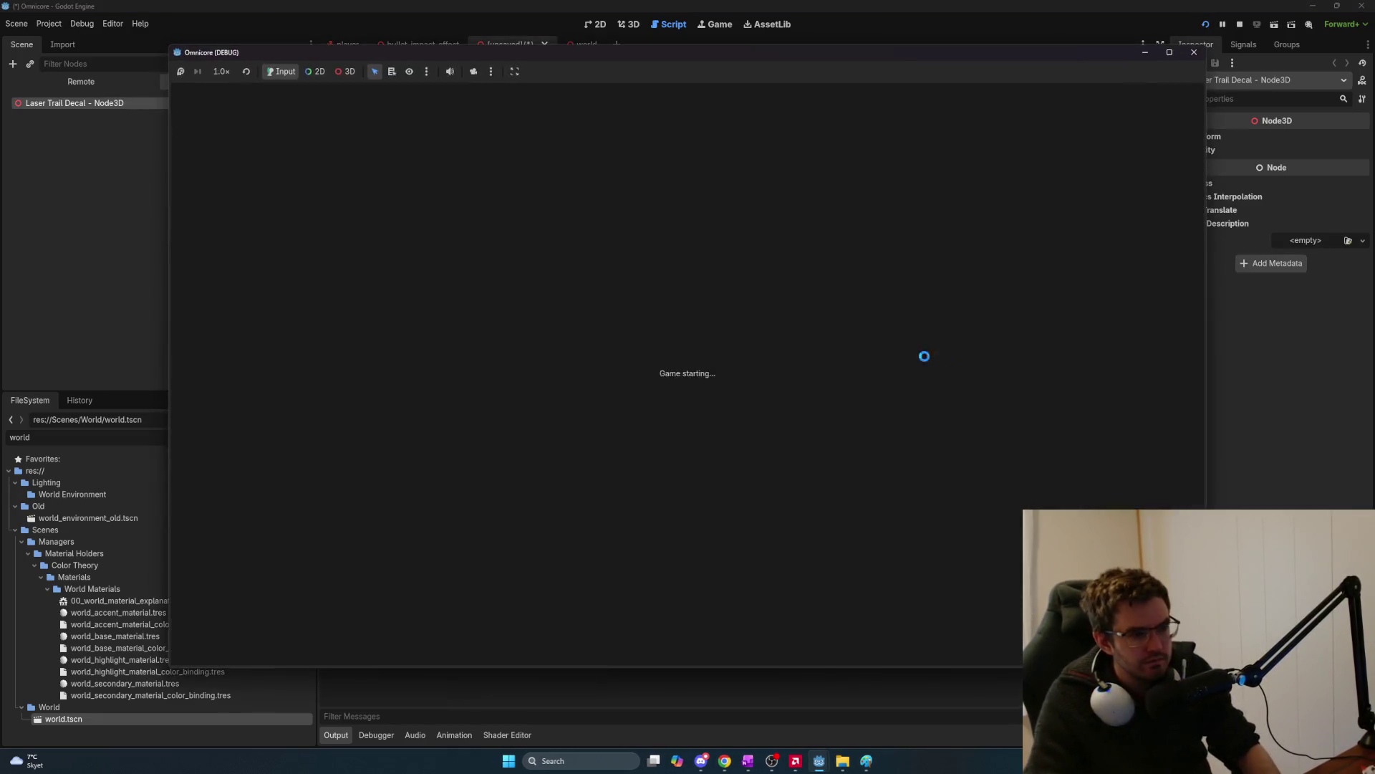
# Host a session in the relaunched Omnicore game window.
pyautogui.press('F6')
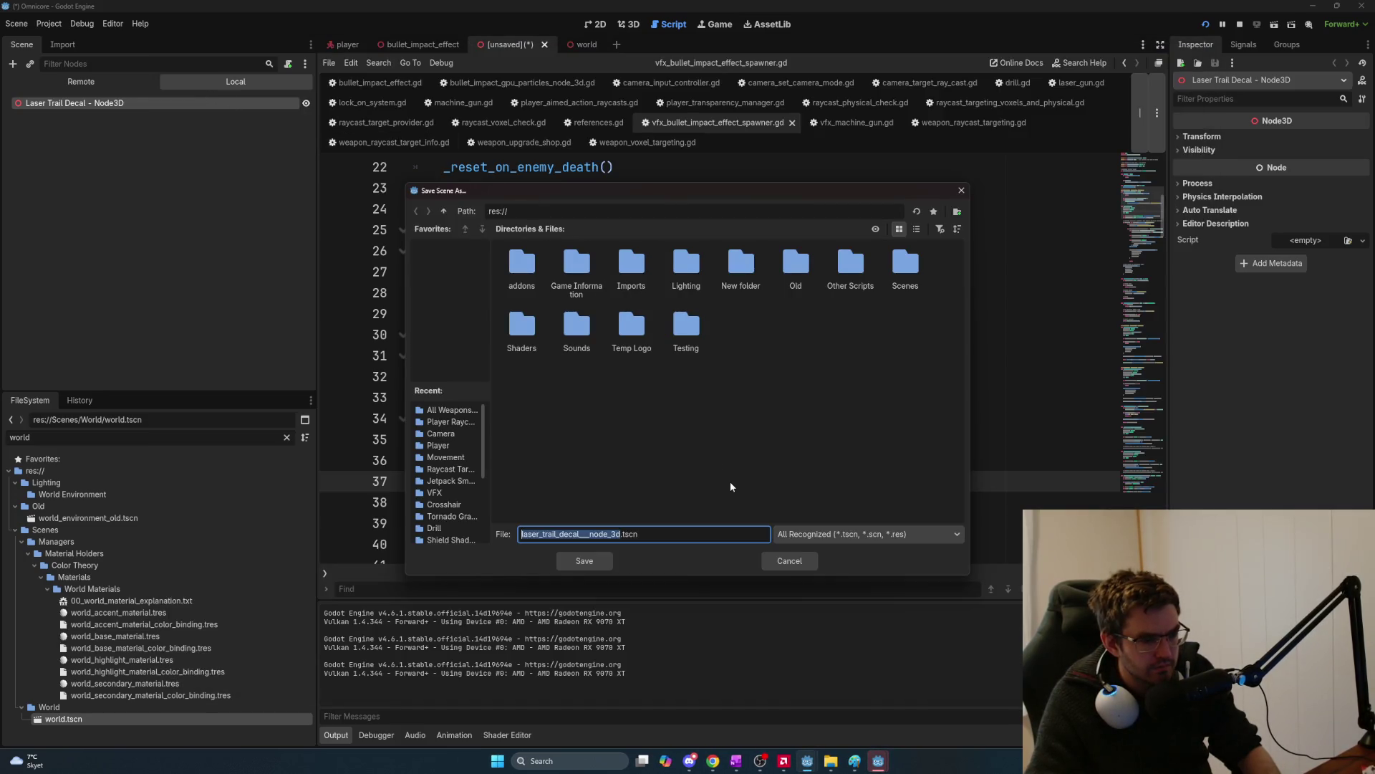
pyautogui.moveTo(878, 761)
pyautogui.click(824, 706)
pyautogui.click(213, 93)
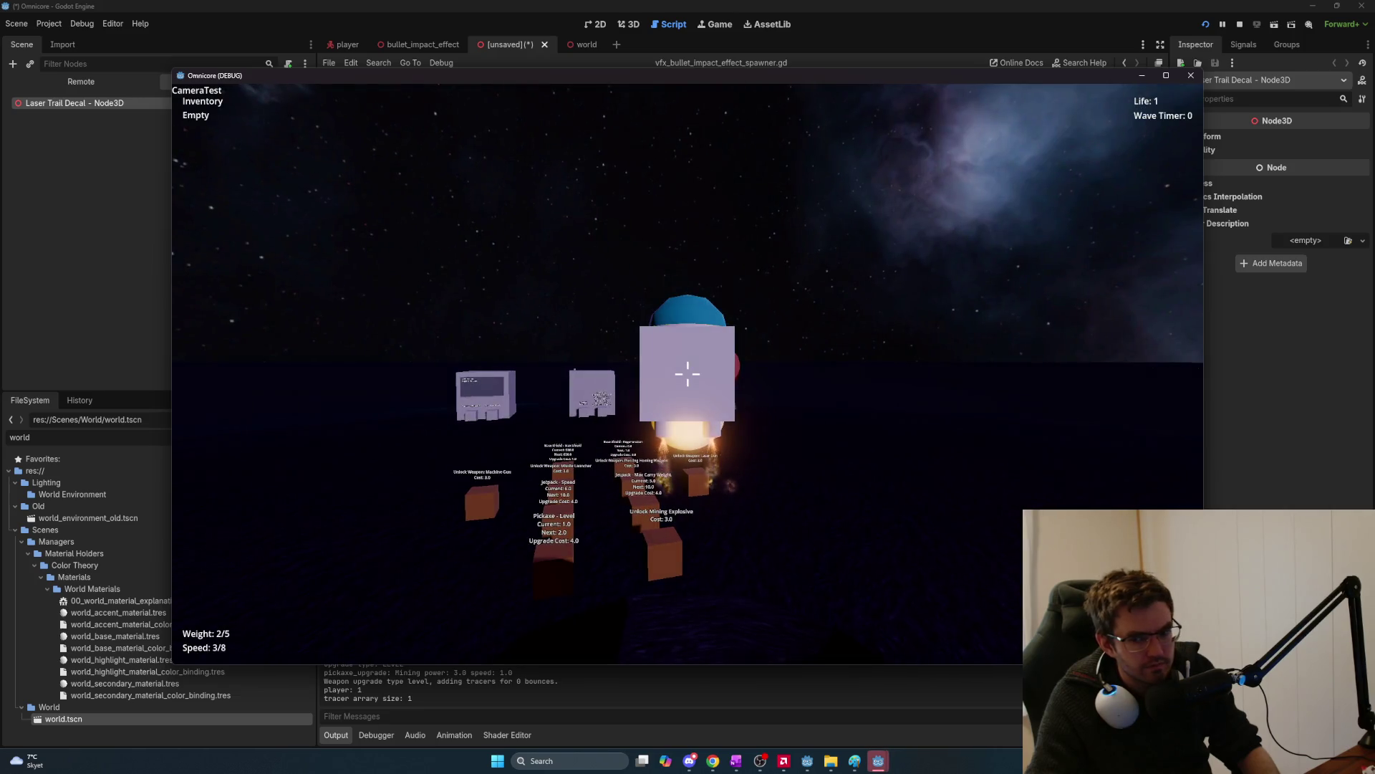
# Buy the Machine Gun upgrade and shoot the last enemy to clear the wave.
pyautogui.press('w')
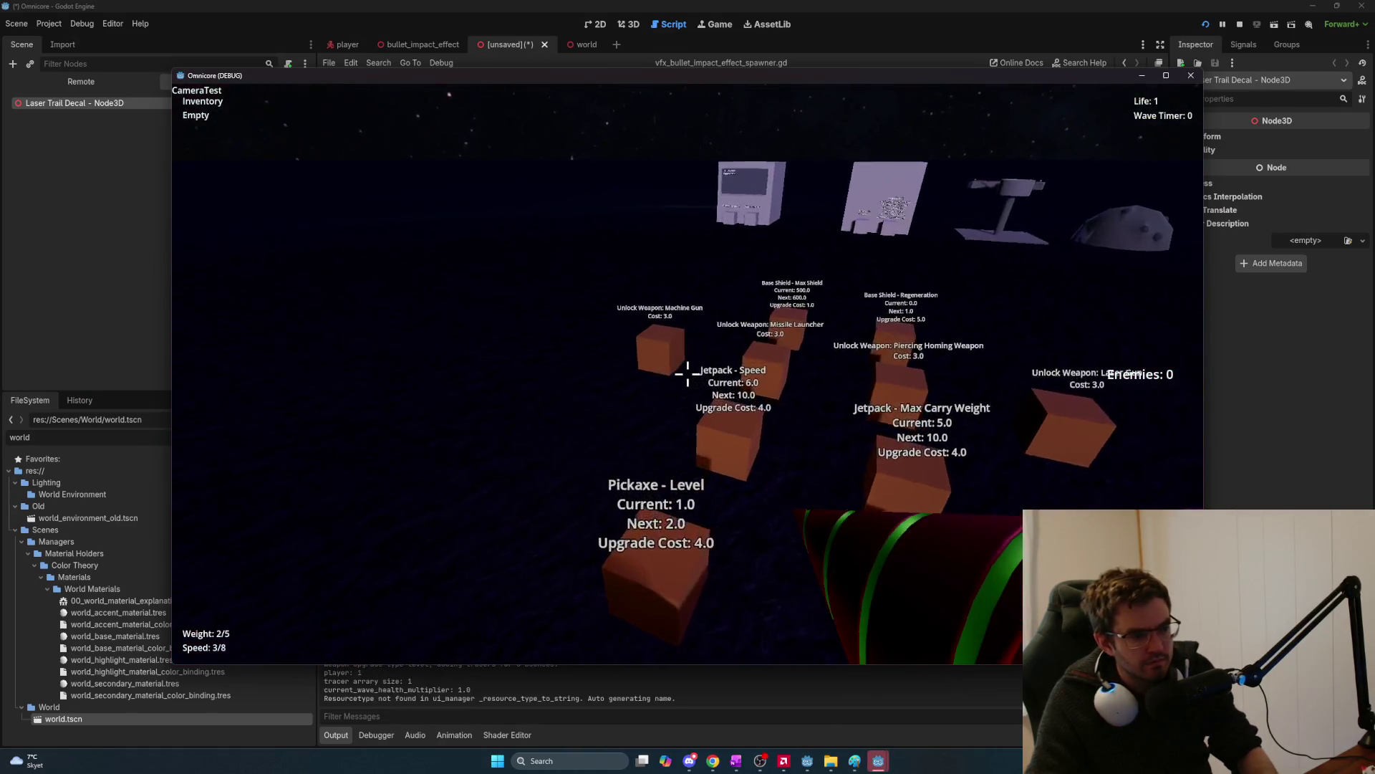
pyautogui.click(688, 374)
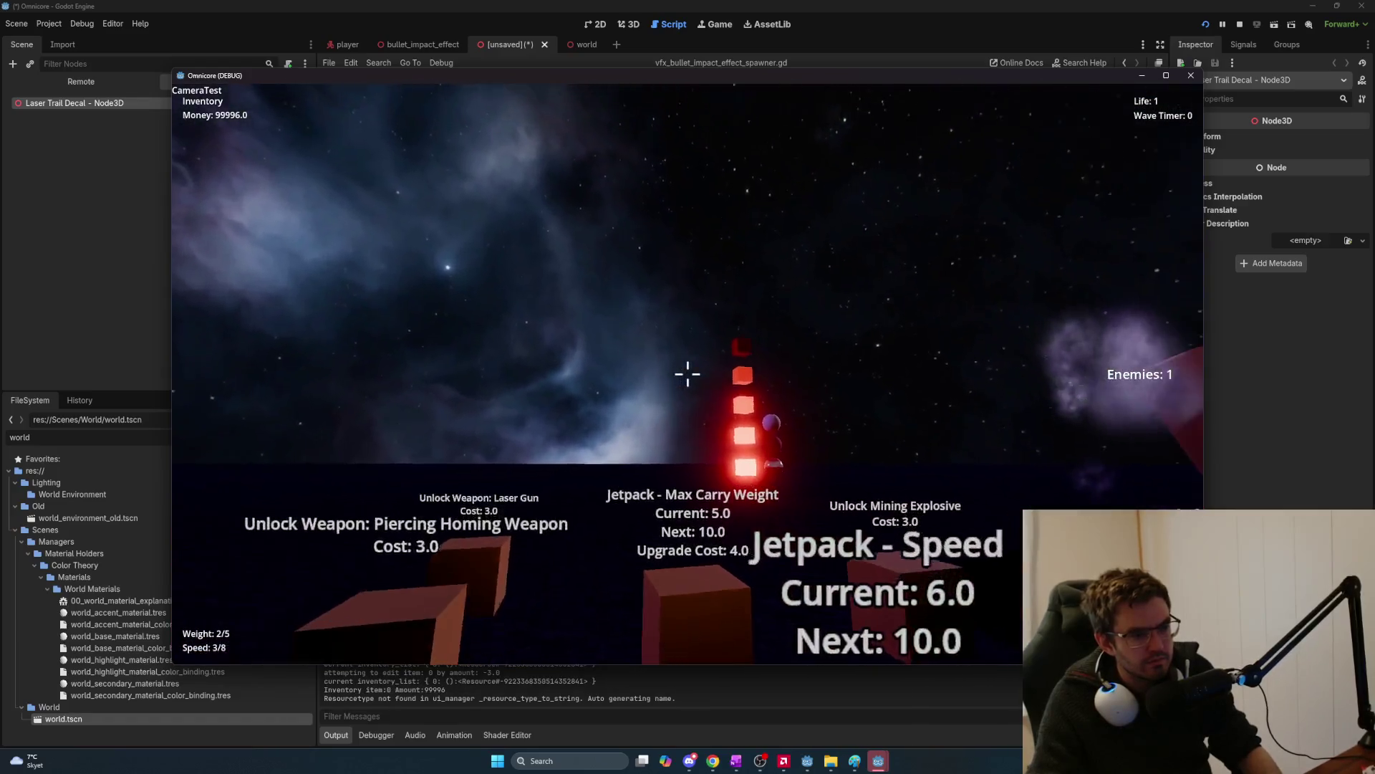
pyautogui.press('w')
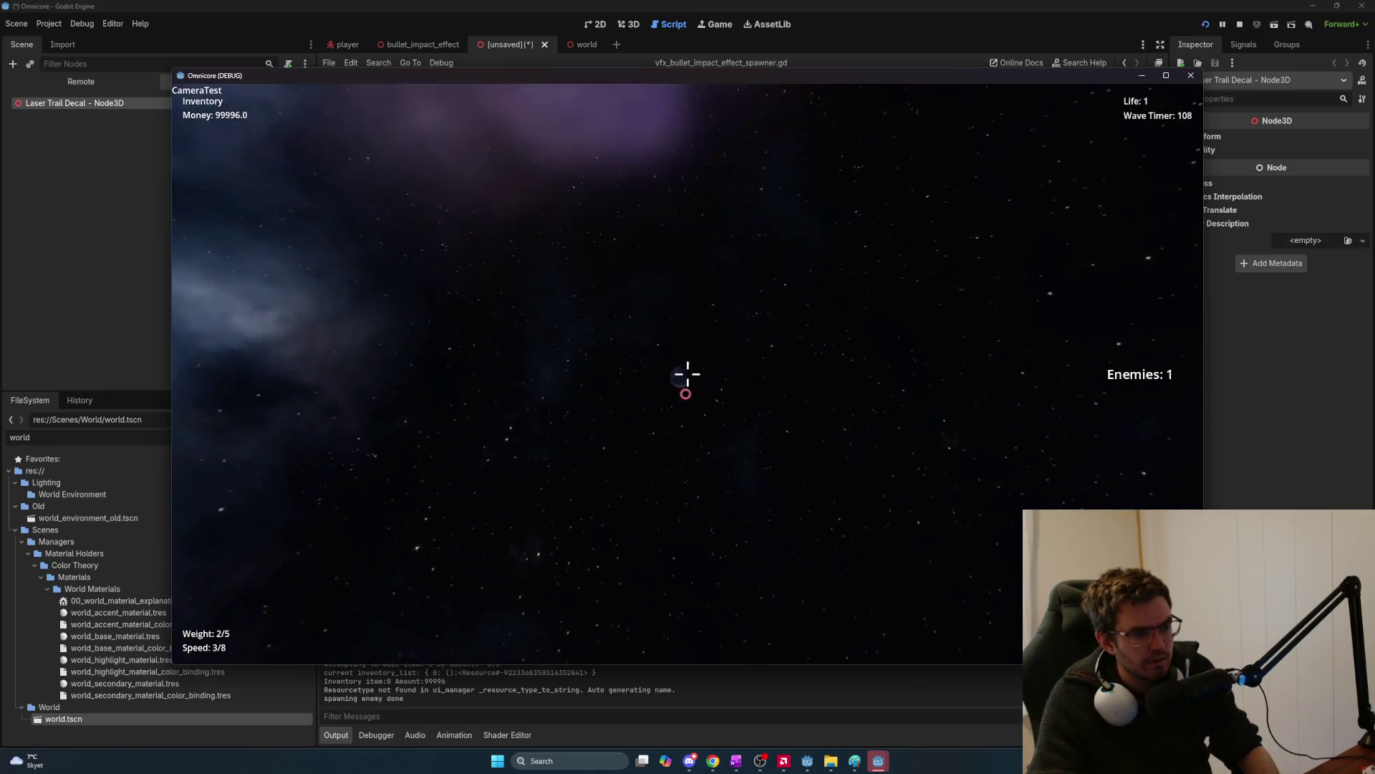
pyautogui.click(687, 374)
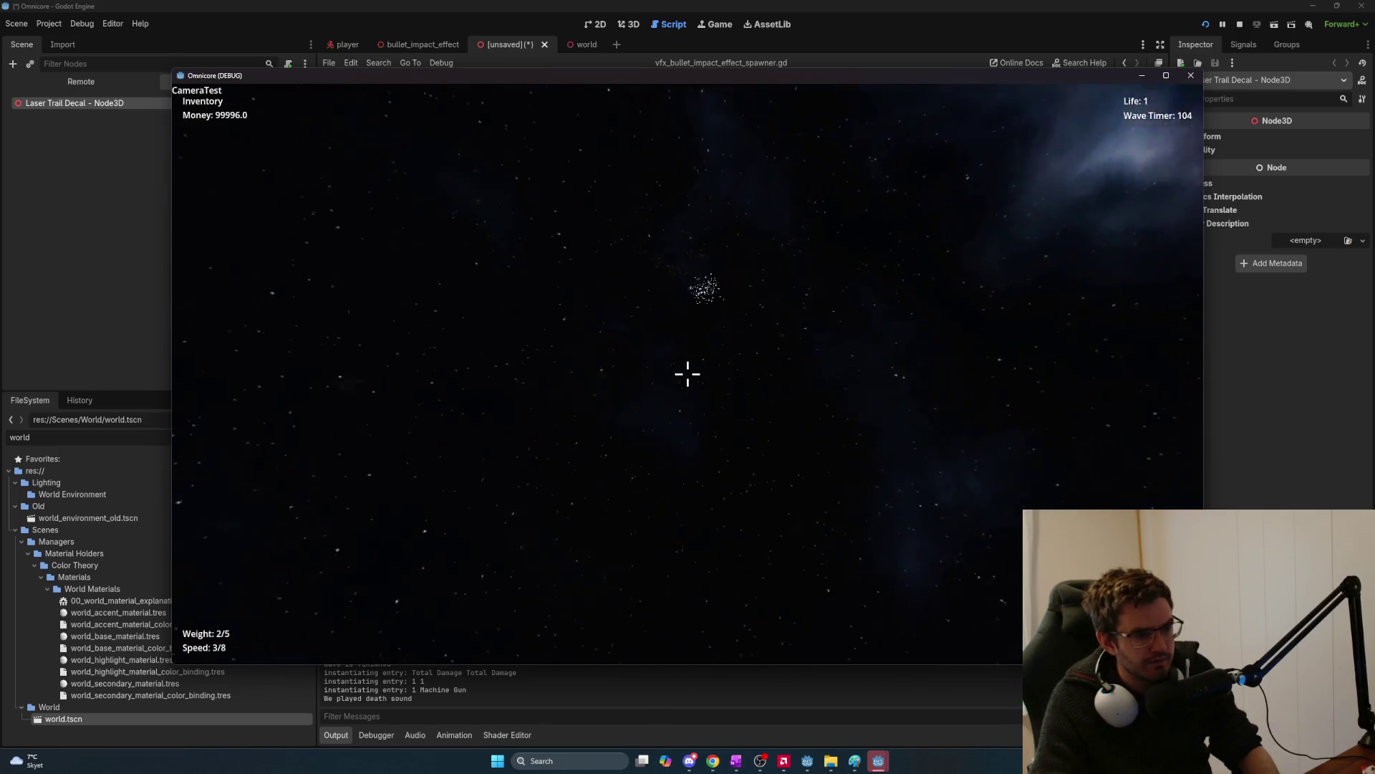
# Stop the game with F8 and dismiss the Save Scene As prompt.
pyautogui.press('F8')
pyautogui.hotkey('ctrl', 's')
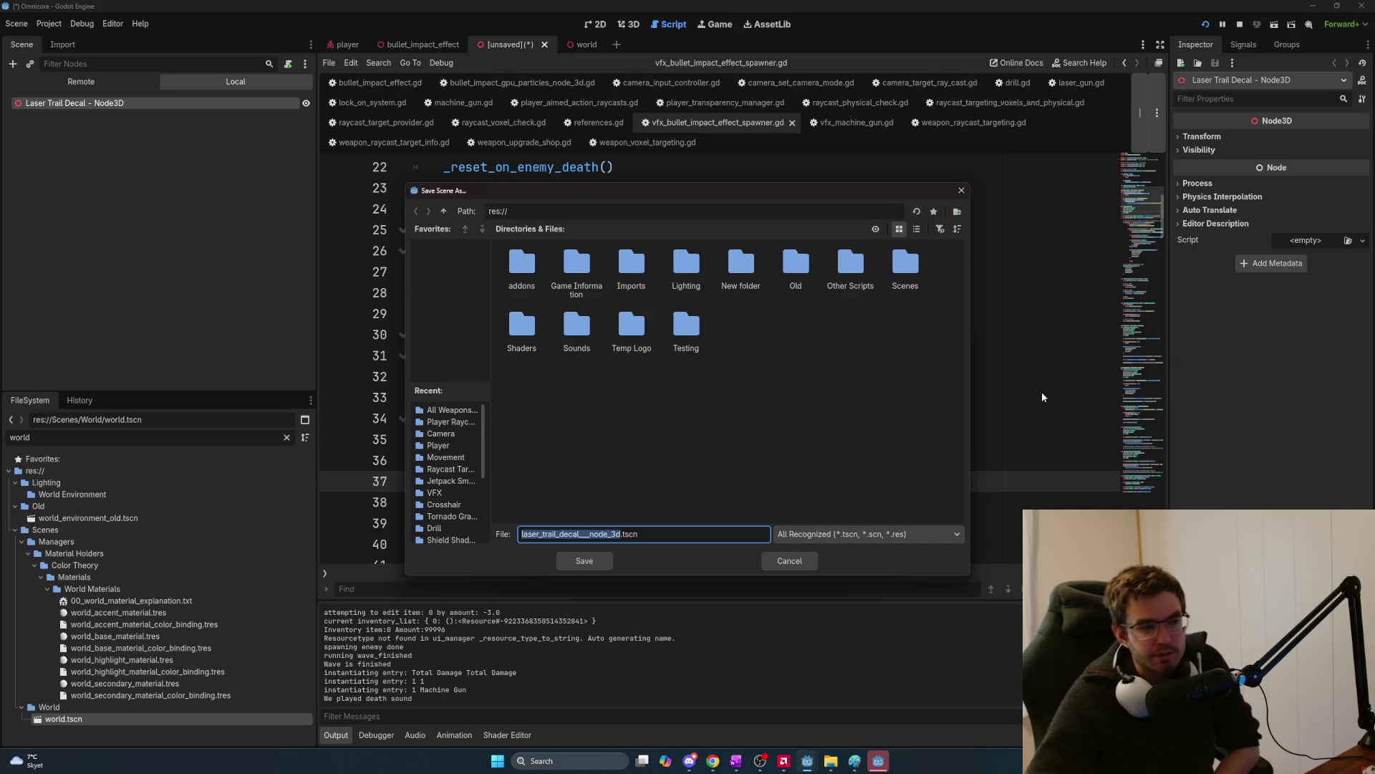
pyautogui.click(961, 190)
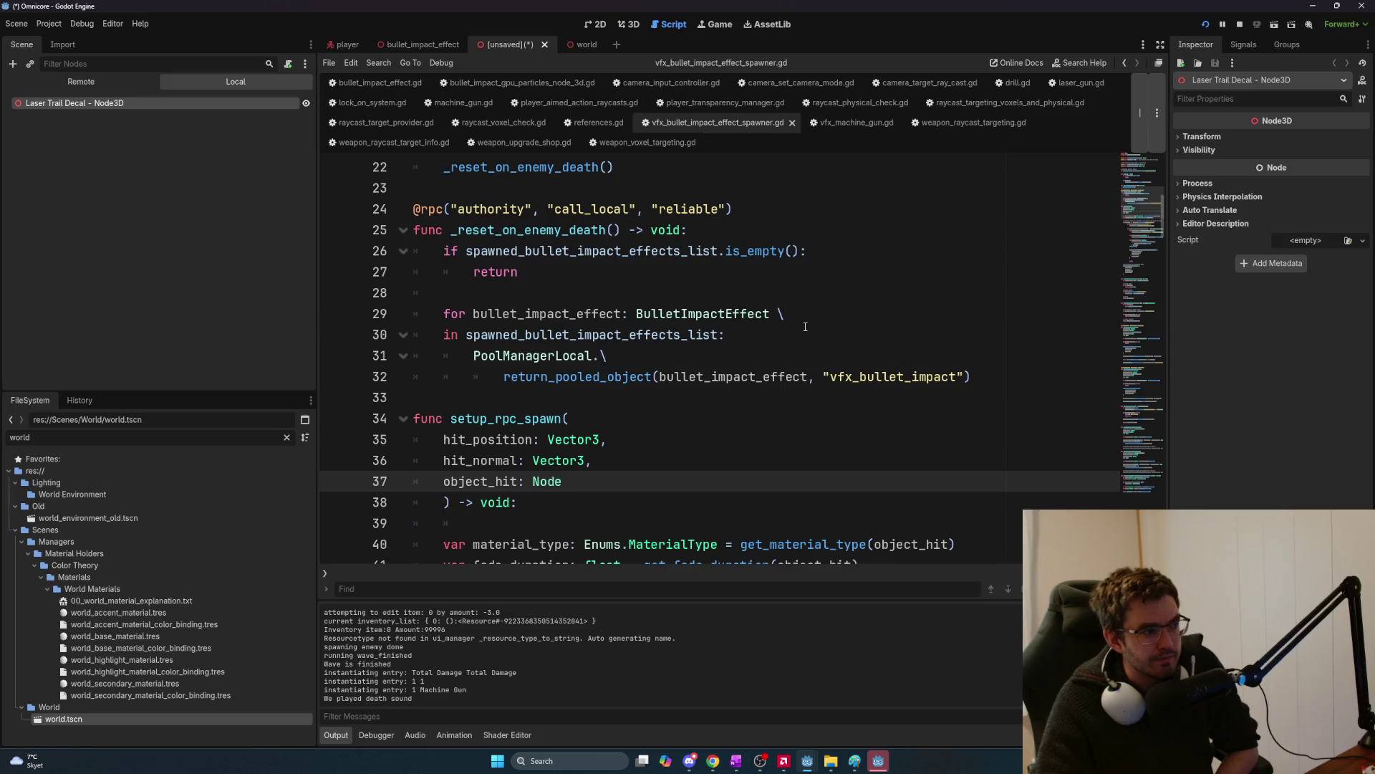
# Scroll to the top of the spawner script and select the BulletImpactEffectSpawner class name.
pyautogui.scroll(4, 804, 338)
pyautogui.scroll(3, 803, 338)
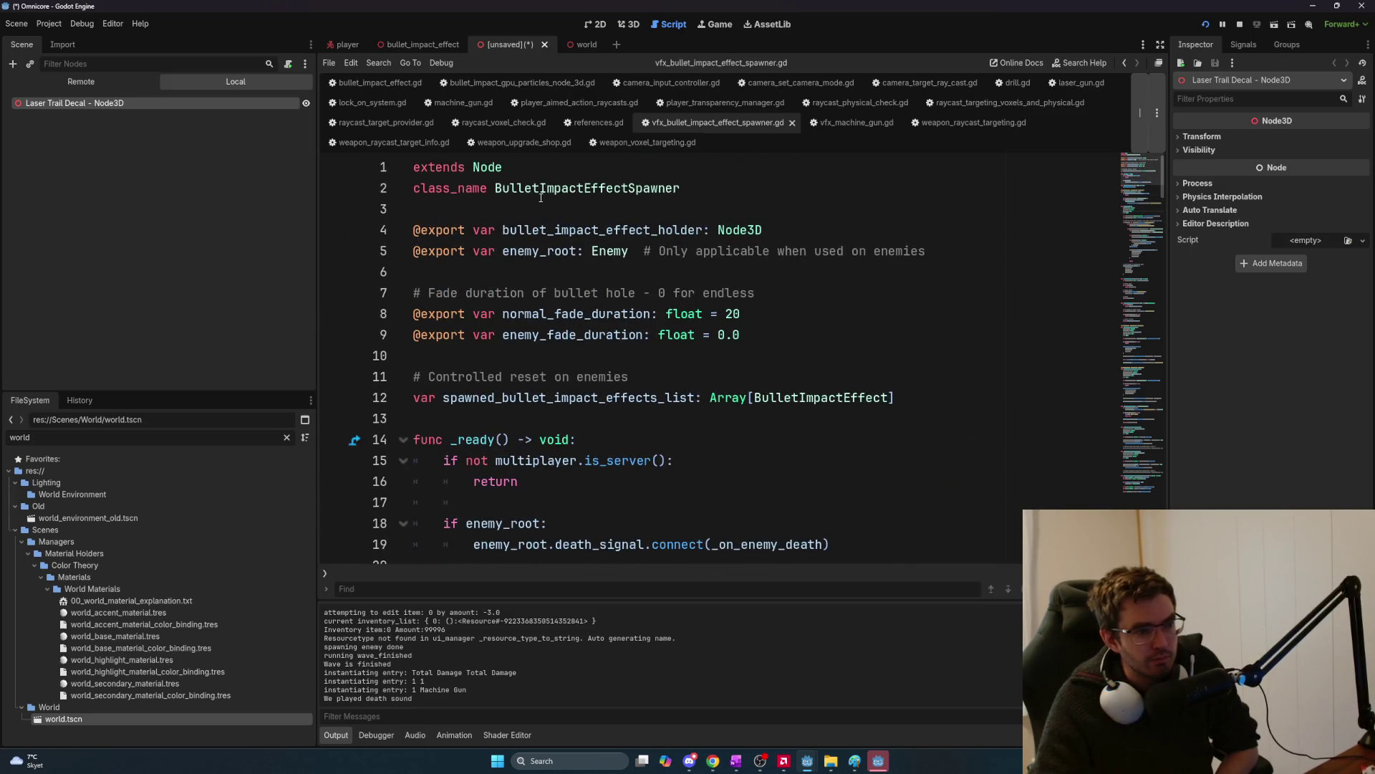
pyautogui.moveTo(510, 188); pyautogui.dragTo(737, 187)
pyautogui.doubleClick(664, 187)
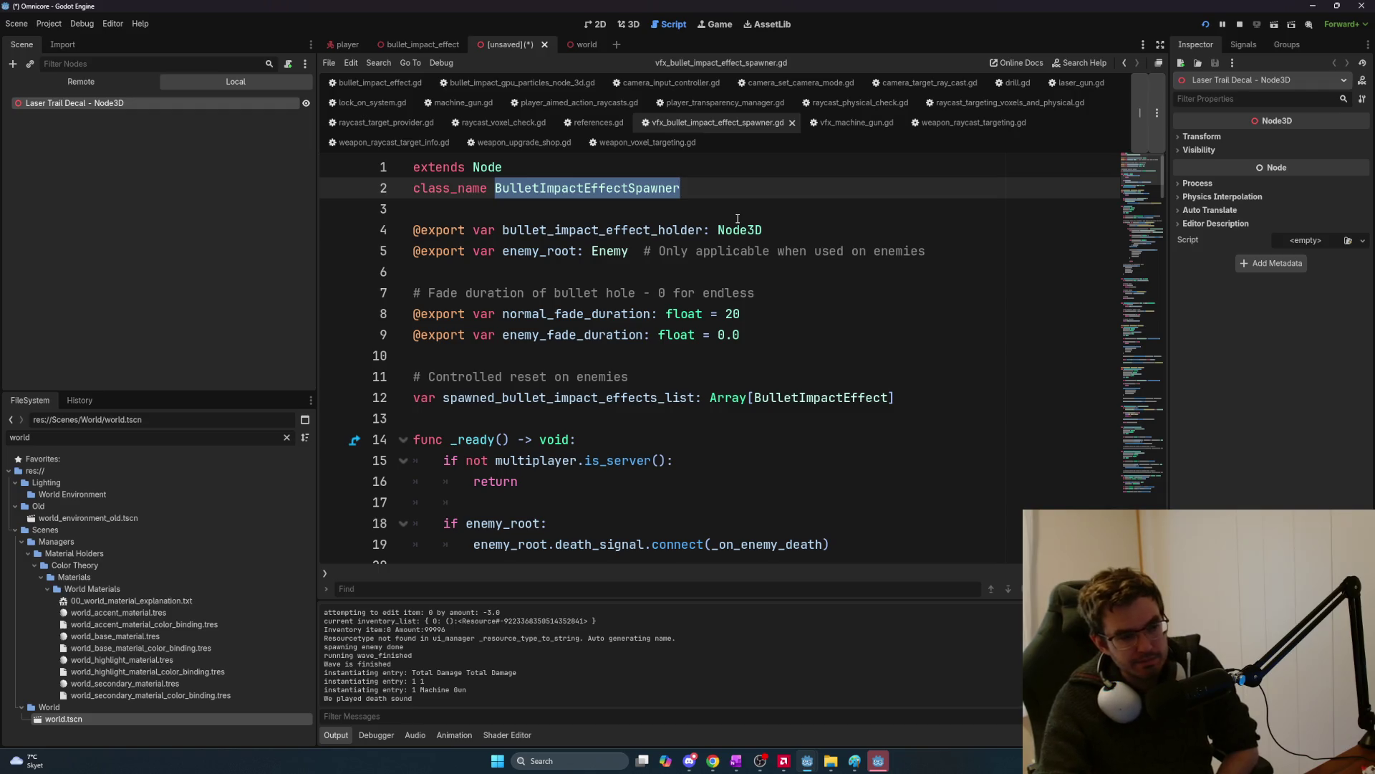
# Filter the FileSystem for 'enemy', then 'basic', and open enemy_basic_01.tscn.
pyautogui.scroll(-3, 802, 208)
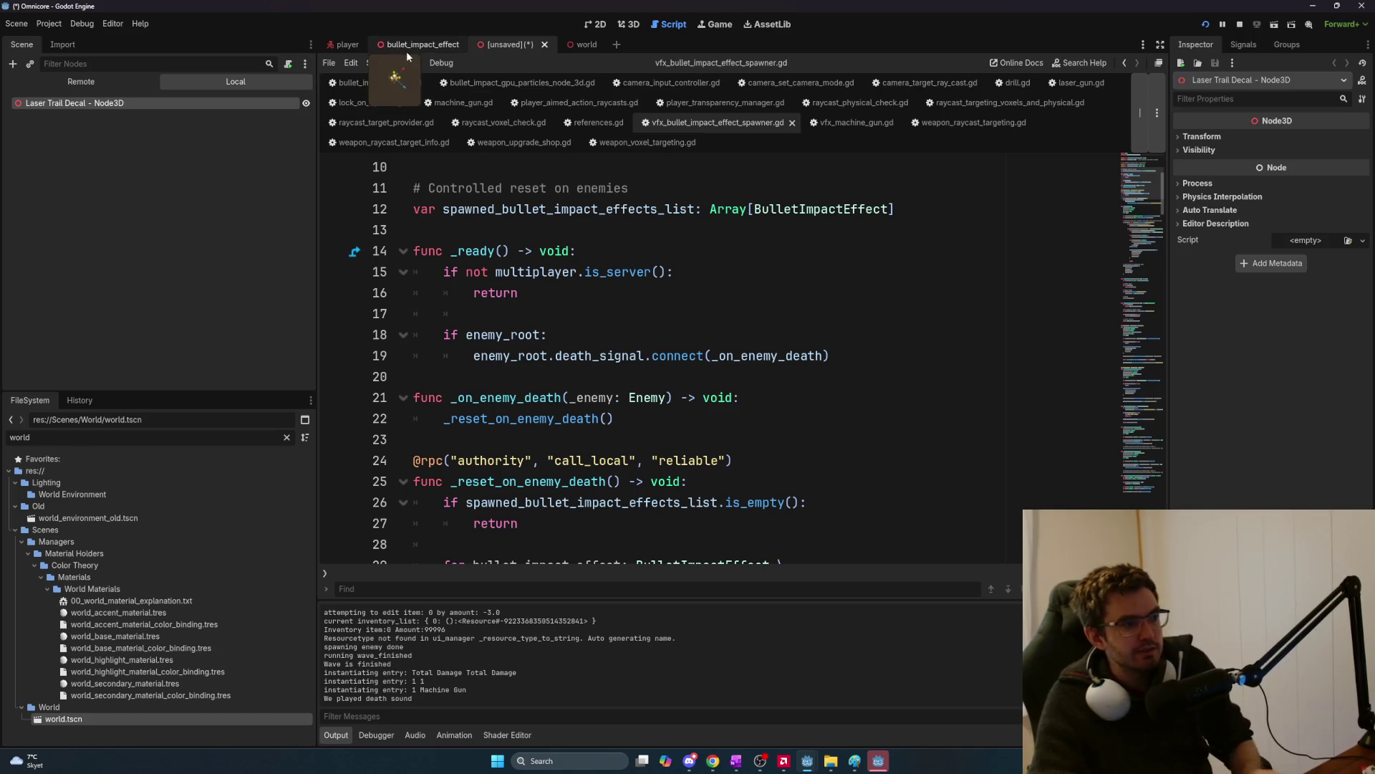
pyautogui.doubleClick(111, 437)
pyautogui.write('enemy')
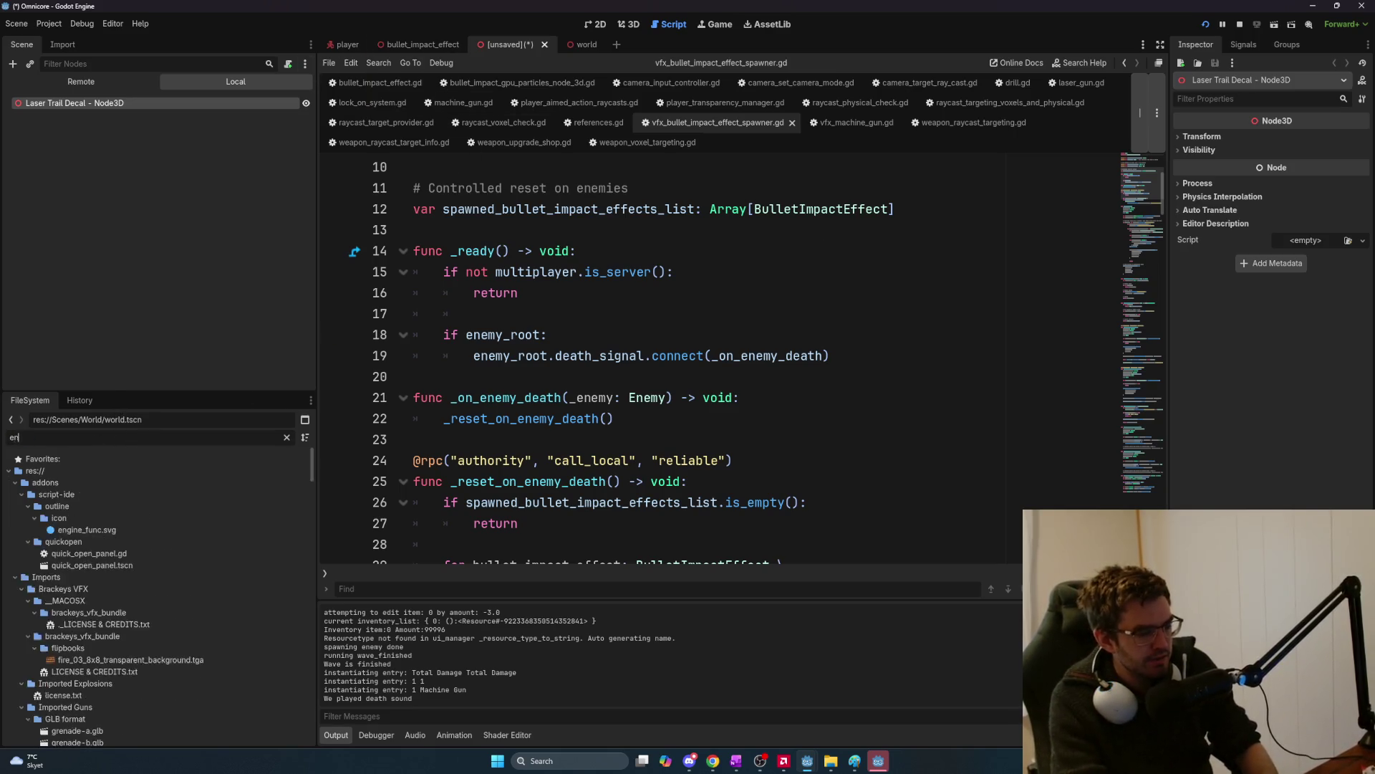
pyautogui.hotkey('ctrl', 'a')
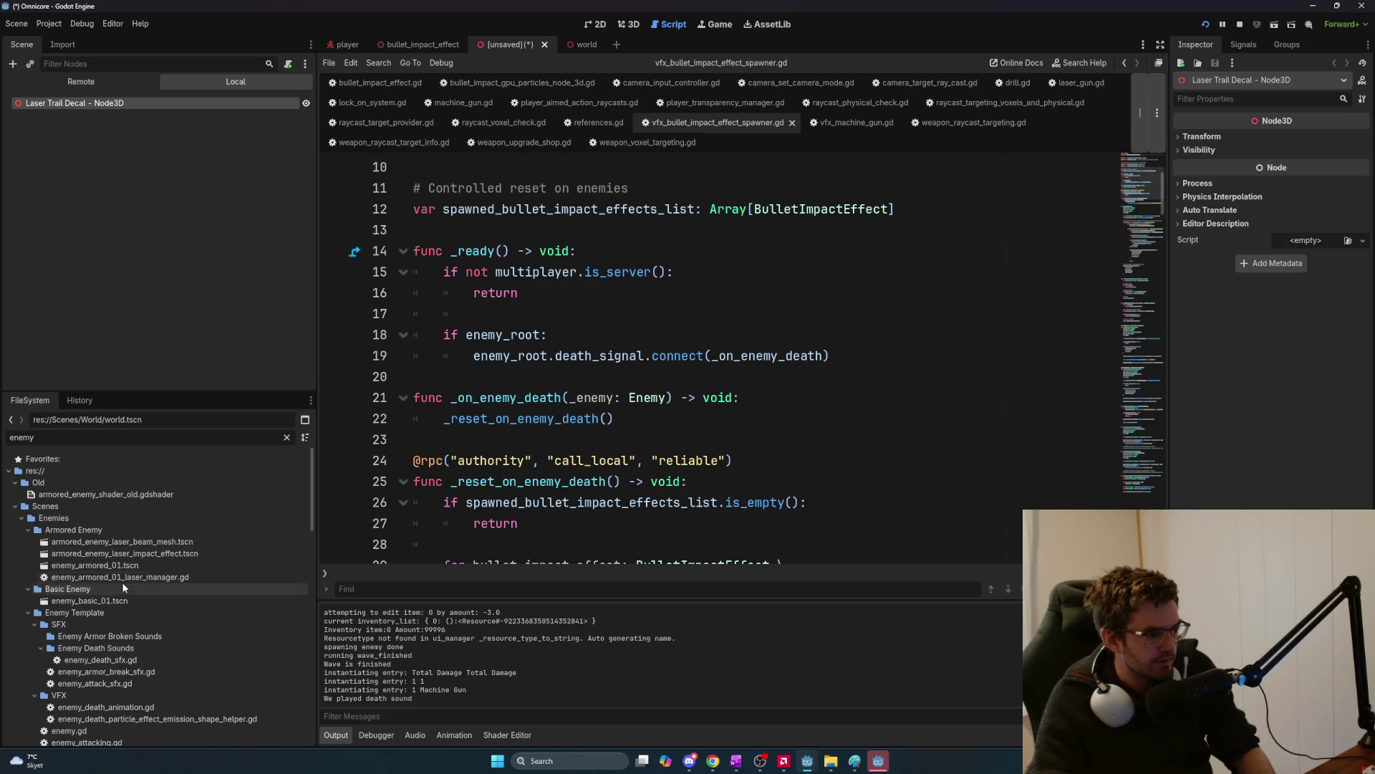
pyautogui.write('basic')
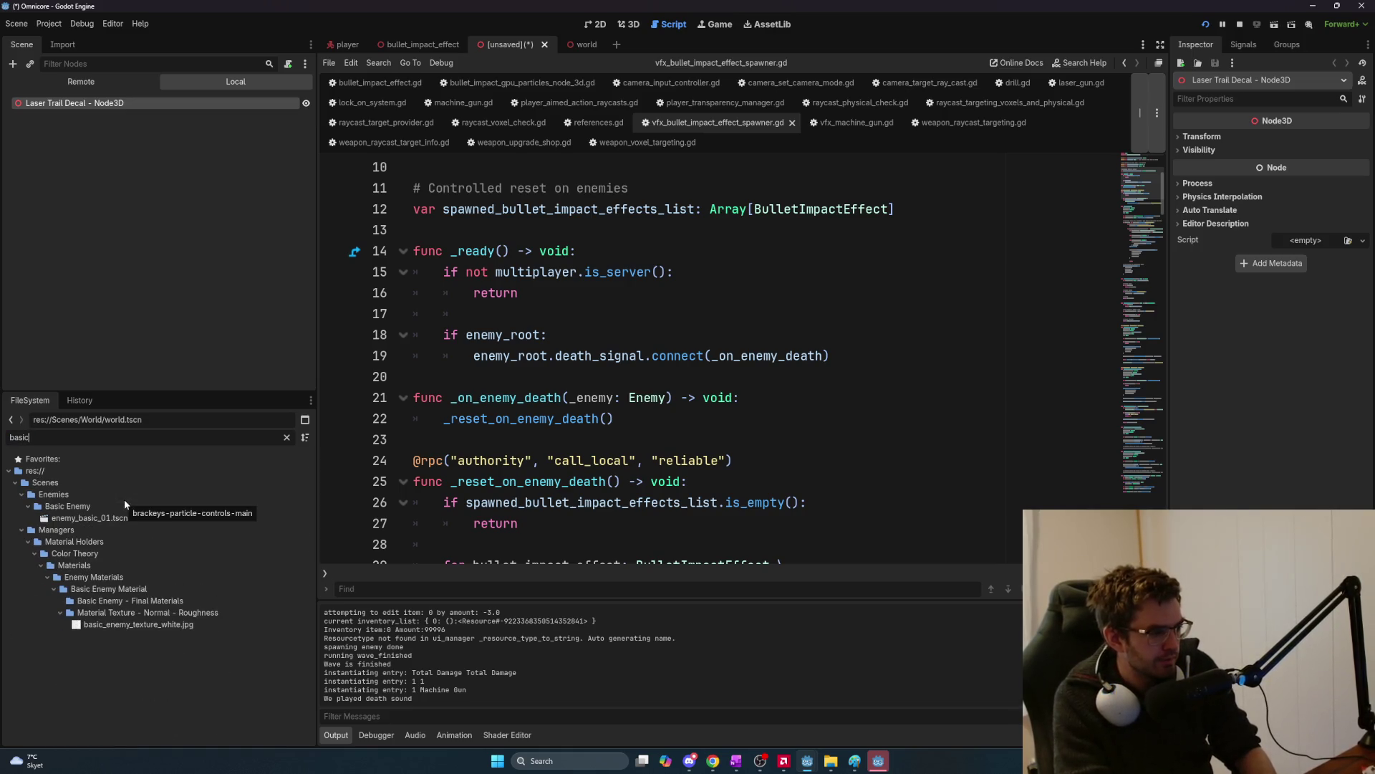
pyautogui.doubleClick(132, 516)
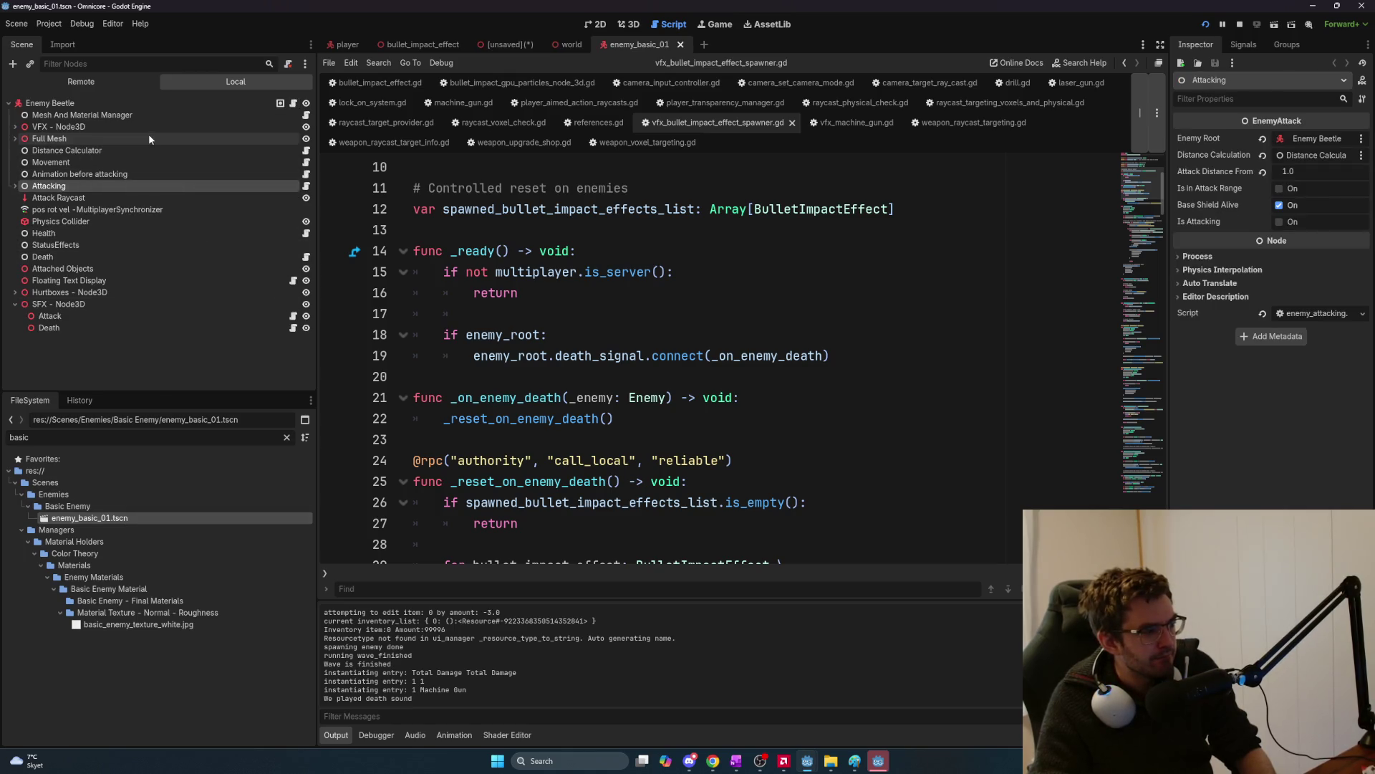
# Expand the VFX node and search the Enemy Beetle's nodes for 'bu', then 'impact', then clear the filter.
pyautogui.click(131, 63)
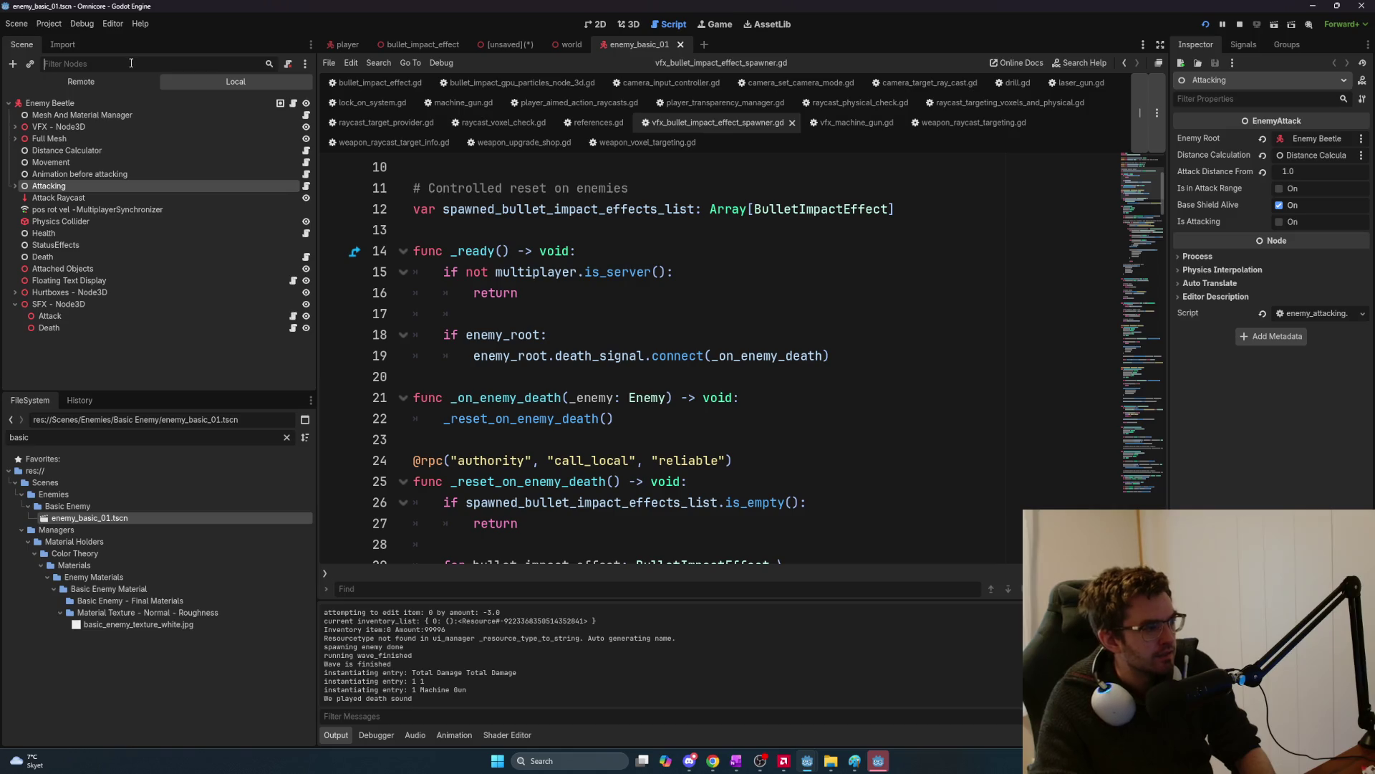
pyautogui.click(15, 126)
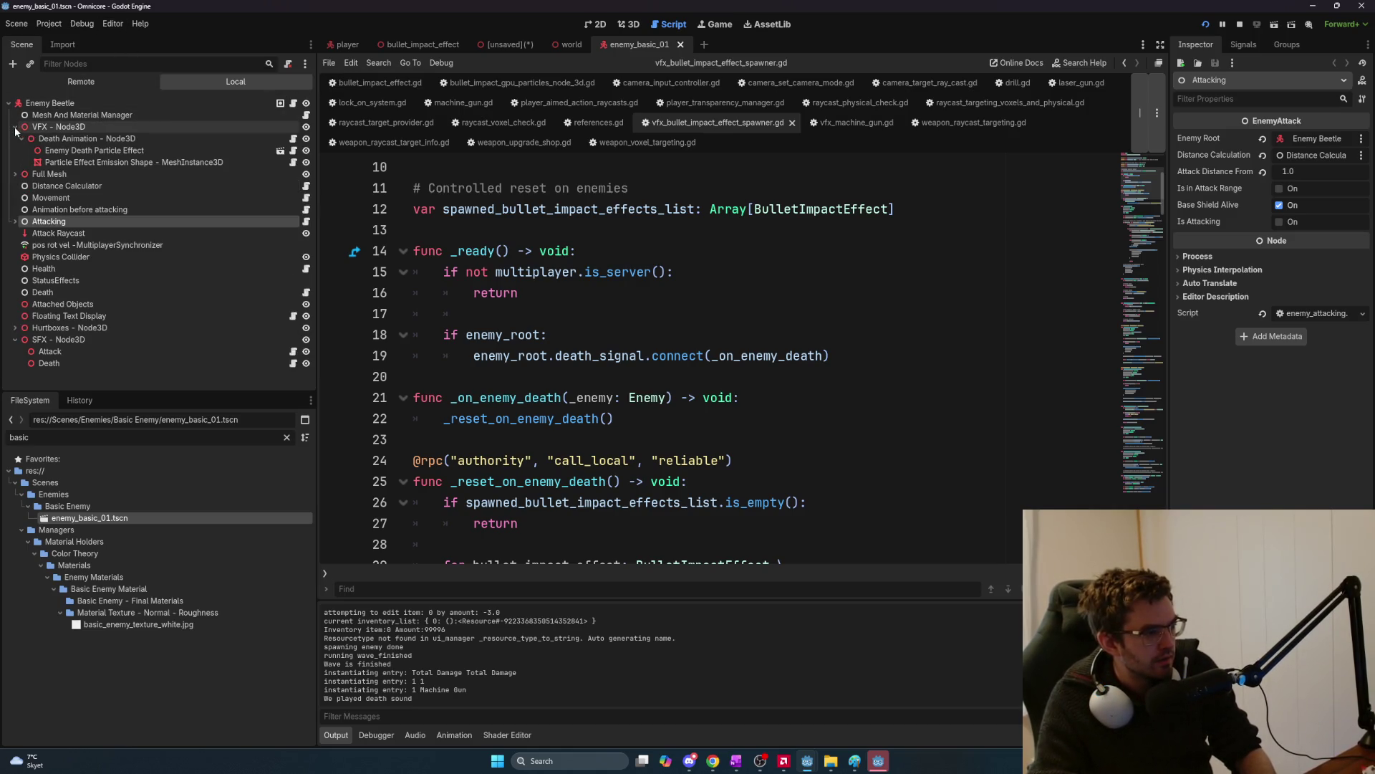
pyautogui.click(94, 64)
pyautogui.write('bu')
pyautogui.press('BackSpace')
pyautogui.press('BackSpace')
pyautogui.write('impact')
pyautogui.hotkey('ctrl', 'a')
pyautogui.press('BackSpace')
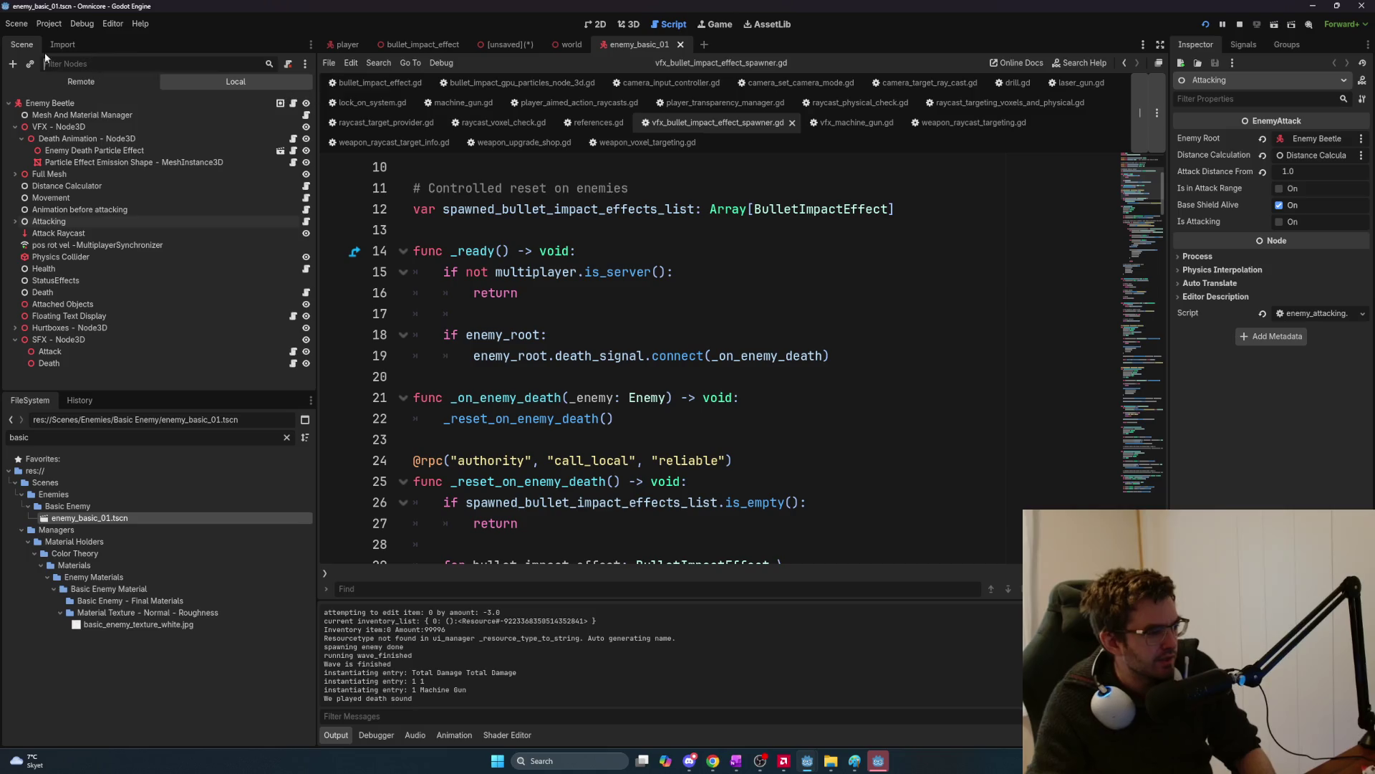
# Inspect the body hurtbox under Hurtboxes, then filter the FileSystem for 'armored'.
pyautogui.click(15, 327)
pyautogui.scroll(-1, 110, 360)
pyautogui.click(165, 315)
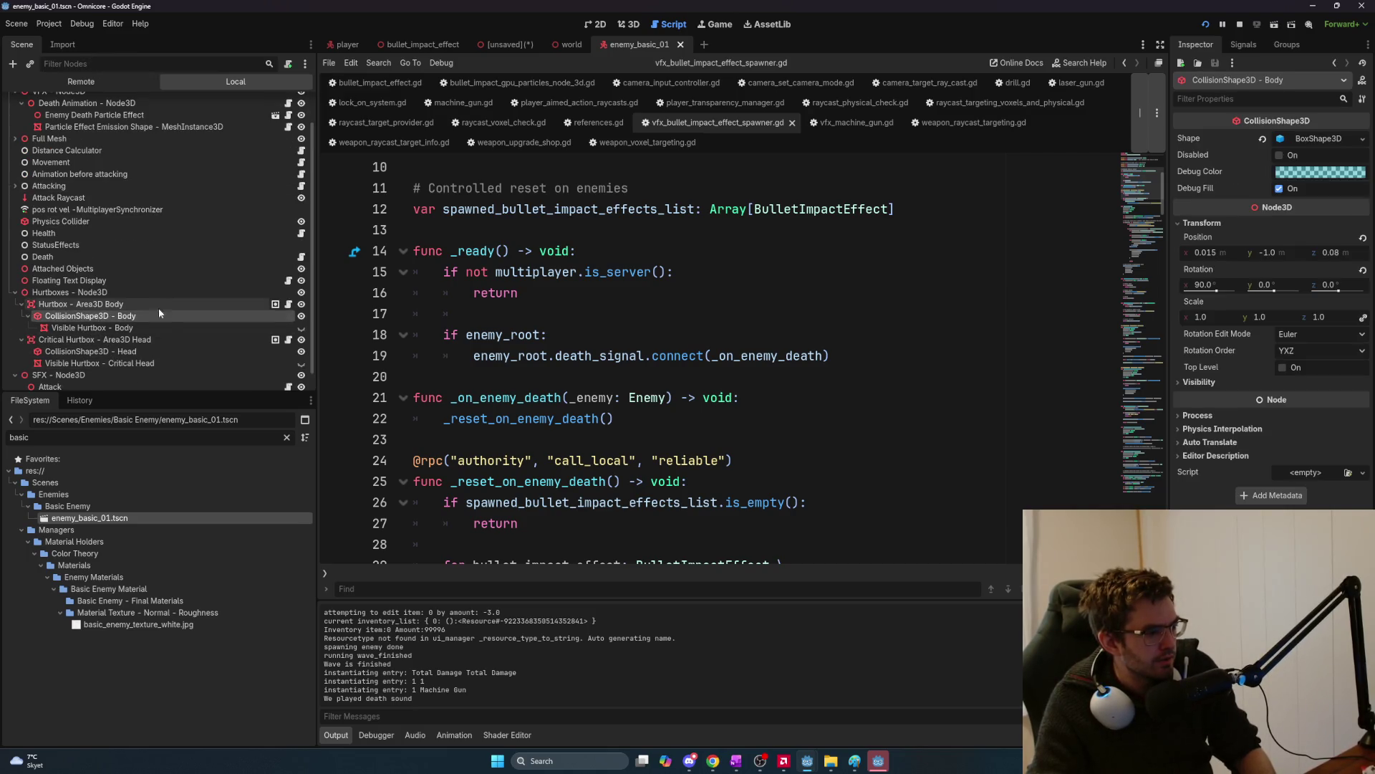
pyautogui.click(166, 307)
pyautogui.scroll(1, 166, 307)
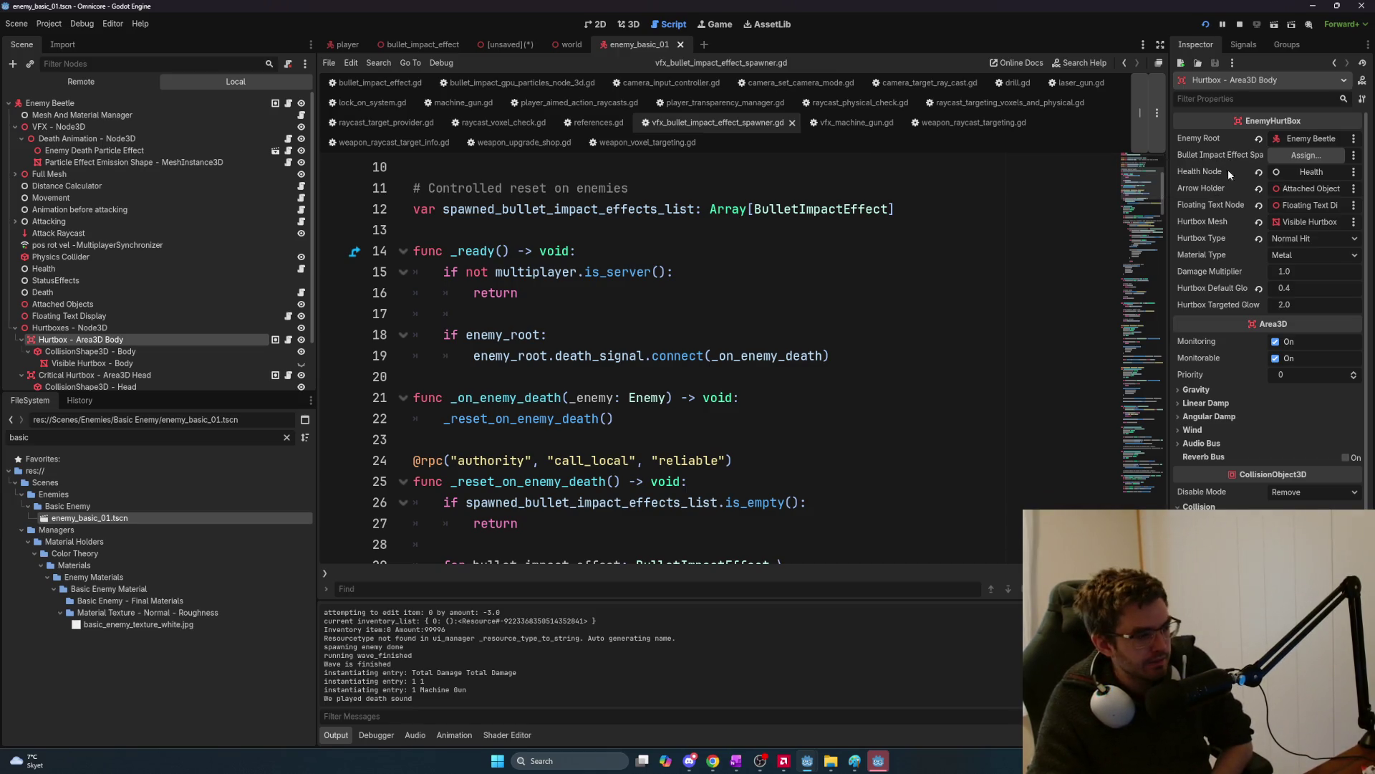
pyautogui.doubleClick(94, 436)
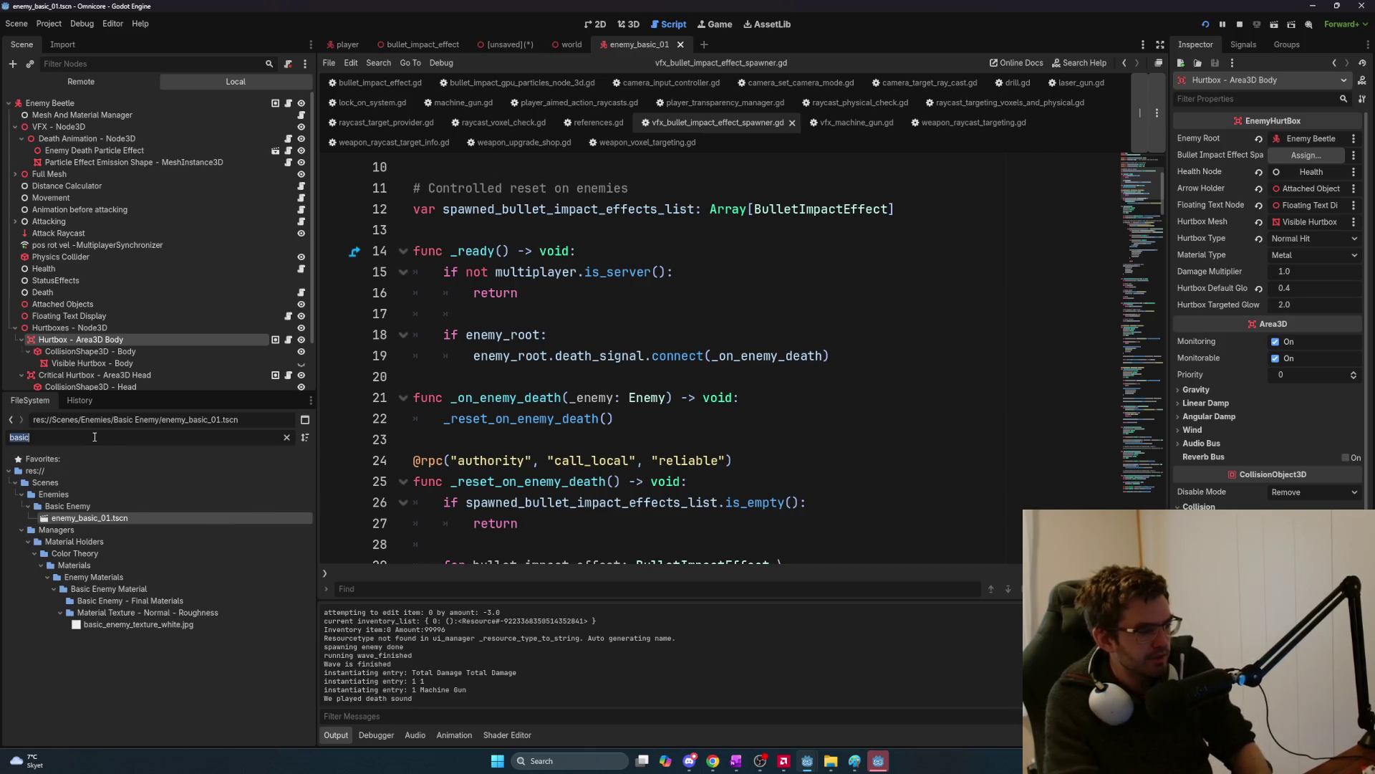
pyautogui.write('armored')
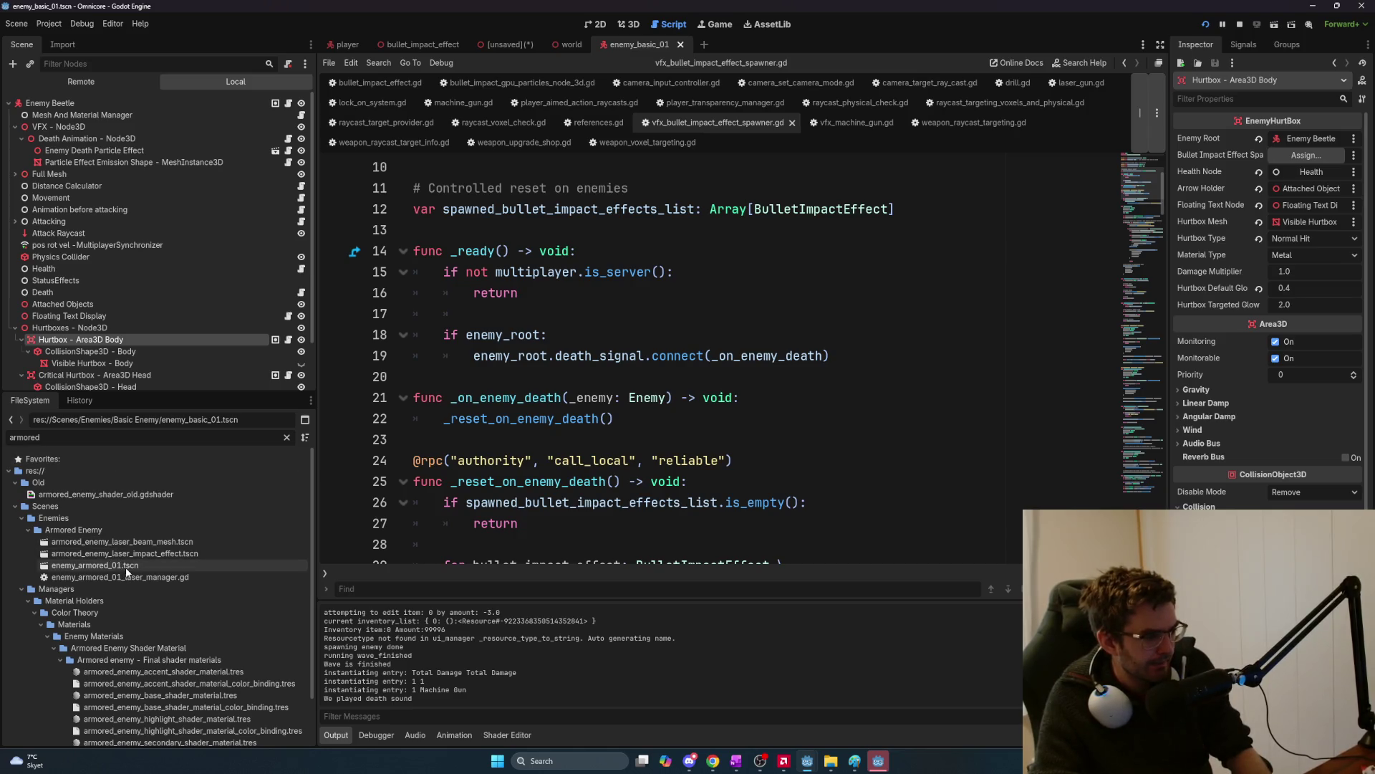
# Open enemy_armored_01.tscn and inspect its Hurtbox - Area3D Body node.
pyautogui.doubleClick(126, 567)
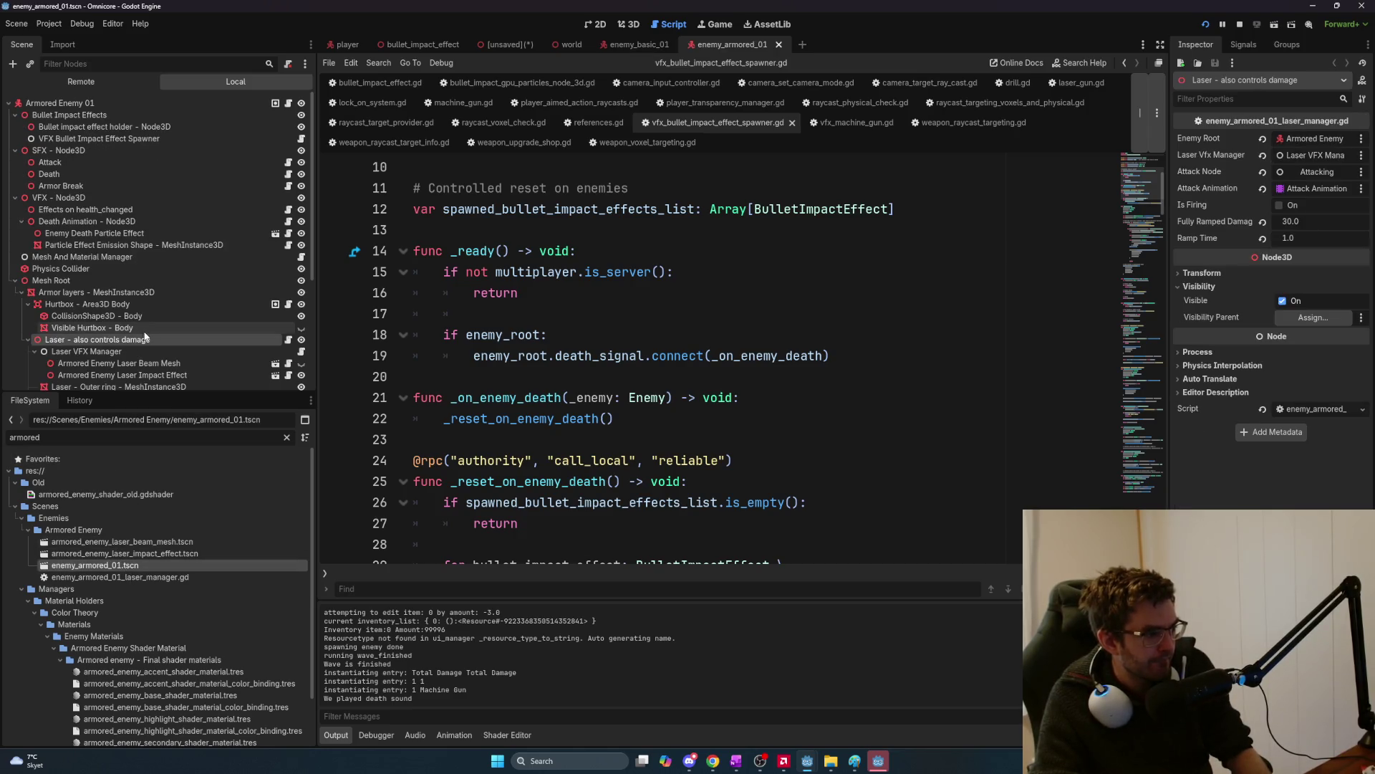
pyautogui.click(115, 316)
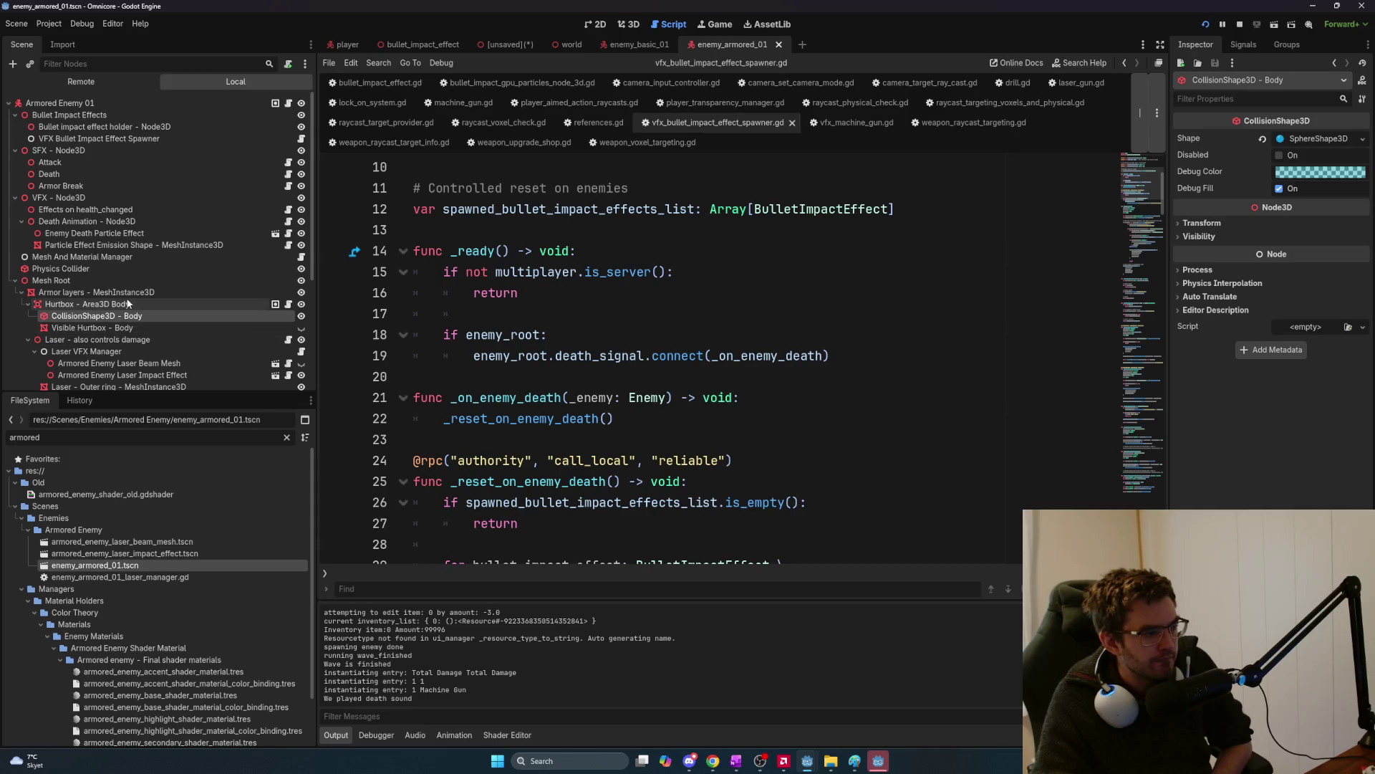
pyautogui.click(255, 304)
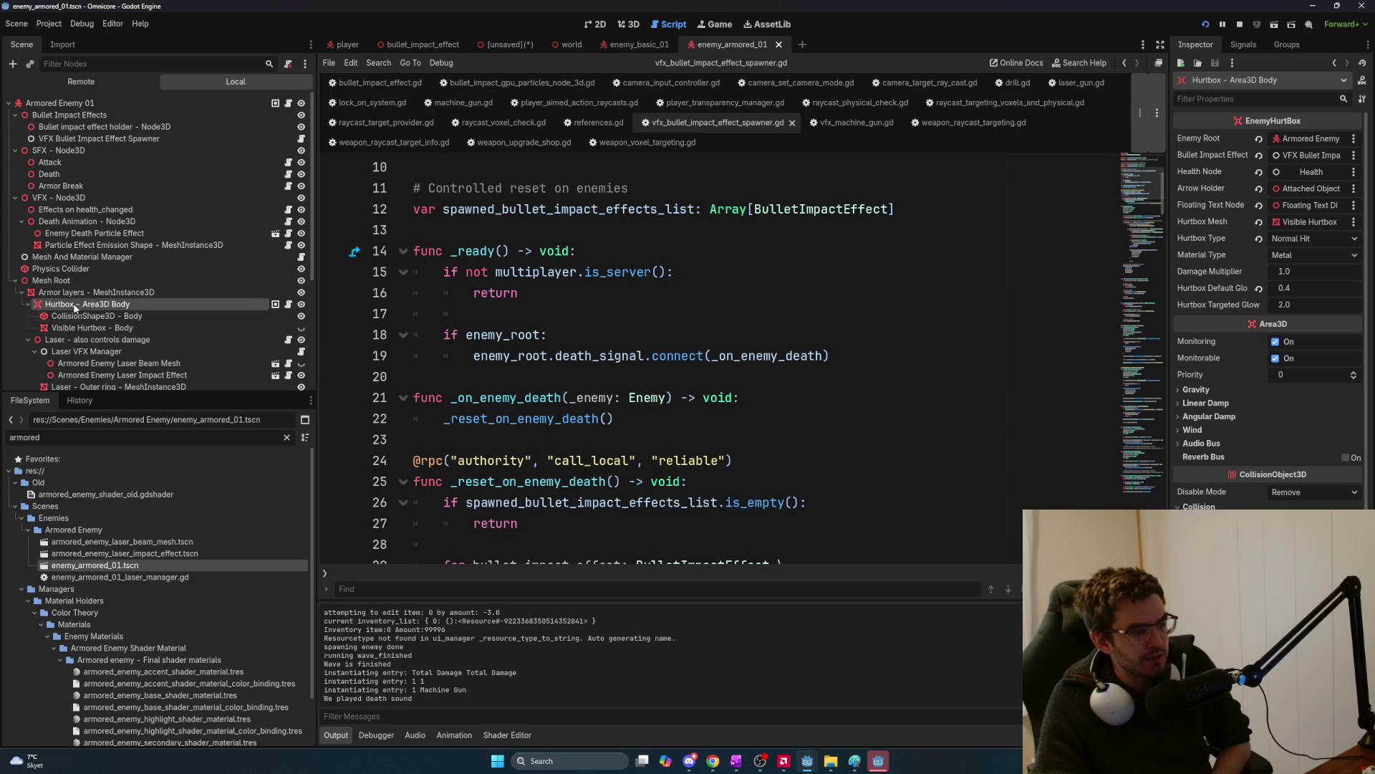
# Review the bullet_impact_effect_holder and spawned_bullet_impact_effects_list variables, then open enemy_hurtbox.gd.
pyautogui.scroll(3, 726, 366)
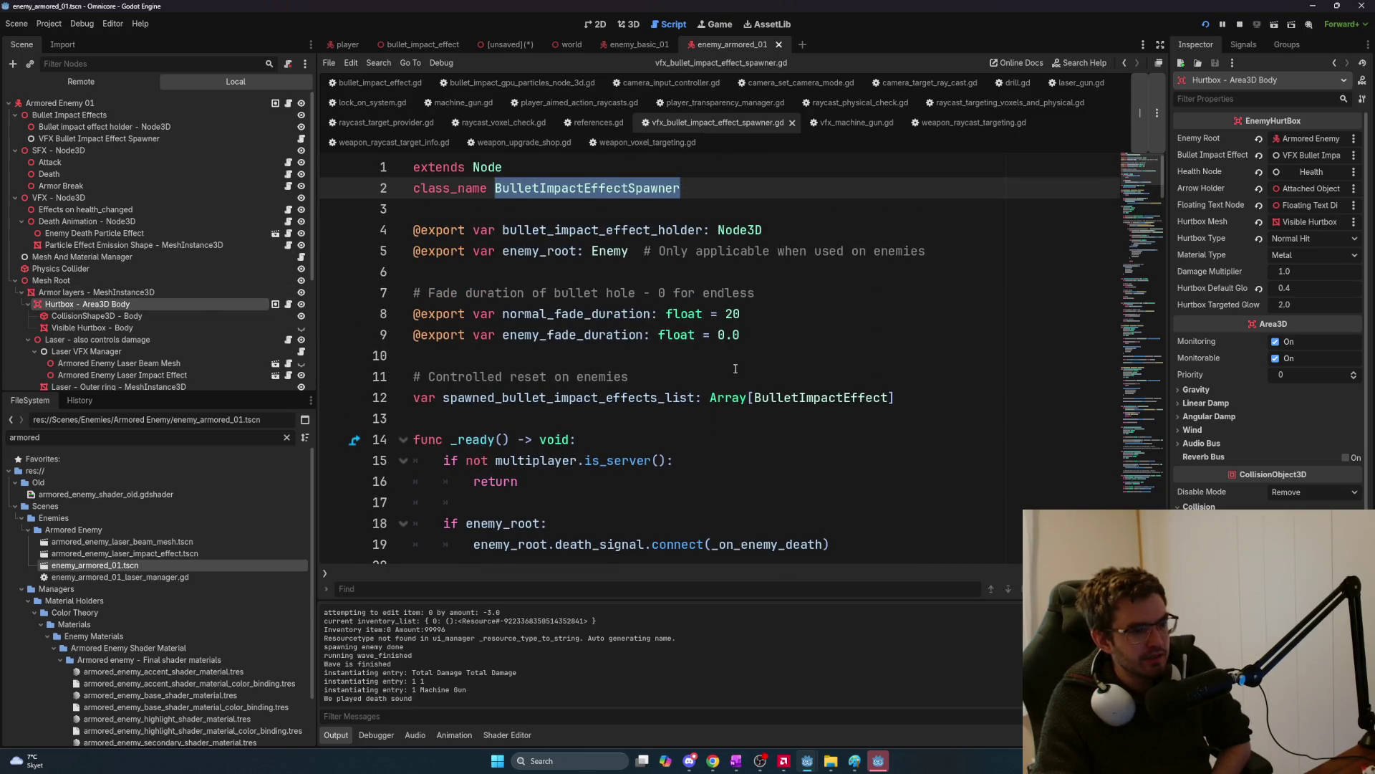
pyautogui.moveTo(495, 398); pyautogui.dragTo(696, 405)
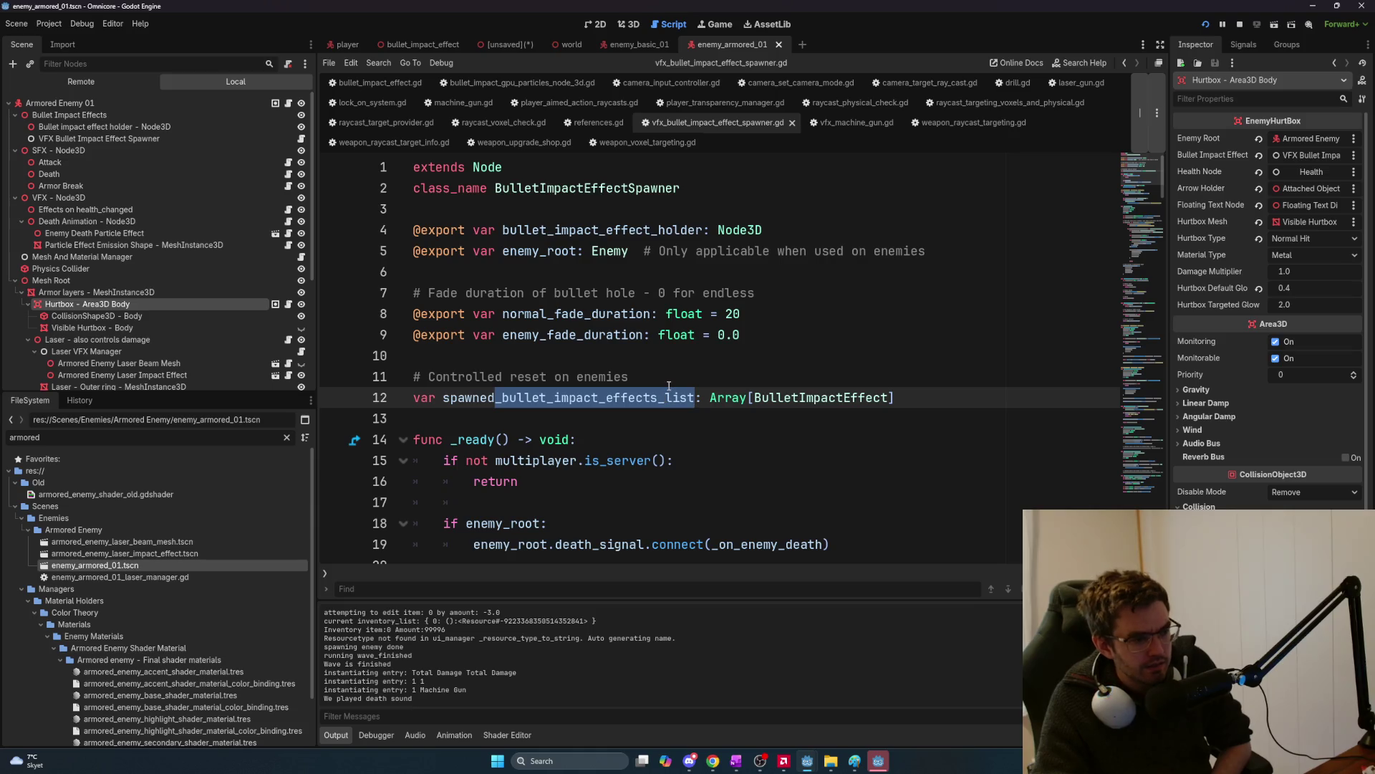
pyautogui.doubleClick(648, 234)
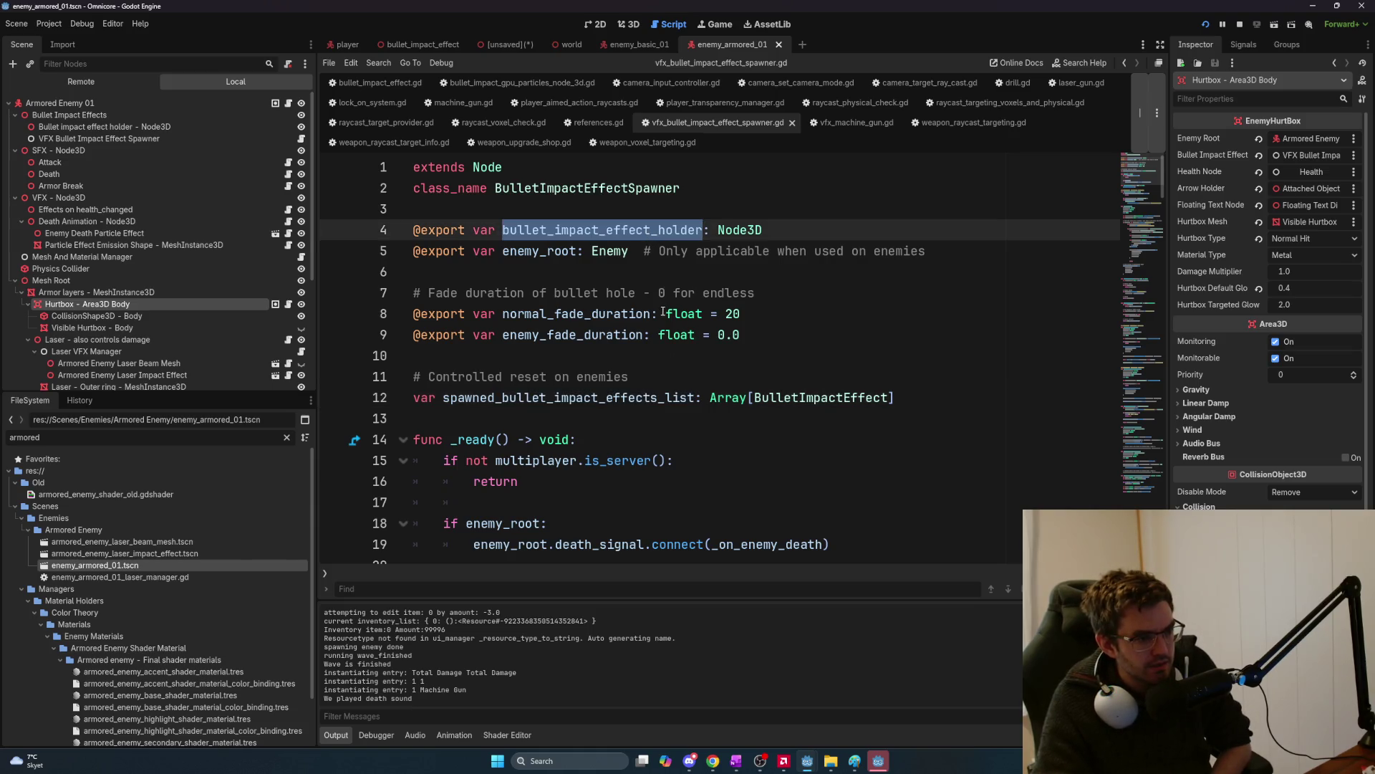
pyautogui.doubleClick(581, 403)
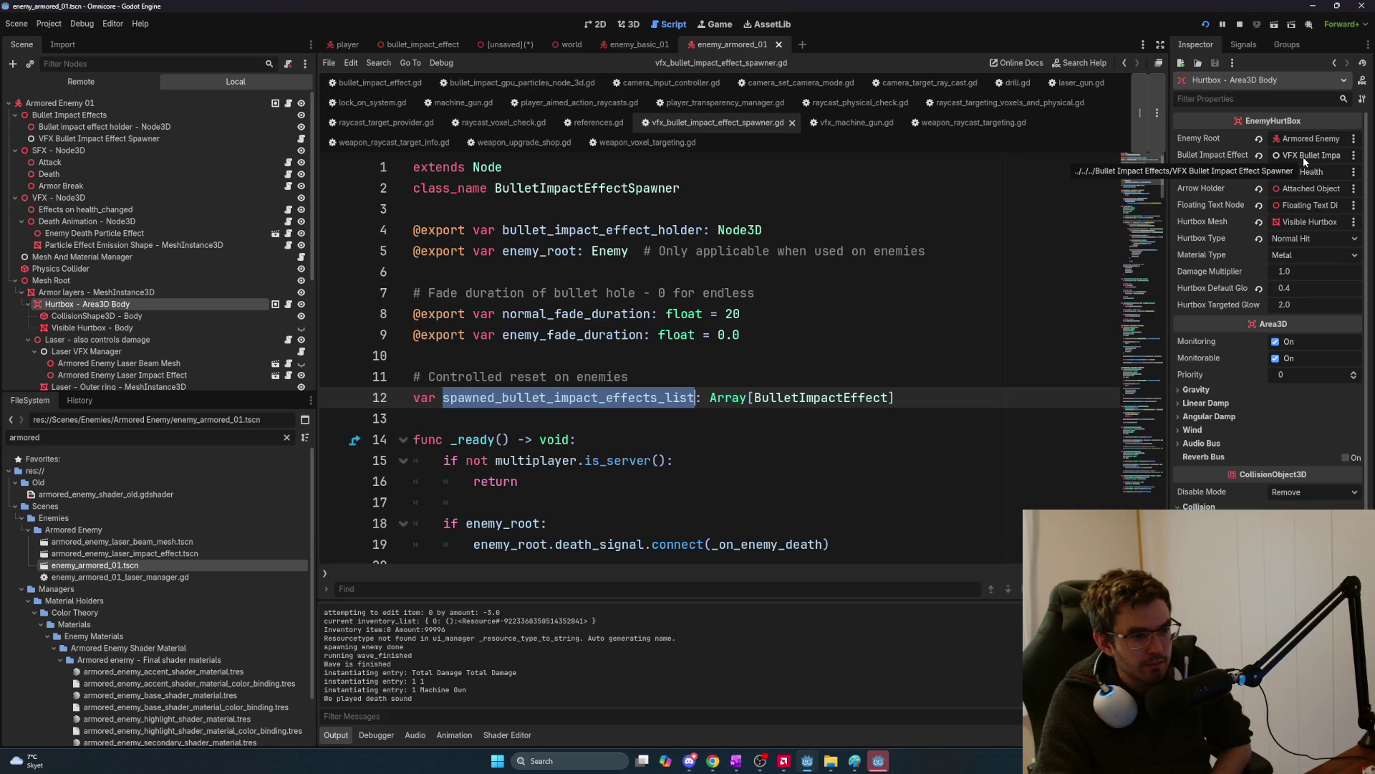
pyautogui.scroll(-4, 630, 287)
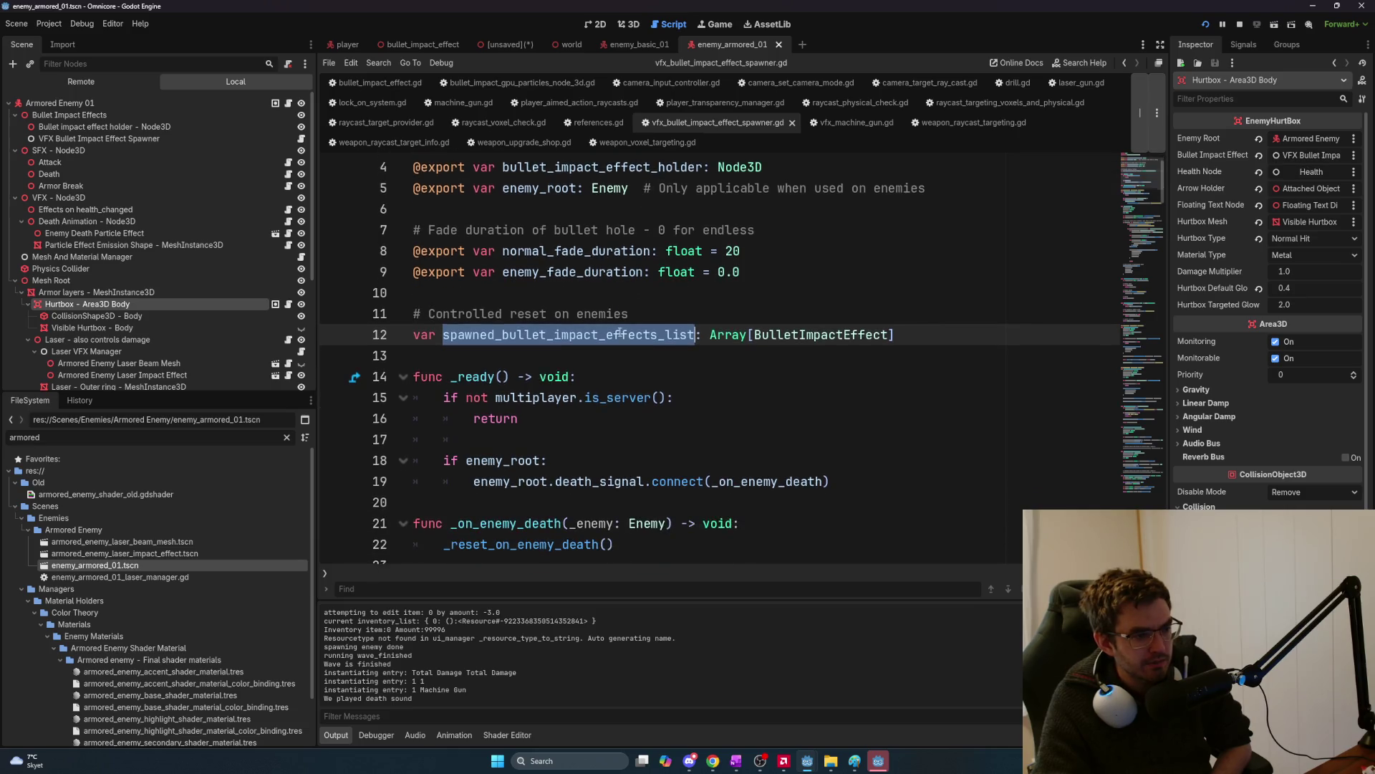
pyautogui.scroll(-6, 626, 338)
pyautogui.scroll(3, 626, 338)
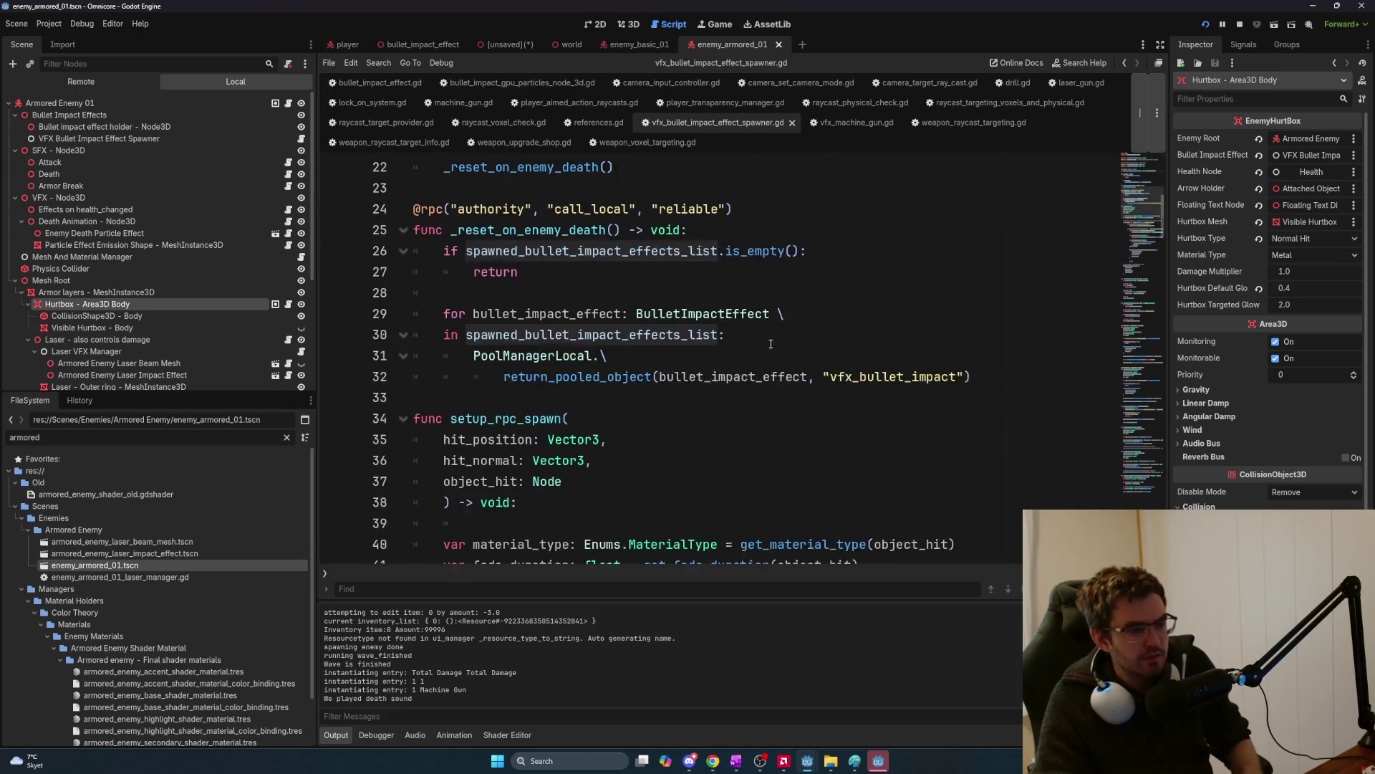
pyautogui.keyDown('ctrl'); pyautogui.click(625, 335); pyautogui.keyUp('ctrl')
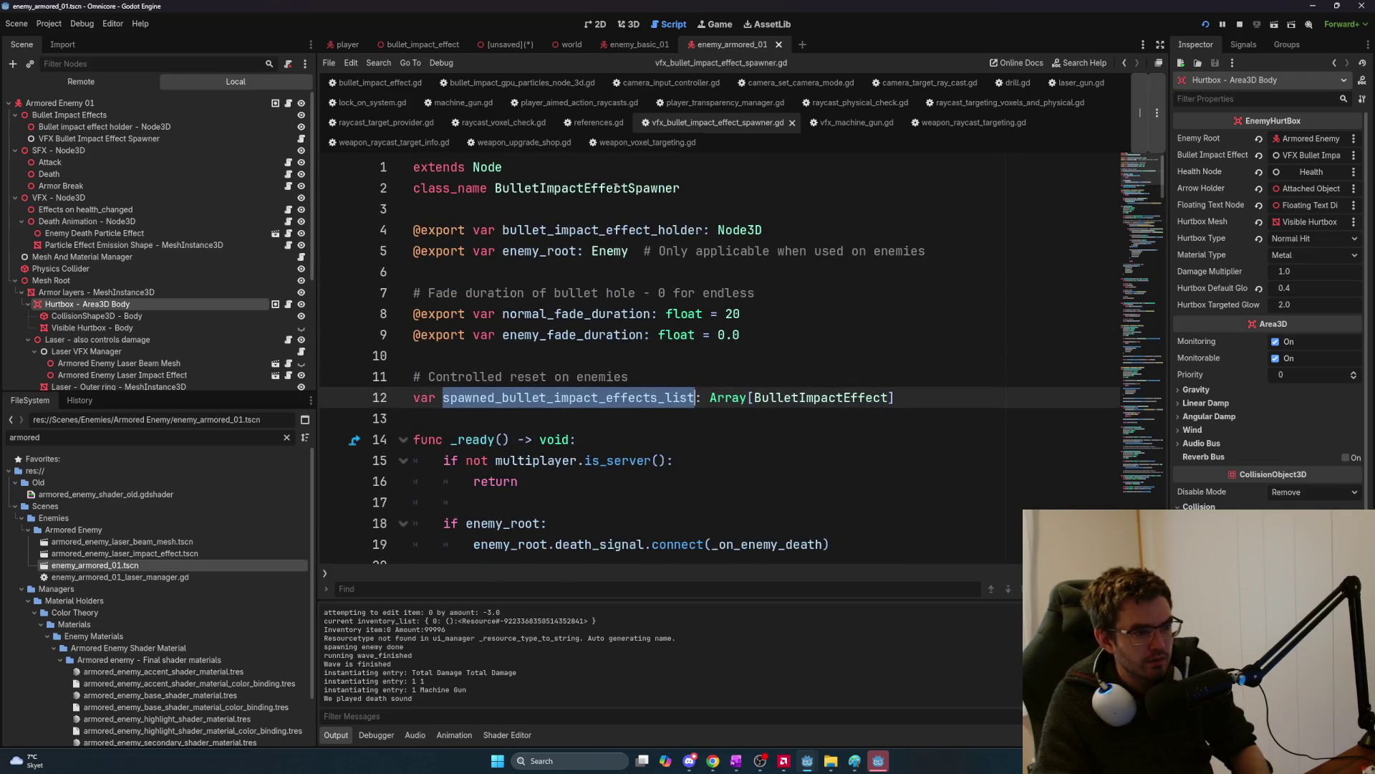
pyautogui.click(288, 304)
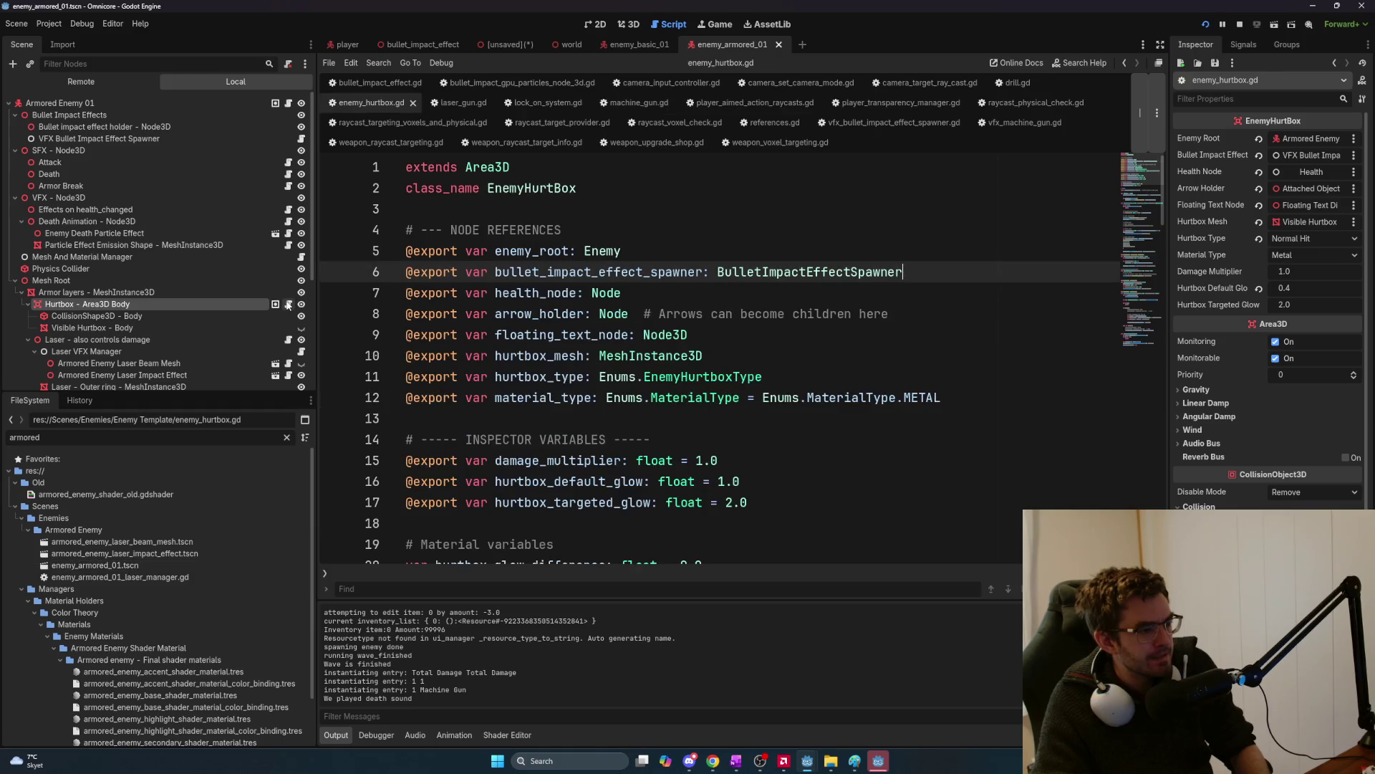
# Select the bullet_impact_effect_spawner variable declaration in enemy_hurtbox.gd.
pyautogui.doubleClick(623, 273)
pyautogui.keyDown('shift'); pyautogui.click(924, 273); pyautogui.keyUp('shift')
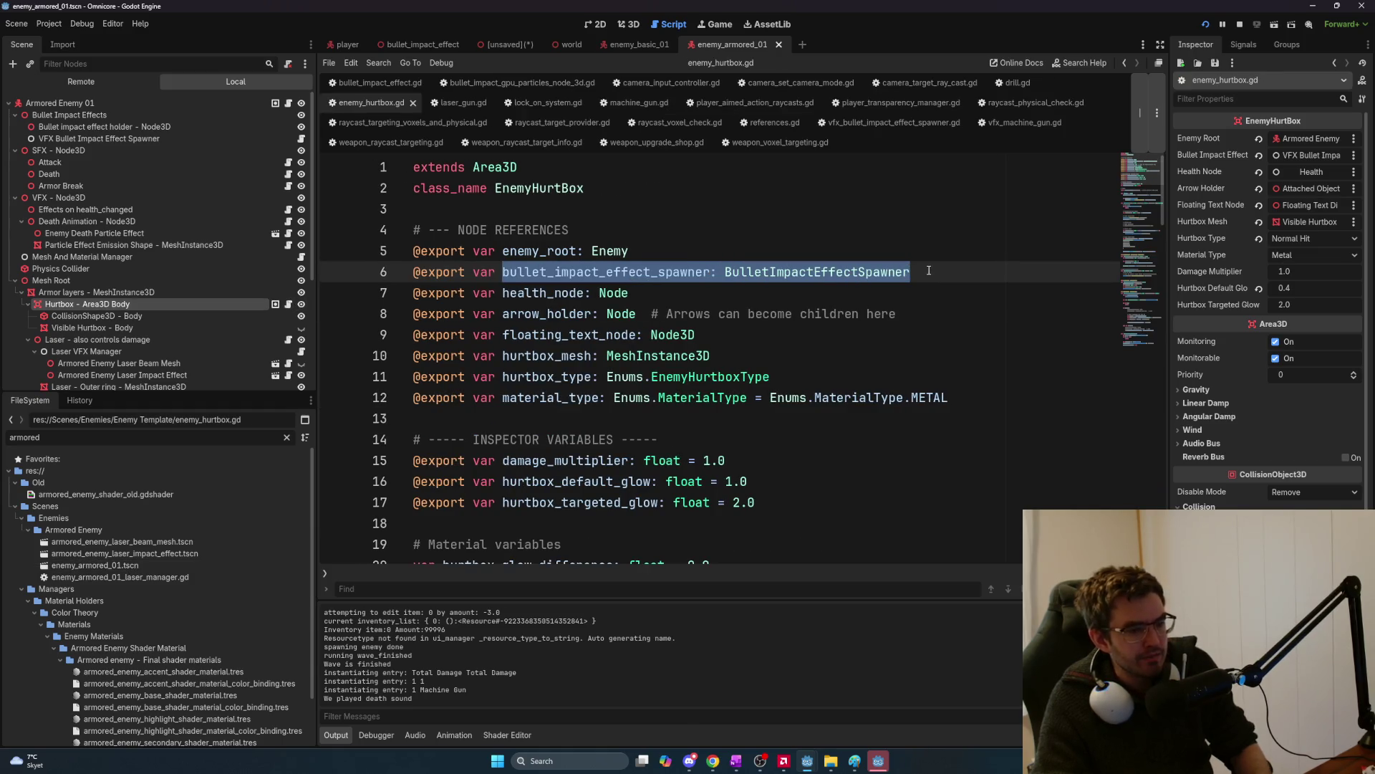
pyautogui.moveTo(911, 273)
pyautogui.mouseDown()
pyautogui.moveTo(570, 250)
pyautogui.moveTo(502, 281)
pyautogui.mouseUp()
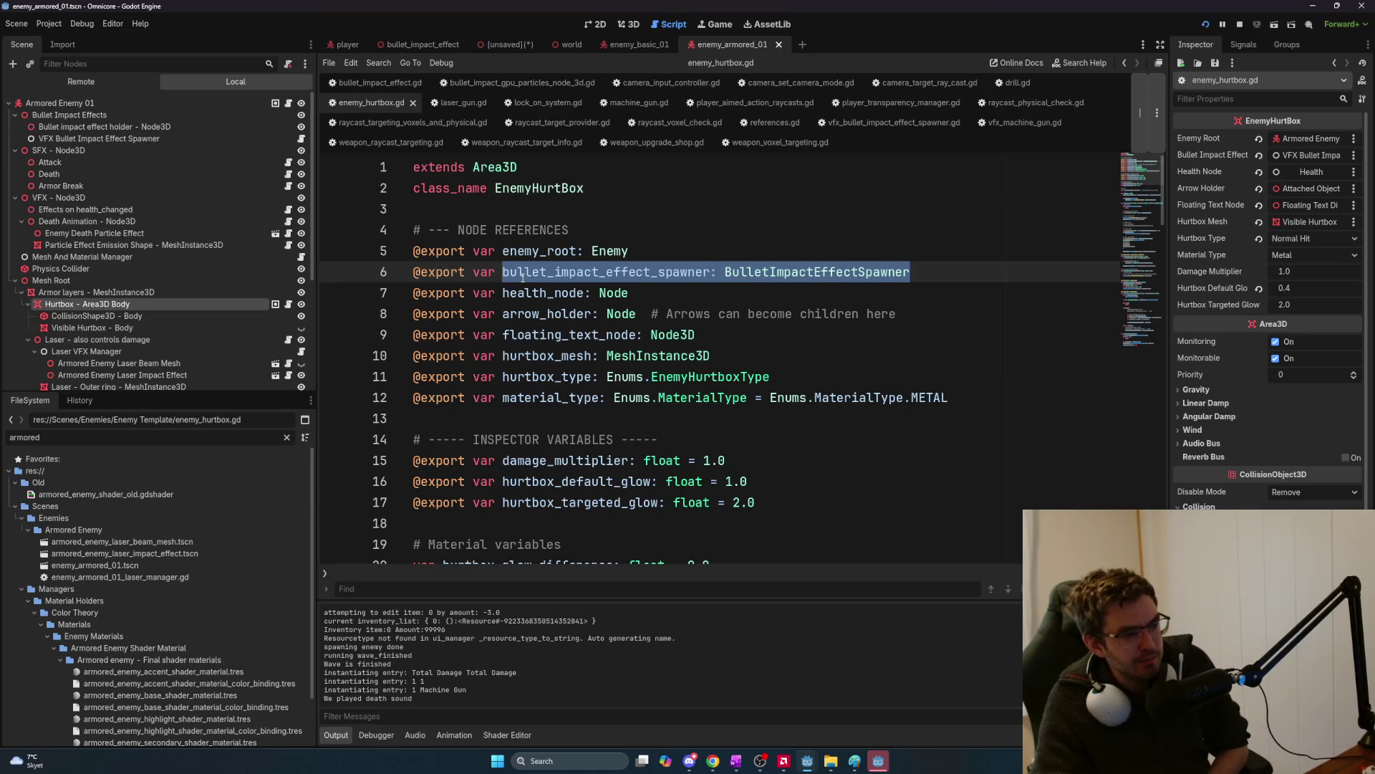
pyautogui.doubleClick(535, 276)
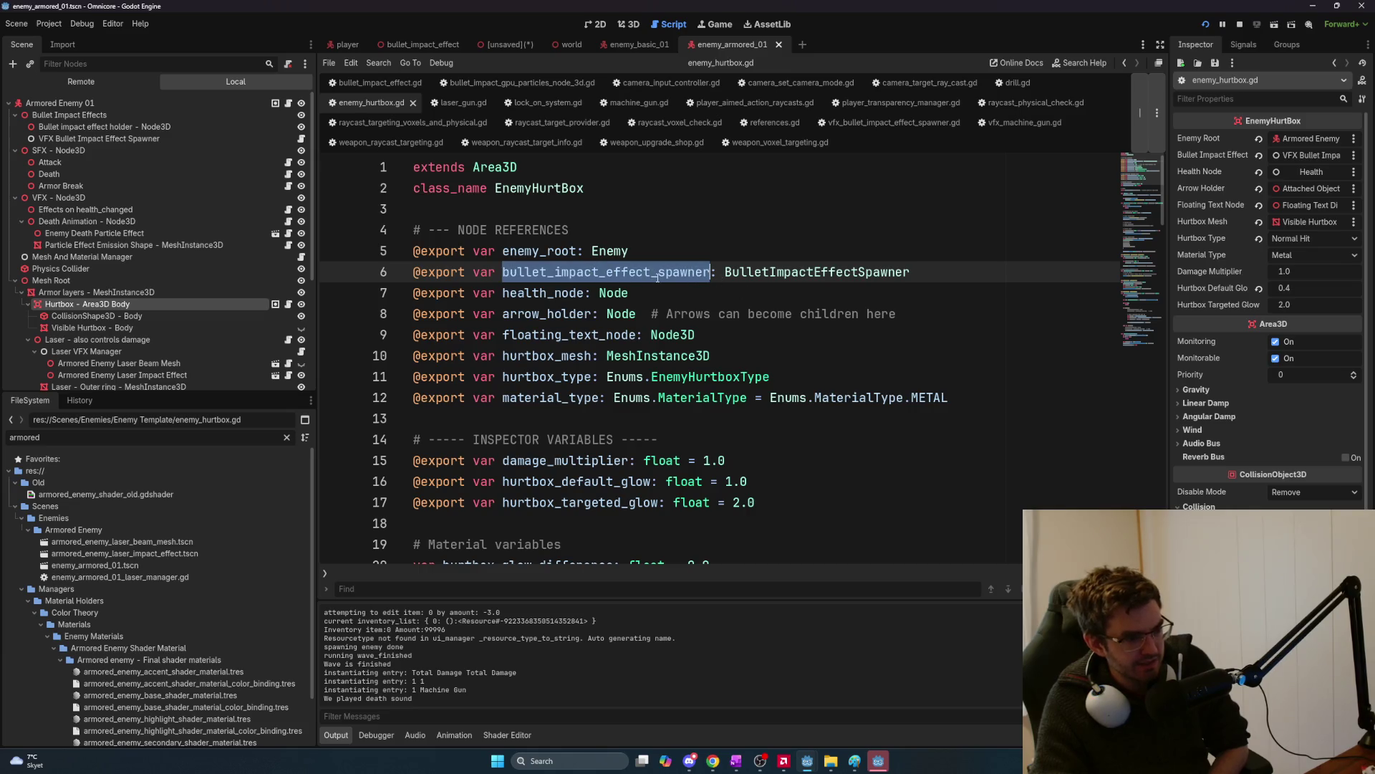
pyautogui.click(645, 276)
pyautogui.hotkey('ctrl', 'd')
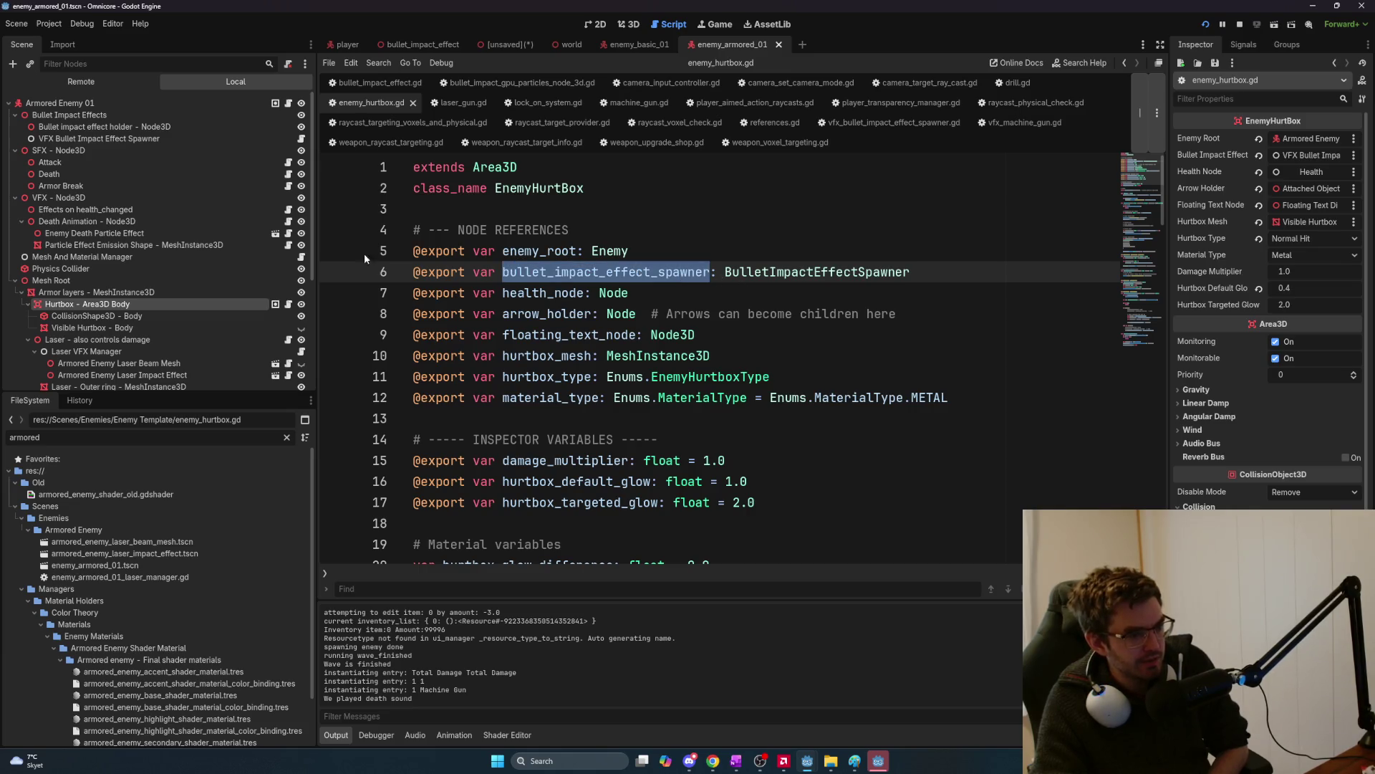
# Open vfx_bullet_impact_effect_spawner.gd from the VFX spawner node and read through its code.
pyautogui.click(301, 138)
pyautogui.scroll(-10, 652, 263)
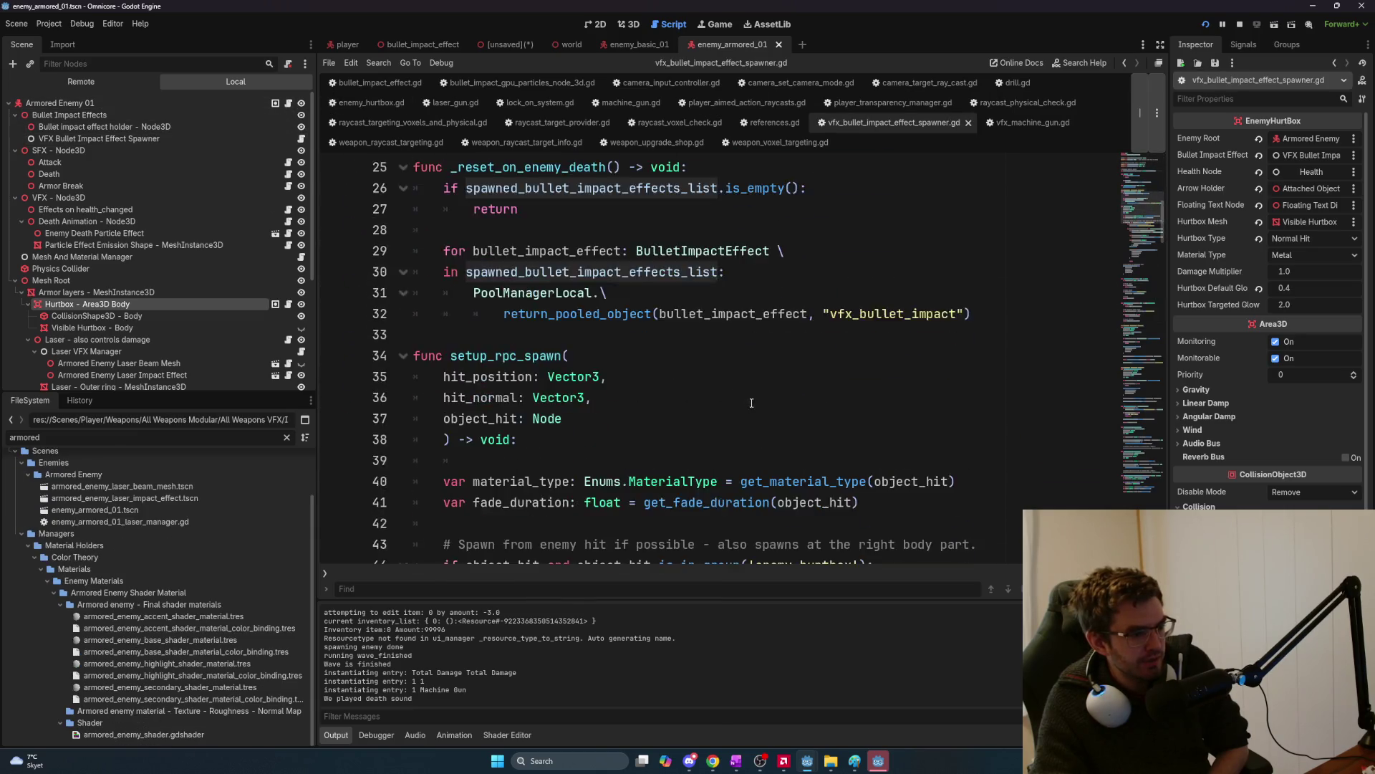
pyautogui.scroll(-15, 753, 407)
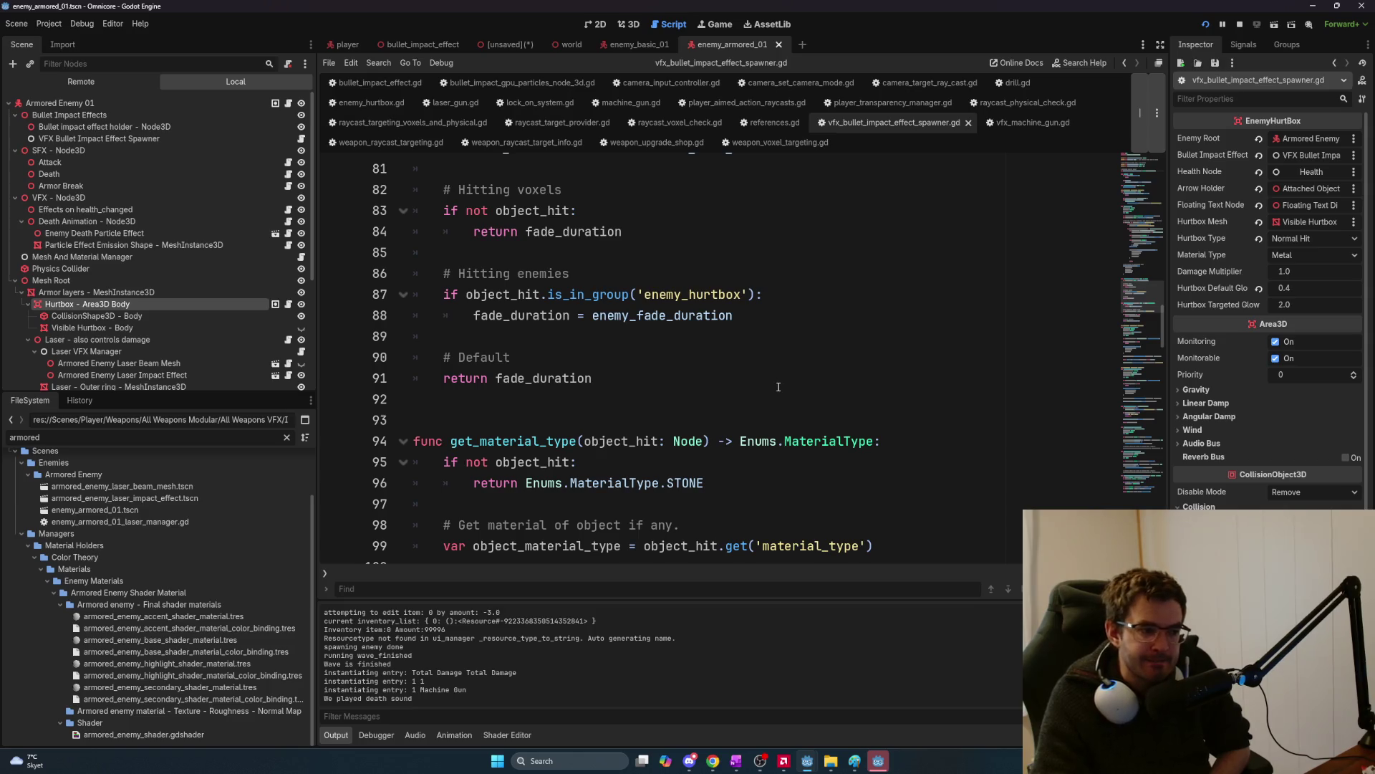
pyautogui.scroll(-7, 779, 387)
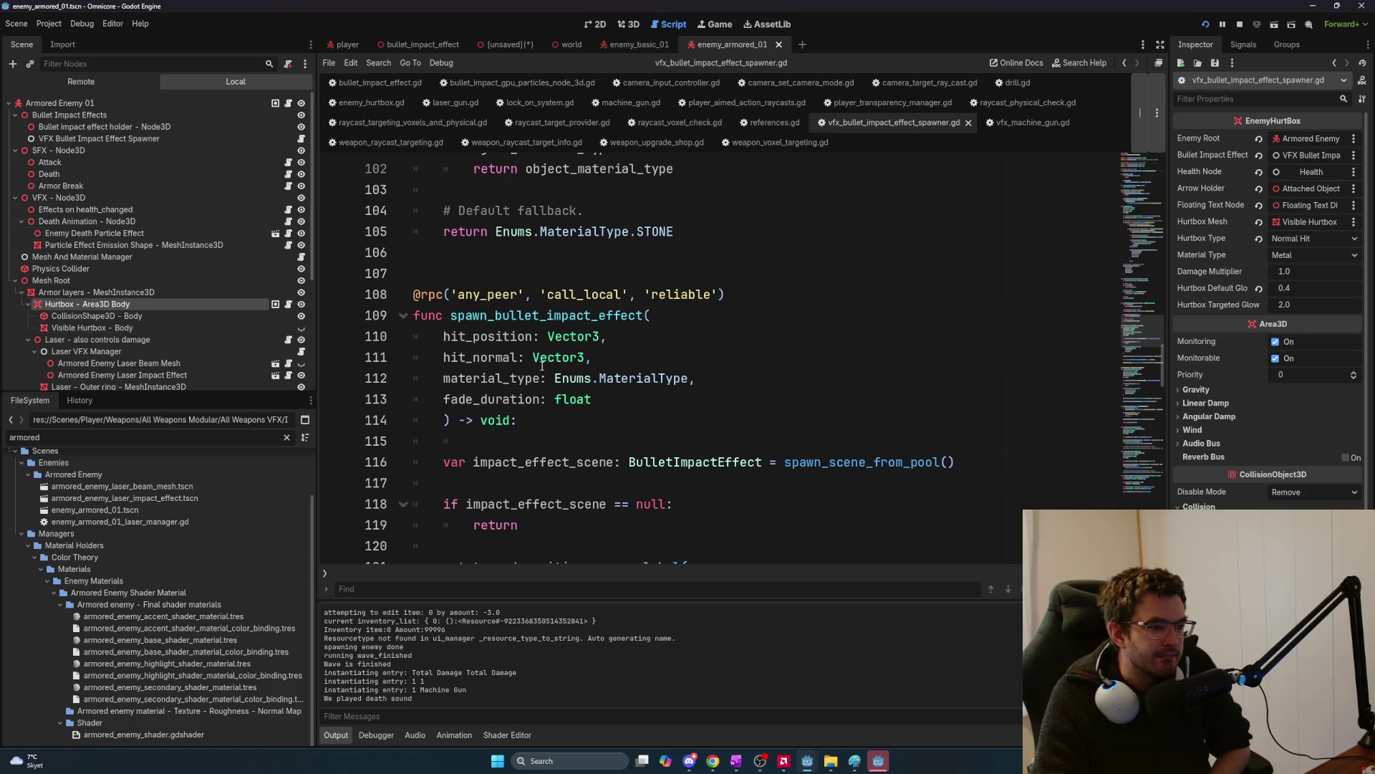
pyautogui.scroll(5, 731, 449)
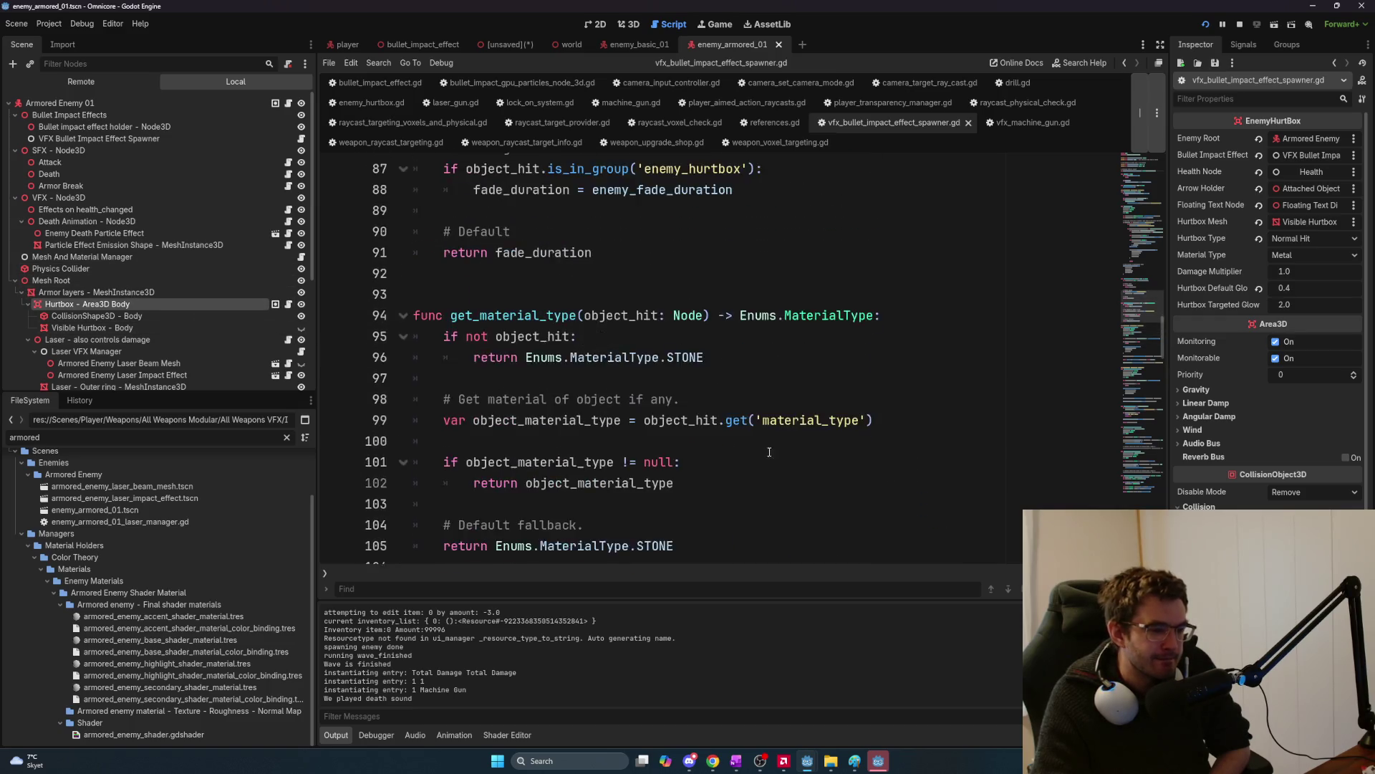
pyautogui.scroll(10, 731, 449)
pyautogui.moveTo(1158, 291); pyautogui.dragTo(1168, 184)
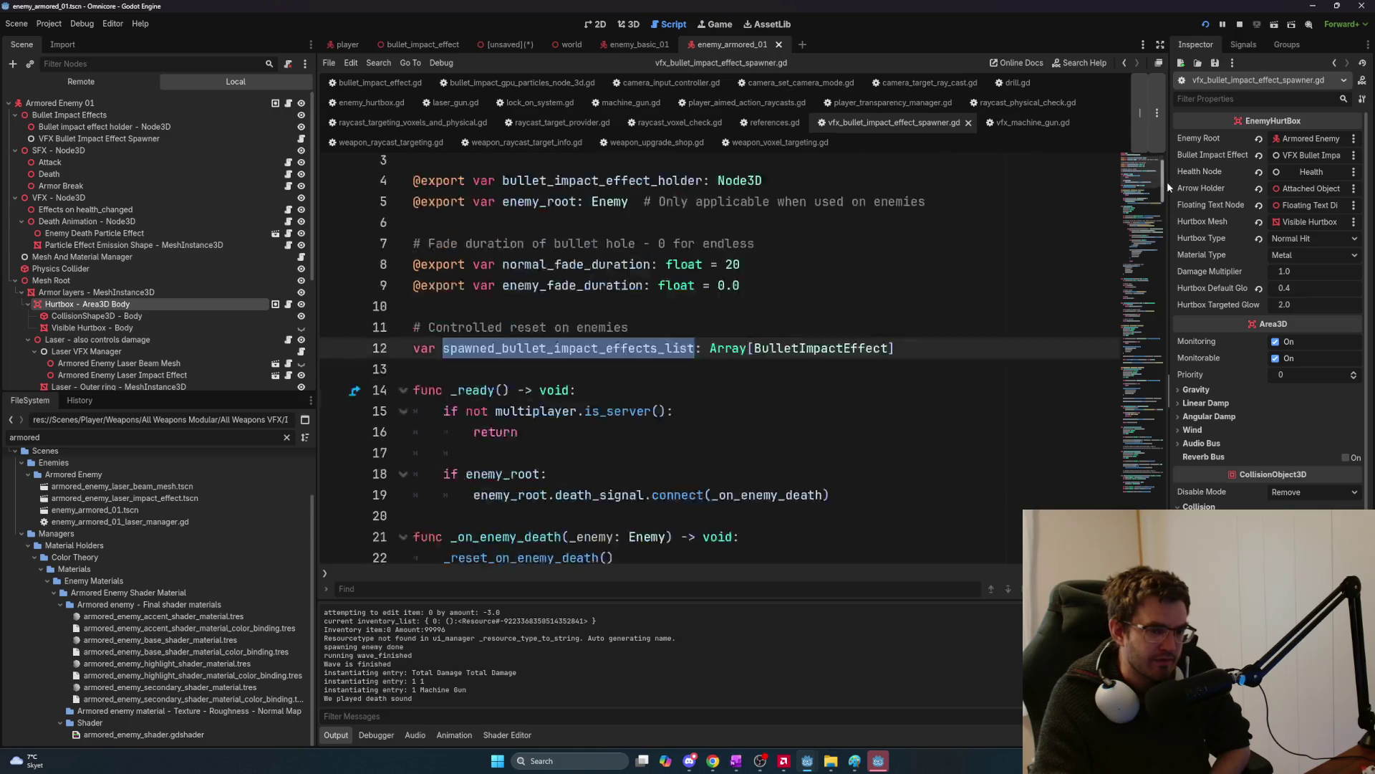
pyautogui.scroll(2, 1167, 184)
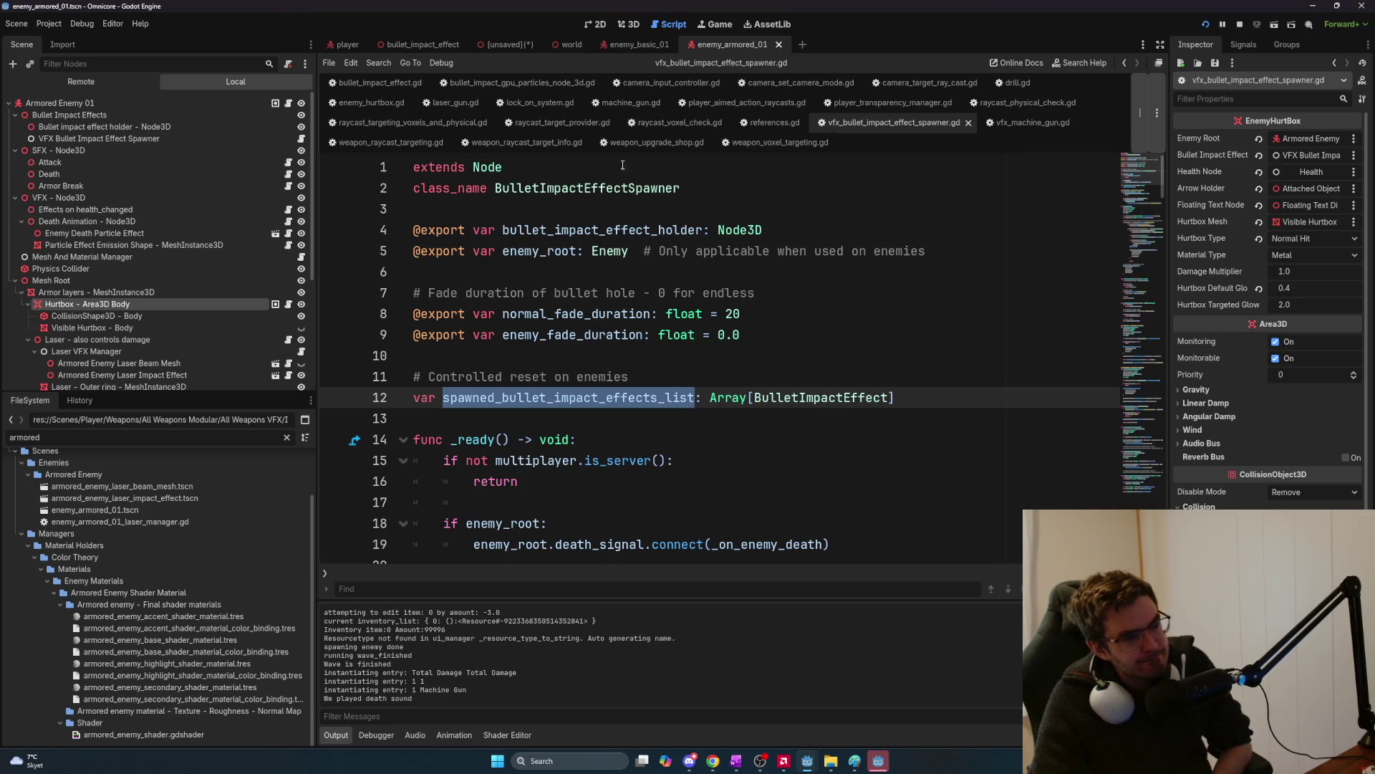
pyautogui.click(513, 45)
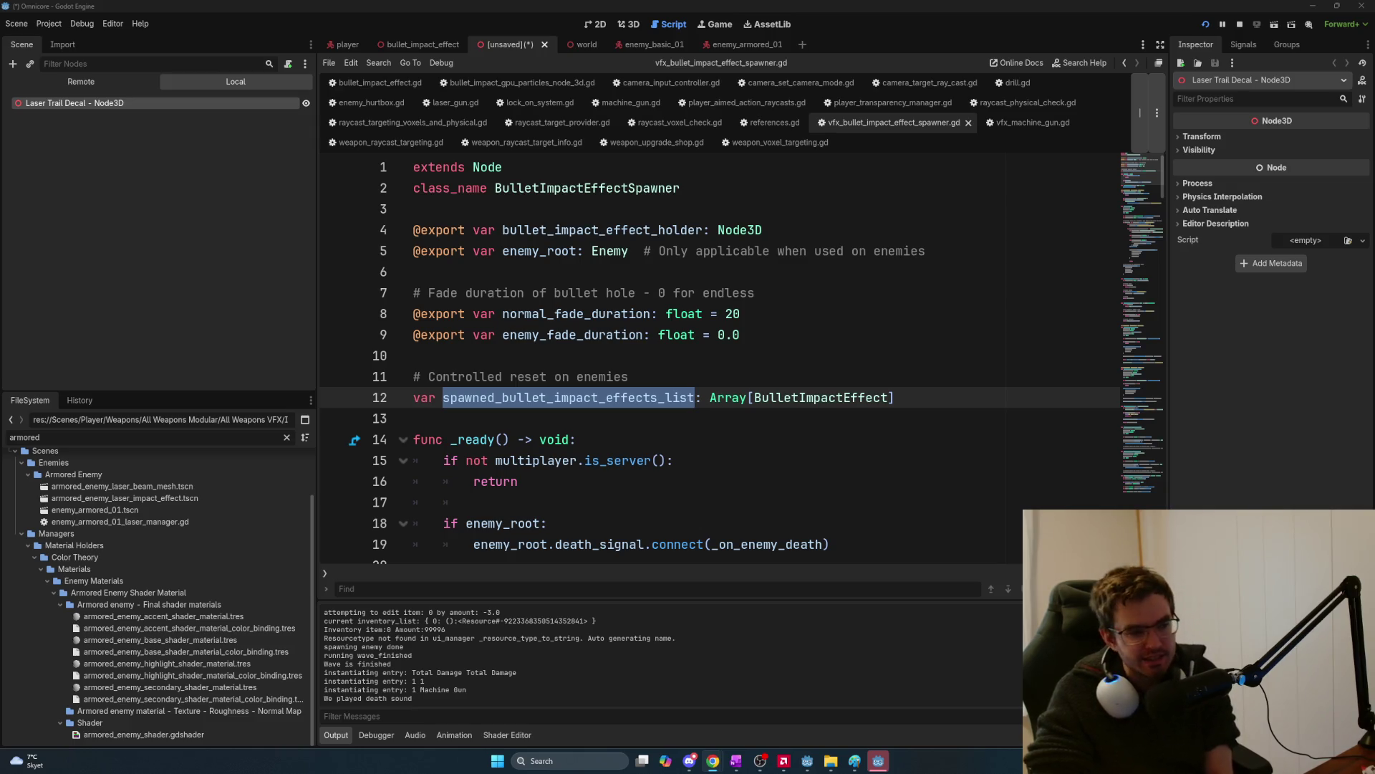
# Bring up the search prompt with Ctrl+Shift+P.
pyautogui.hotkey('ctrl', 'shift', 'p')
# Launch Paint and start a text note reading 'player' / 'spawn impact effect on enem'.
pyautogui.write('p')
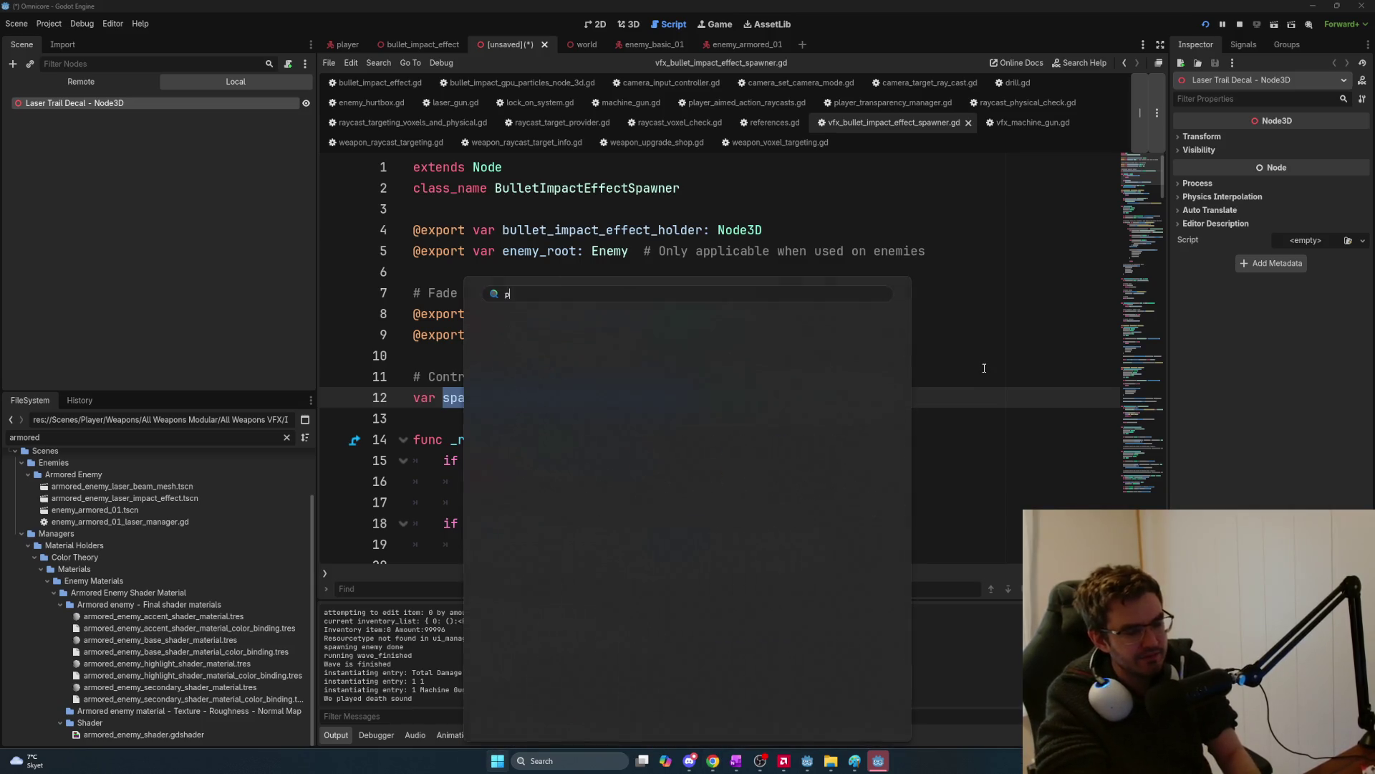
pyautogui.press('Return')
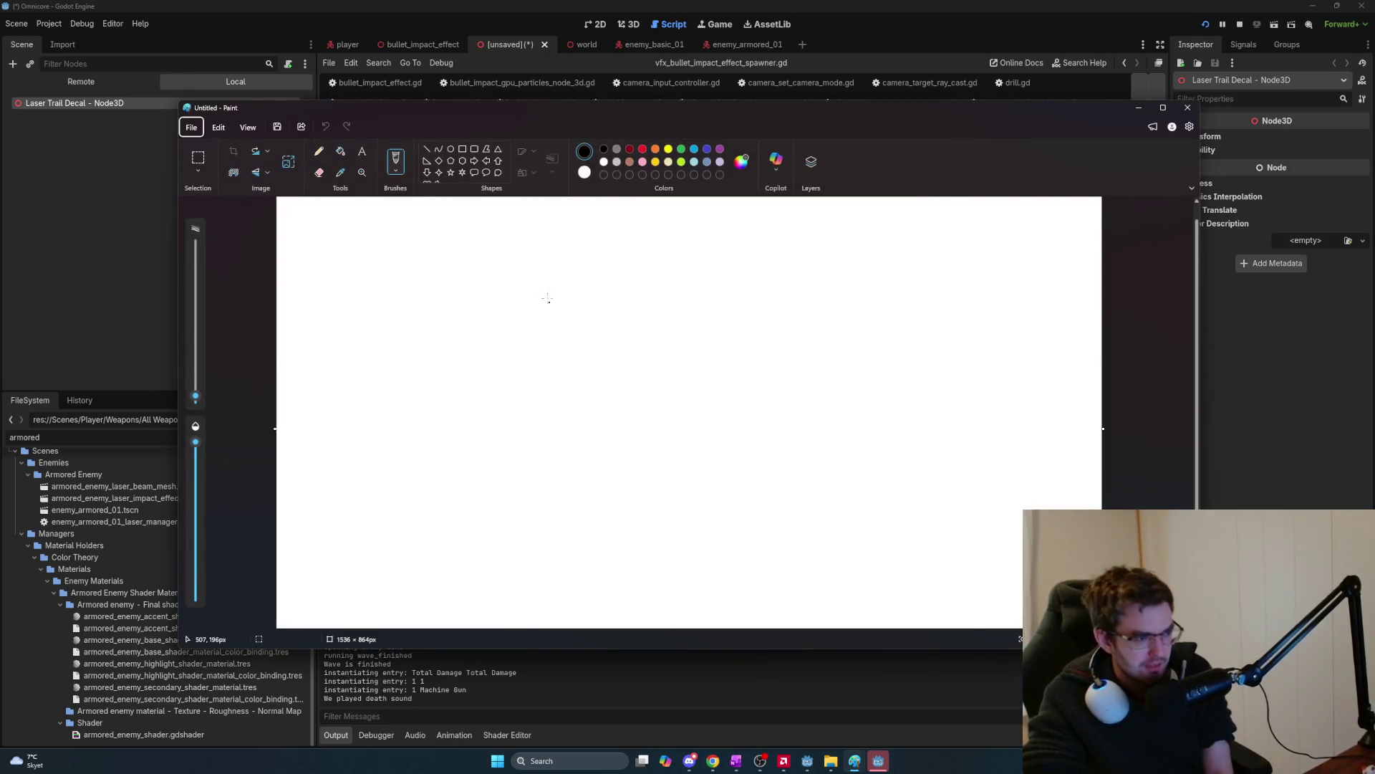
pyautogui.click(450, 148)
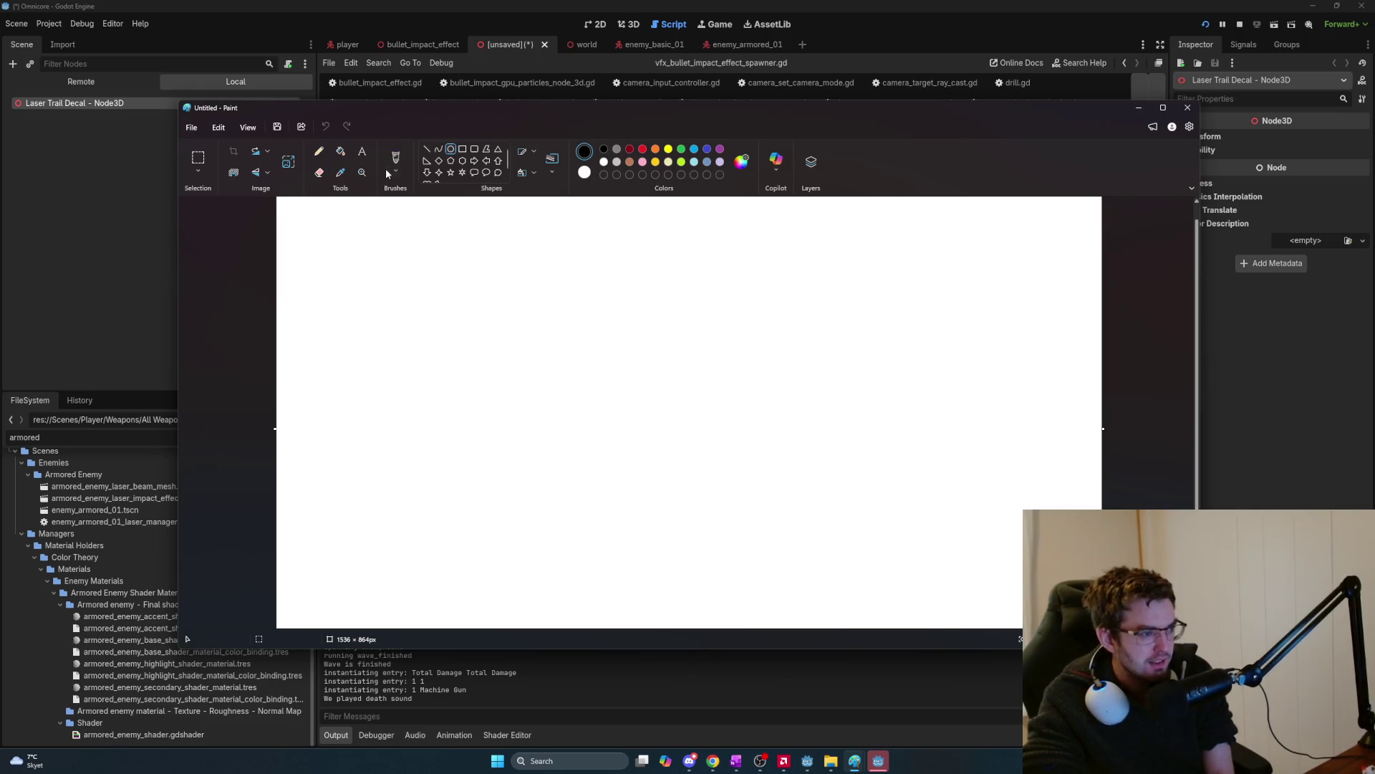
pyautogui.click(362, 151)
pyautogui.click(349, 264)
pyautogui.write('player')
pyautogui.press('Return')
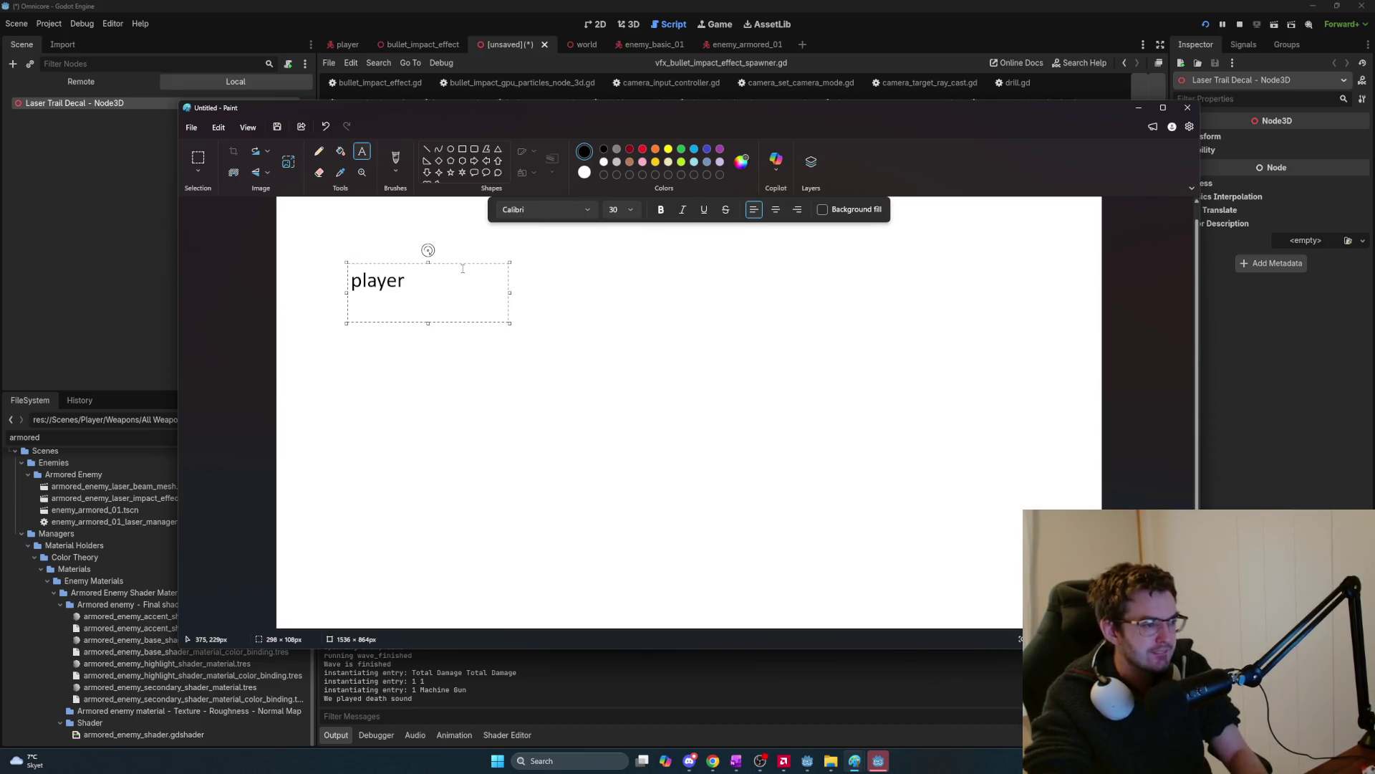
pyautogui.write('spawn impact ')
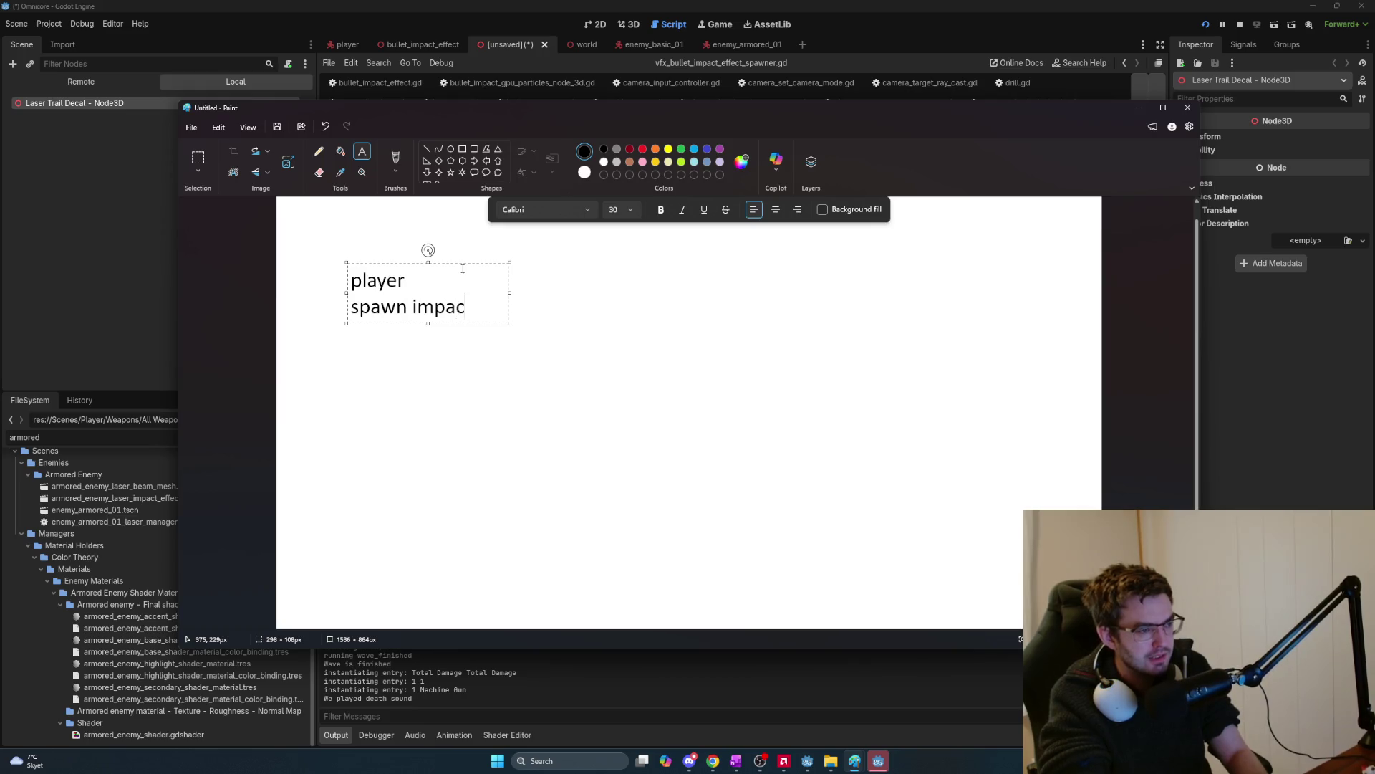
pyautogui.write('effect')
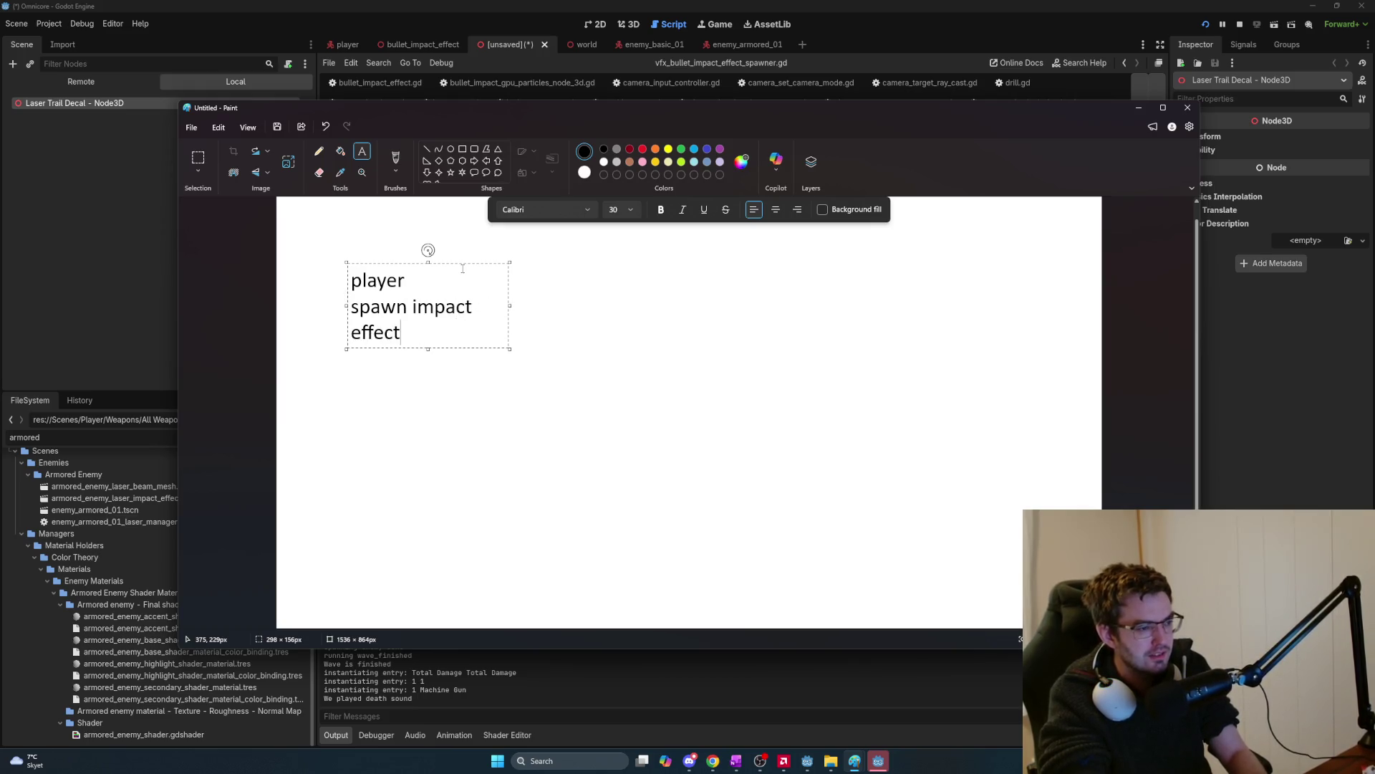
pyautogui.write(' on enem')
# Correct the note to 'spawn impact effect rpc (enemy, position)' and commit it to the canvas.
pyautogui.press('BackSpace')
pyautogui.press('BackSpace')
pyautogui.press('BackSpace')
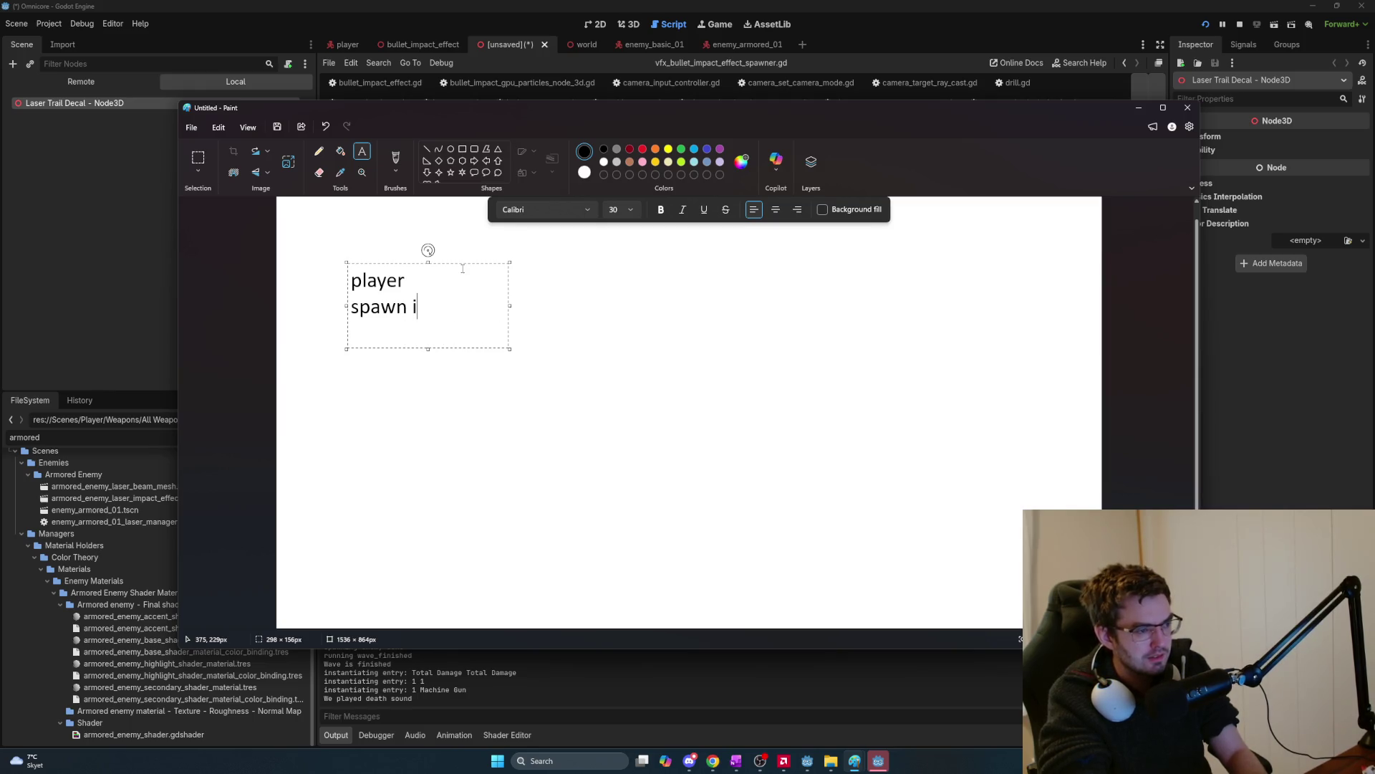
pyautogui.write('mpac')
pyautogui.write('t effe')
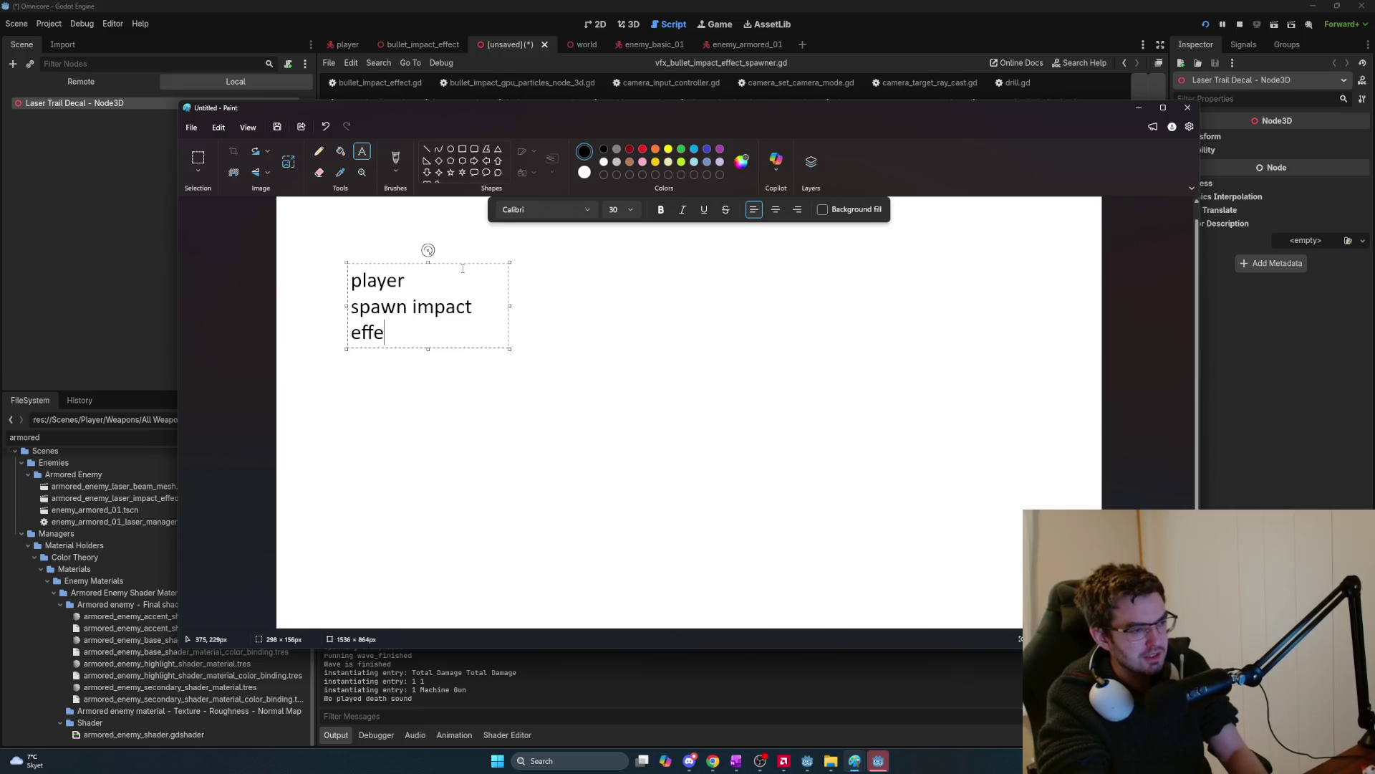
pyautogui.write('ct rpcenemy, ')
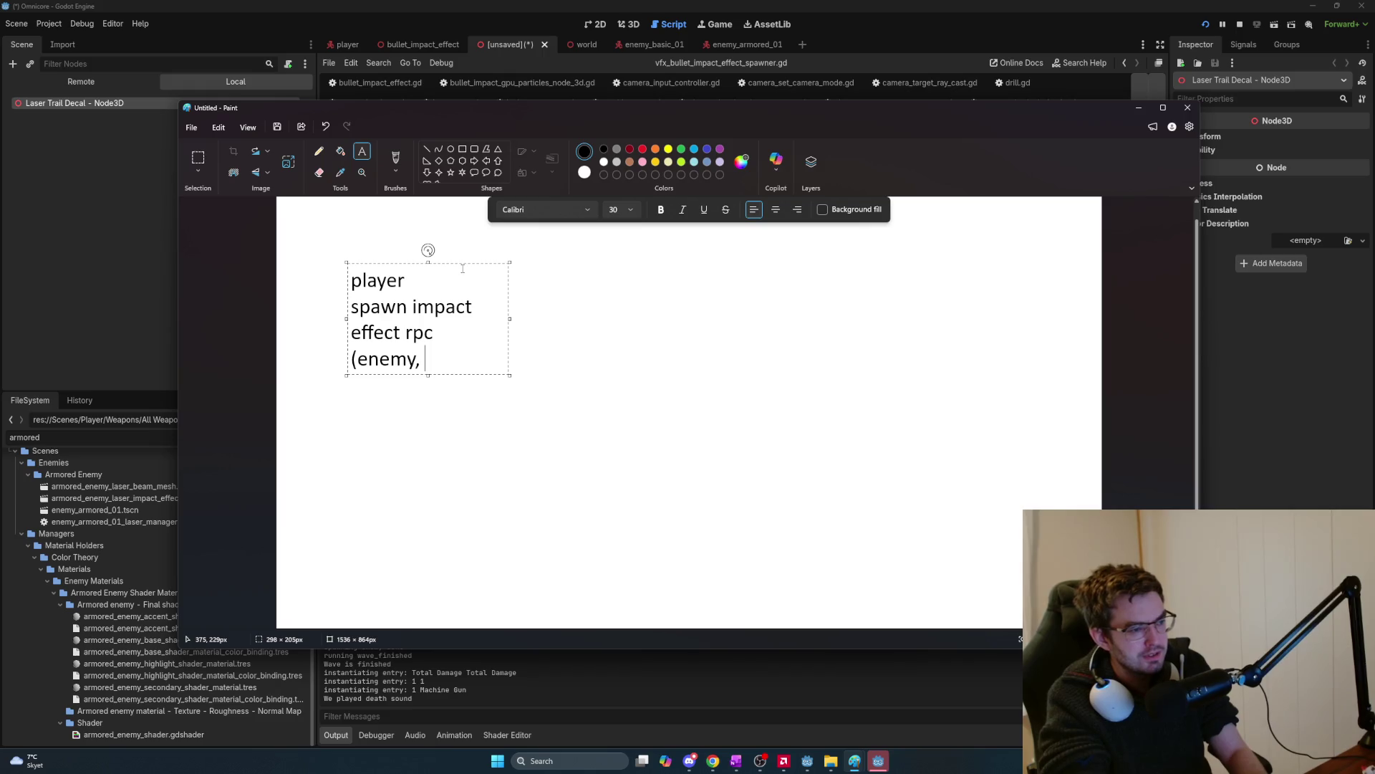
pyautogui.write('effect')
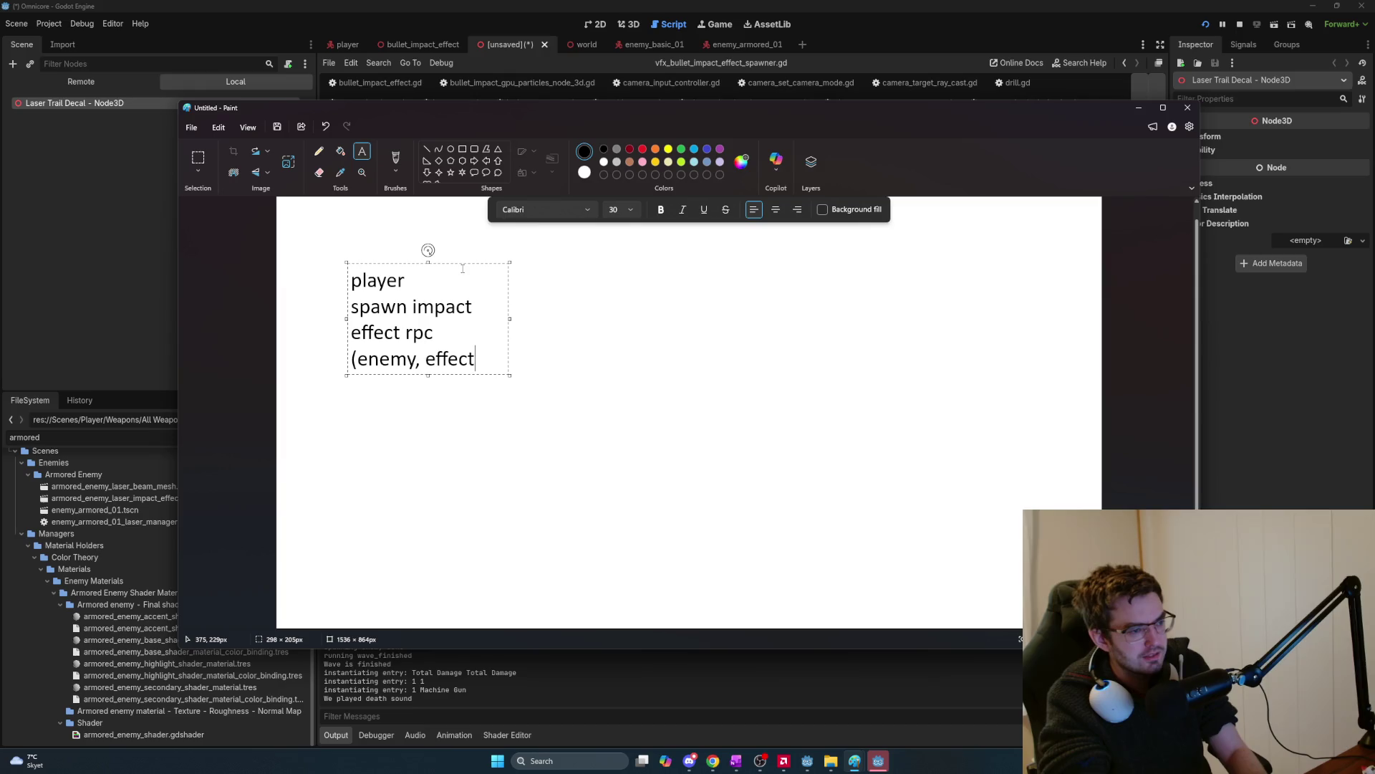
pyautogui.write('), position)')
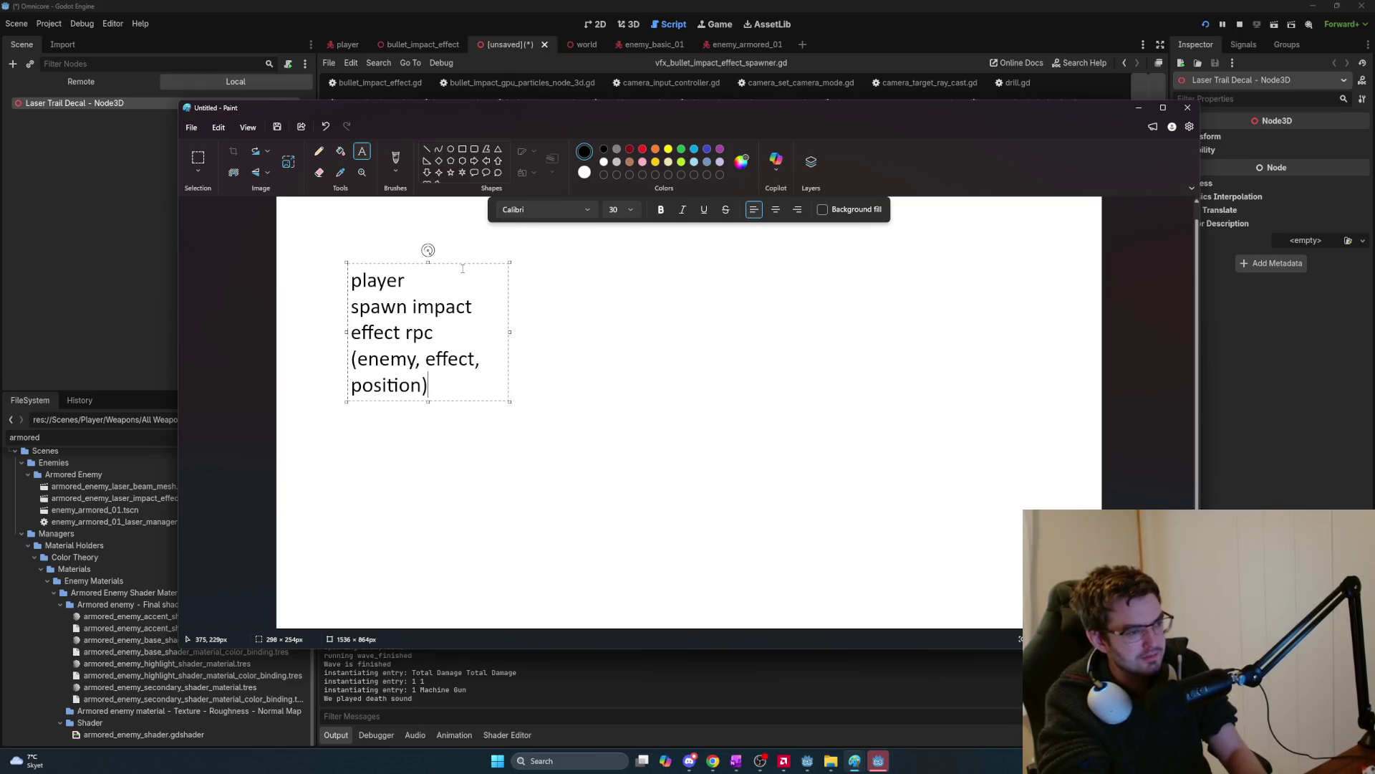
pyautogui.press('BackSpace')
pyautogui.press('BackSpace')
pyautogui.press('BackSpace')
pyautogui.press('BackSpace')
pyautogui.press('BackSpace')
pyautogui.press('BackSpace')
pyautogui.write('position)')
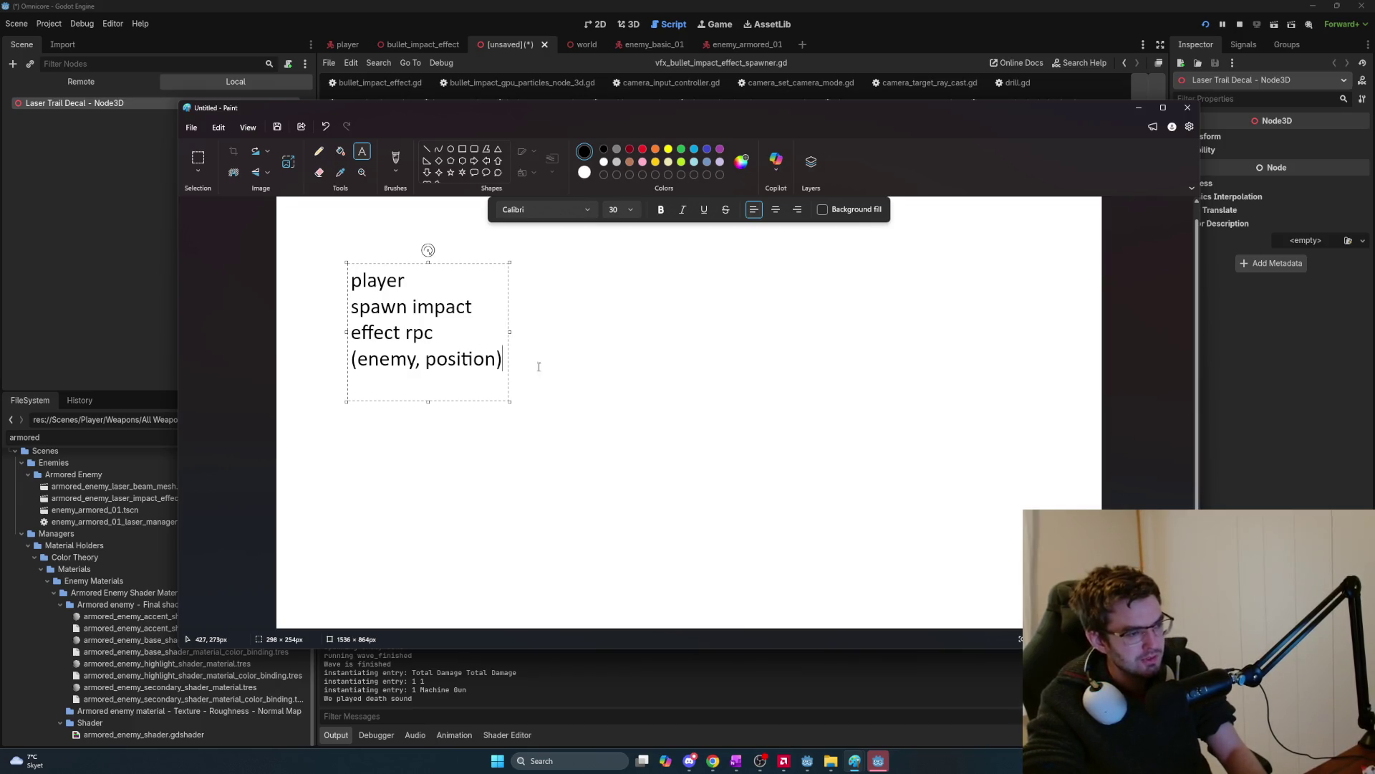
pyautogui.click(562, 309)
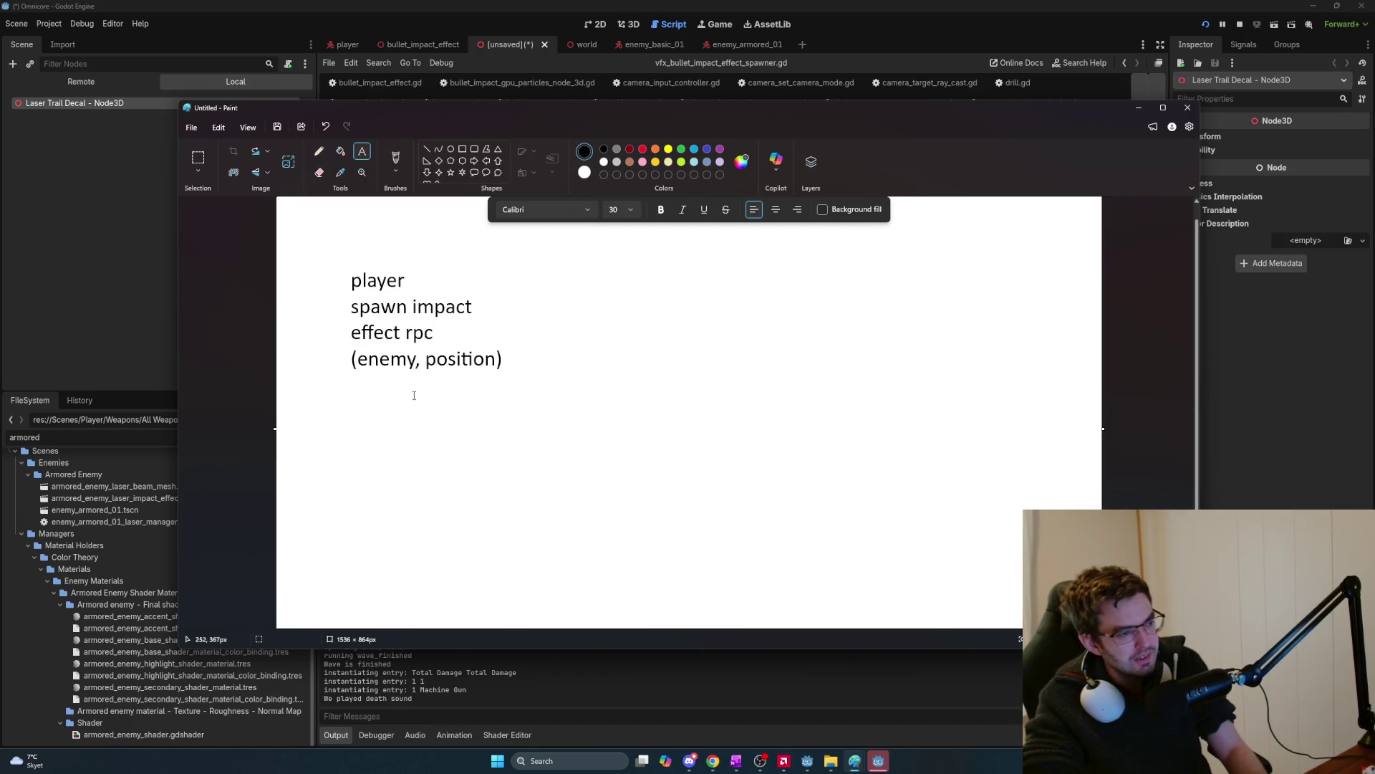
# Draw a straight line under 'enemy', then undo it to redraw shorter.
pyautogui.click(427, 150)
pyautogui.moveTo(351, 373)
pyautogui.mouseDown()
pyautogui.moveTo(421, 374)
pyautogui.moveTo(361, 374)
pyautogui.mouseUp()
pyautogui.hotkey('ctrl', 'z')
pyautogui.hotkey('ctrl', 'z')
pyautogui.hotkey('ctrl', 'z')
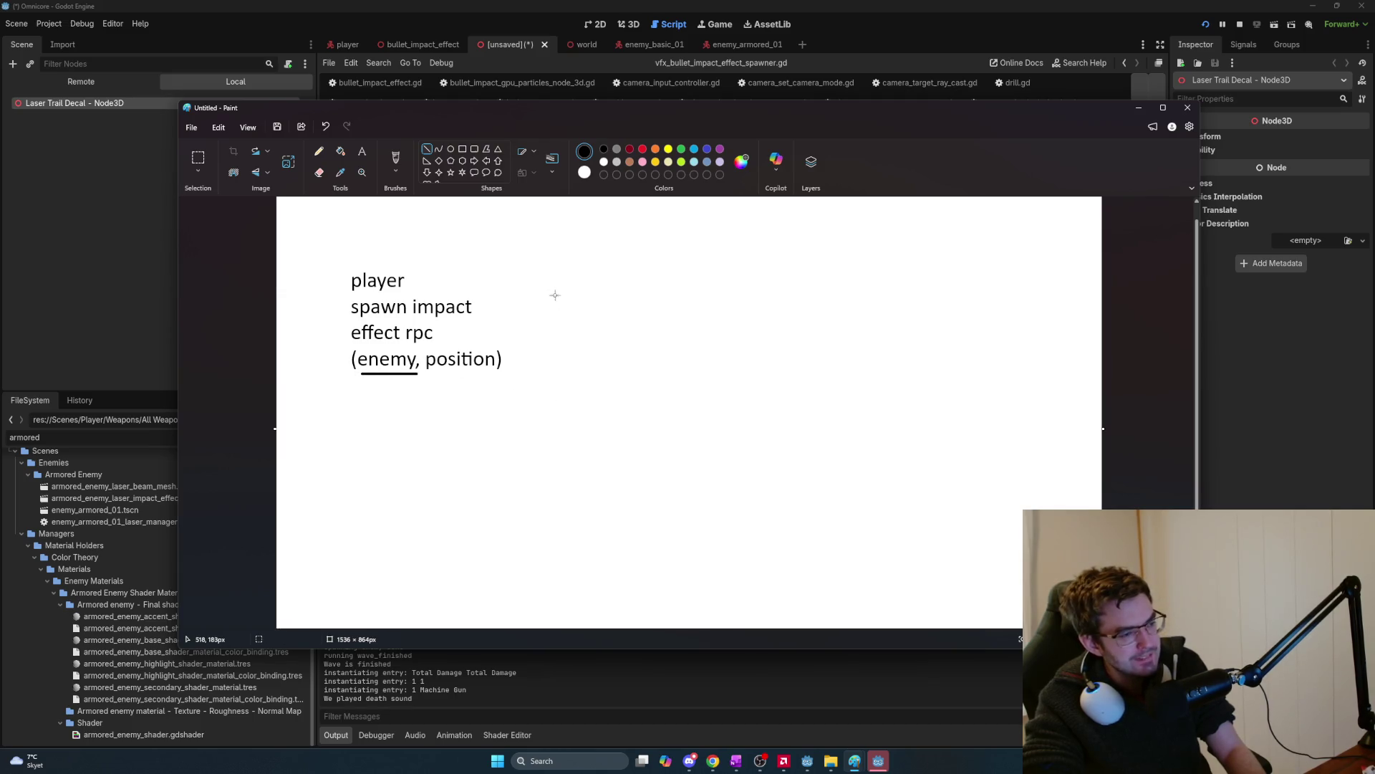
# Start a second note below with the lines 'player' and 'if enemy is hit'.
pyautogui.click(360, 150)
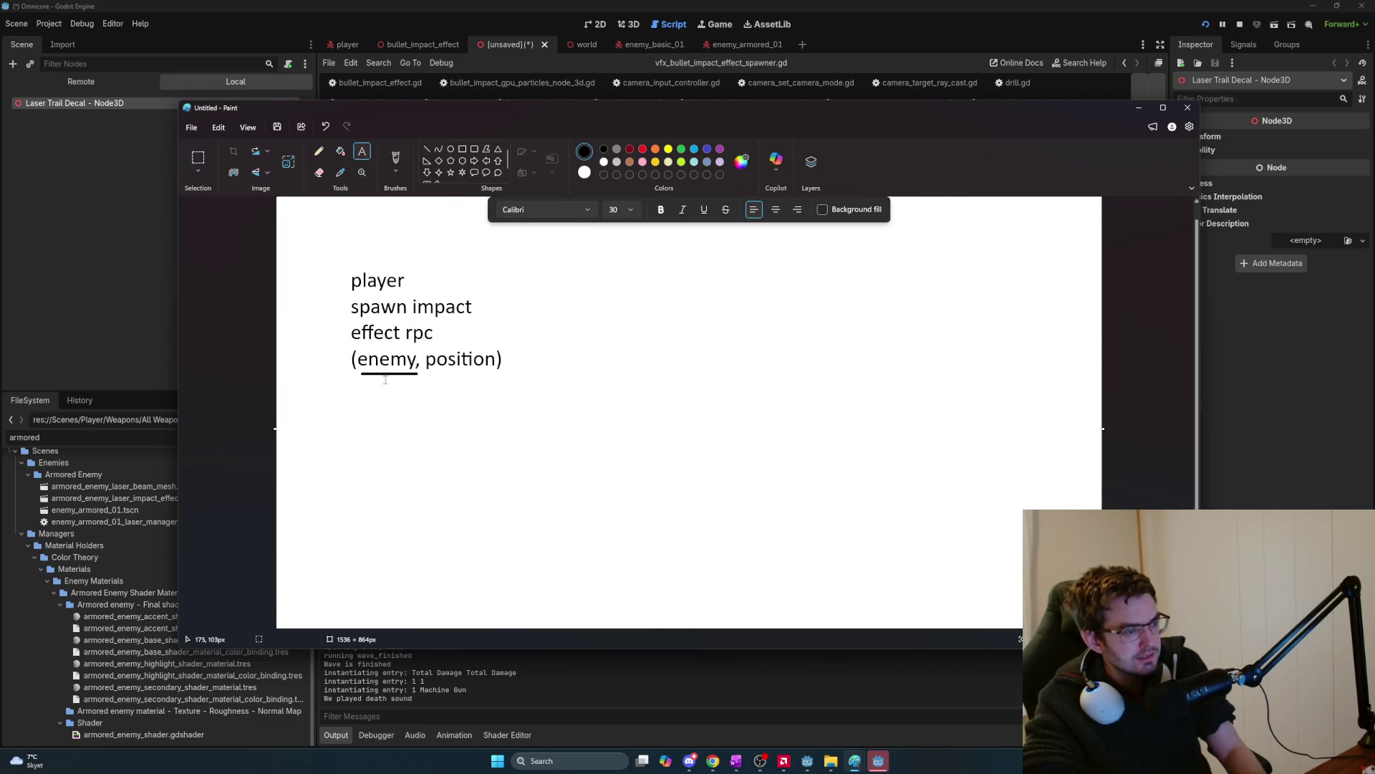
pyautogui.click(354, 445)
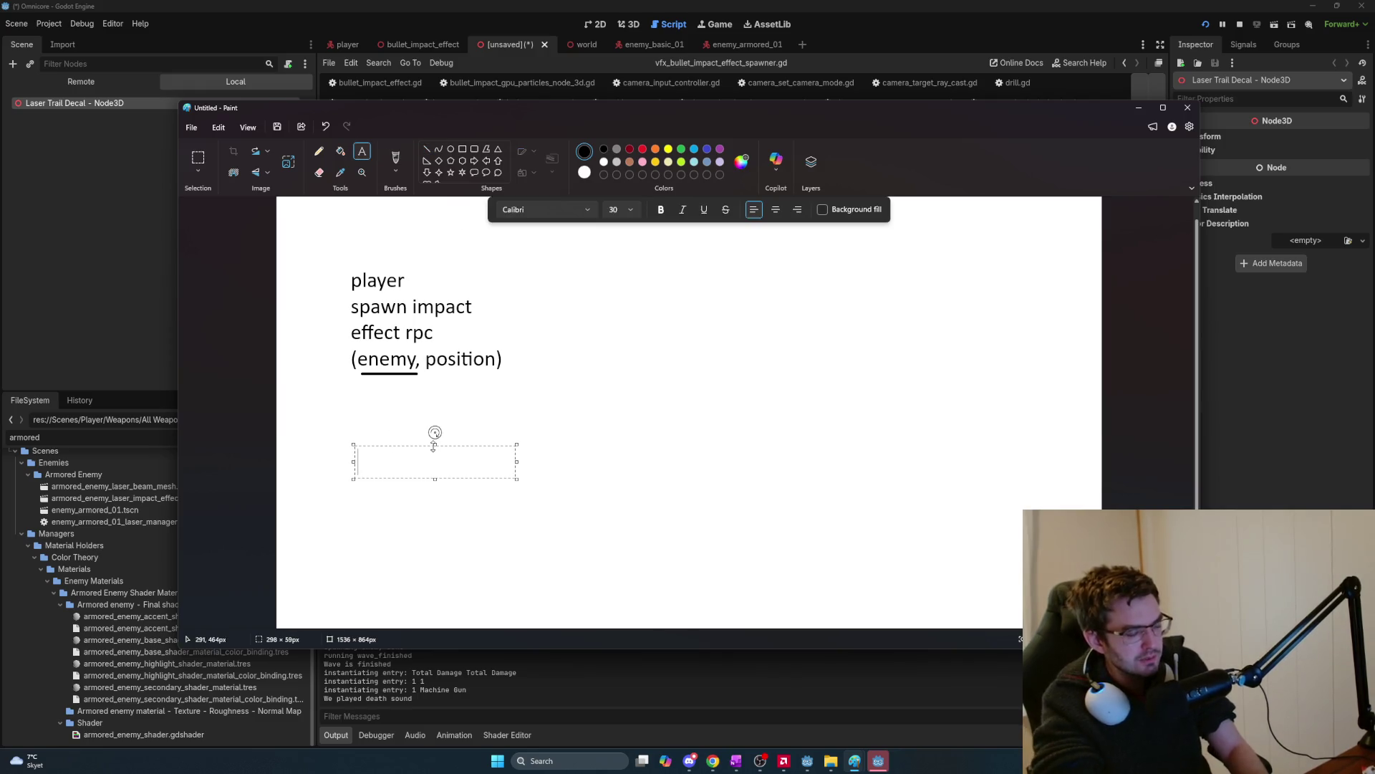
pyautogui.write('player')
pyautogui.press('Return')
pyautogui.write('if enemy is hit')
pyautogui.press('Return')
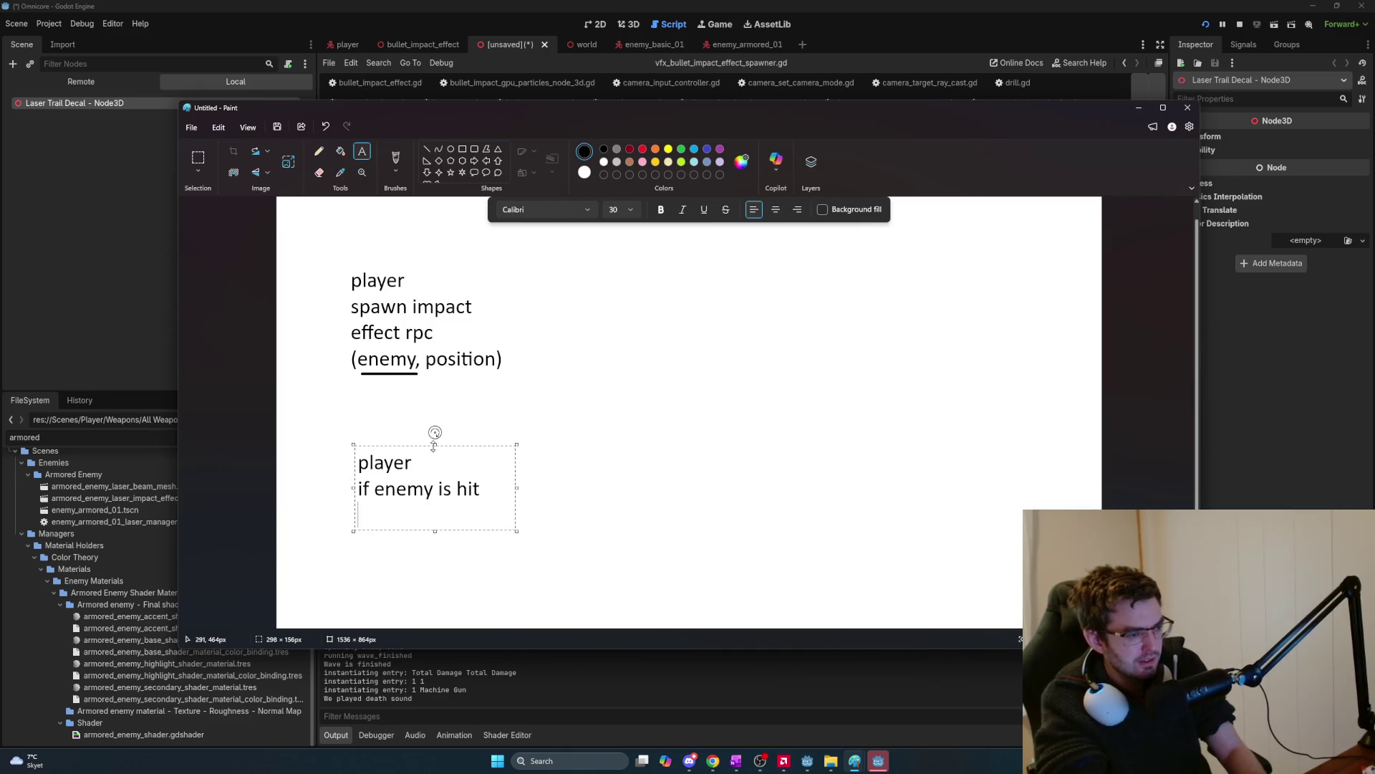
# Add the line 'enemy.bullet_impact_effect_spawner.spawn_impact_effect(position)', widening the text box to fit.
pyautogui.write('nemy.')
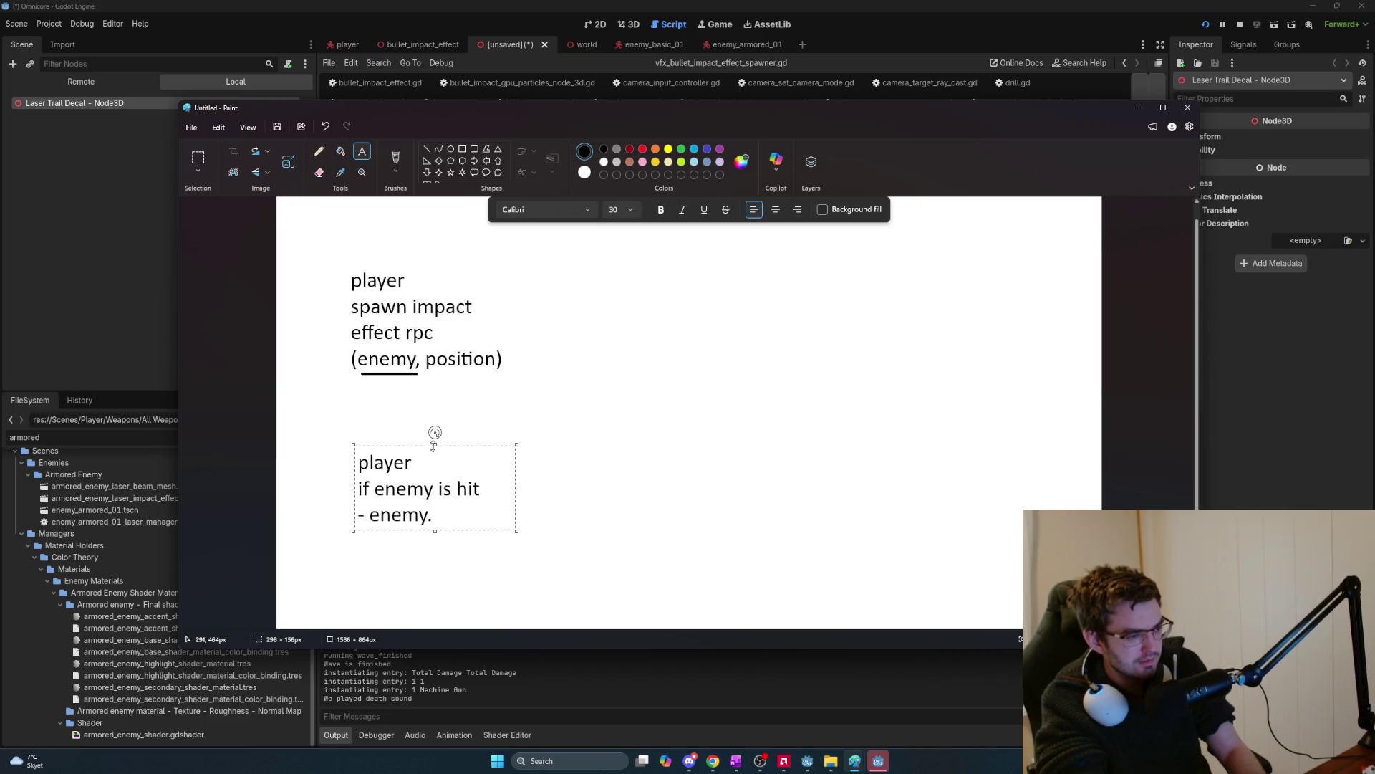
pyautogui.write('bullet_impac')
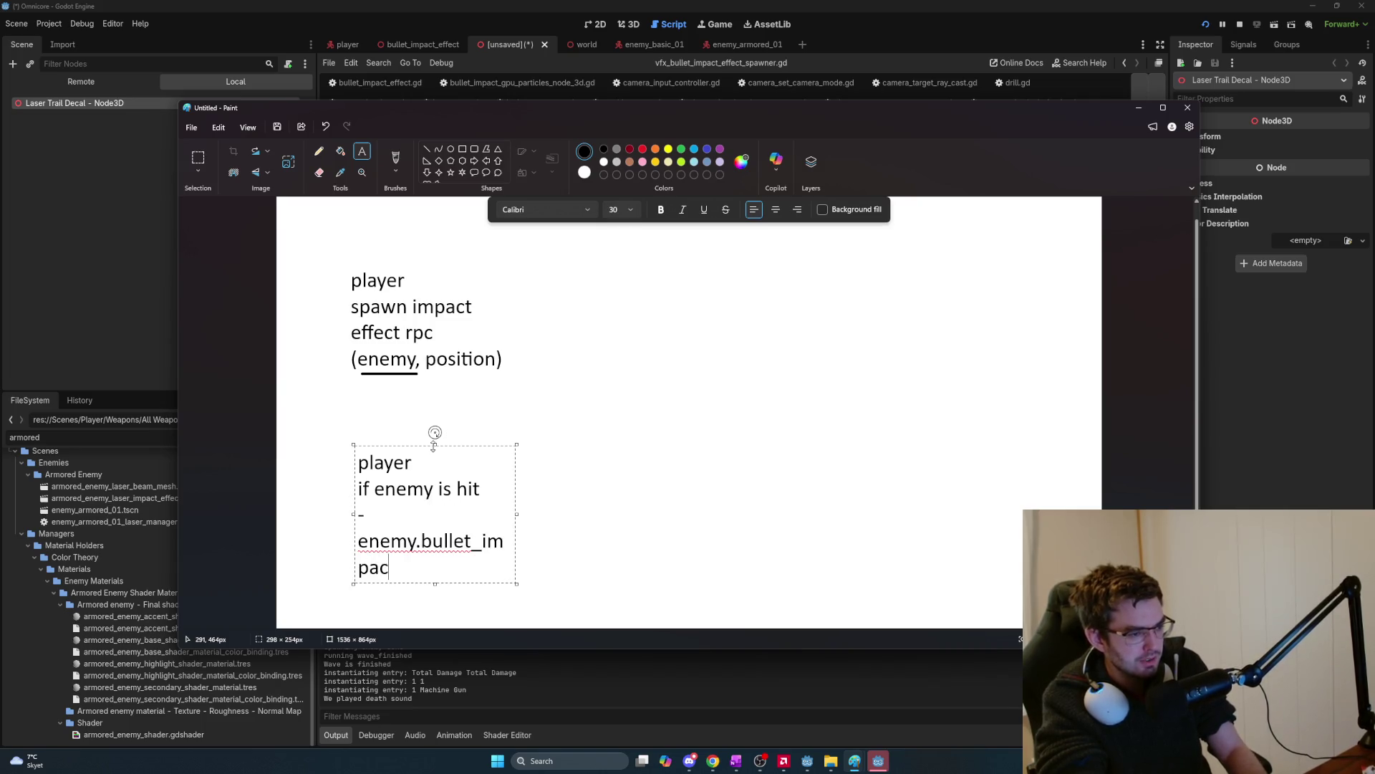
pyautogui.write('t_effect_spawner')
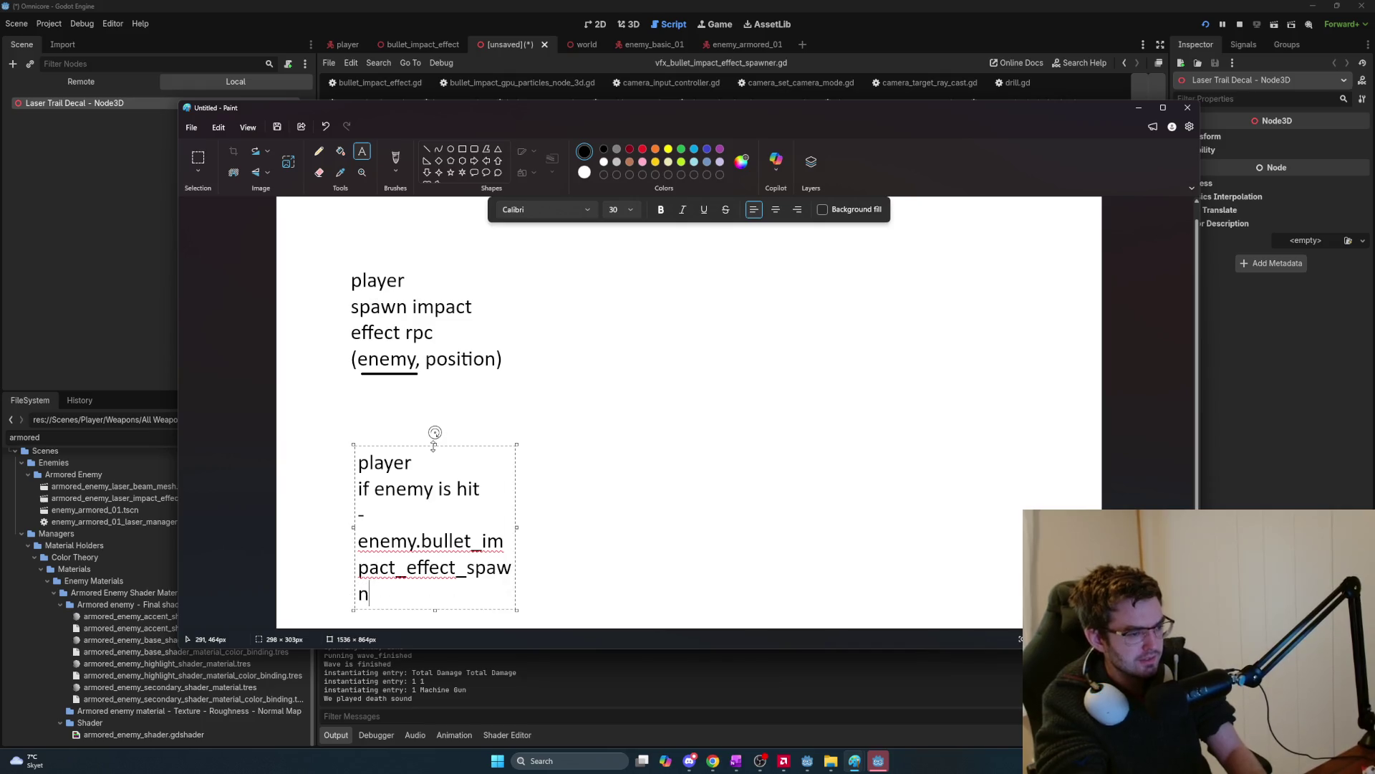
pyautogui.moveTo(520, 528); pyautogui.dragTo(970, 528)
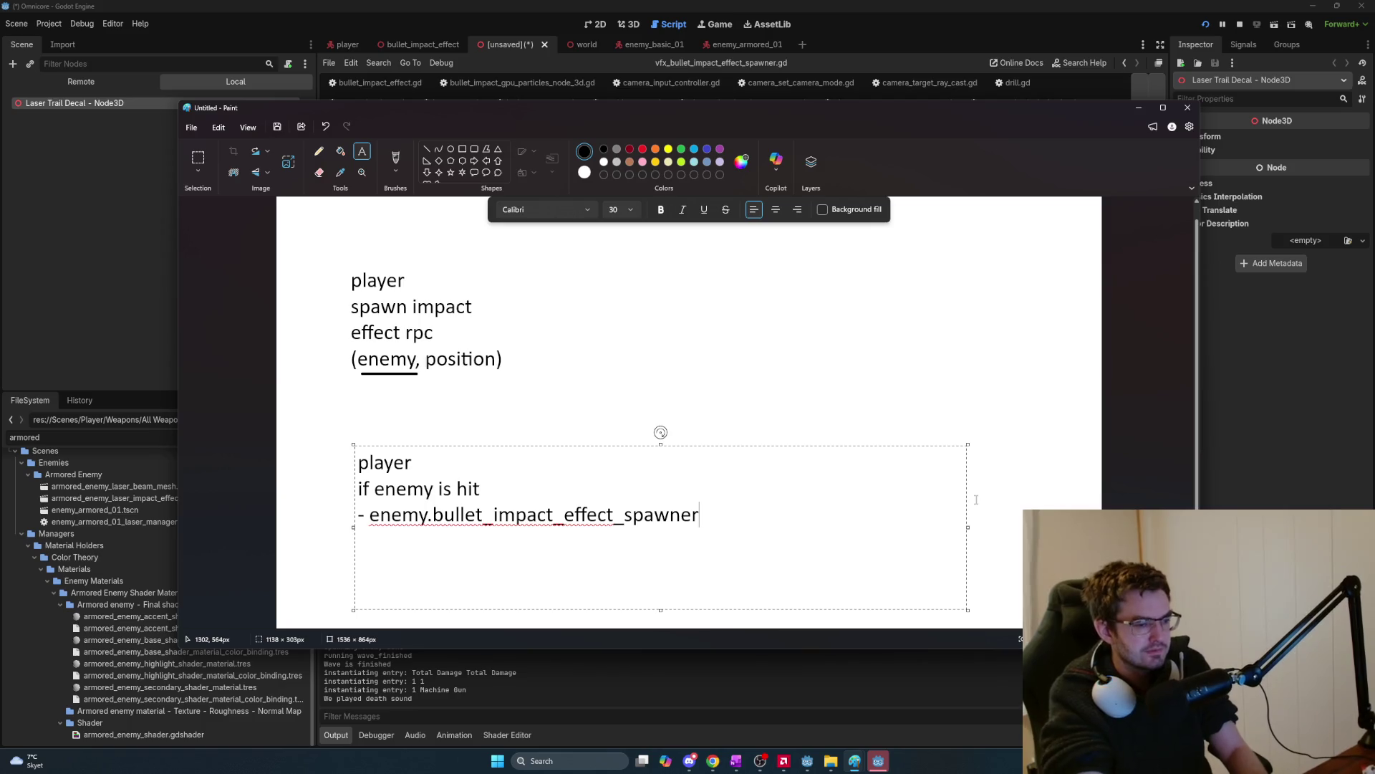
pyautogui.write('(spawn')
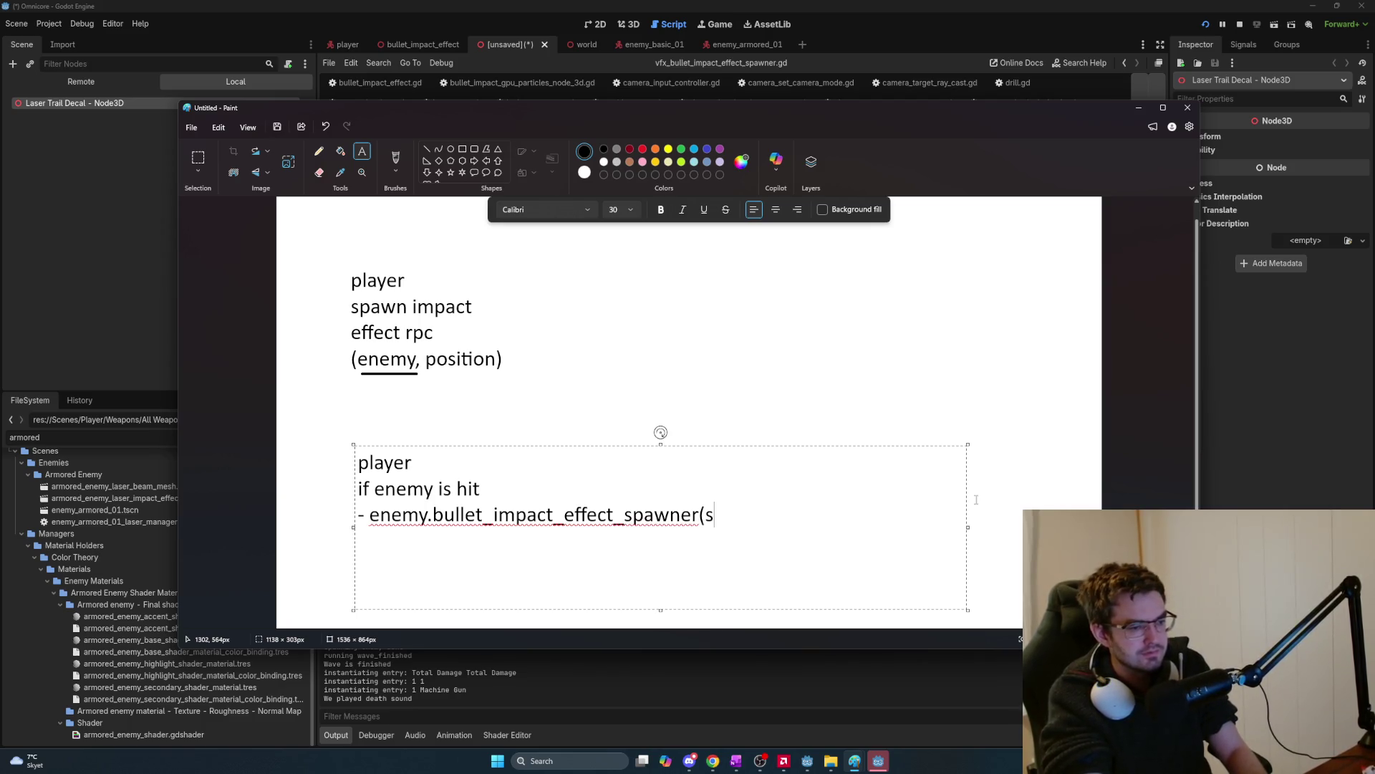
pyautogui.write('n_impact_eff')
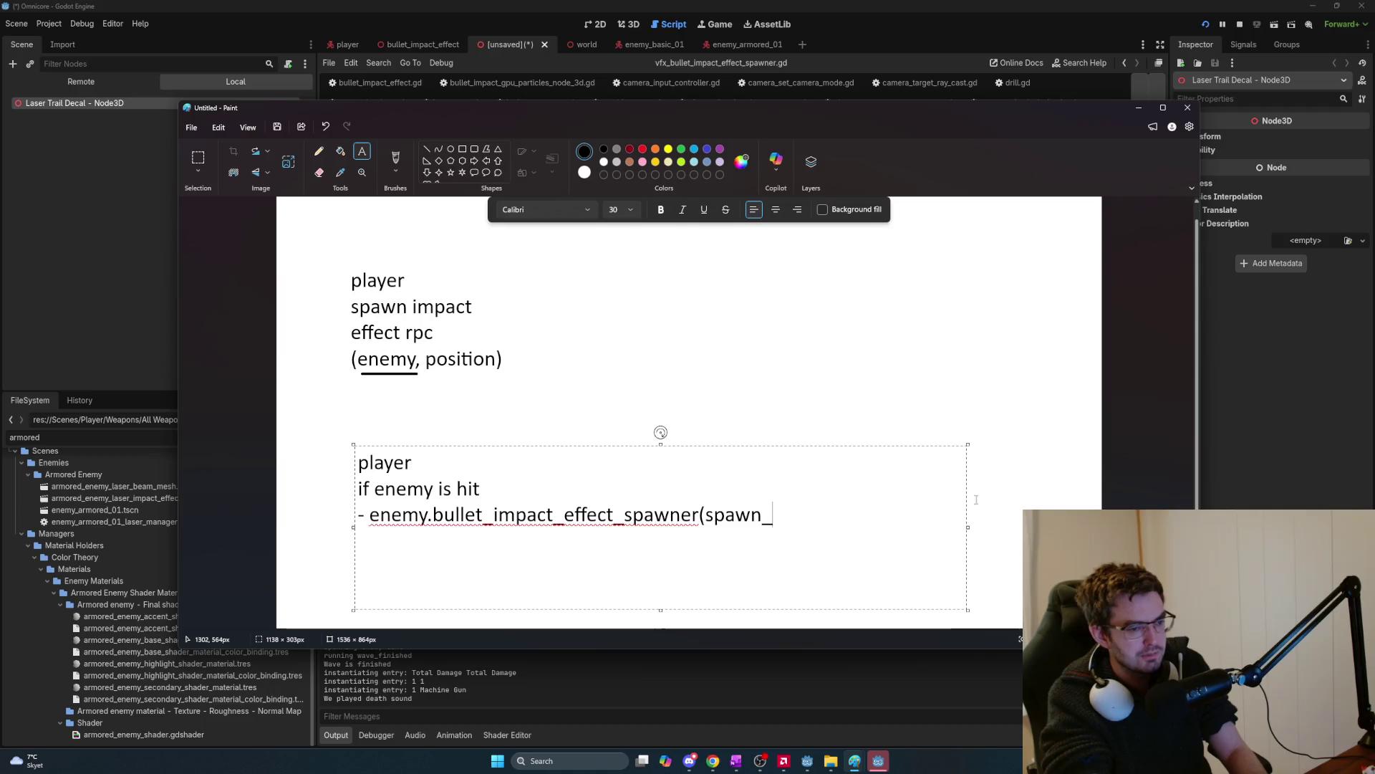
pyautogui.write('ec')
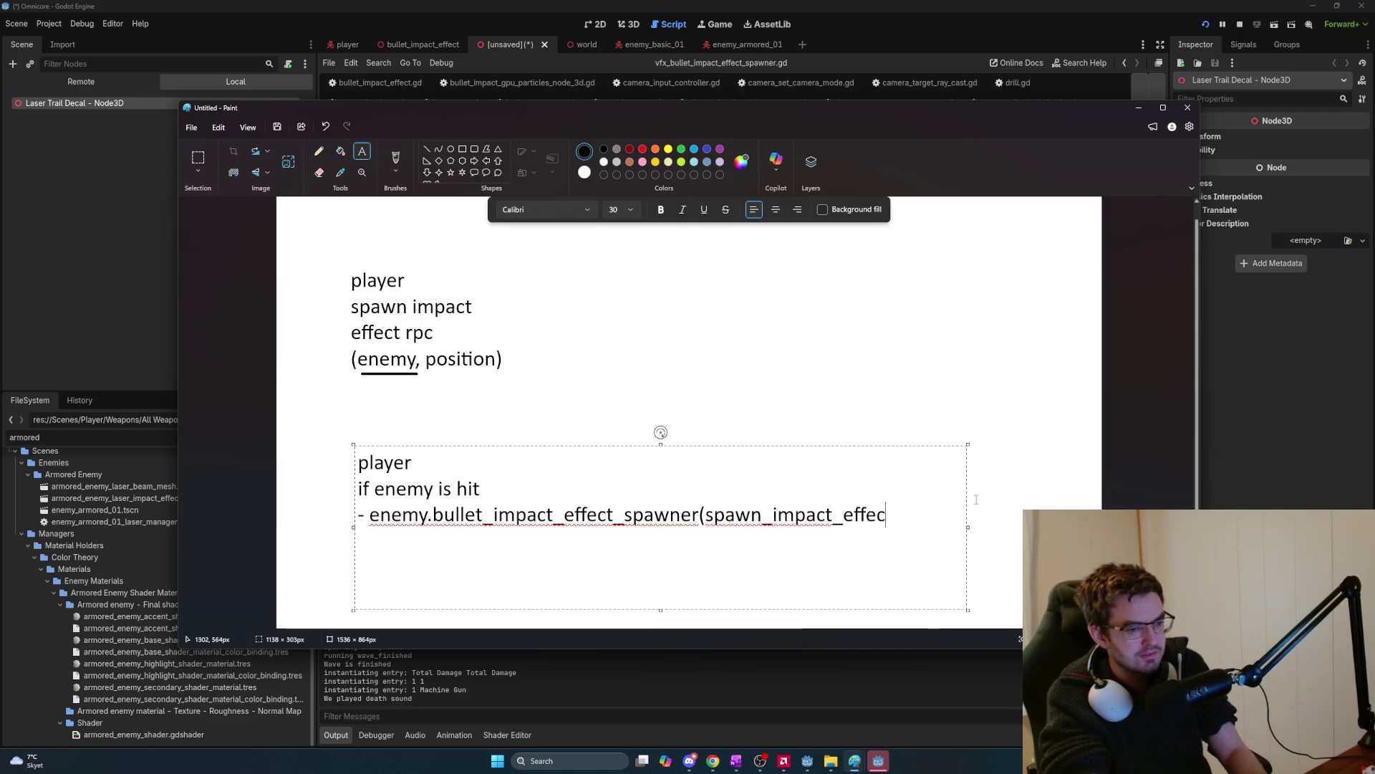
pyautogui.press('BackSpace')
pyautogui.press('BackSpace')
pyautogui.press('BackSpace')
pyautogui.write('.spawn_')
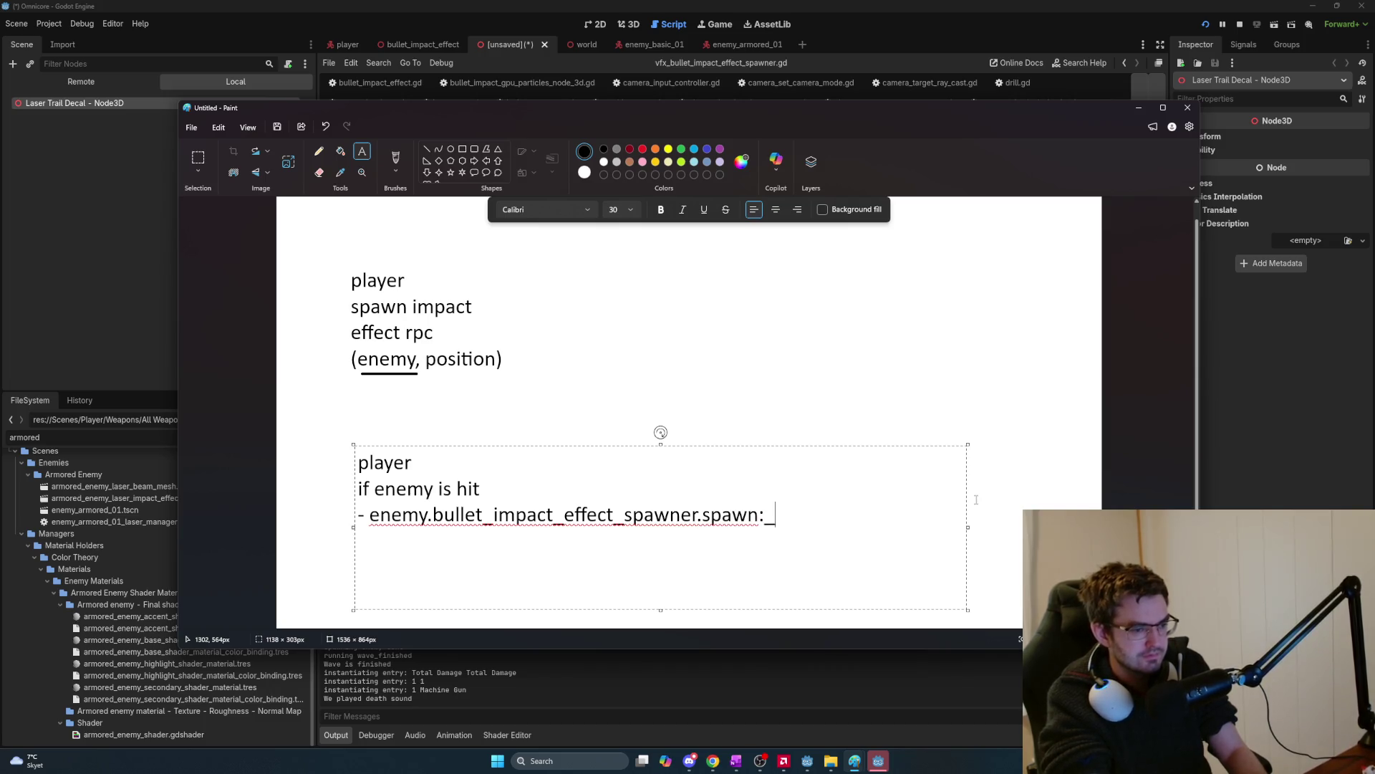
pyautogui.write('impact_effect')
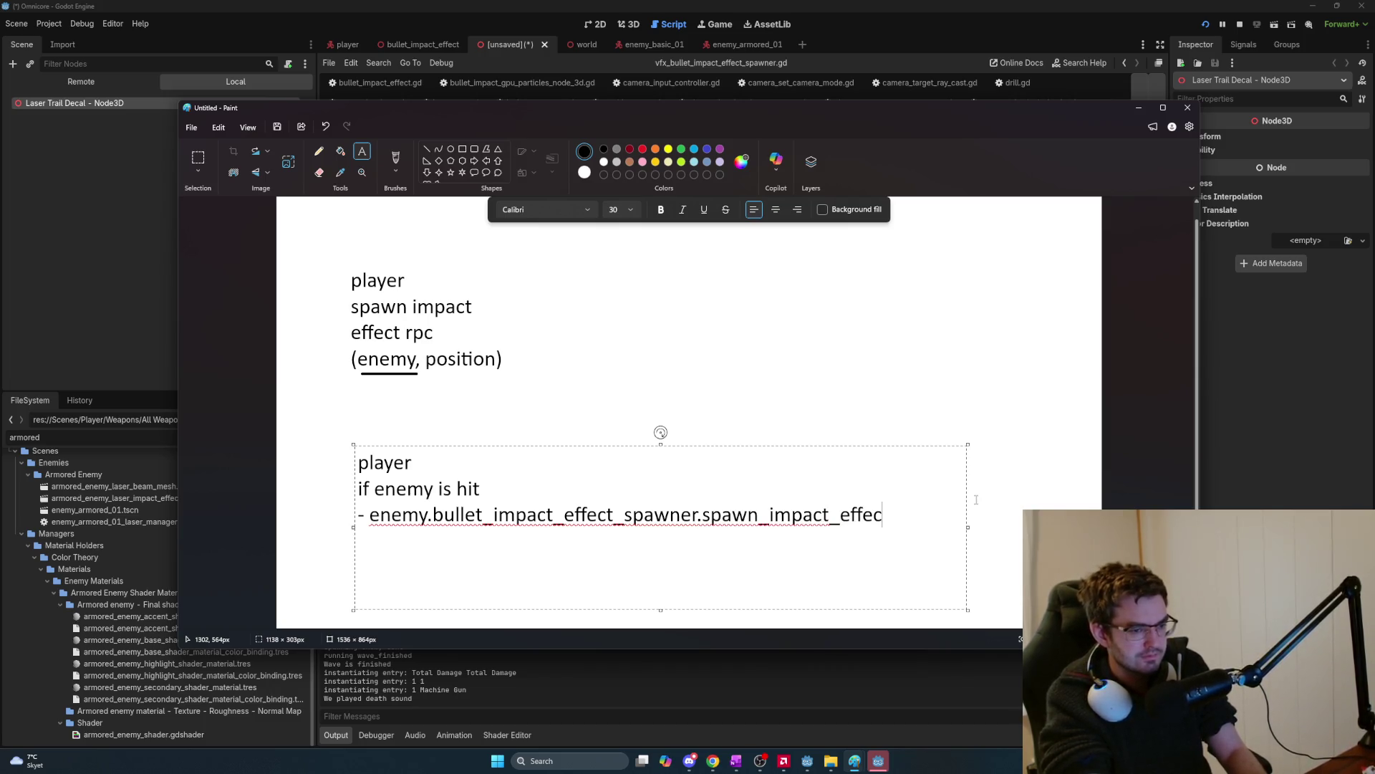
pyautogui.write('(position)')
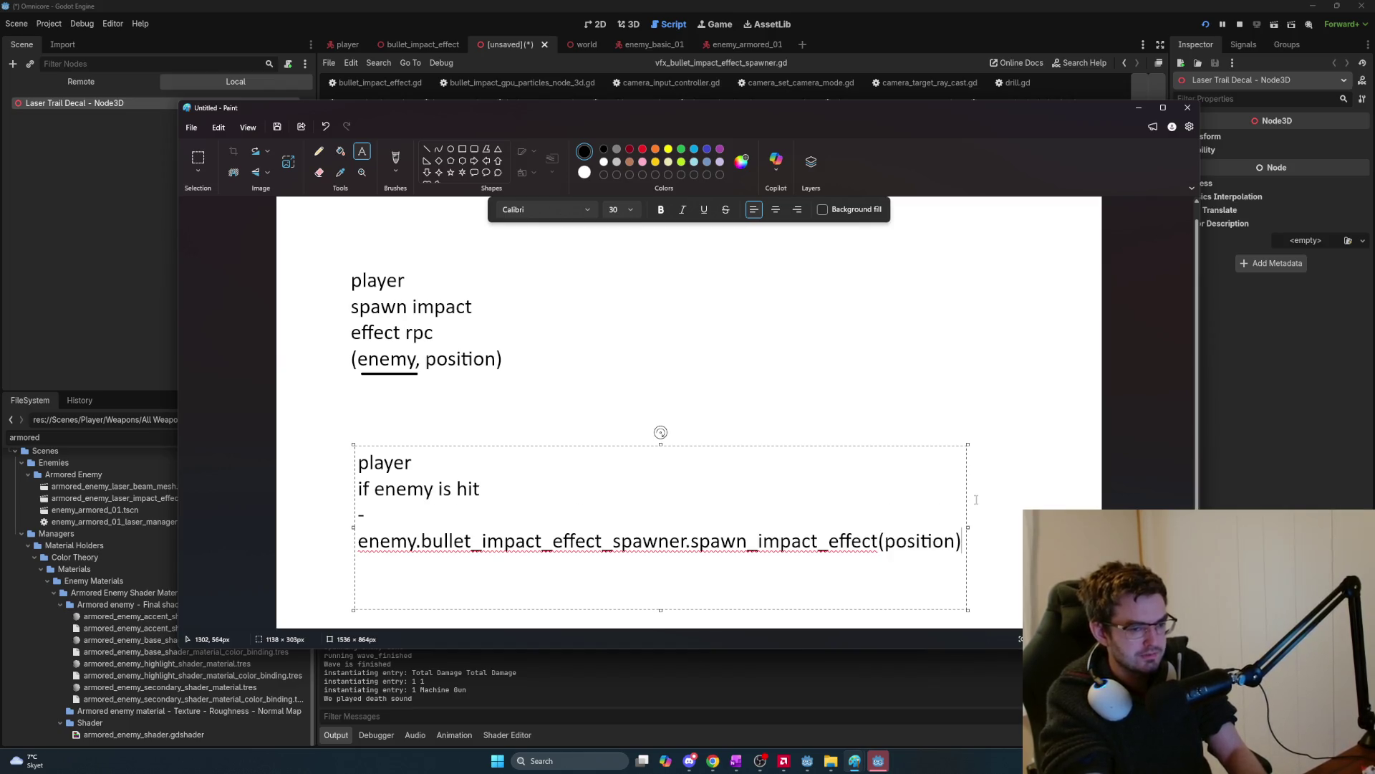
pyautogui.moveTo(971, 531); pyautogui.dragTo(1053, 530)
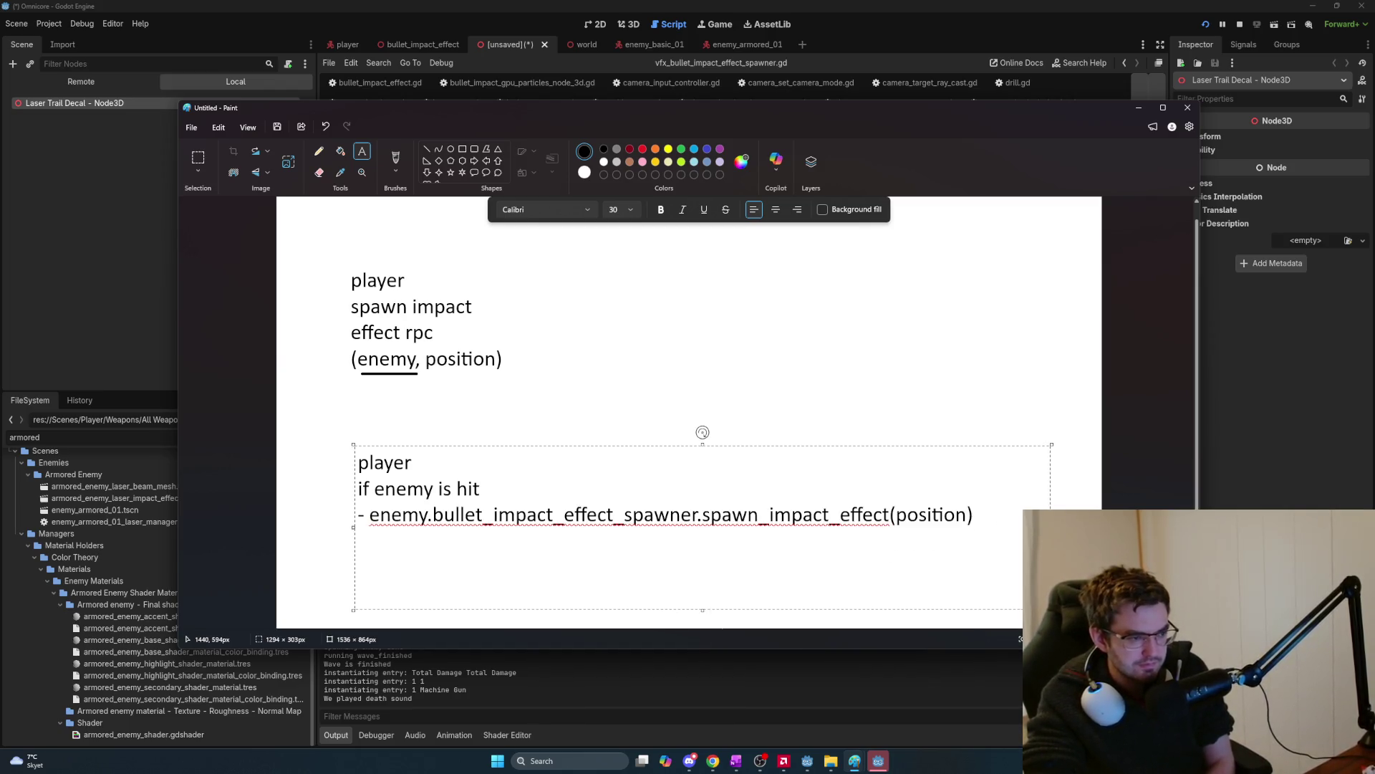
pyautogui.hotkey('shift', 'Left')
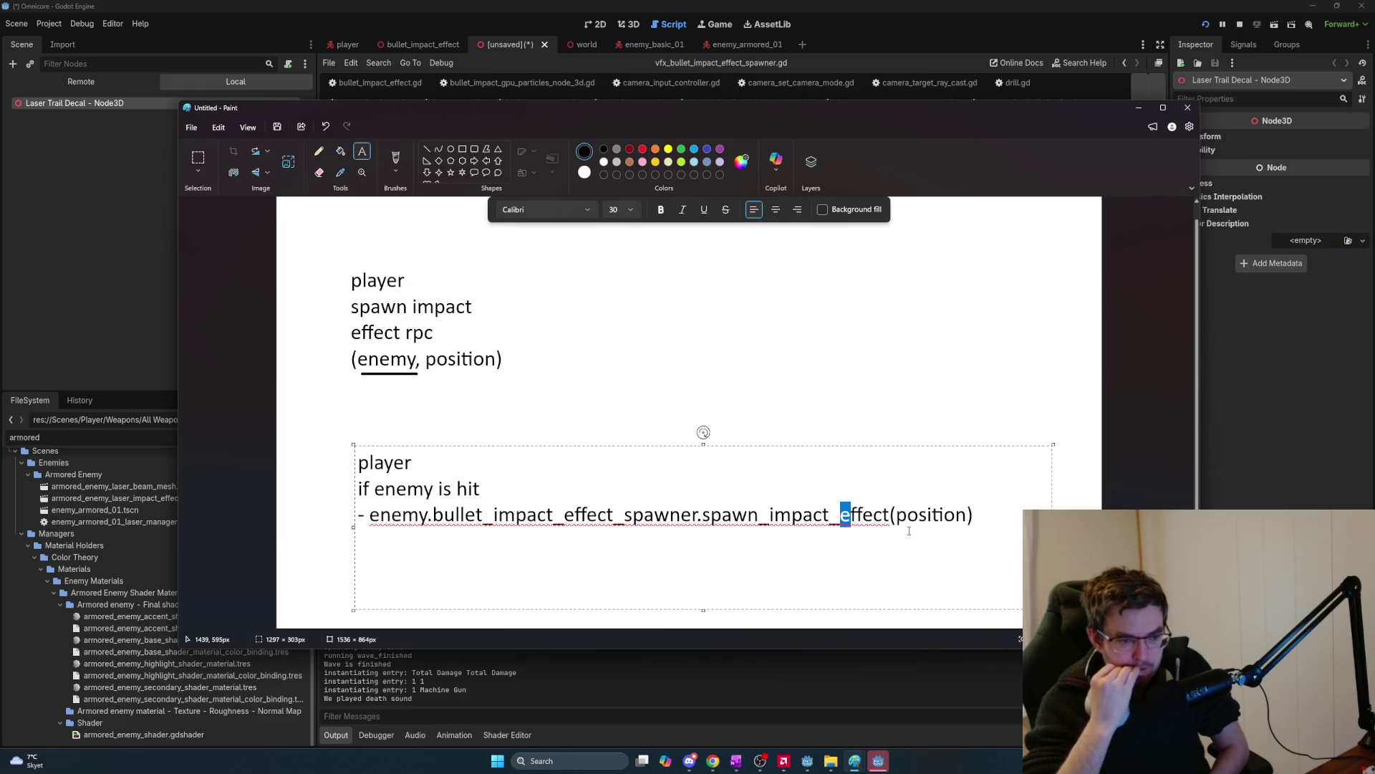
# Run the game directly and walk through the shop to buy the Laser Gun.
pyautogui.click(879, 763)
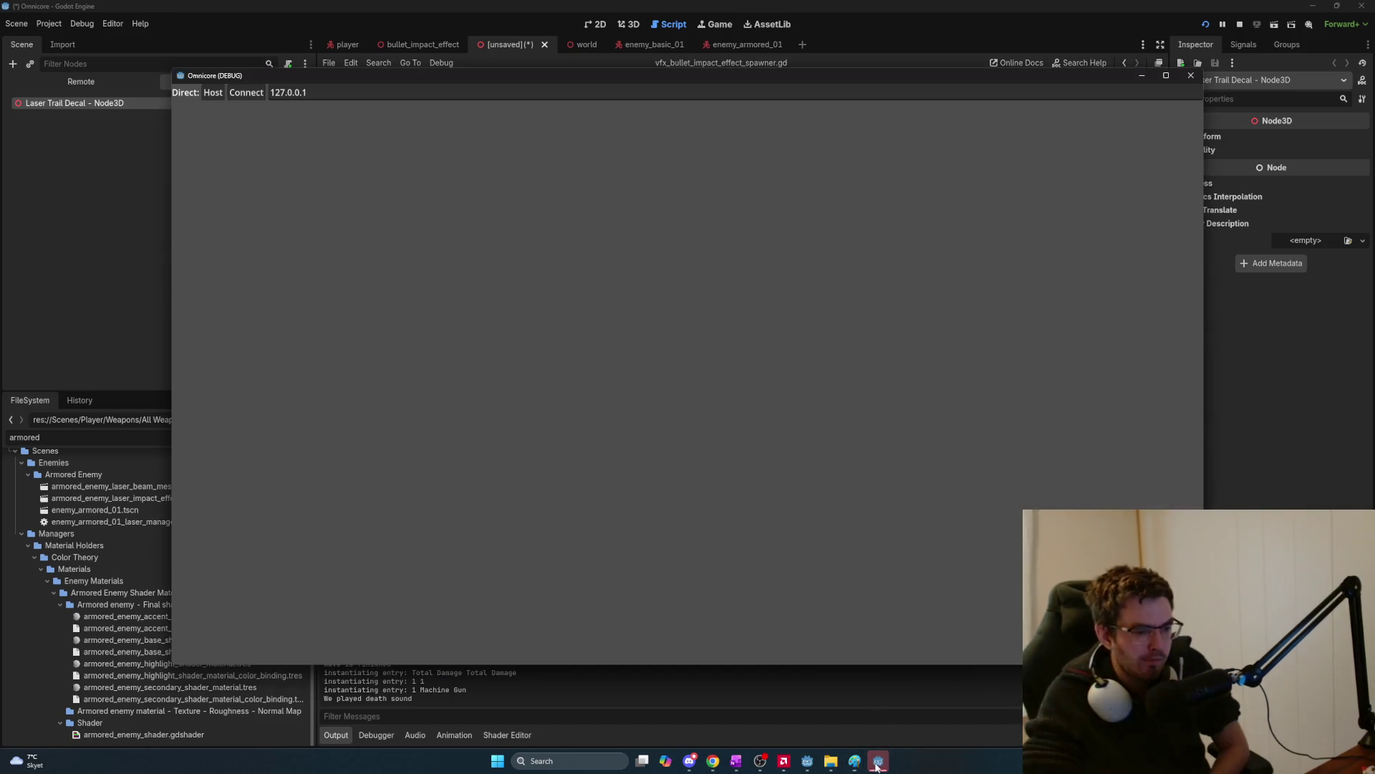
pyautogui.click(246, 92)
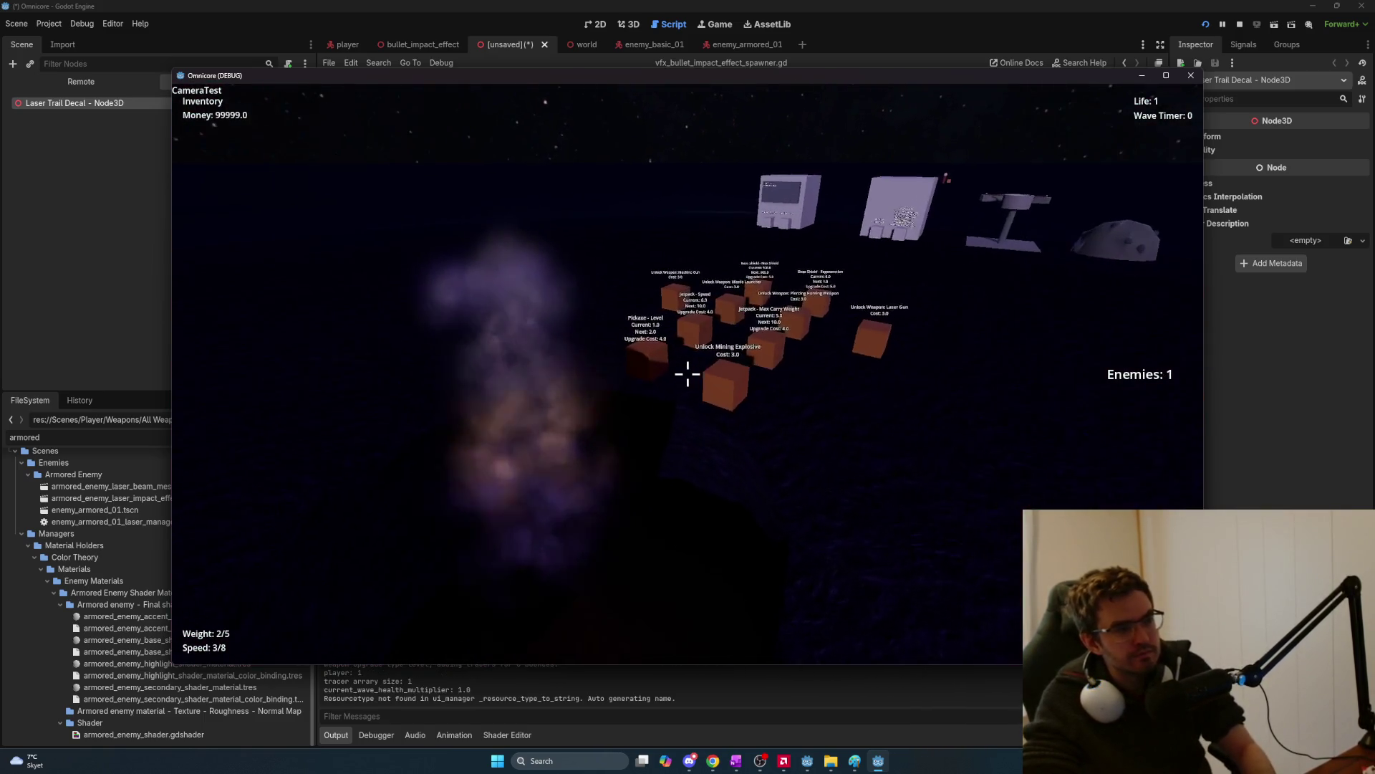
pyautogui.press('w')
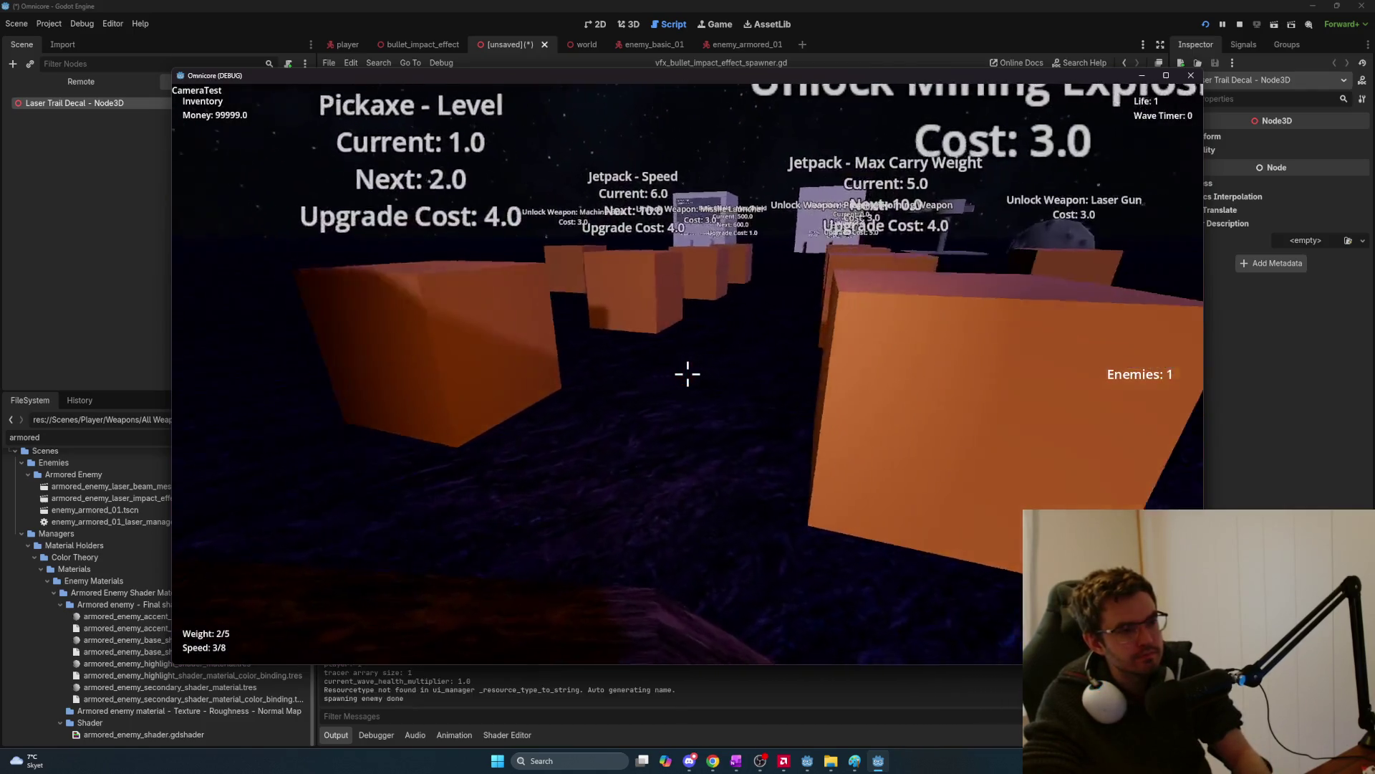
pyautogui.press('w')
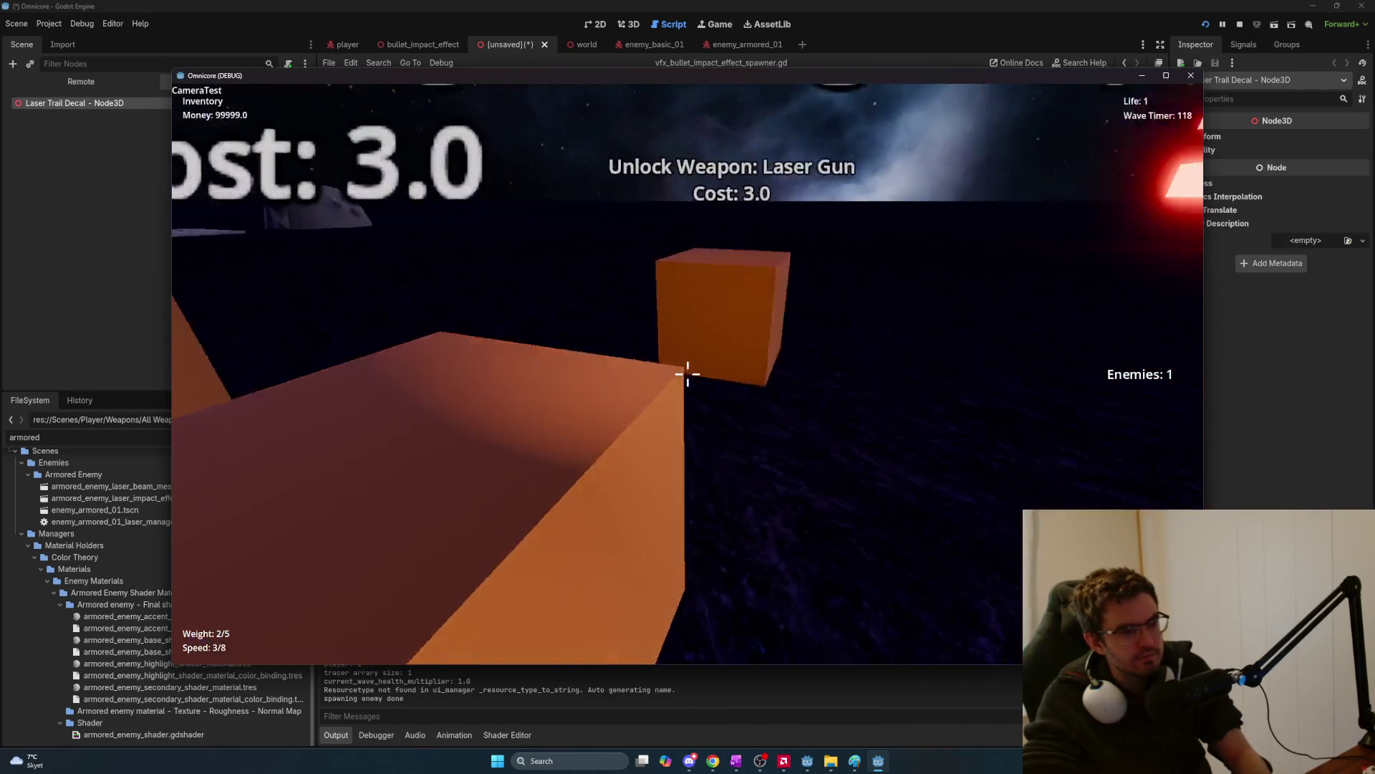
pyautogui.click(687, 373)
# Fire the laser onto the enemy sphere, then close the running game.
pyautogui.moveTo(688, 374); pyautogui.dragTo(688, 373)
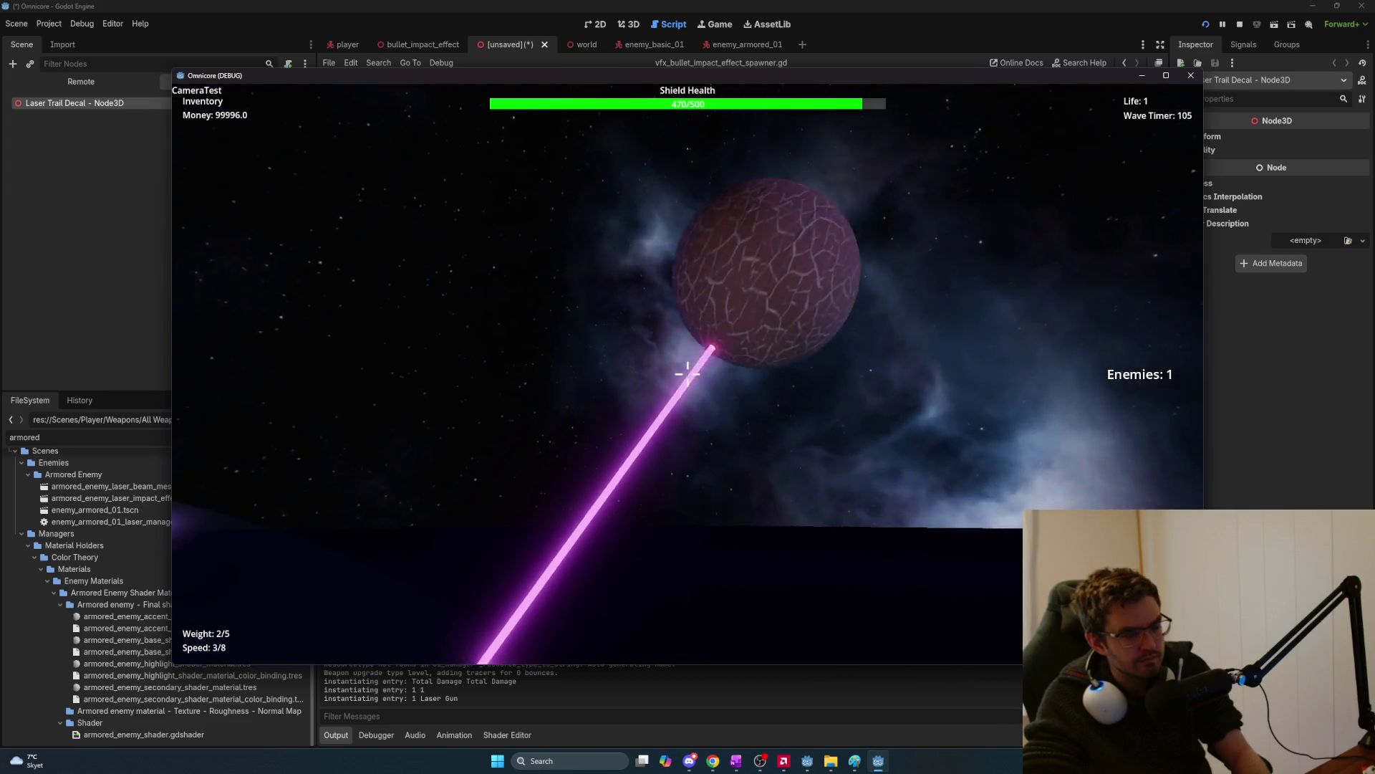
pyautogui.moveTo(687, 373); pyautogui.dragTo(687, 373)
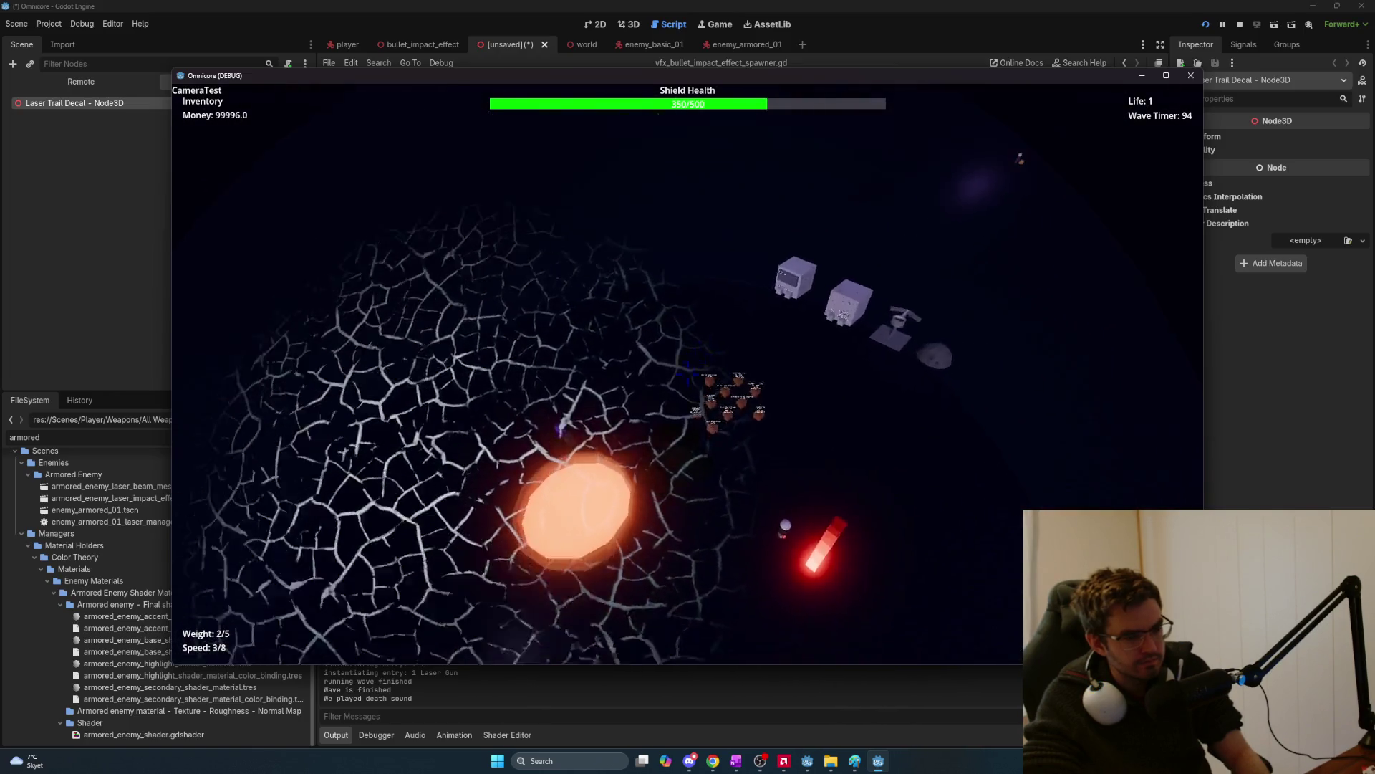
pyautogui.hotkey('alt', 'F4')
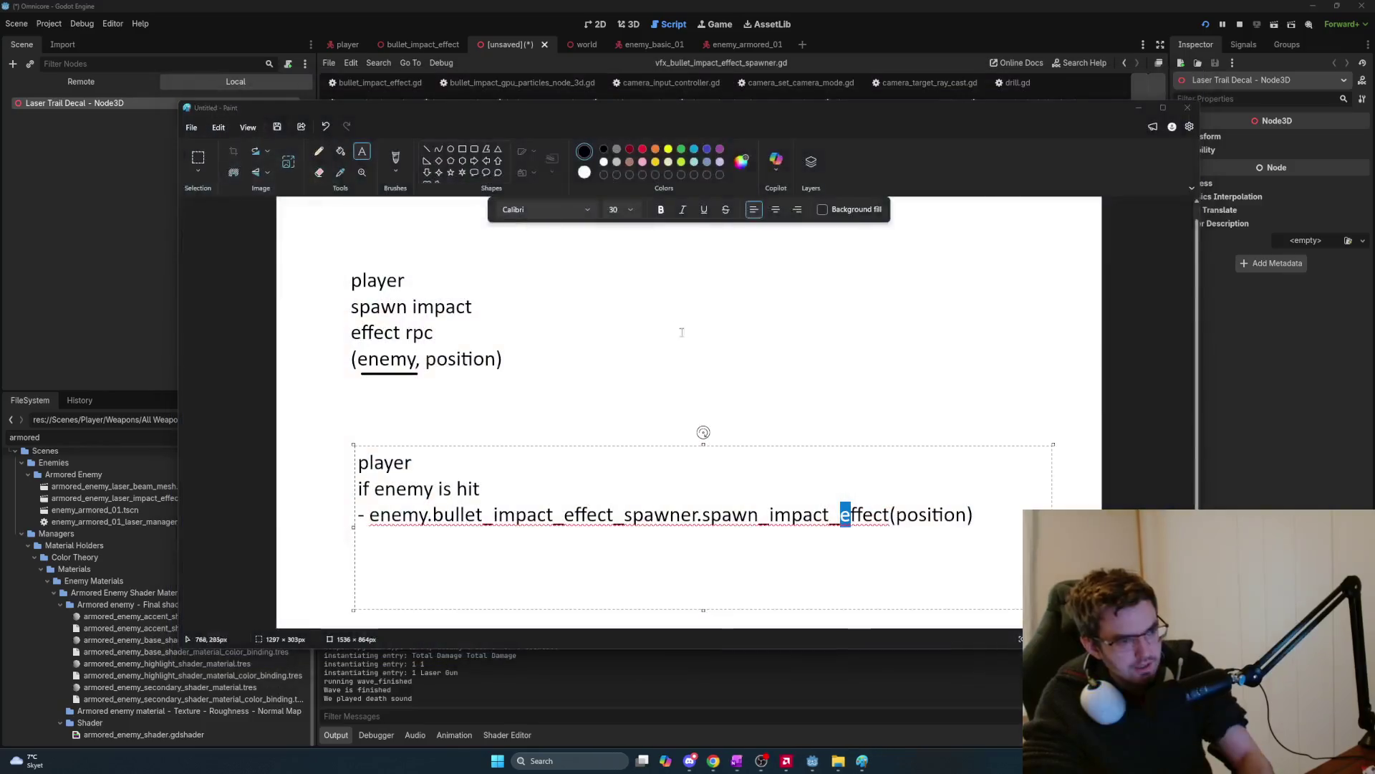
# Put the Paint notes behind Godot and scroll through the spawner script.
pyautogui.click(812, 497)
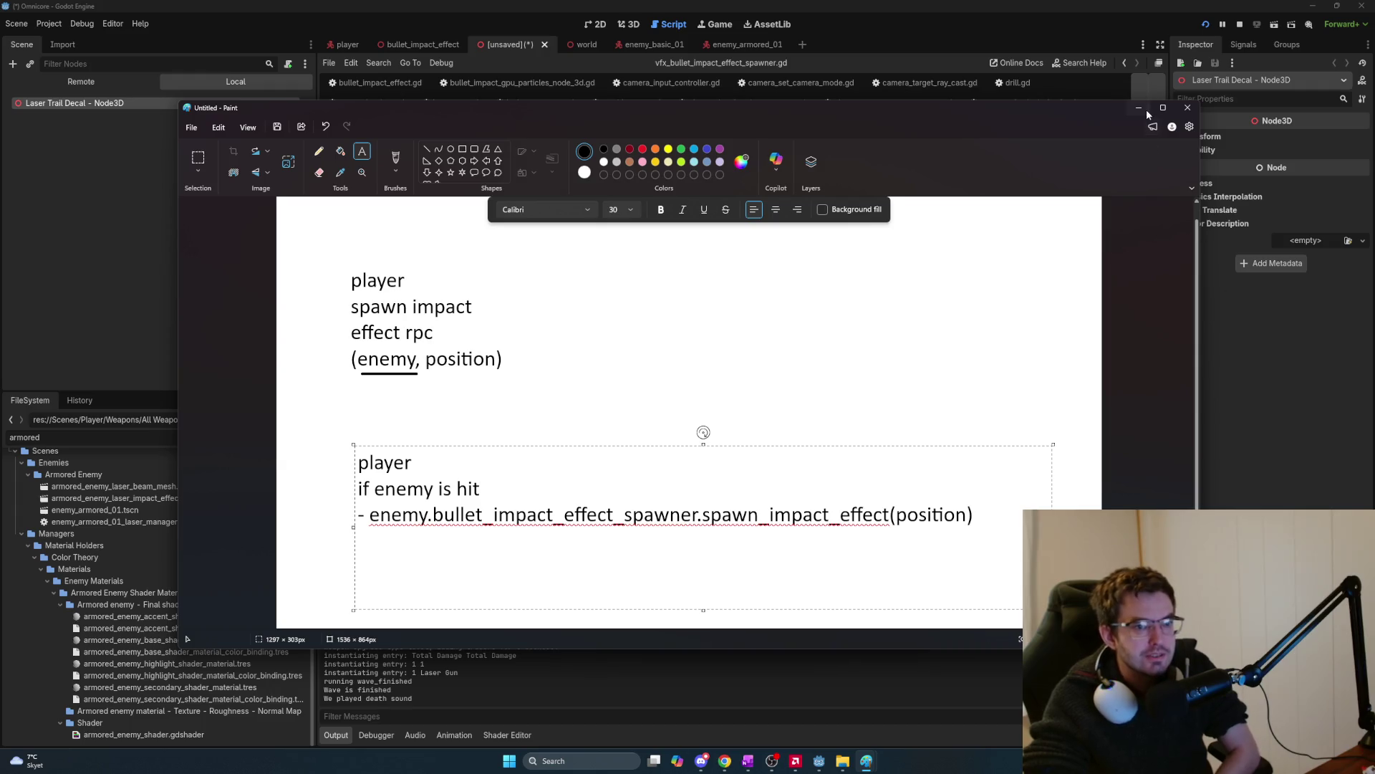
pyautogui.hotkey('alt', 'Tab')
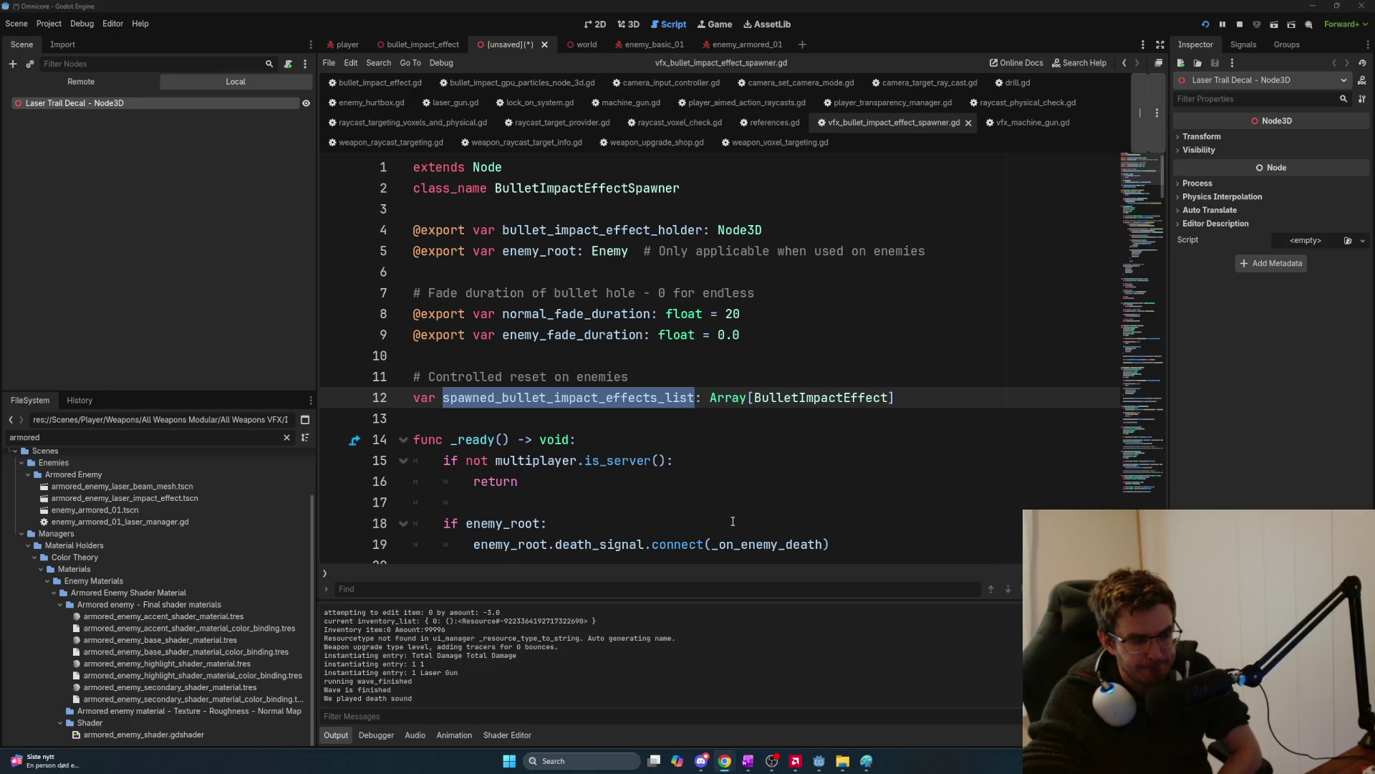
pyautogui.scroll(-5, 732, 521)
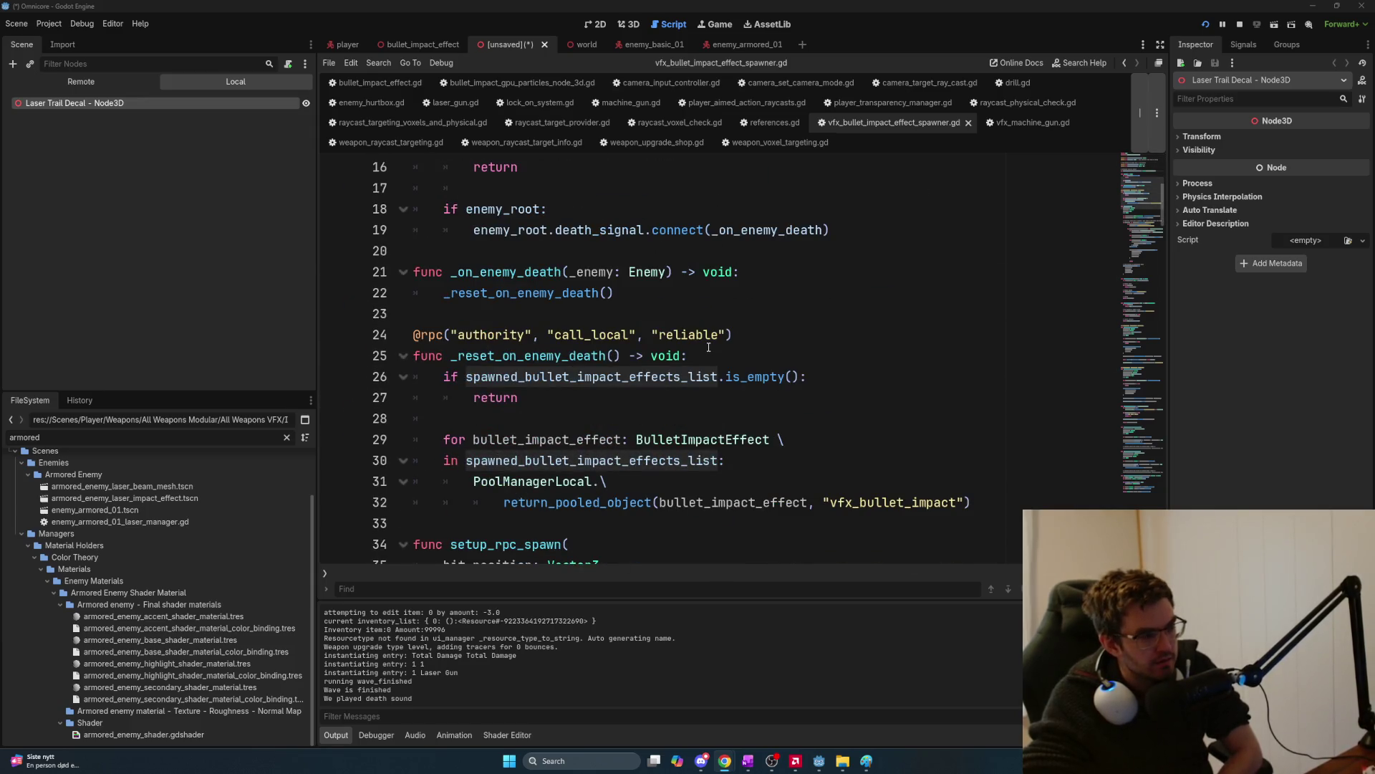
pyautogui.scroll(5, 709, 347)
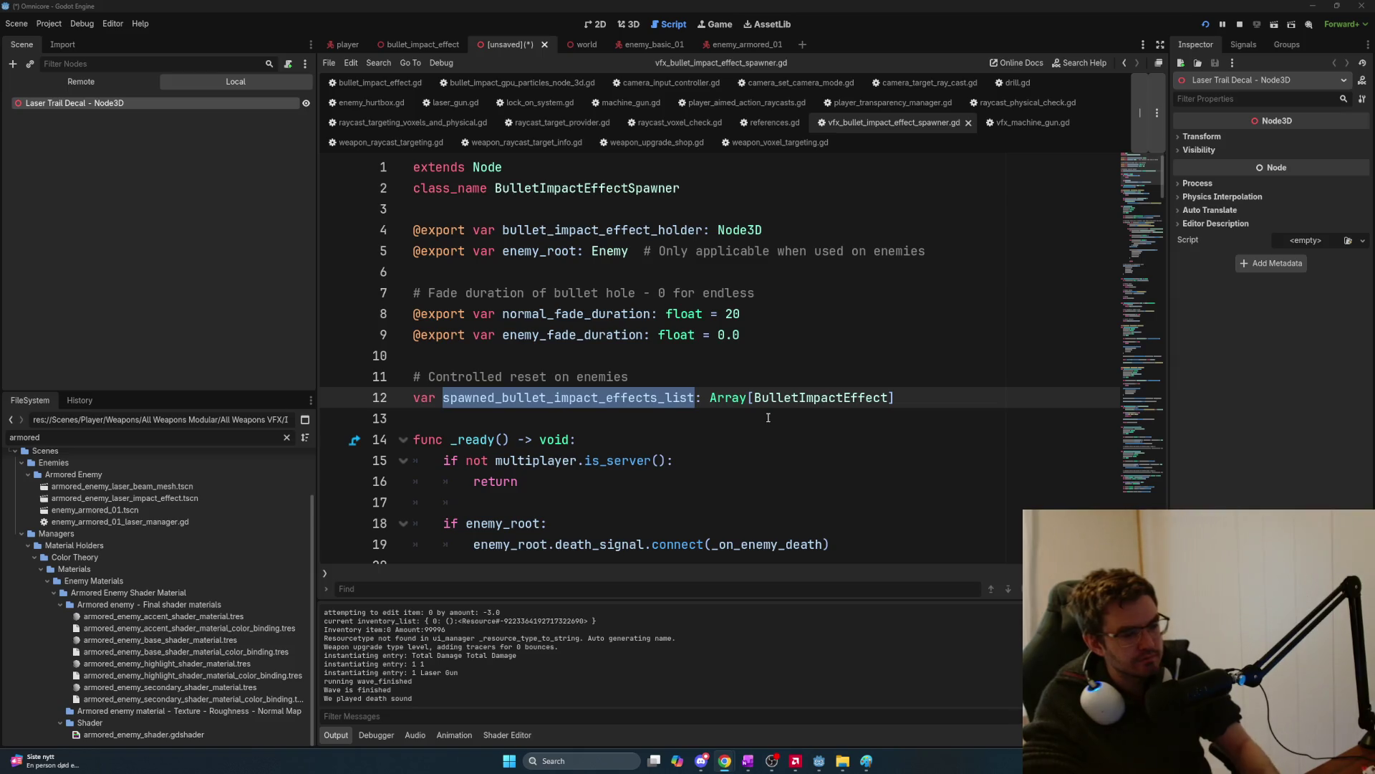
# Return from the Paint notes to the Godot editor and start saving the scene.
pyautogui.hotkey('alt', 'Tab')
pyautogui.hotkey('alt', 'Tab')
pyautogui.press('Tab')
pyautogui.press('Tab')
pyautogui.press('Tab')
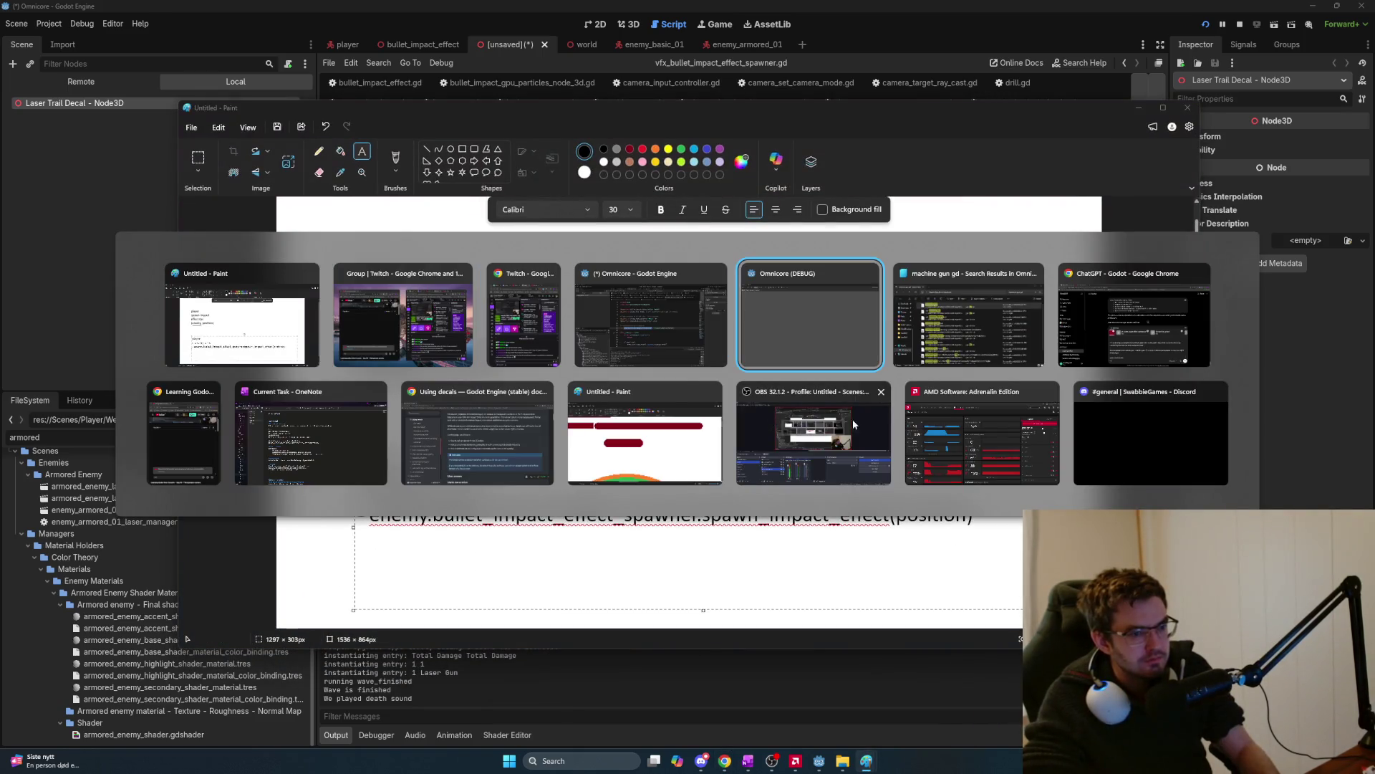
pyautogui.press('Left')
pyautogui.press('Left')
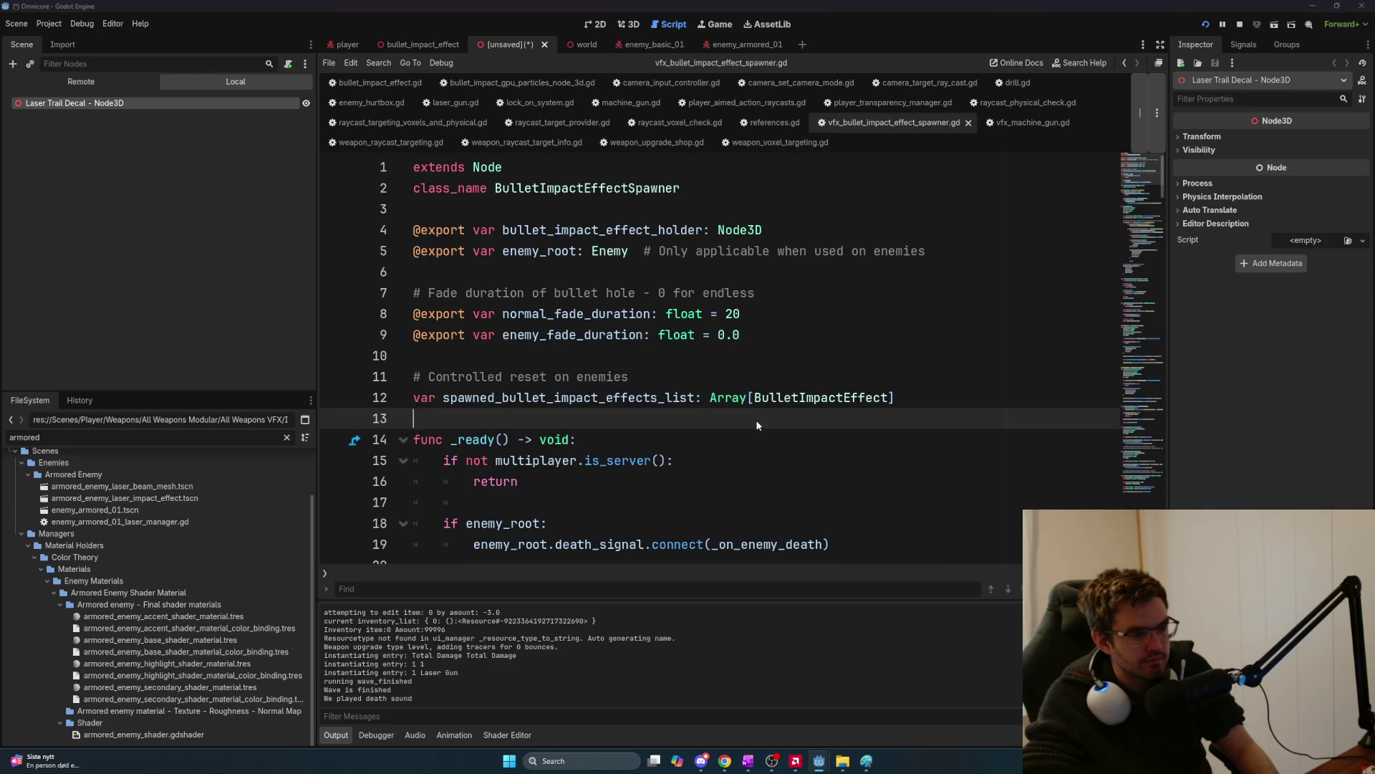
pyautogui.hotkey('ctrl', 's')
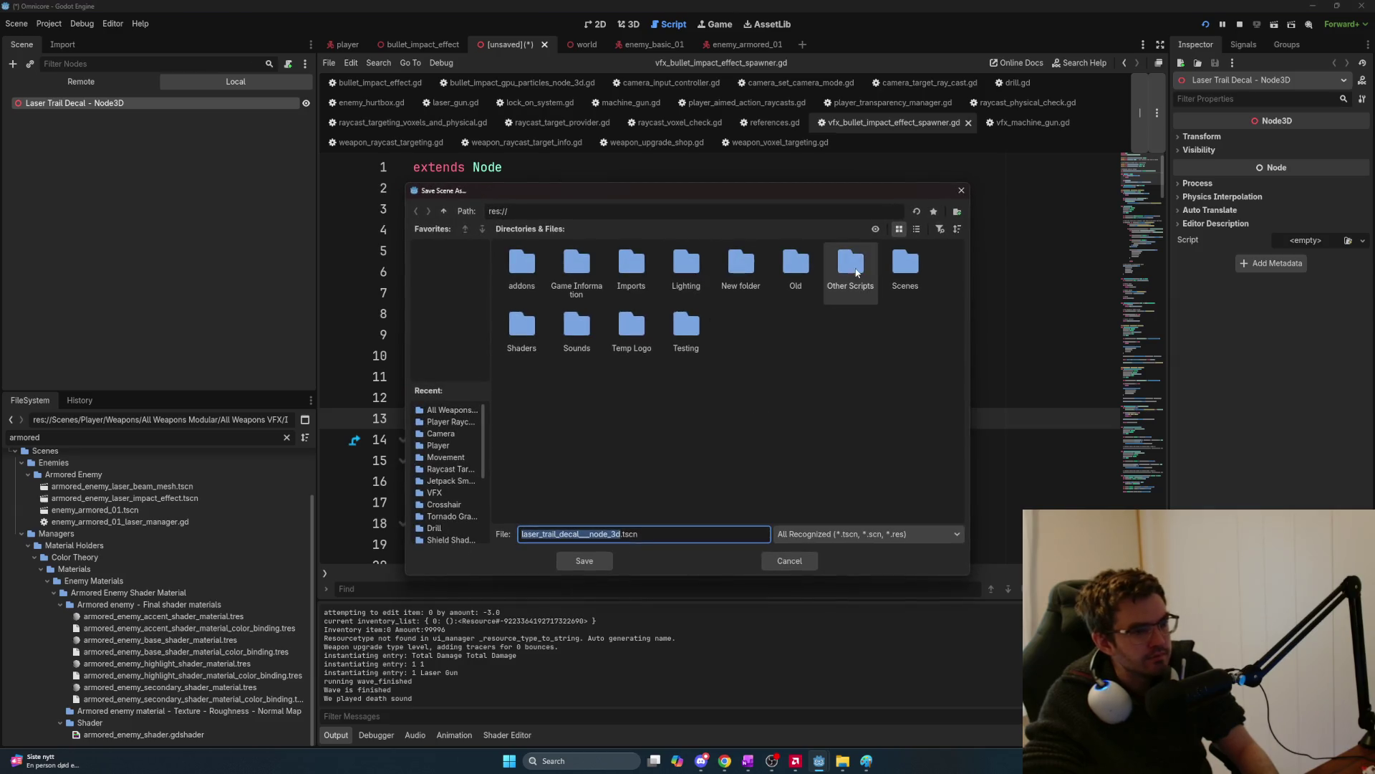
# Browse the save dialog to Scenes/Player/Weapons/Laser/VFX, checking the Laser Impact folder.
pyautogui.doubleClick(904, 265)
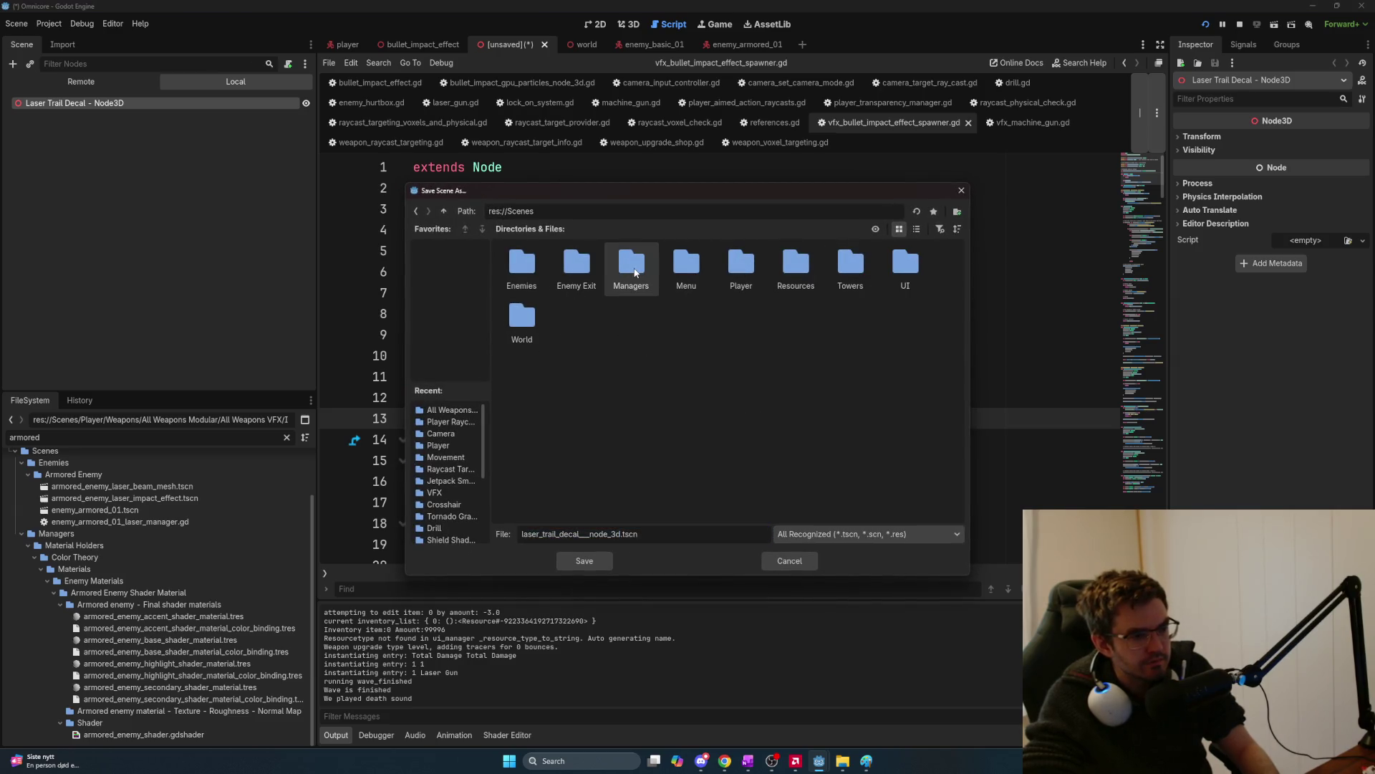
pyautogui.doubleClick(733, 276)
pyautogui.doubleClick(796, 319)
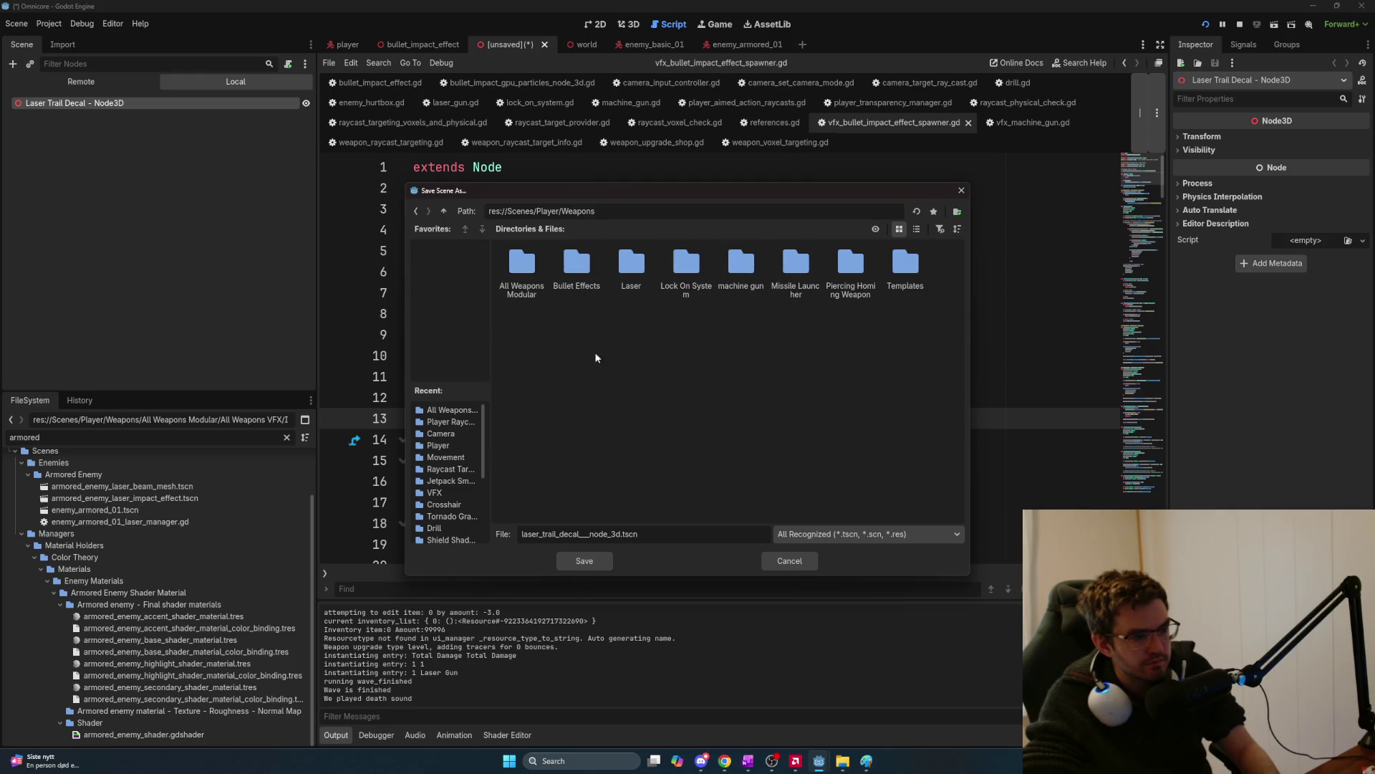
pyautogui.doubleClick(647, 273)
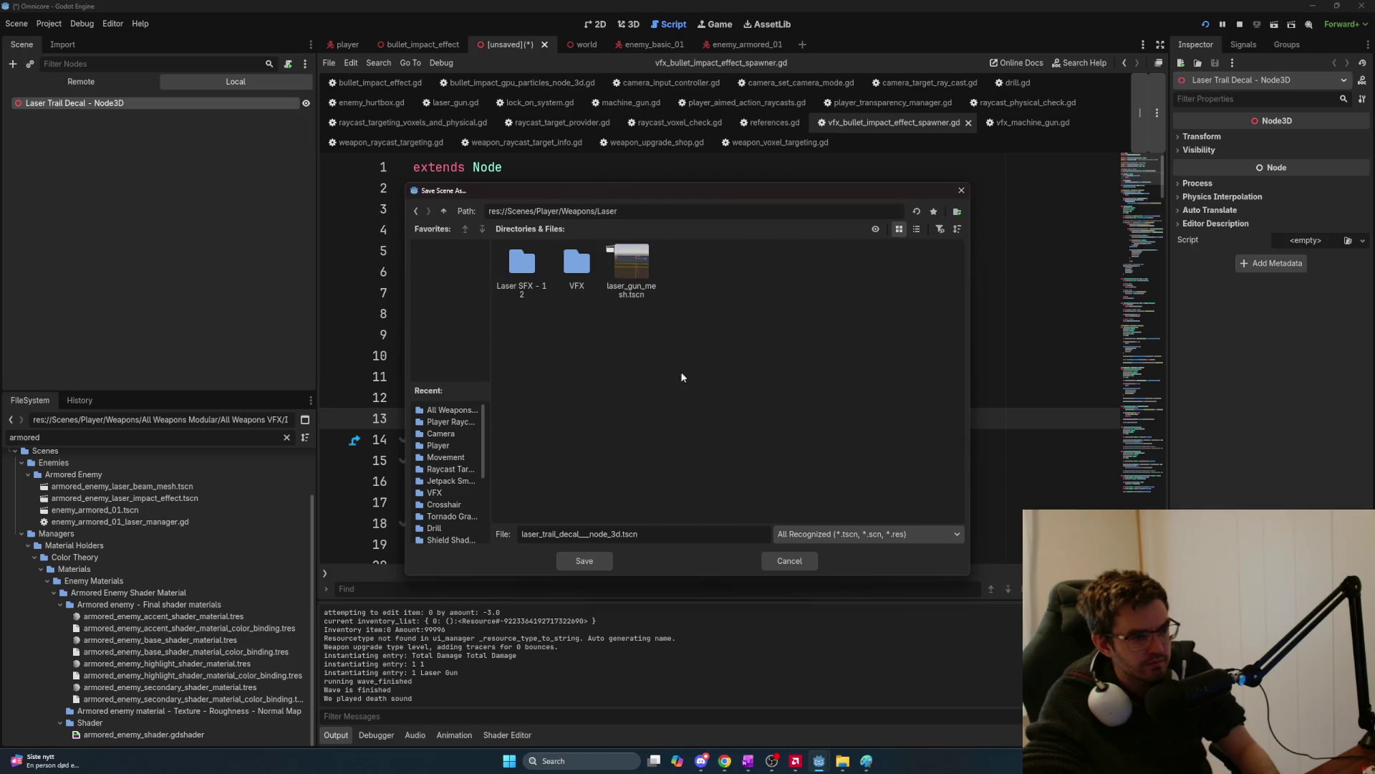
pyautogui.doubleClick(575, 304)
pyautogui.rightClick(583, 316)
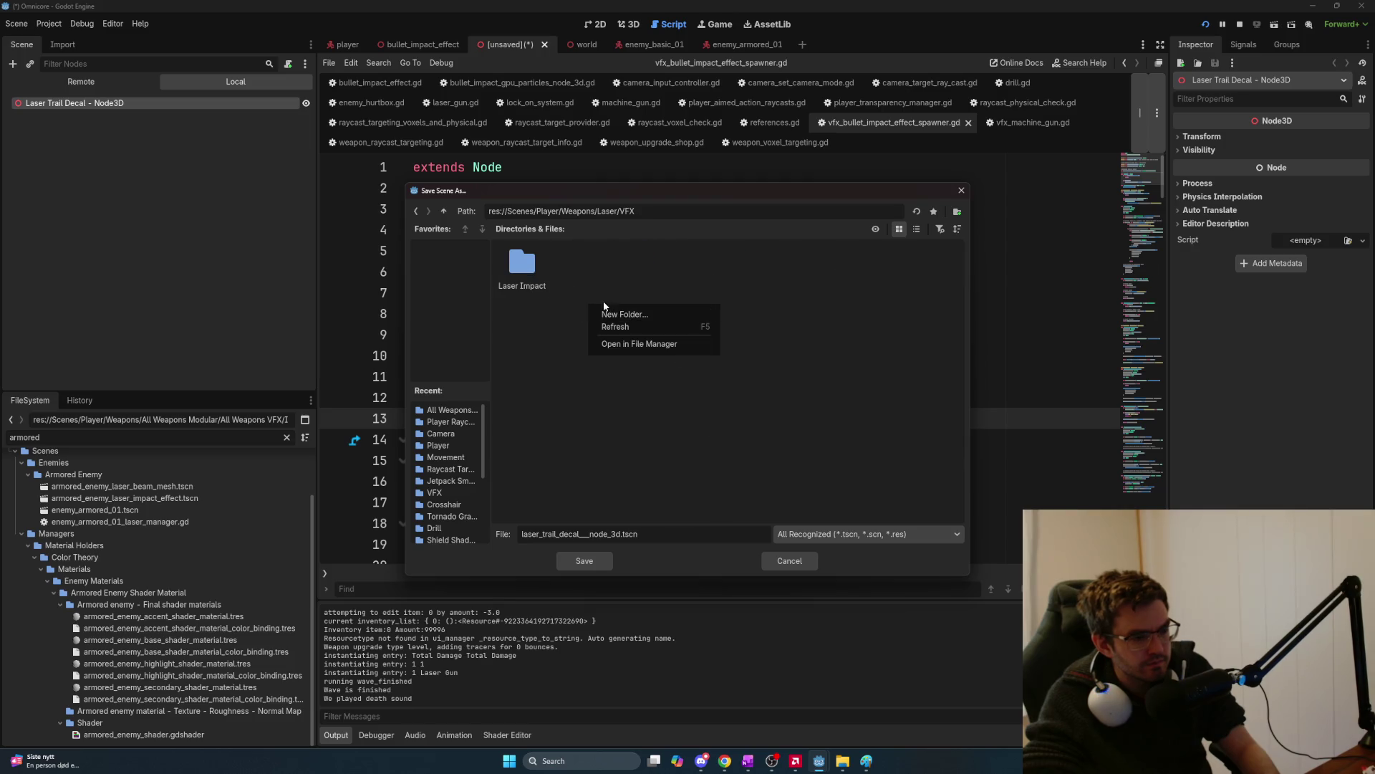
pyautogui.click(582, 294)
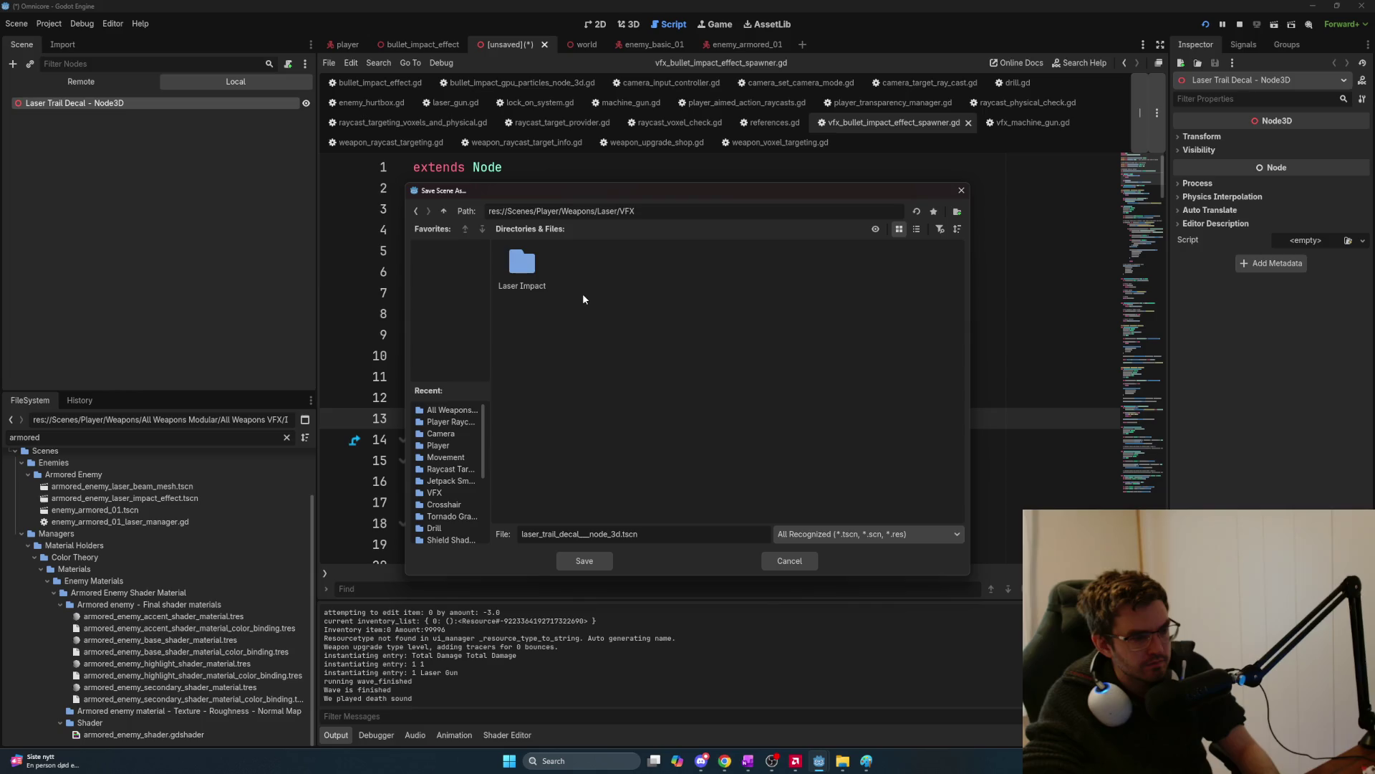
pyautogui.doubleClick(520, 278)
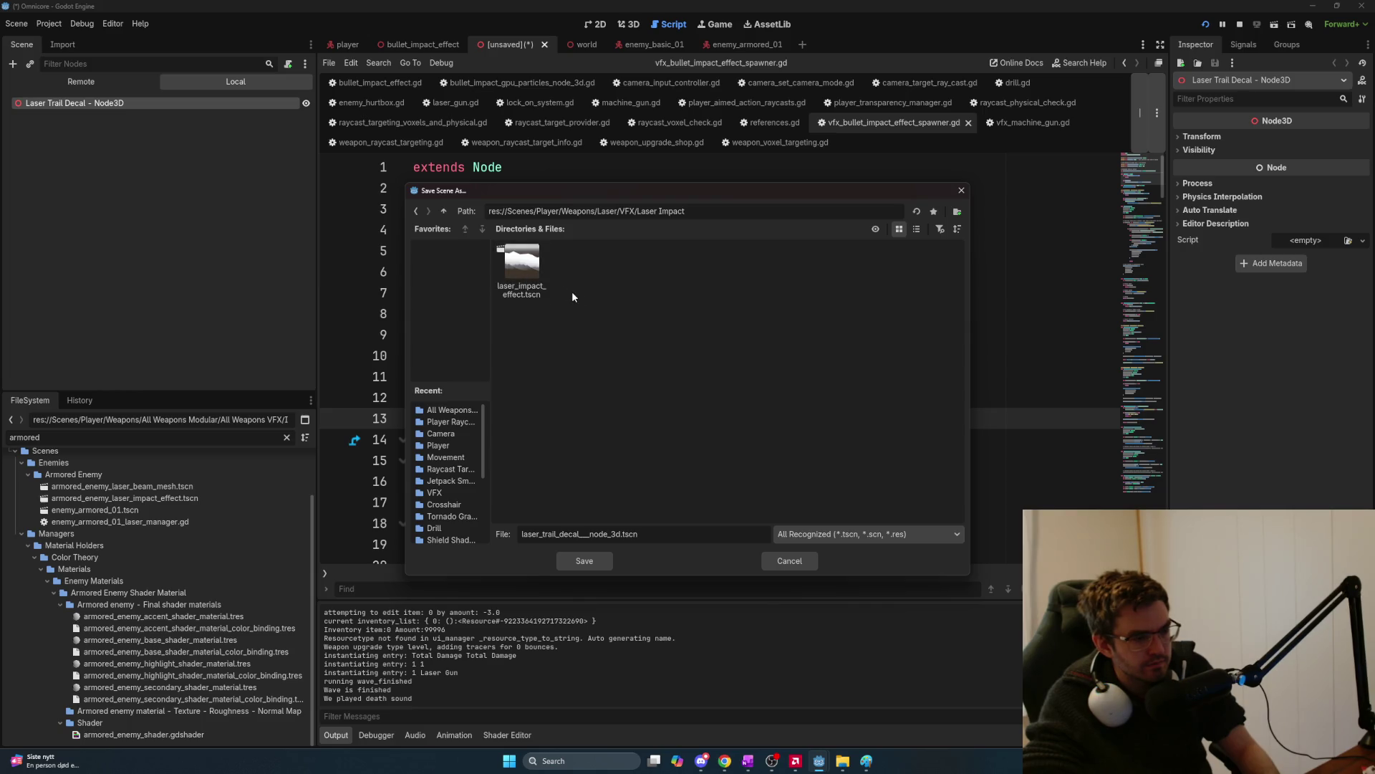
pyautogui.click(443, 211)
# Create a 'Laser Trail' folder in VFX and trim the file name to laser_trail_decal.tscn.
pyautogui.rightClick(623, 292)
pyautogui.click(657, 300)
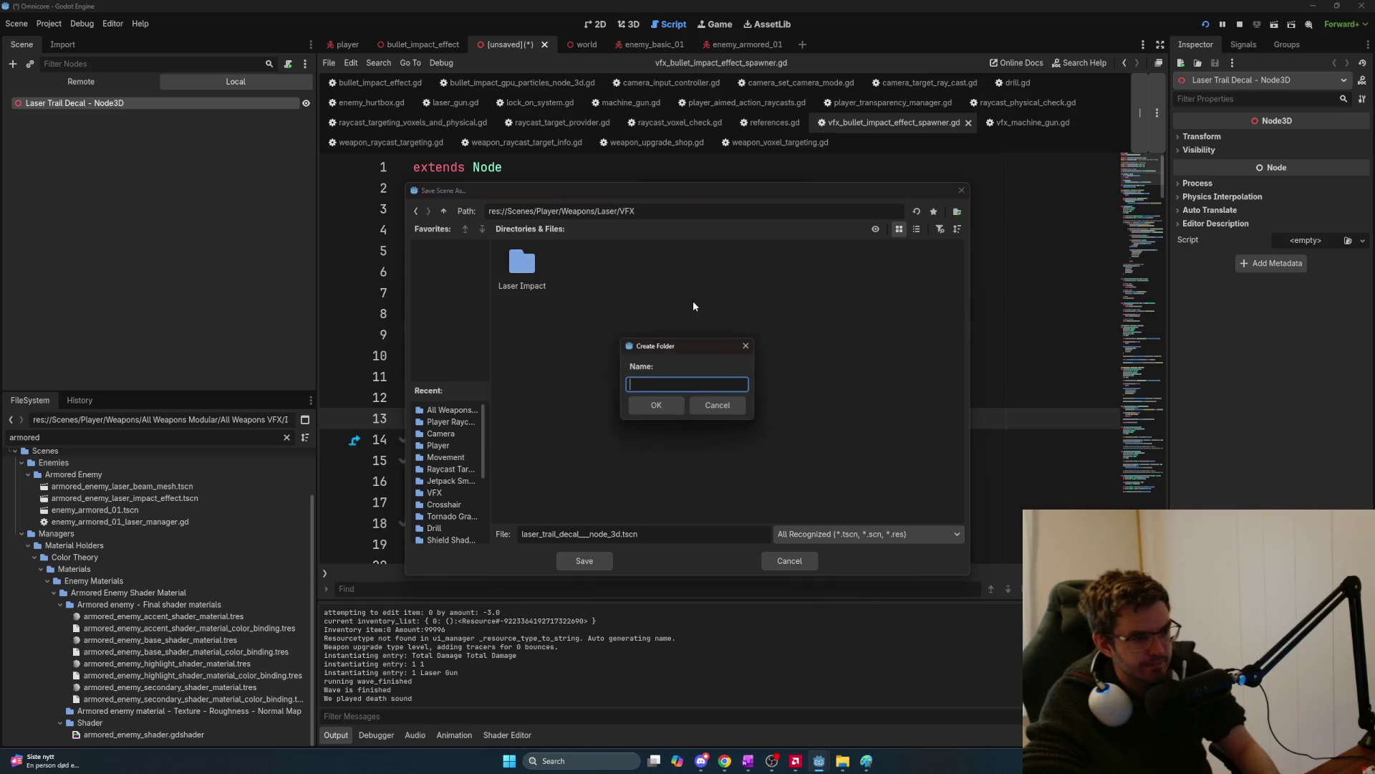
pyautogui.write('Laser Trail')
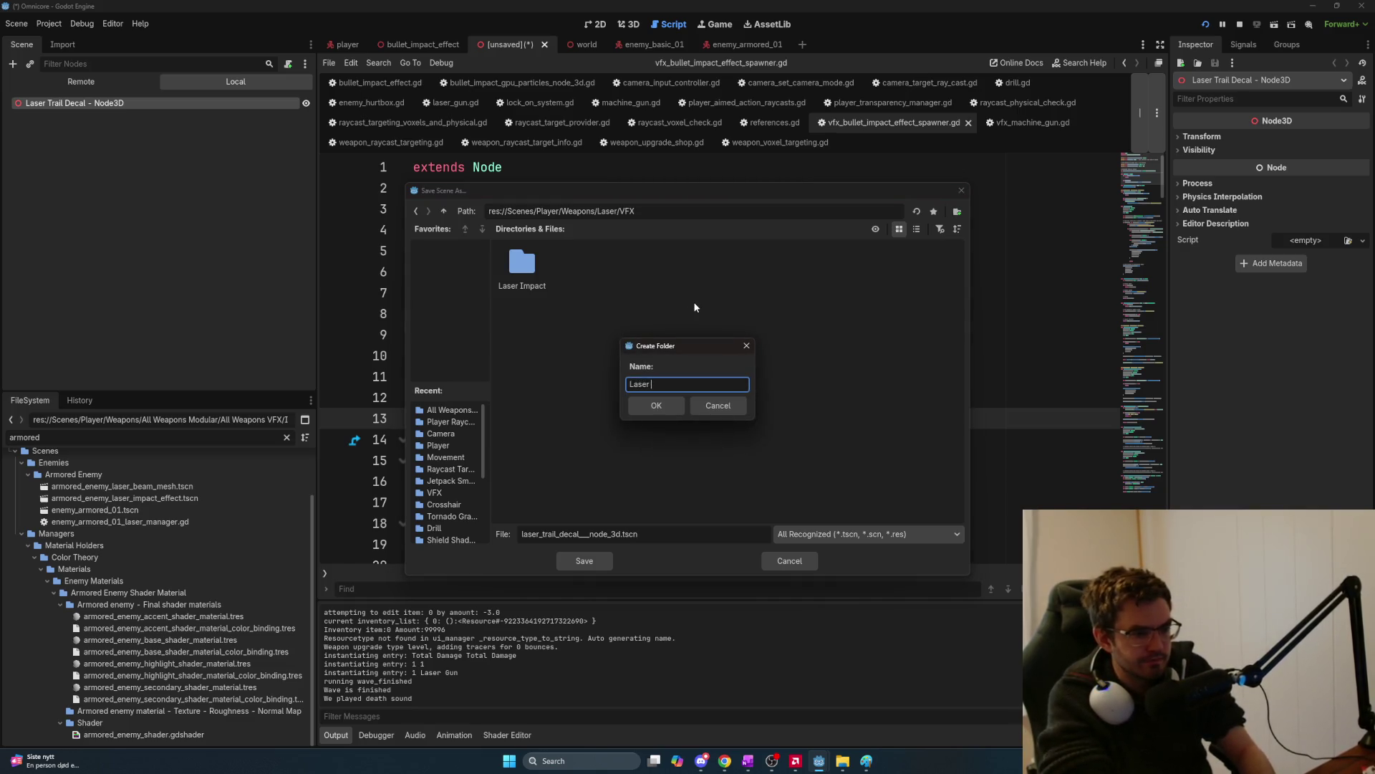
pyautogui.press('Return')
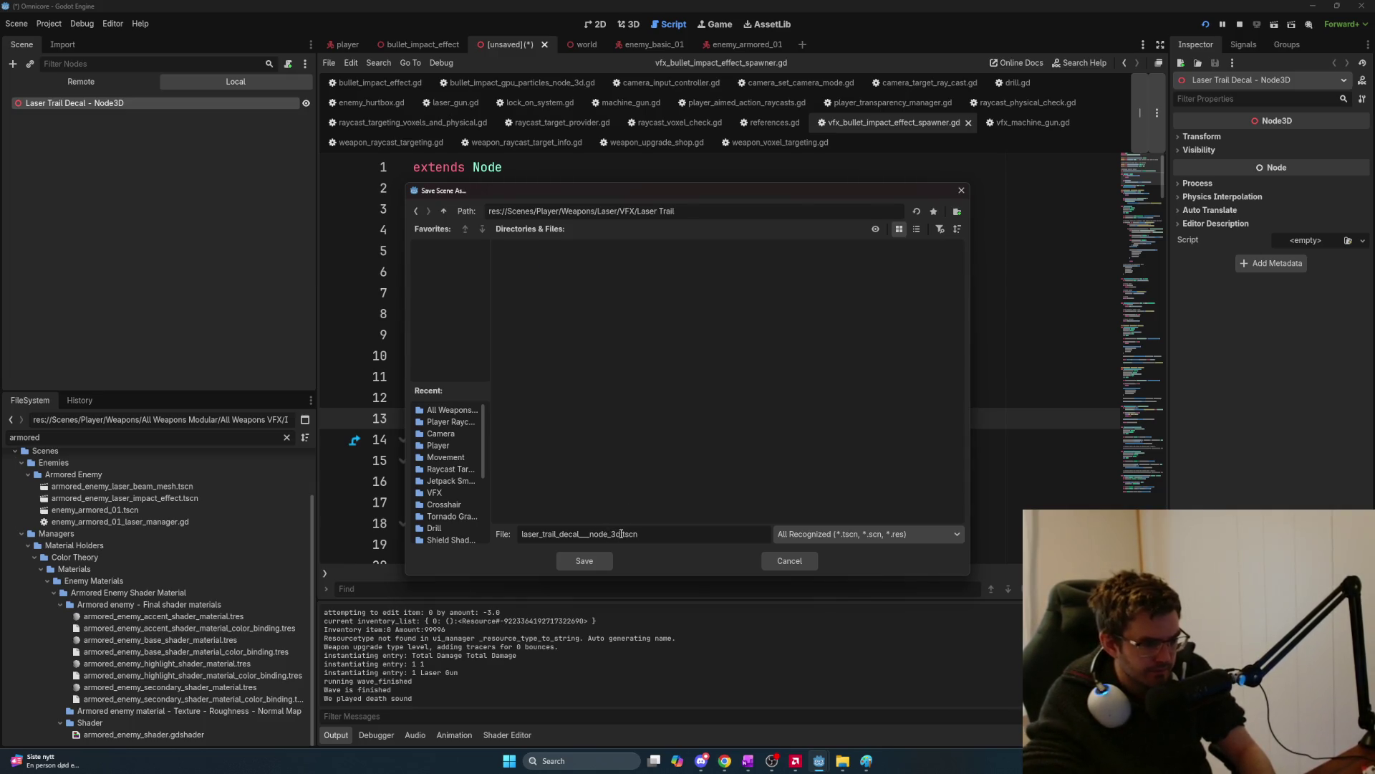
pyautogui.moveTo(622, 534); pyautogui.dragTo(579, 534)
# Rename the scene file to laser_hit_decal.tscn and save it in the Laser Trail folder.
pyautogui.press('BackSpace')
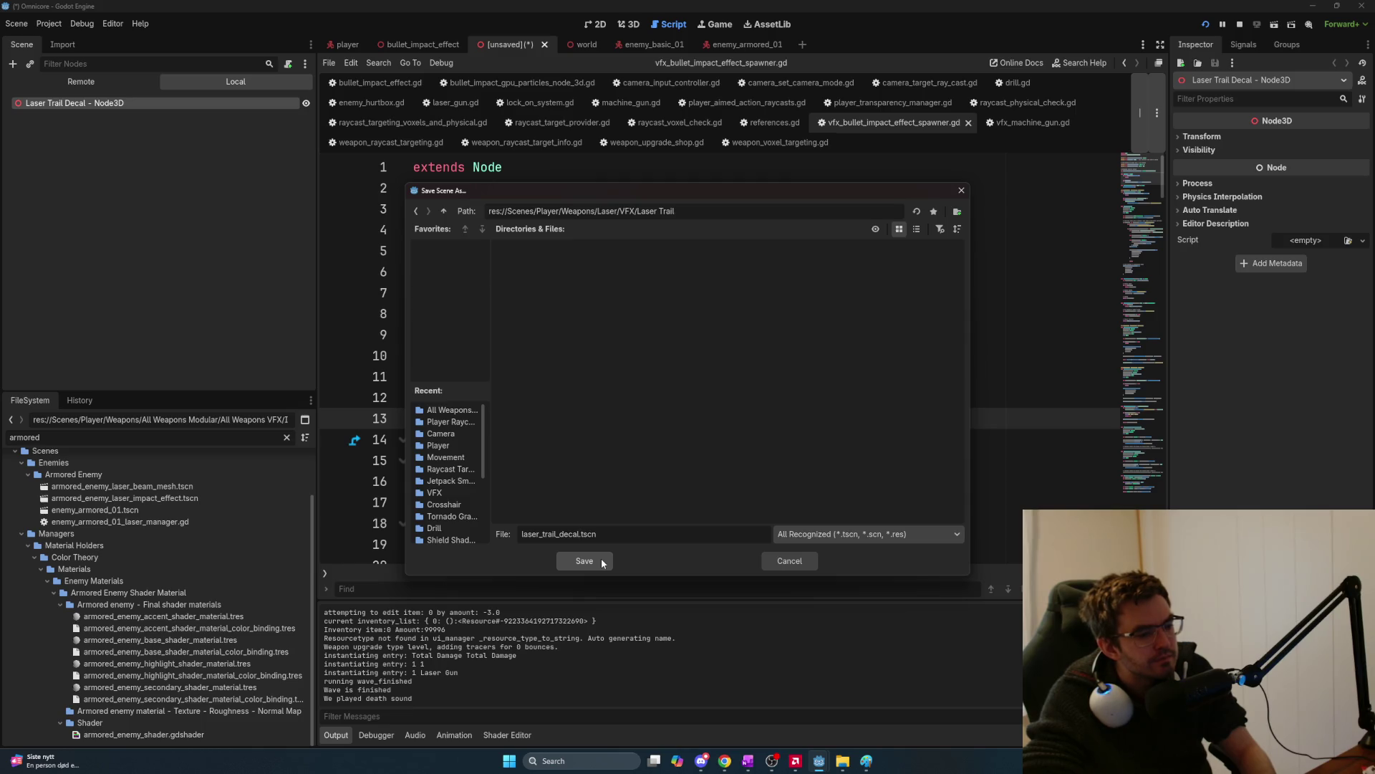
pyautogui.moveTo(563, 535)
pyautogui.mouseDown()
pyautogui.moveTo(579, 535)
pyautogui.moveTo(546, 533)
pyautogui.mouseUp()
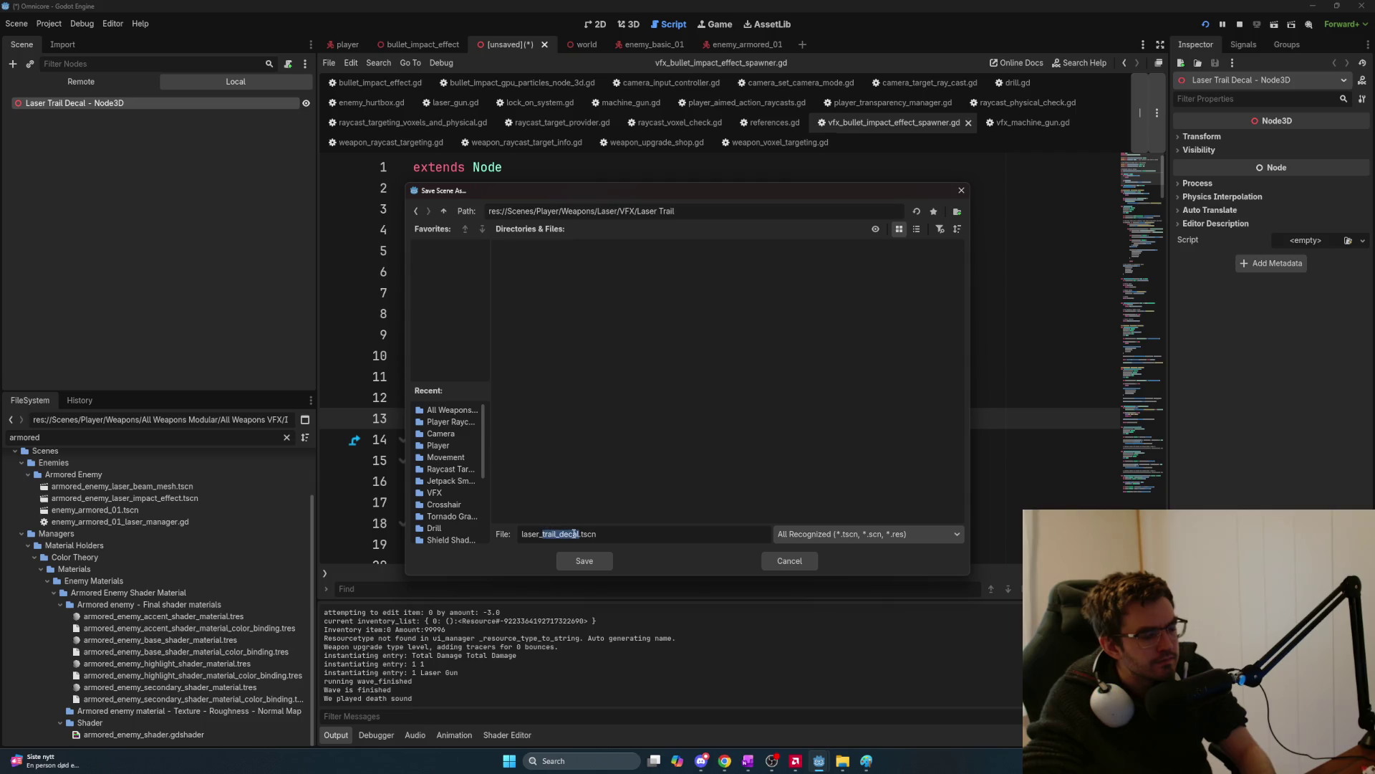
pyautogui.write('hit_de')
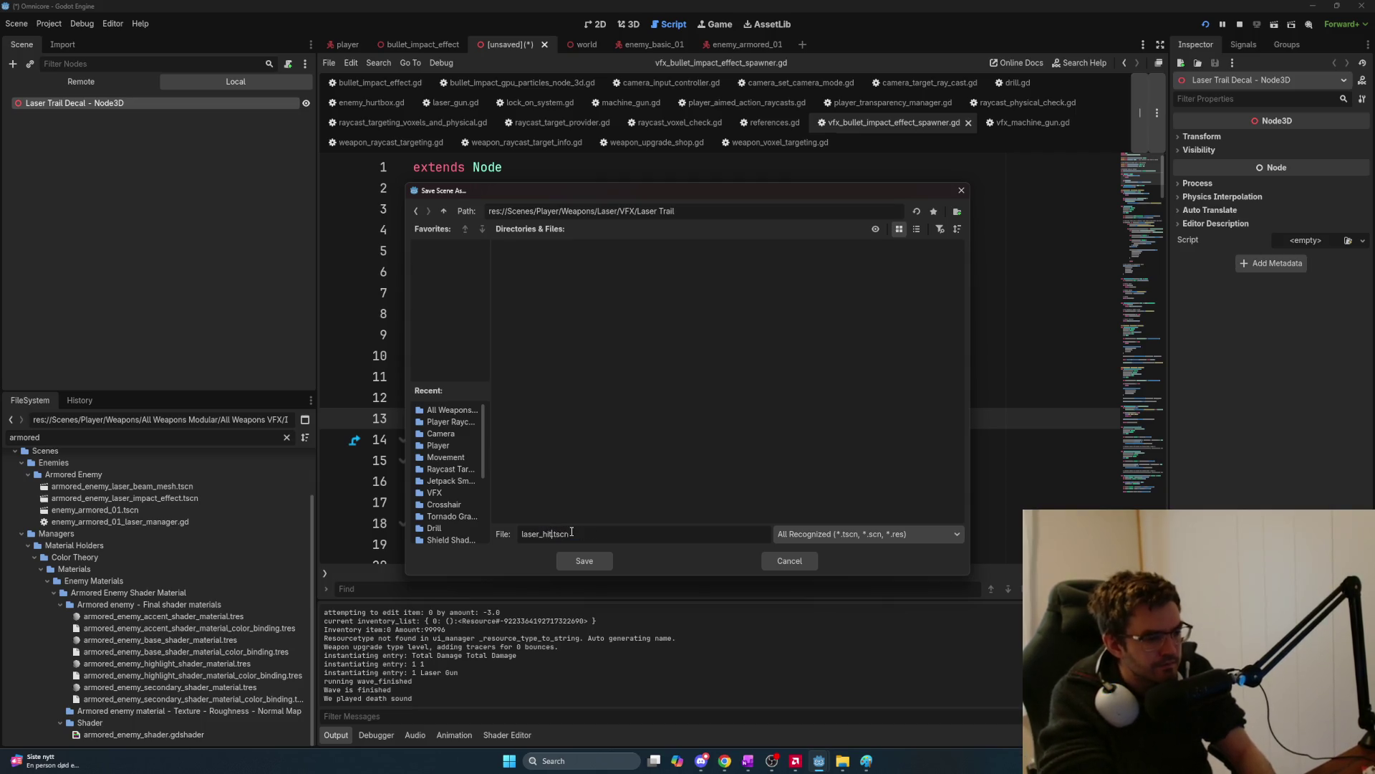
pyautogui.write('cal')
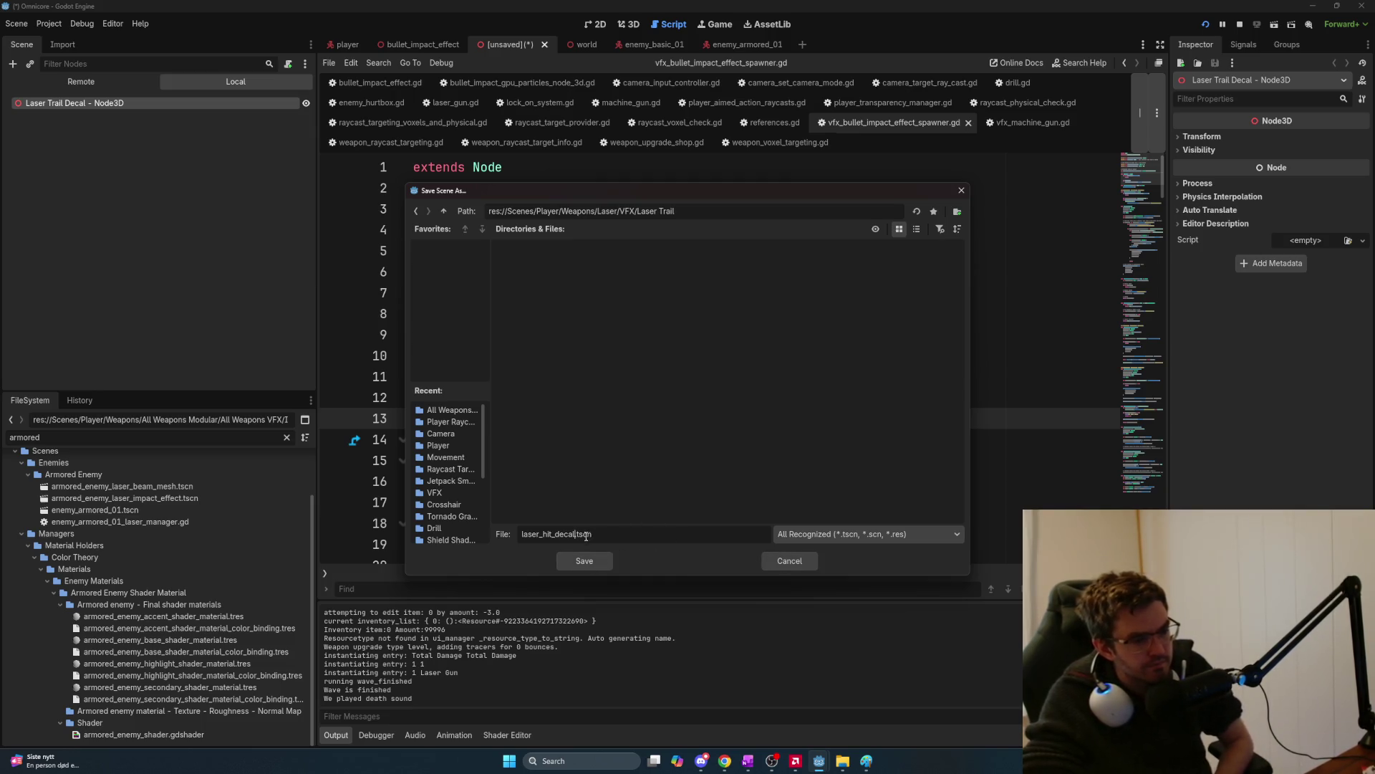
pyautogui.press('BackSpace')
pyautogui.press('BackSpace')
pyautogui.press('BackSpace')
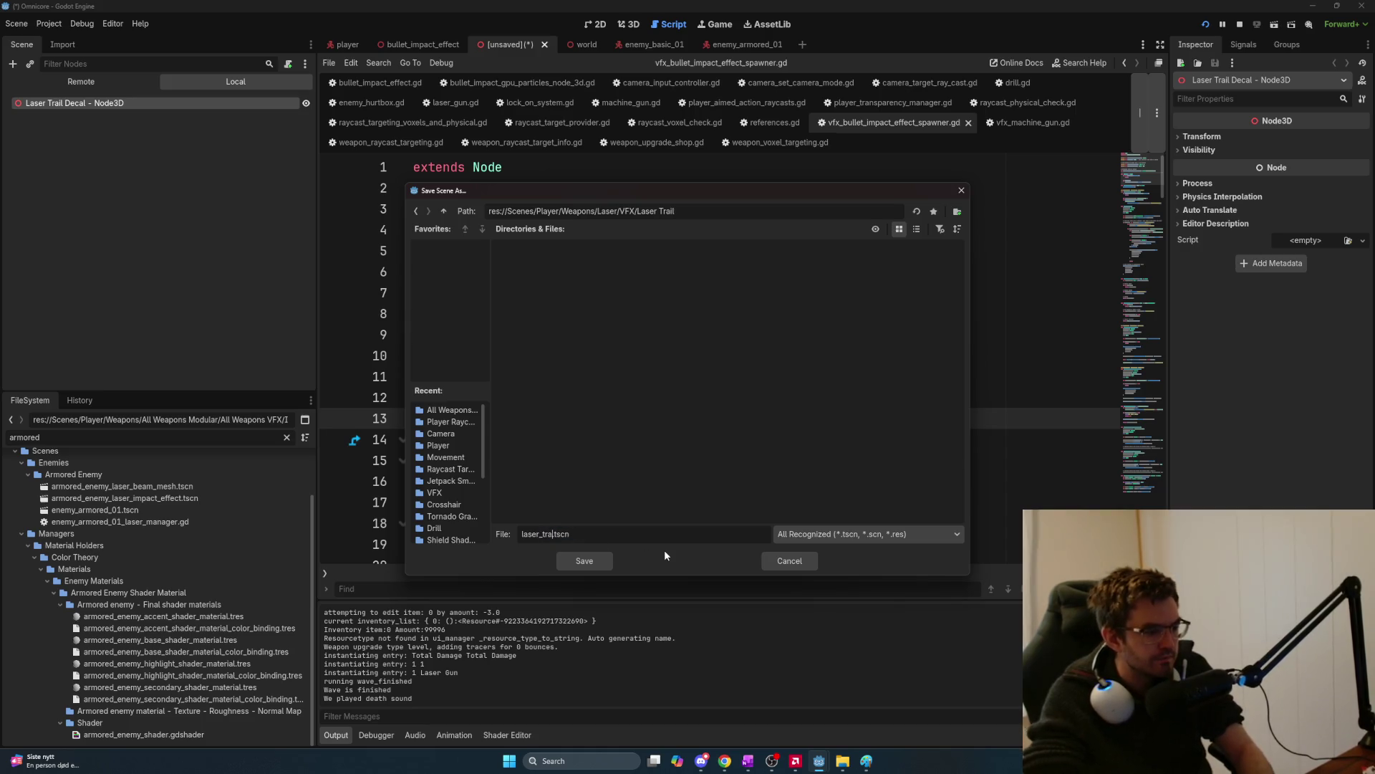
pyautogui.write('il_decal')
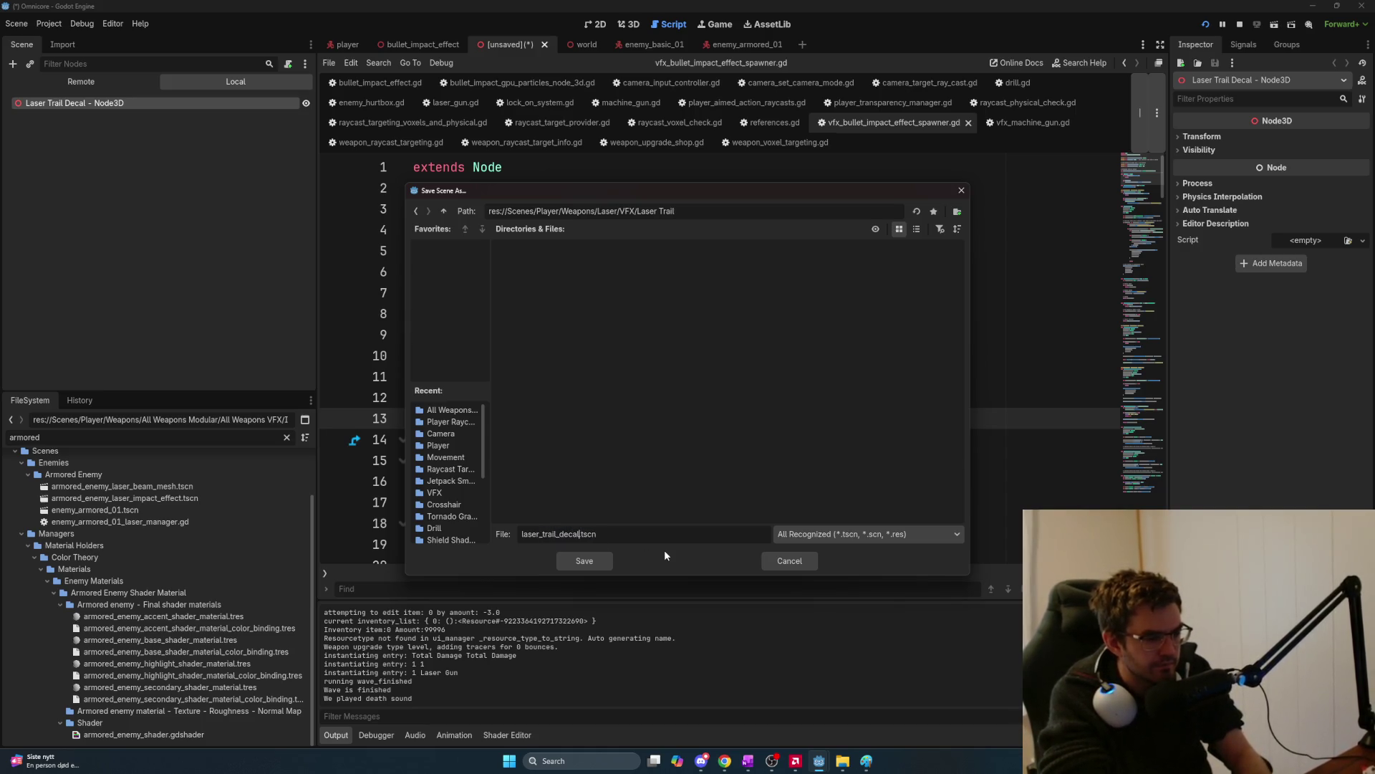
pyautogui.press('BackSpace')
pyautogui.press('BackSpace')
pyautogui.press('BackSpace')
pyautogui.write('hit_and_trail')
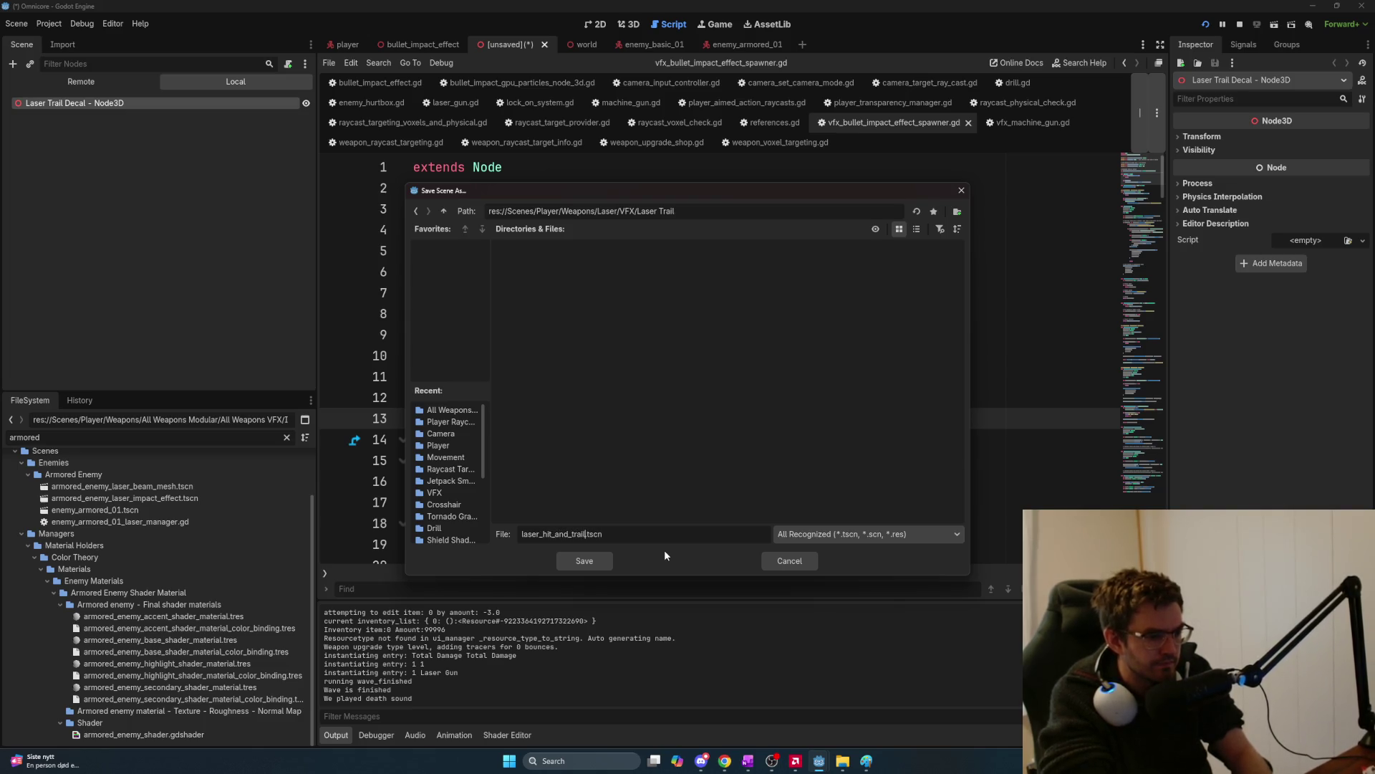
pyautogui.write('_decal')
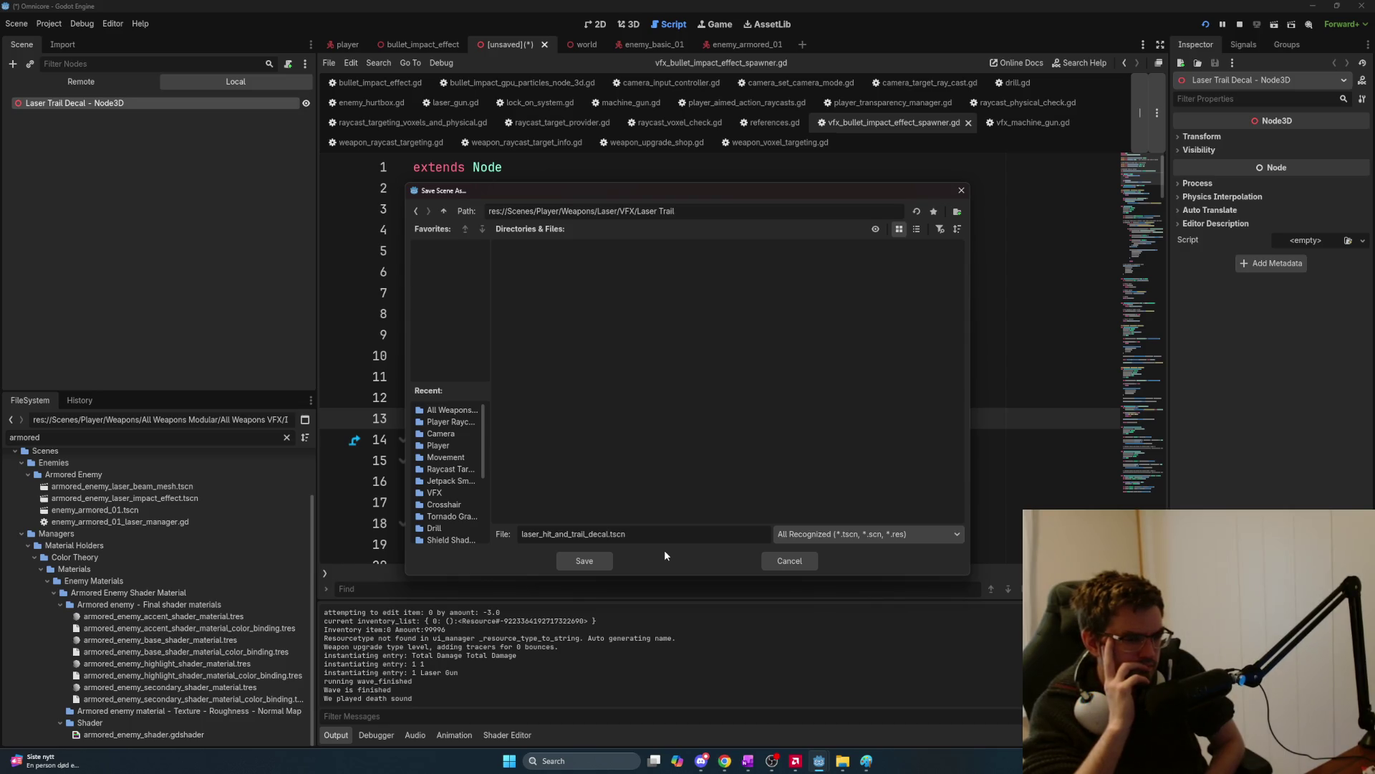
pyautogui.press('BackSpace')
pyautogui.press('BackSpace')
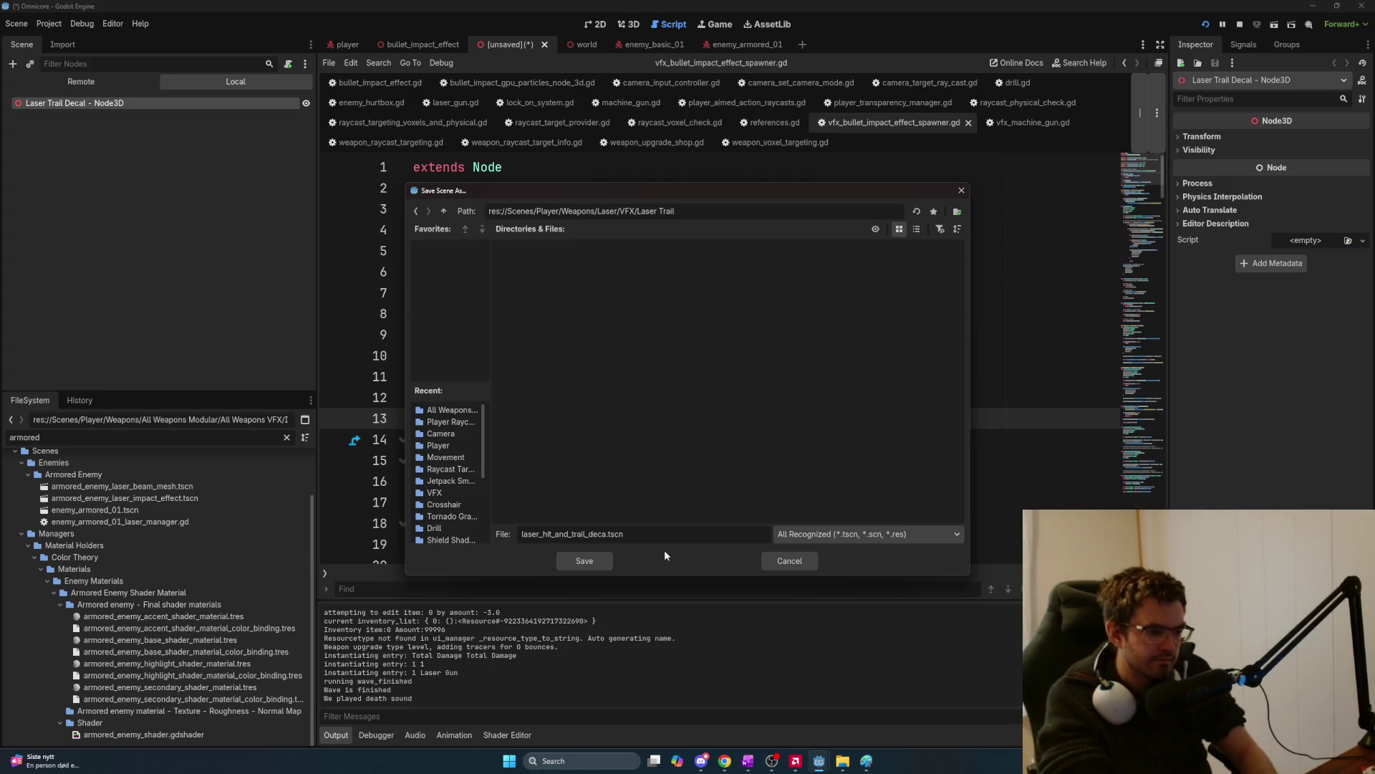
pyautogui.press('BackSpace')
pyautogui.press('BackSpace')
pyautogui.press('BackSpace')
pyautogui.write('decal')
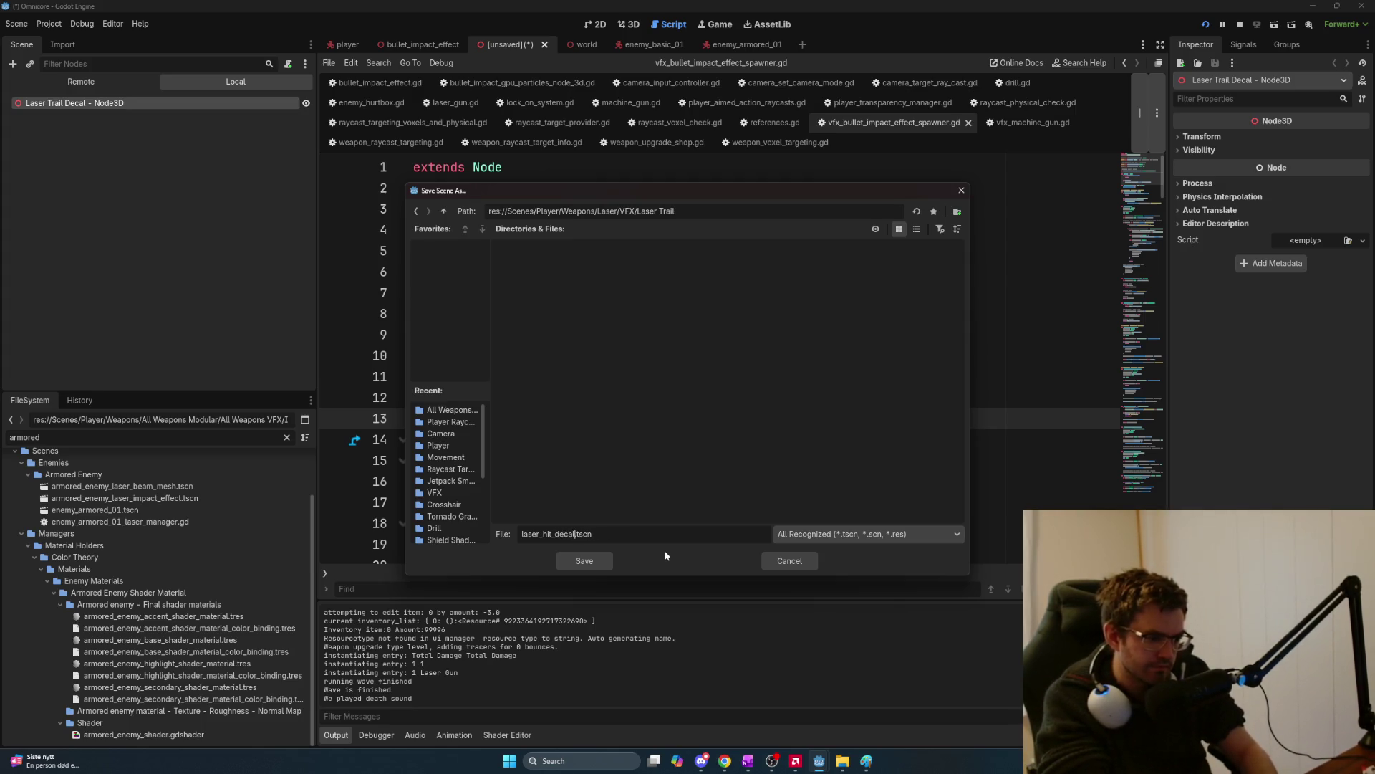
pyautogui.click(593, 557)
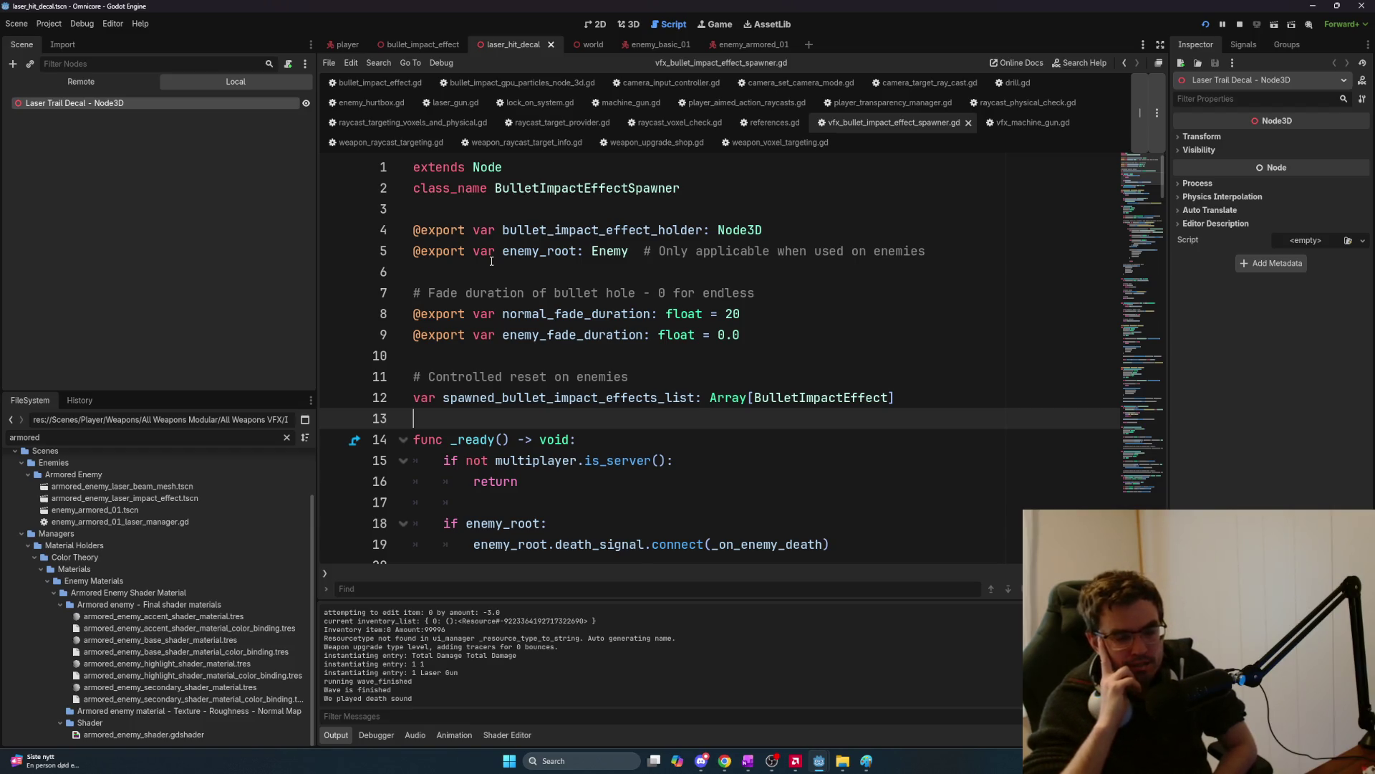
pyautogui.hotkey('alt', 'Tab')
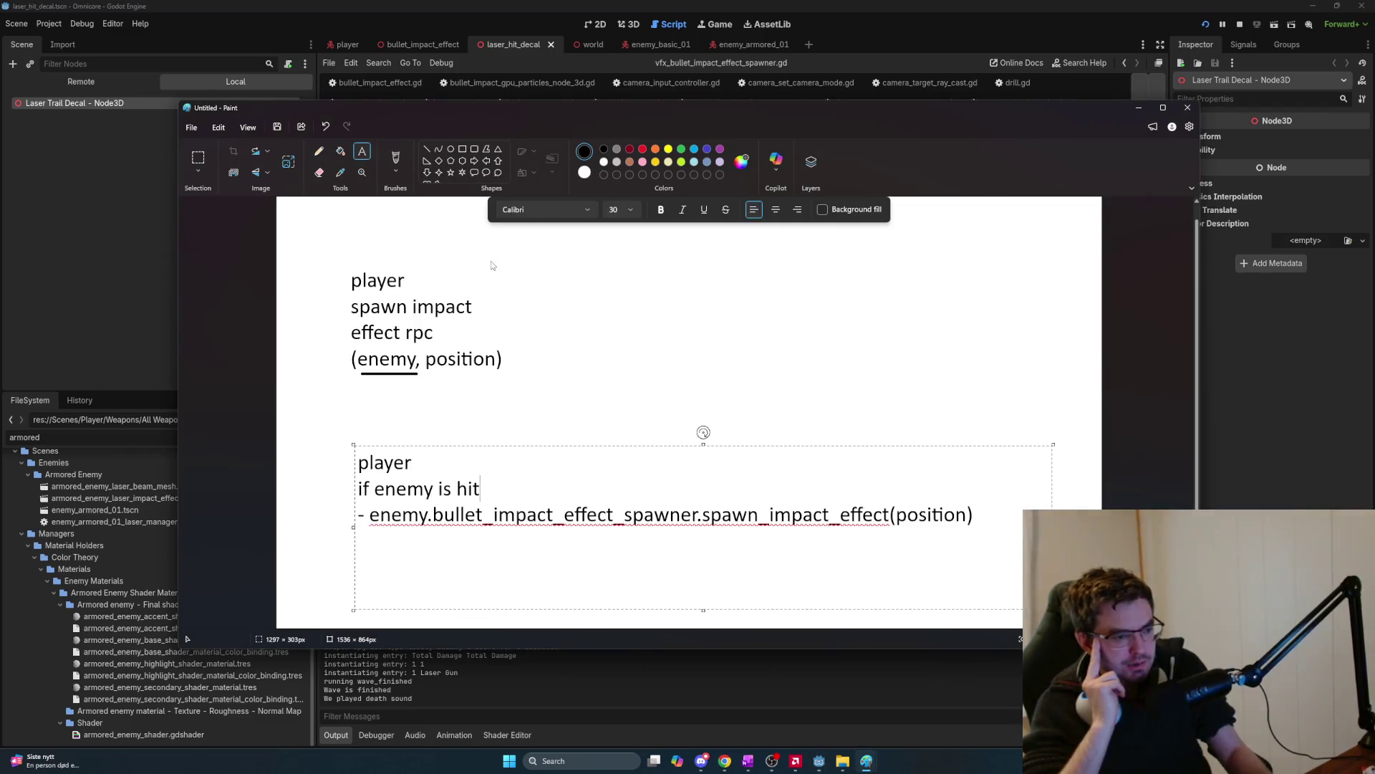
# Switch from Paint to the 'ChatGPT - Godot - Google Chrome' window.
pyautogui.hotkey('alt', 'Tab')
pyautogui.press('Tab')
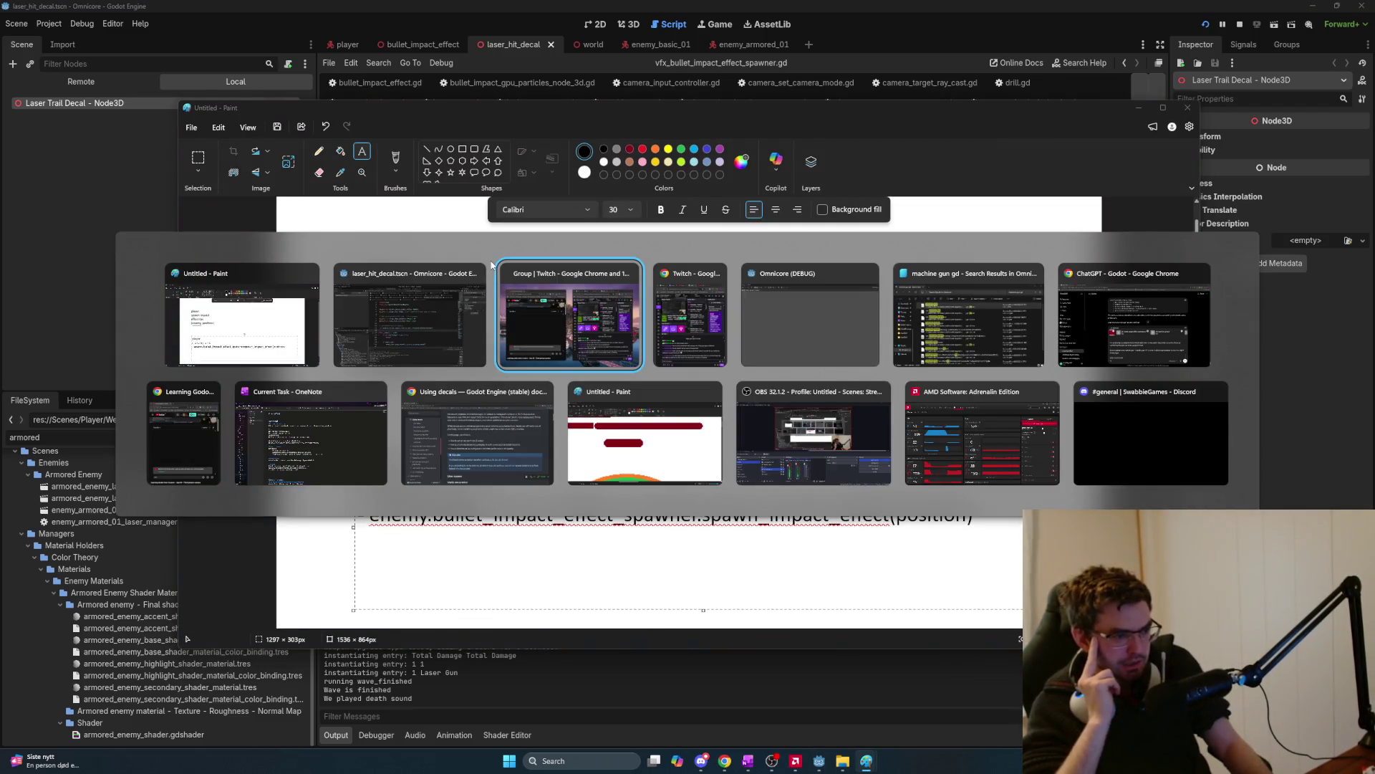
pyautogui.press('Escape')
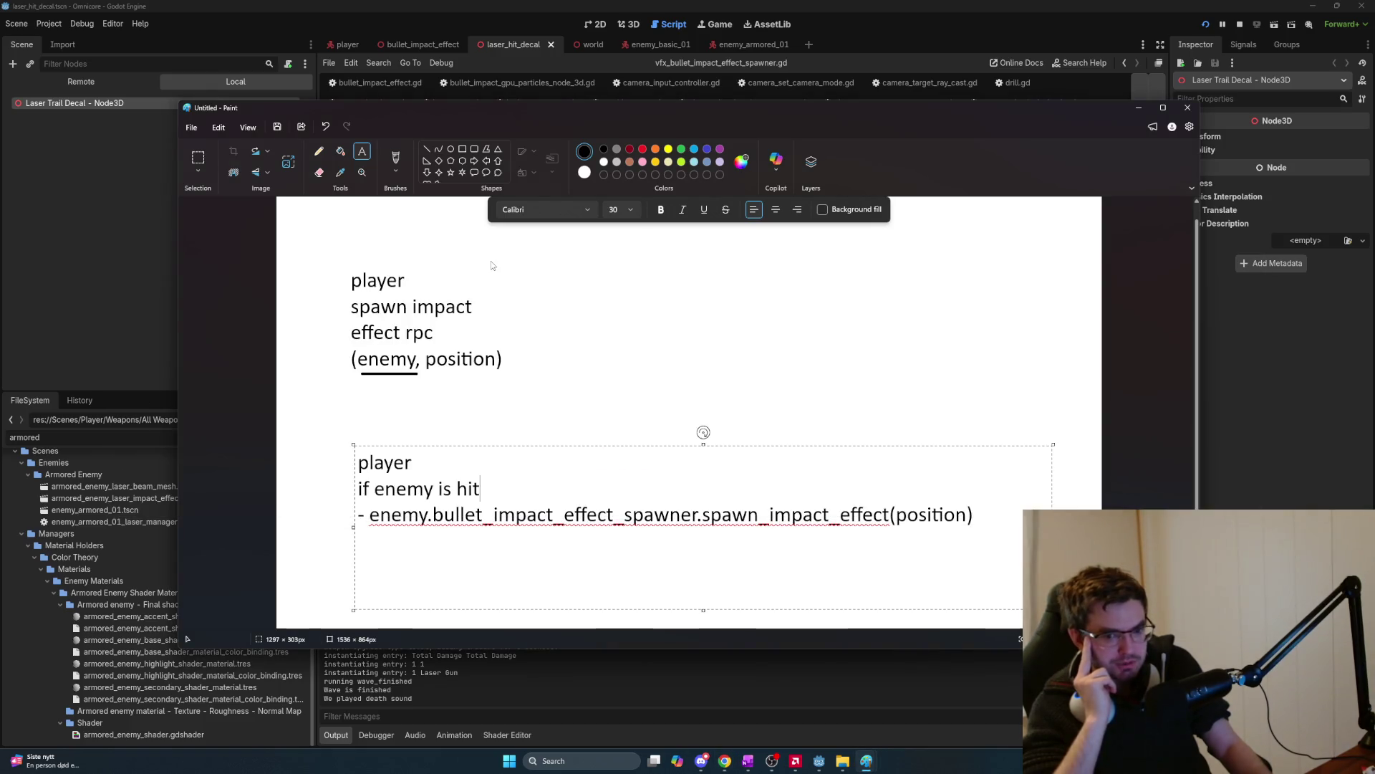
pyautogui.hotkey('alt', 'Tab')
pyautogui.press('Tab')
pyautogui.press('Tab')
pyautogui.press('Tab')
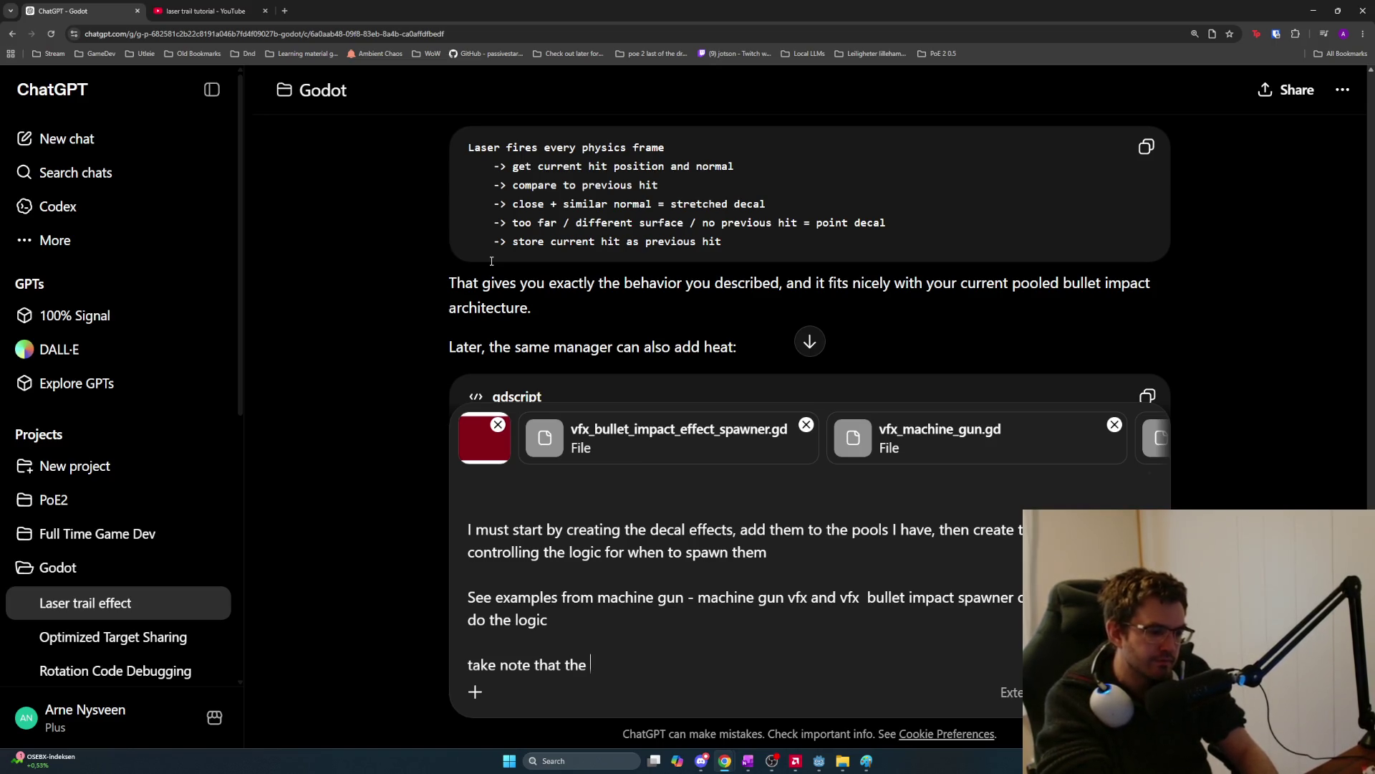
# Add to the draft that the impact effect spawner exists on the enemy itself, since RPCs can't pass enemies.
pyautogui.press('BackSpace')
pyautogui.press('BackSpace')
pyautogui.press('BackSpace')
pyautogui.write('we access a impact effect ')
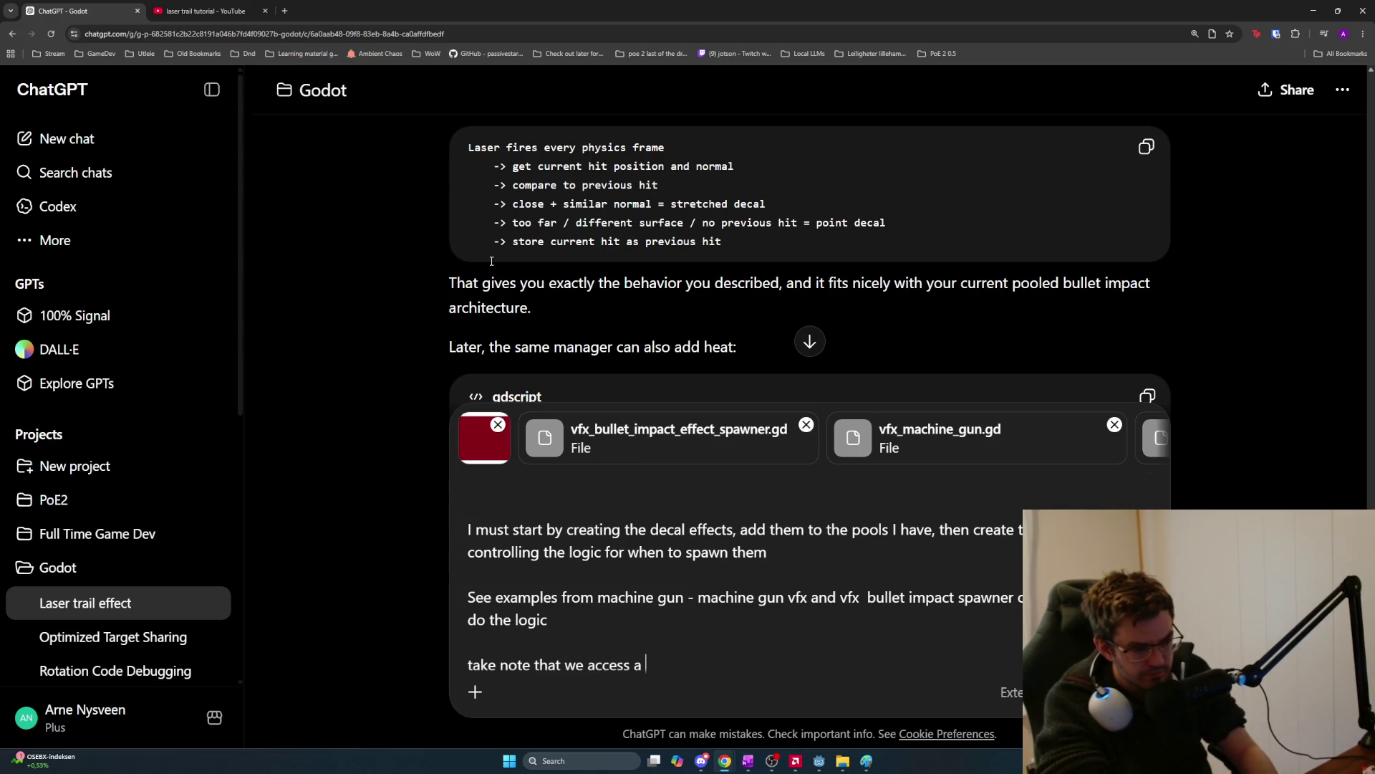
pyautogui.write('spawner on the enemy ')
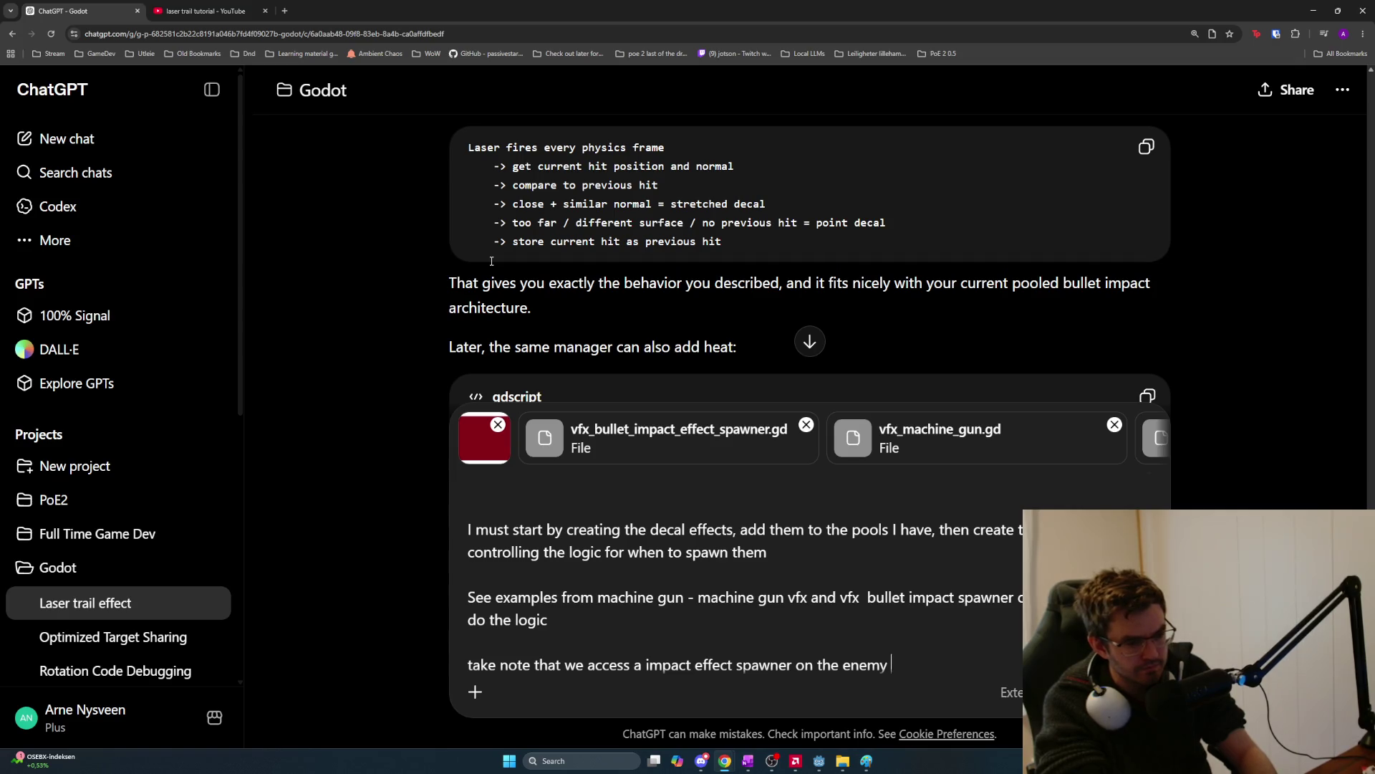
pyautogui.write('if we are hitting ther')
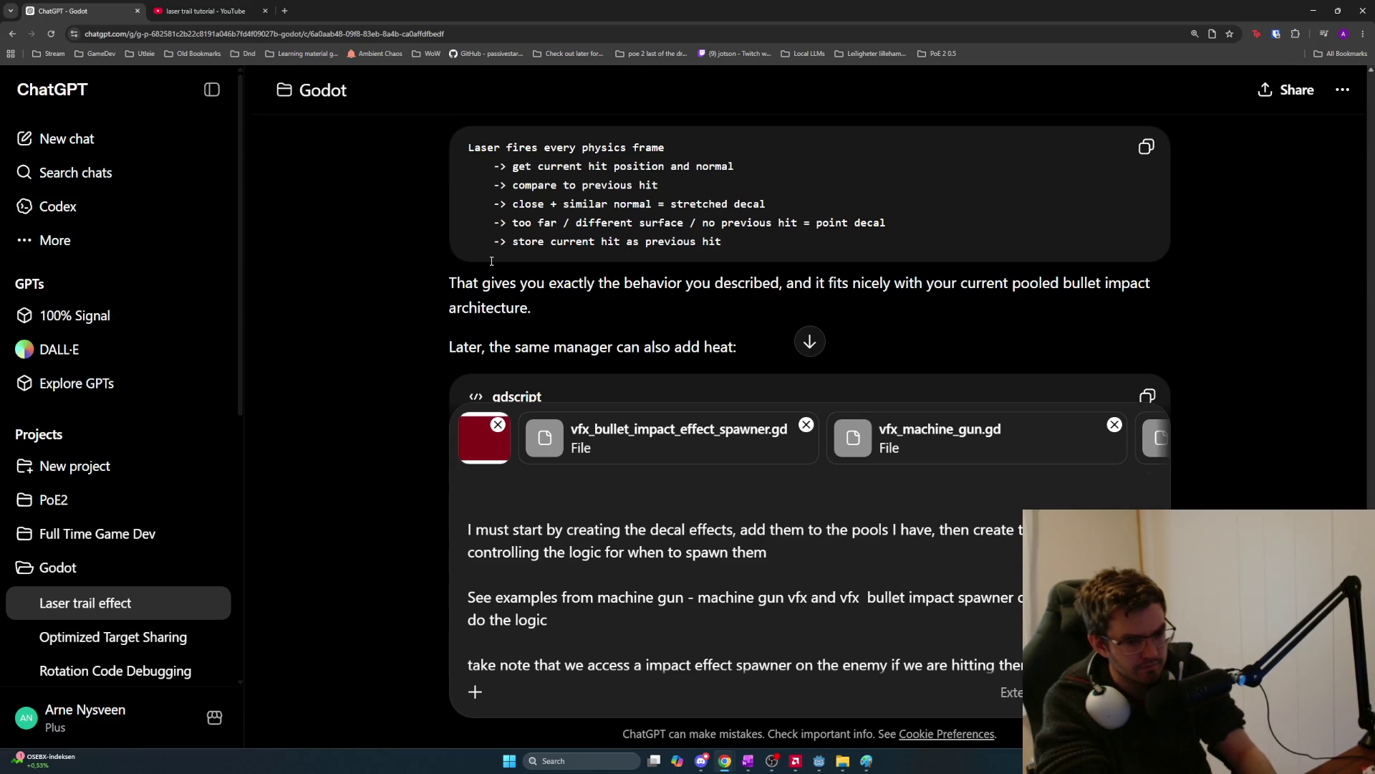
pyautogui.write(' same for other moving objects later on. The reason')
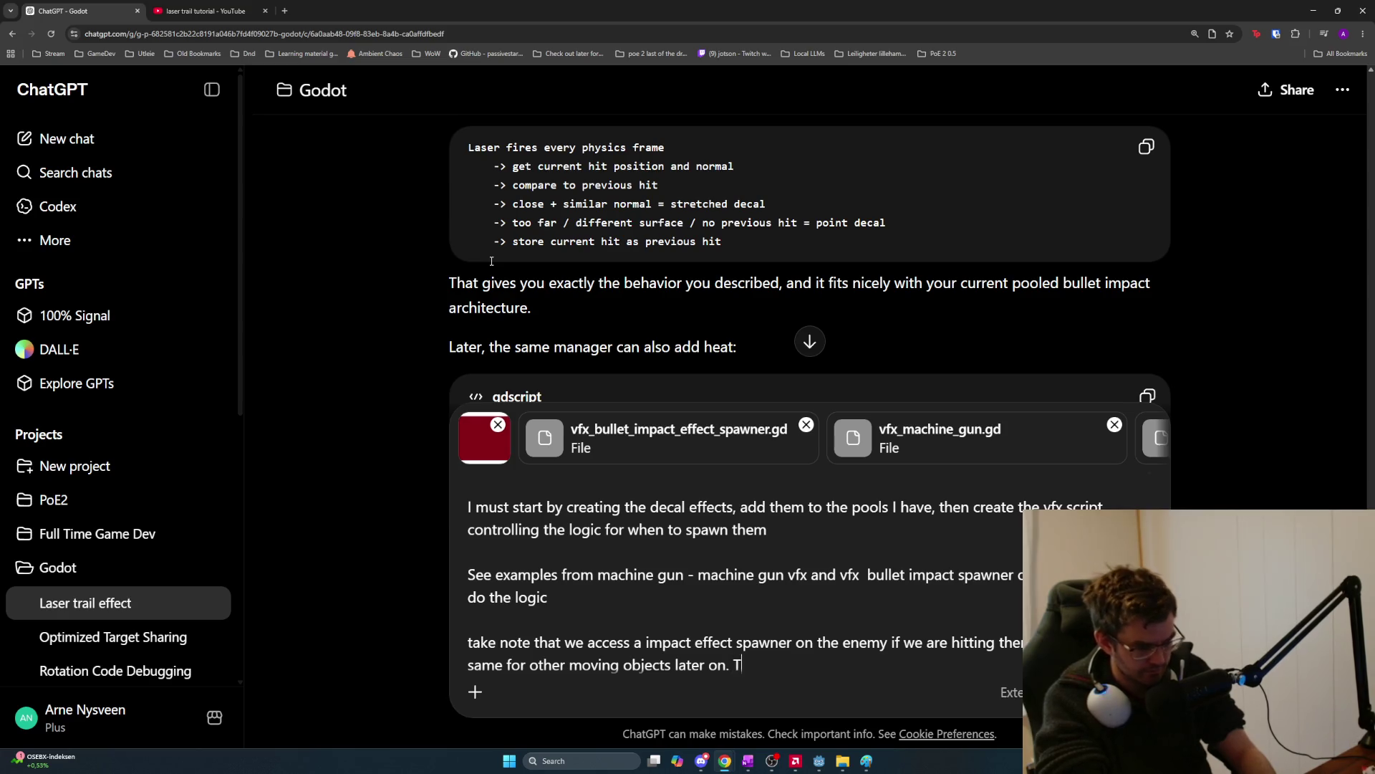
pyautogui.write(" for that is that we can't pass")
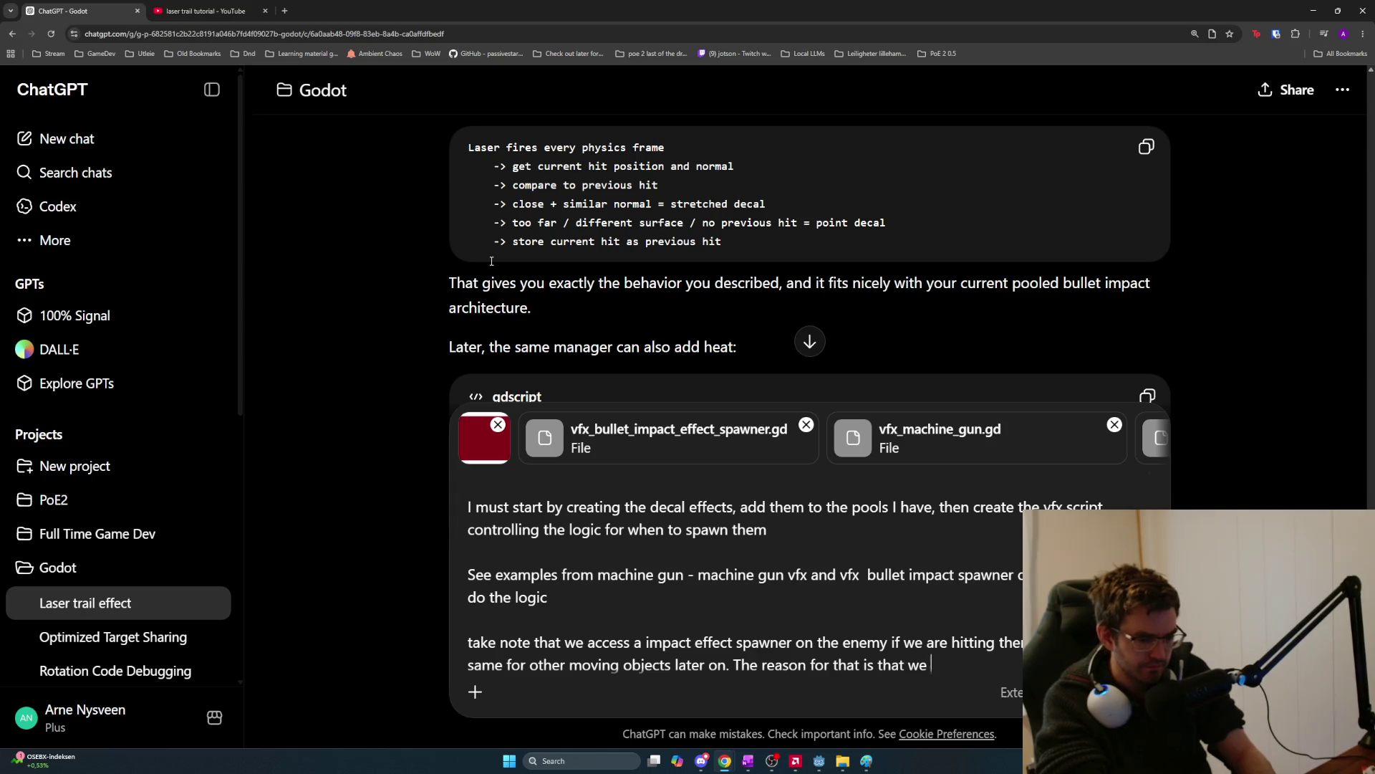
pyautogui.write(' a er')
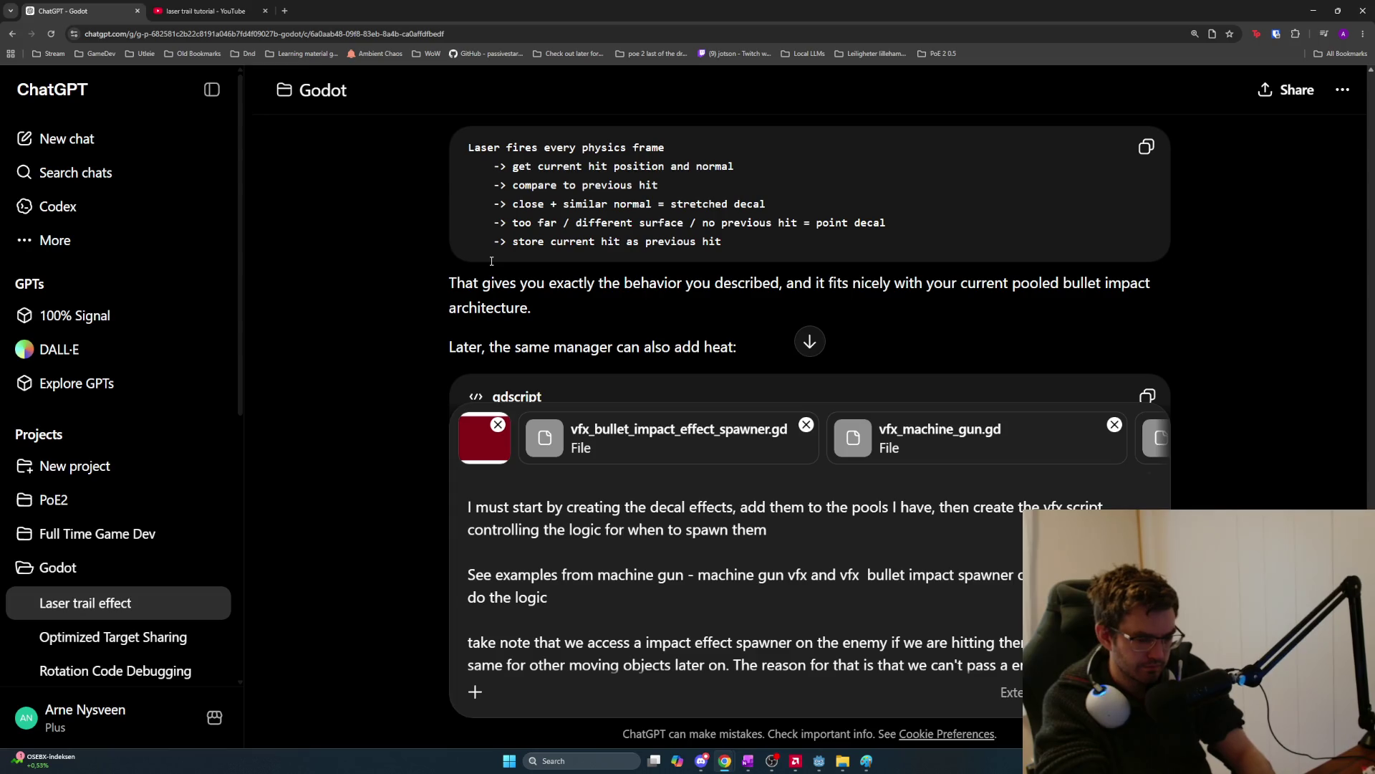
pyautogui.write(' an rp')
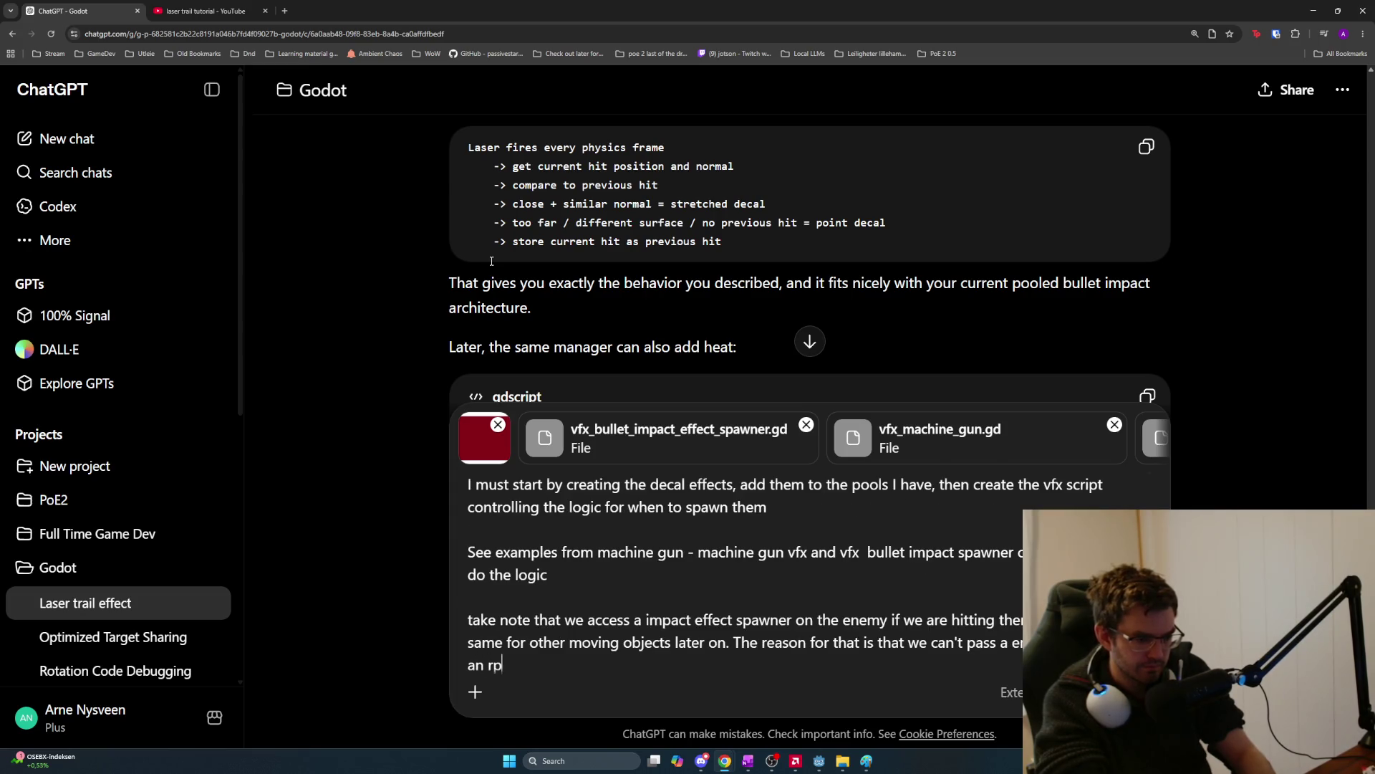
pyautogui.write('c call in multipla')
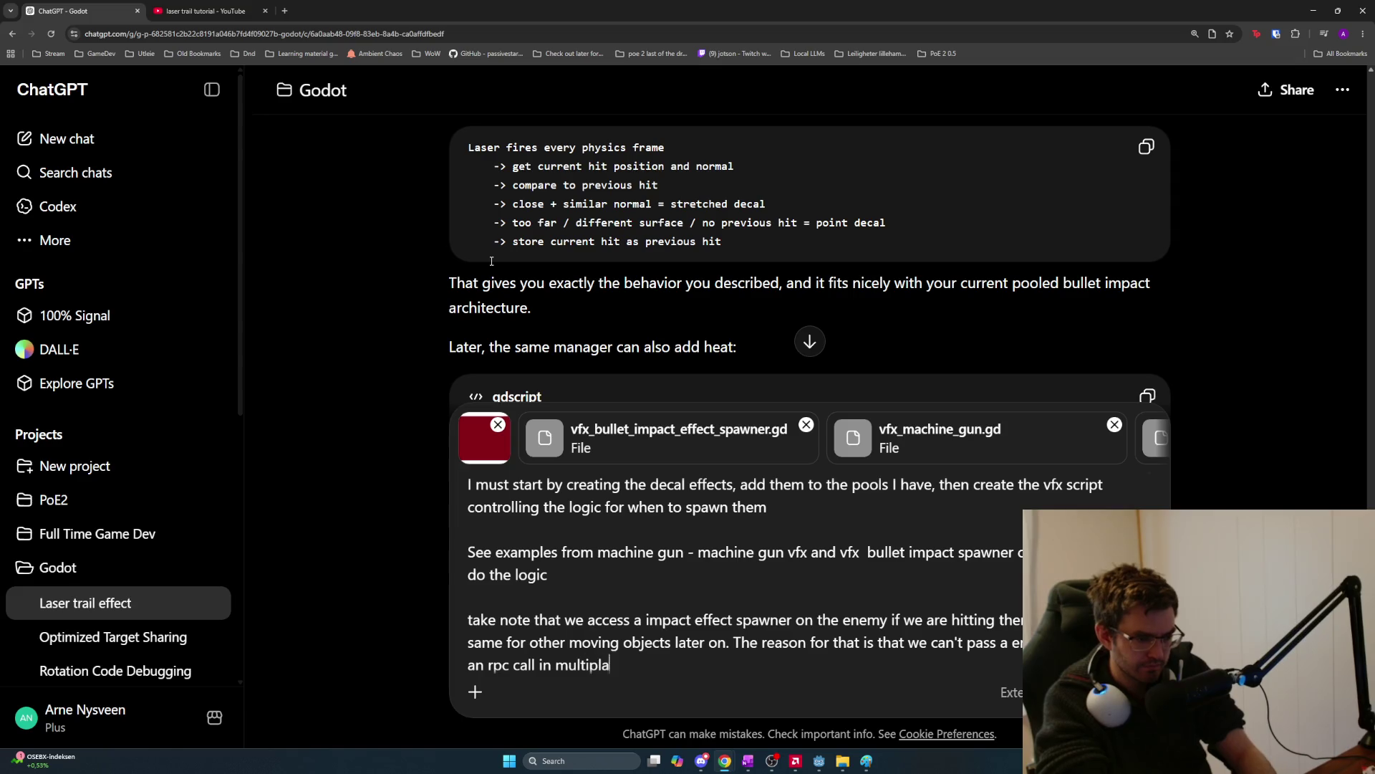
pyautogui.write('yer, so to correctl')
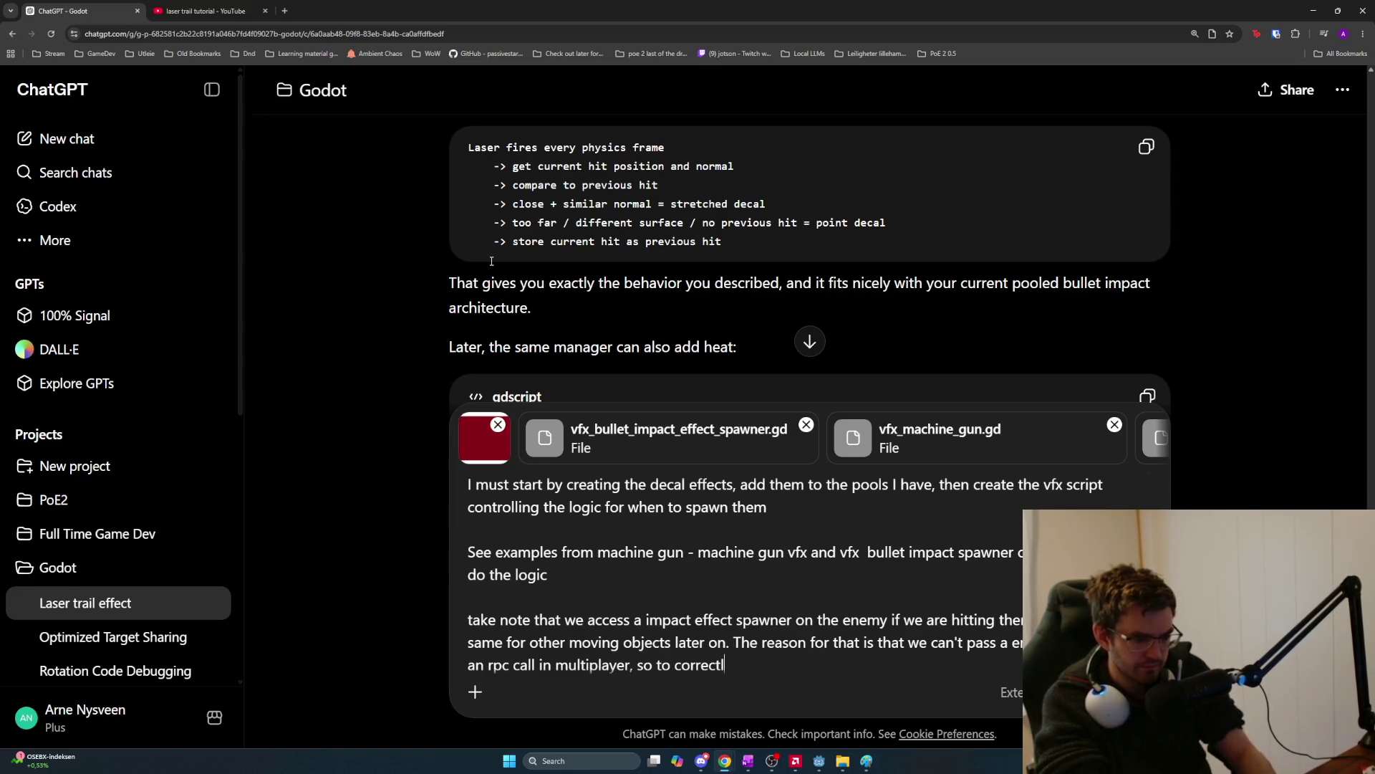
pyautogui.write('y place the decals')
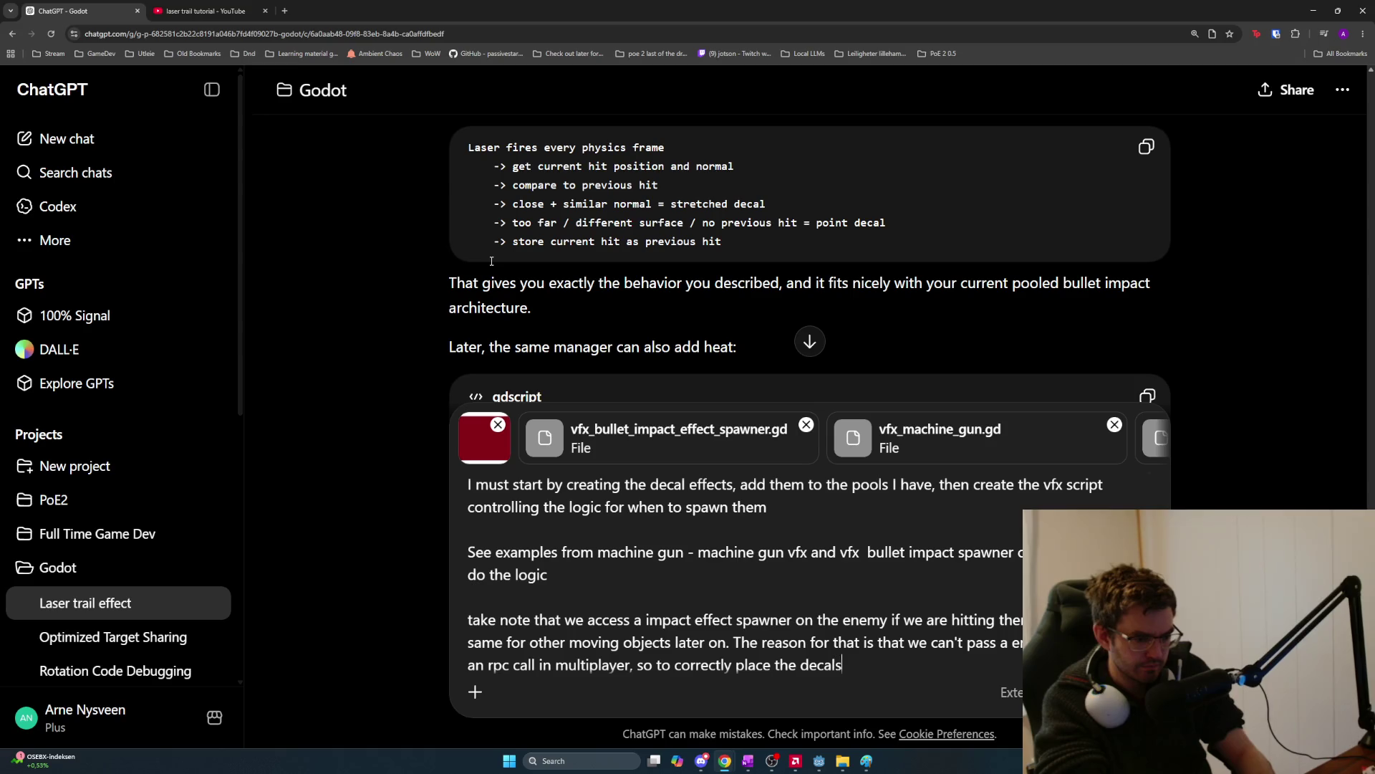
pyautogui.write(' as a child of t')
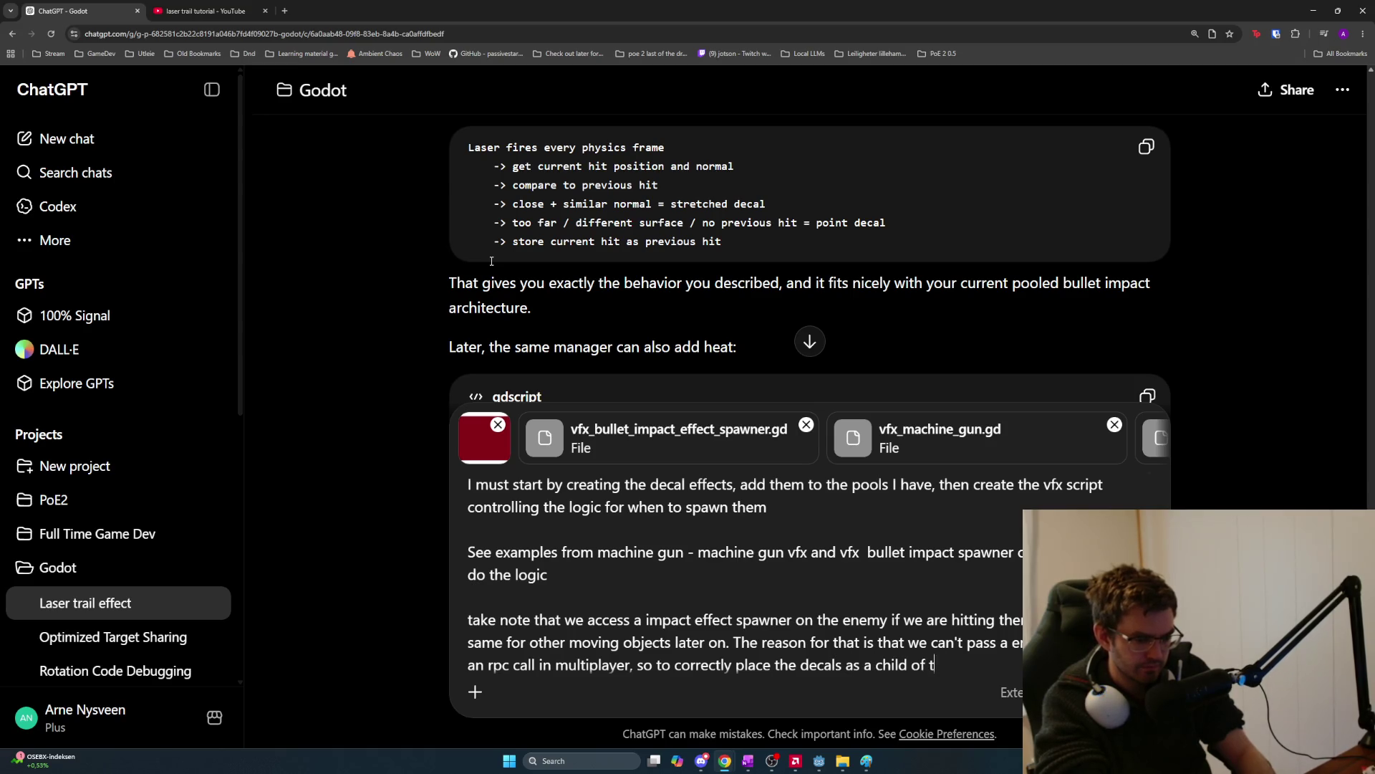
pyautogui.write('he enemy we')
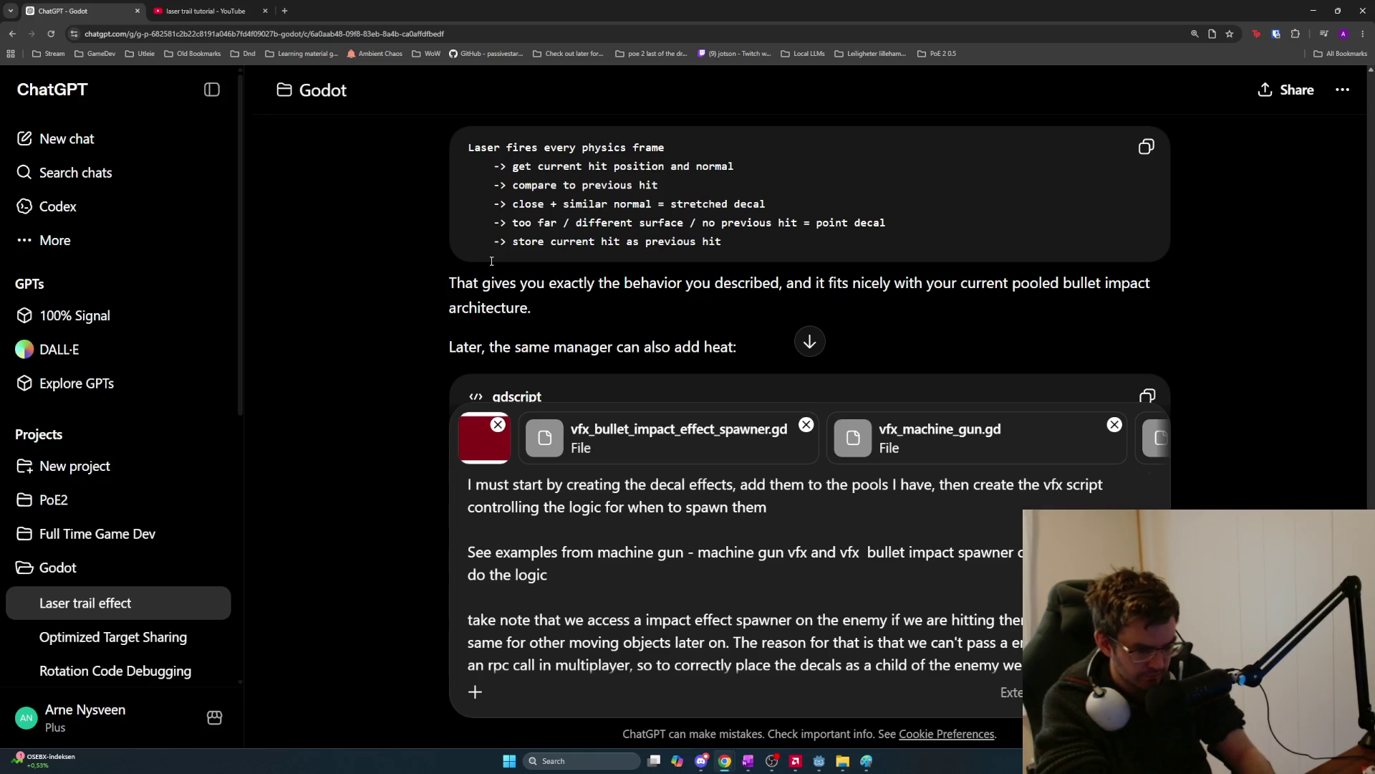
pyautogui.write(' script on the e')
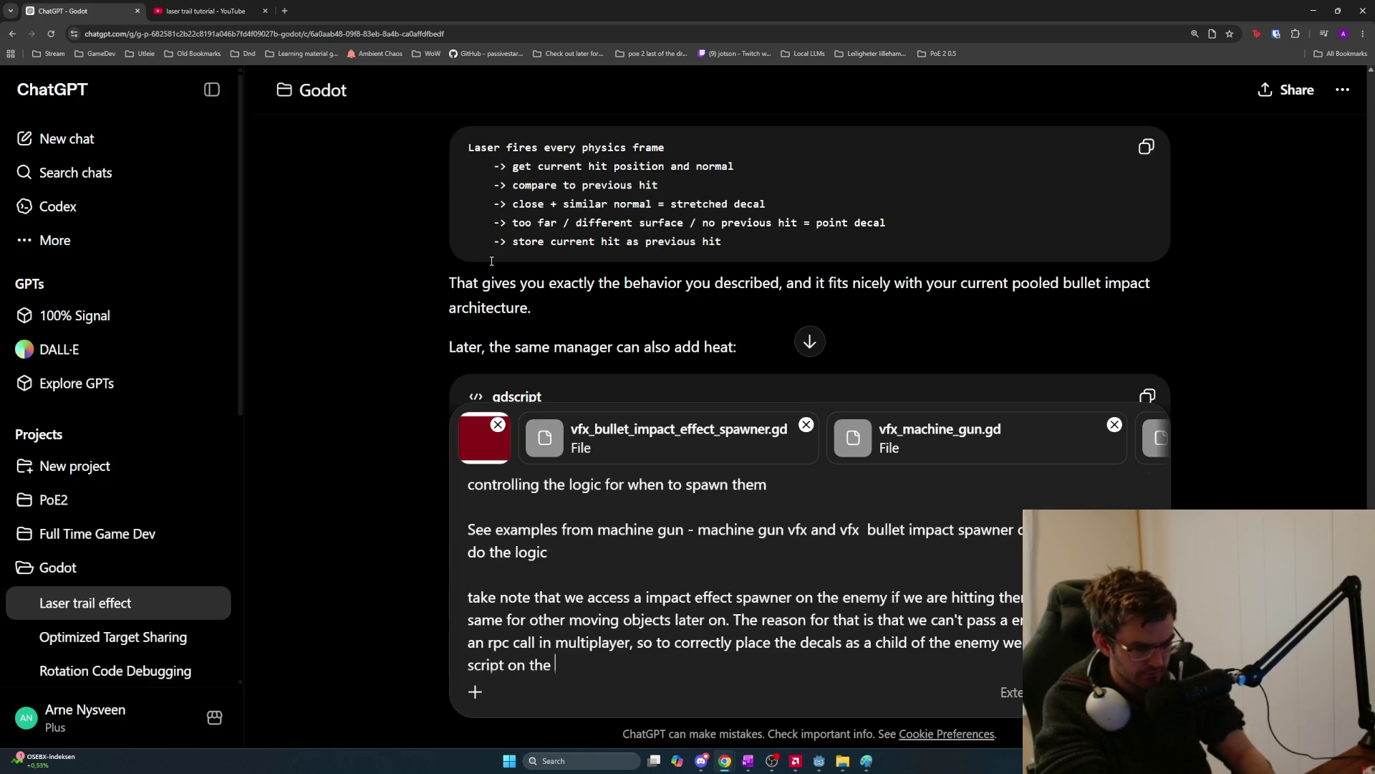
pyautogui.press('BackSpace')
pyautogui.press('BackSpace')
pyautogui.press('BackSpace')
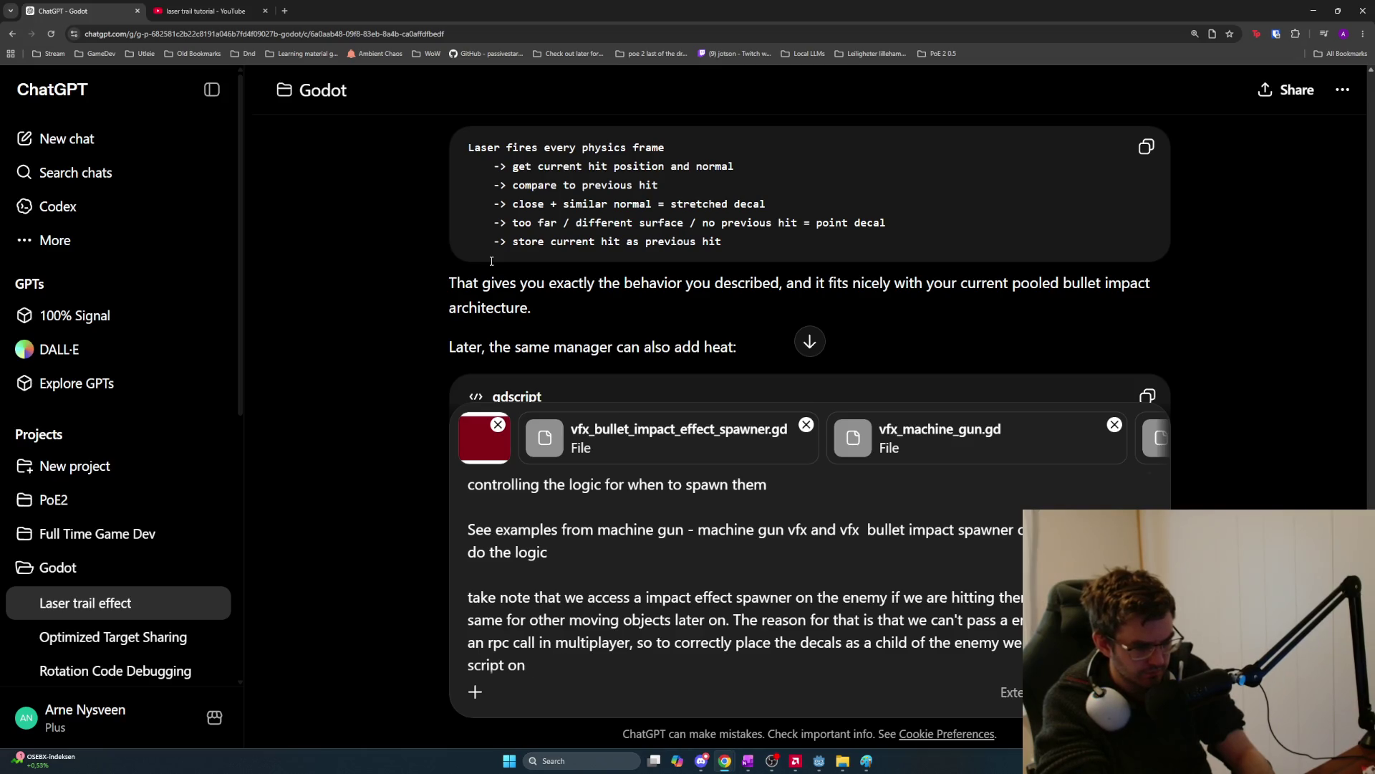
pyautogui.write('existing on the enemy it')
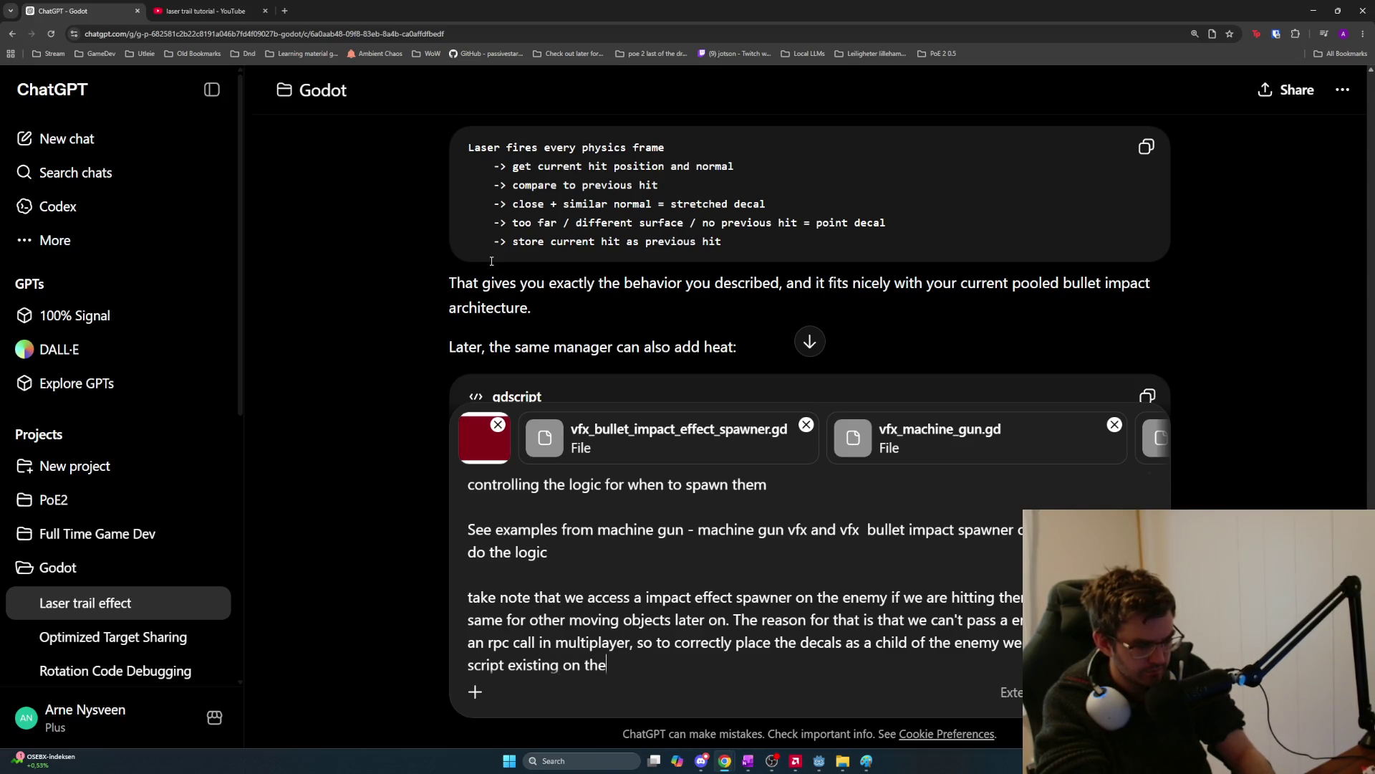
pyautogui.write('self')
pyautogui.write(' for all players')
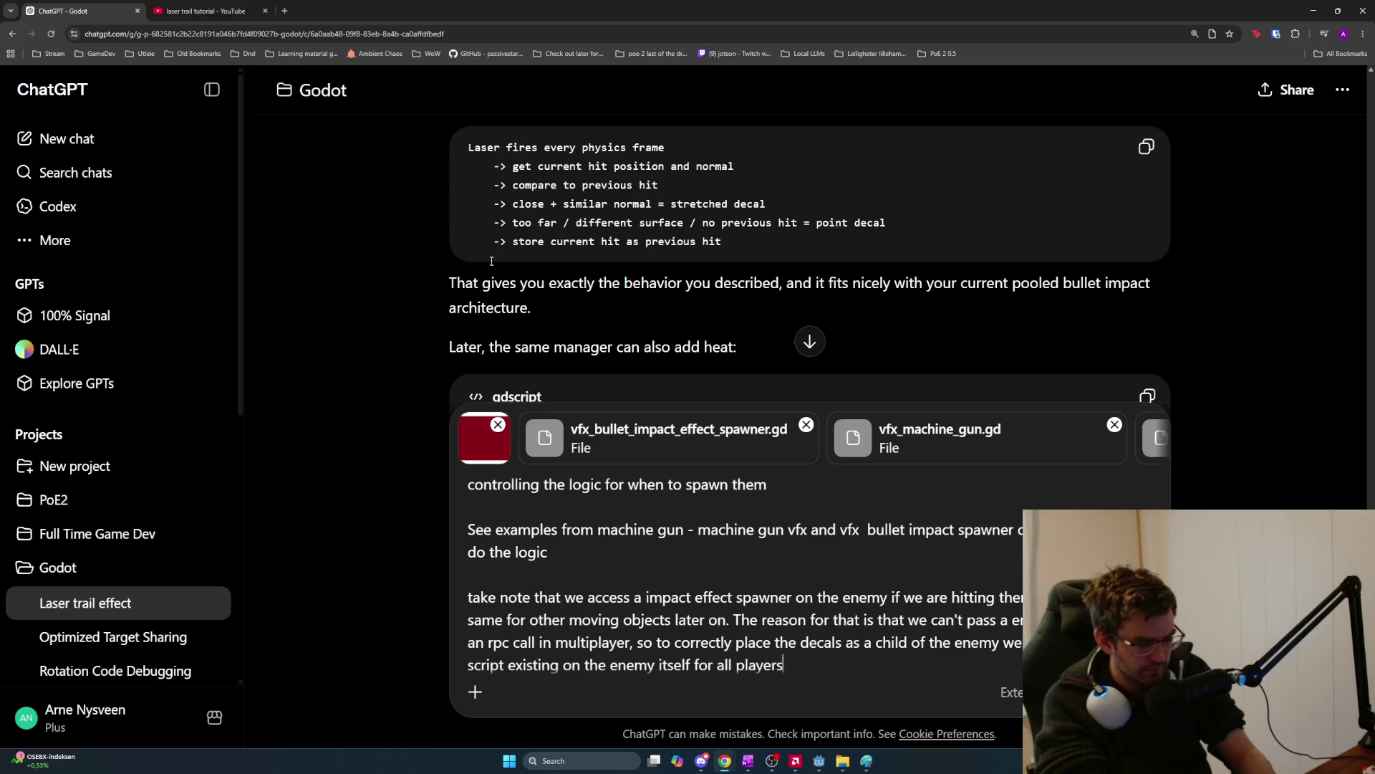
pyautogui.write(' to know which enem')
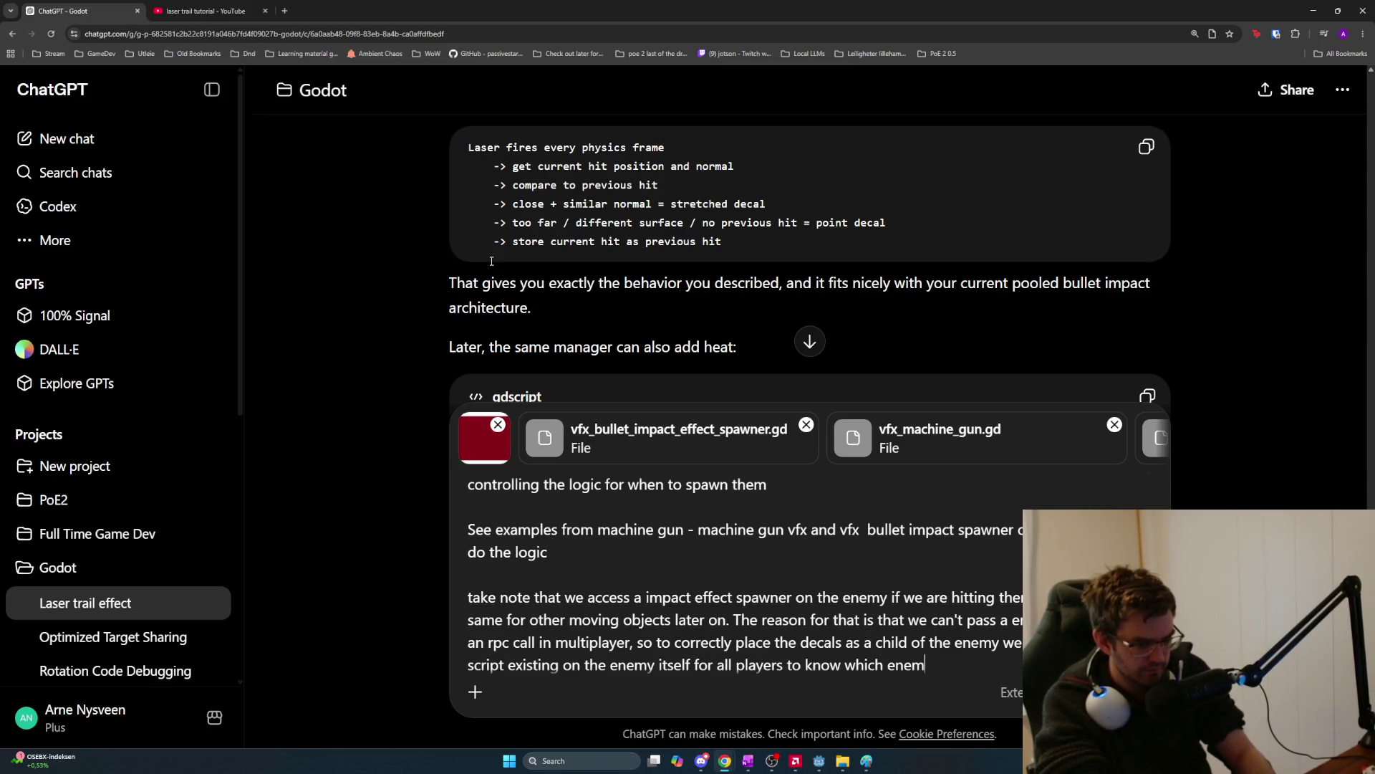
pyautogui.write('y we are')
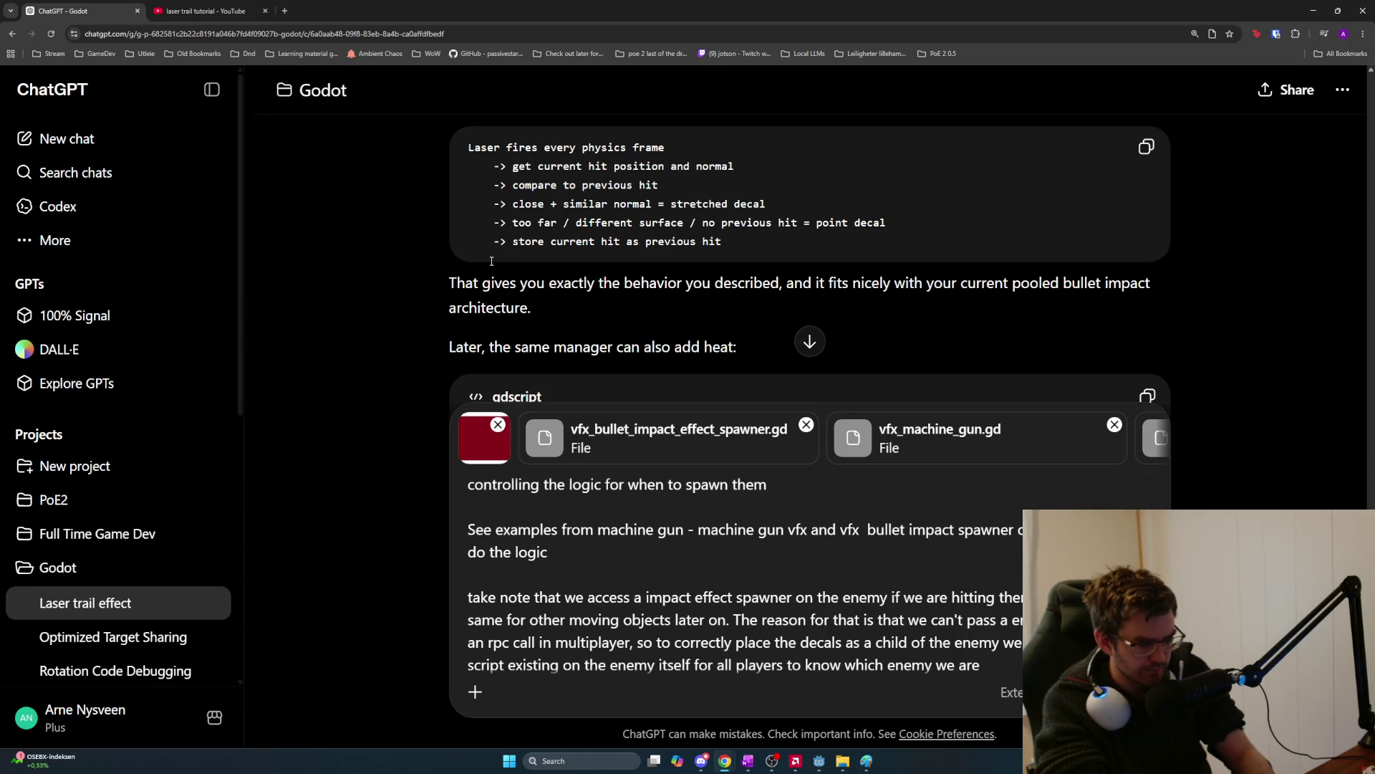
pyautogui.press('BackSpace')
pyautogui.press('BackSpace')
pyautogui.press('BackSpace')
pyautogui.write('want to d')
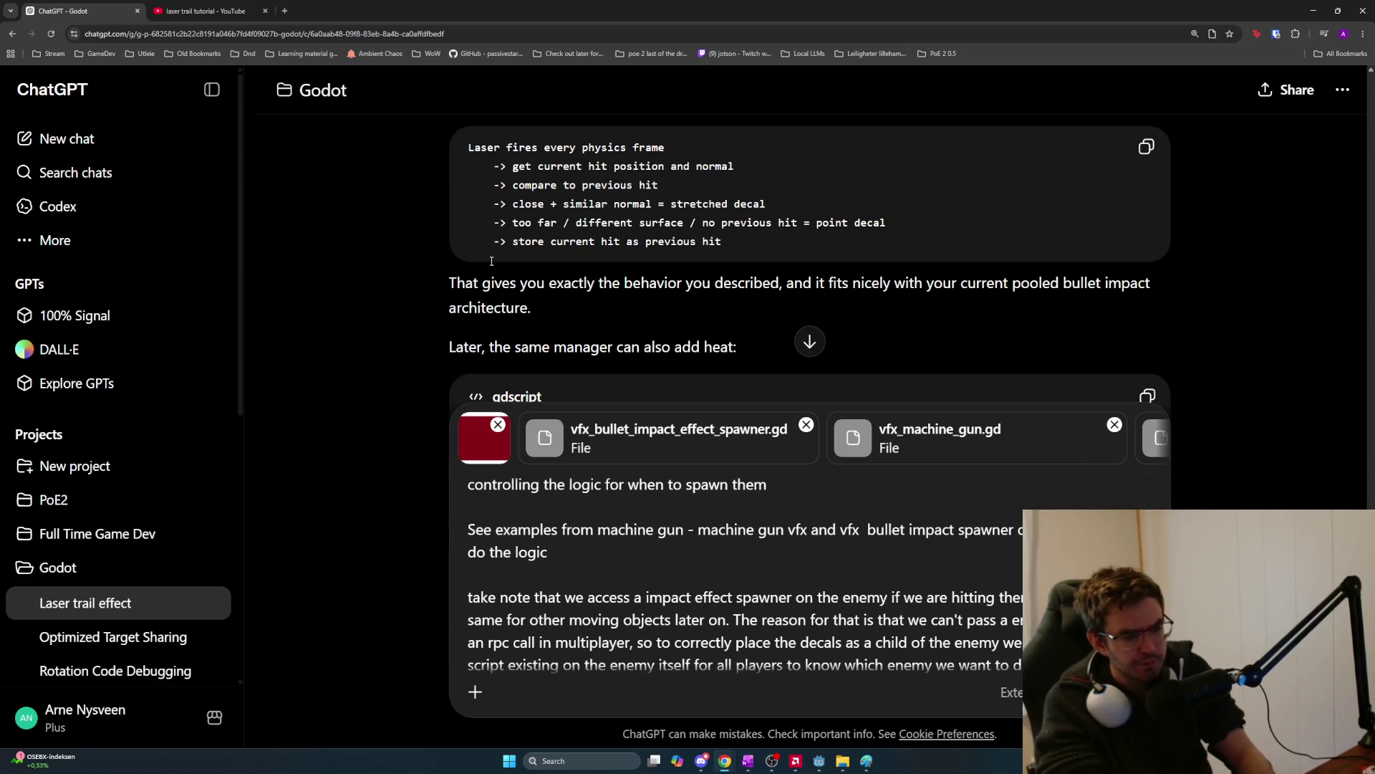
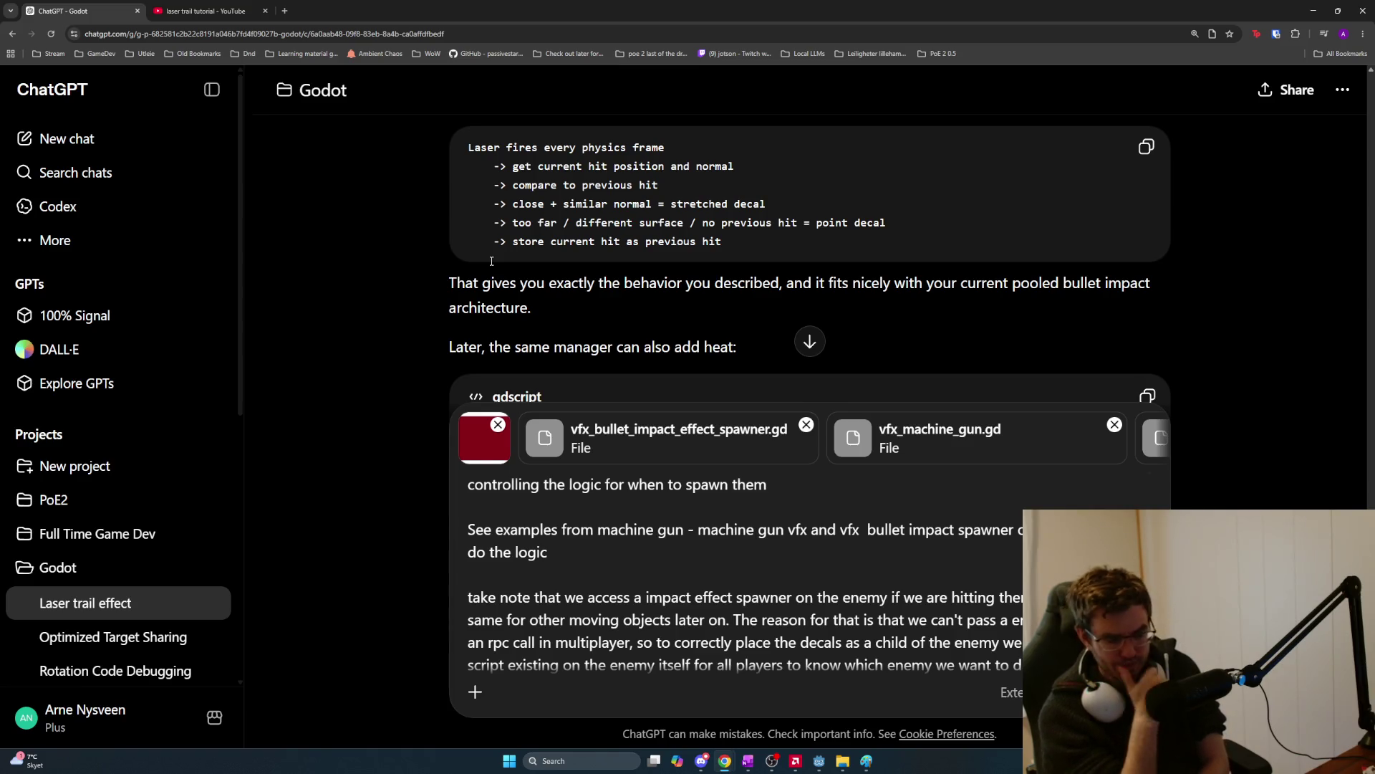
# Draft a question asking whether spawning a simple decal every process frame would be expensive performance-wise.
pyautogui.scroll(-1, 716, 545)
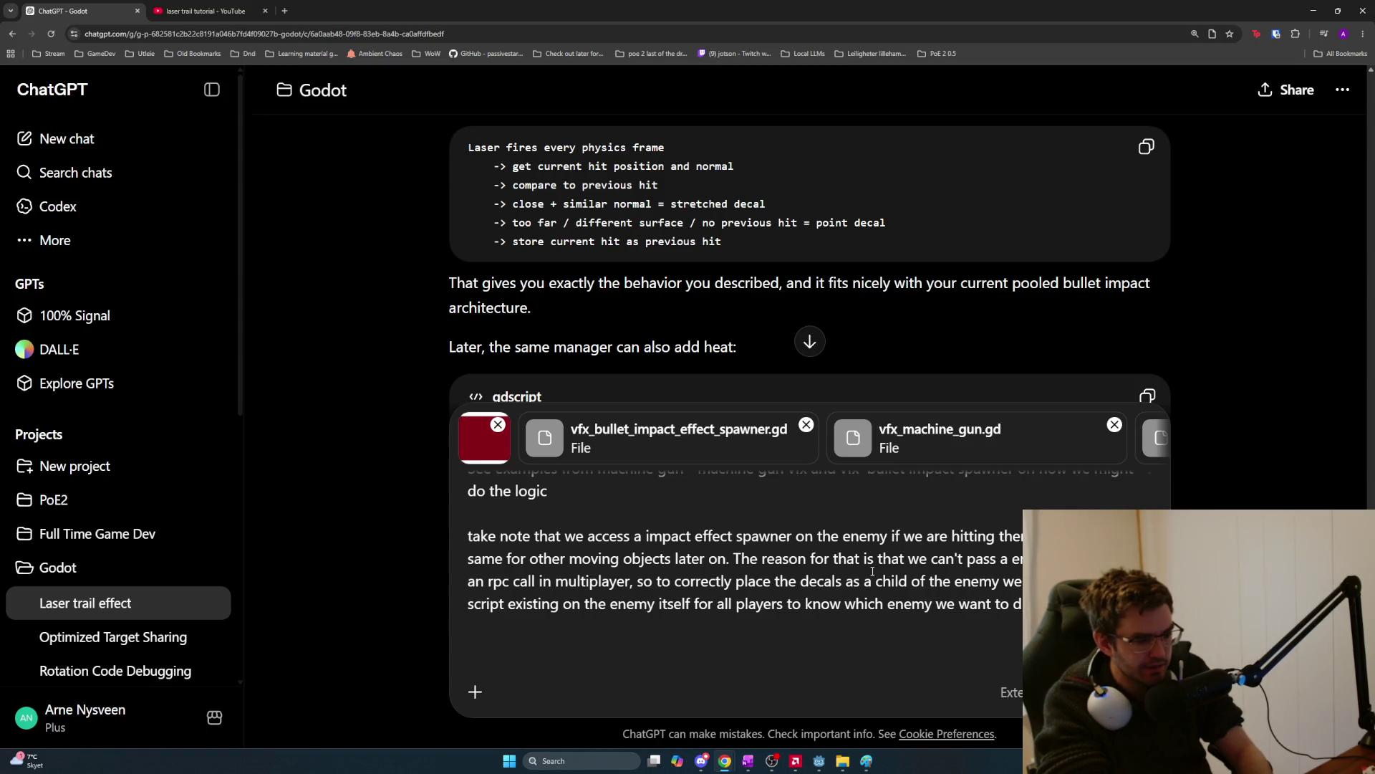
pyautogui.write('I a')
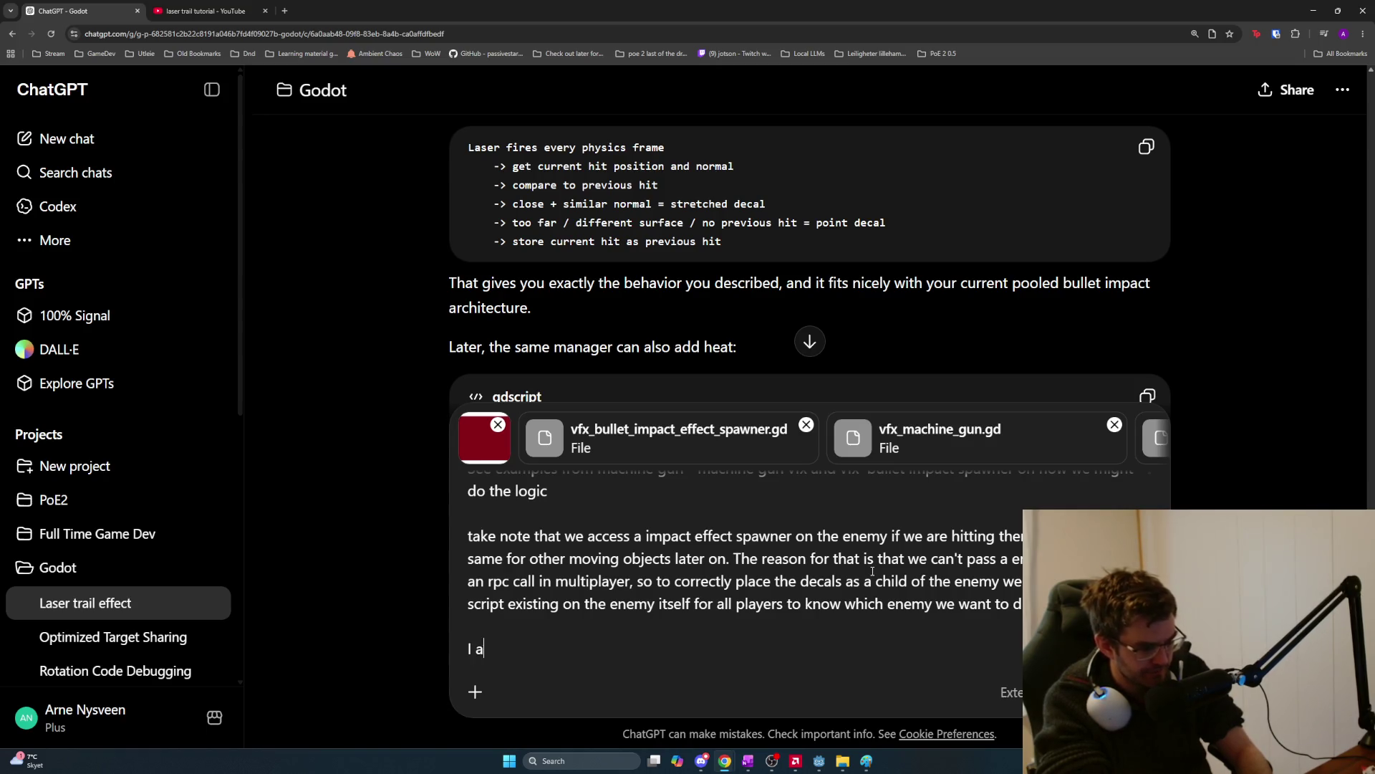
pyautogui.write('lso need to know')
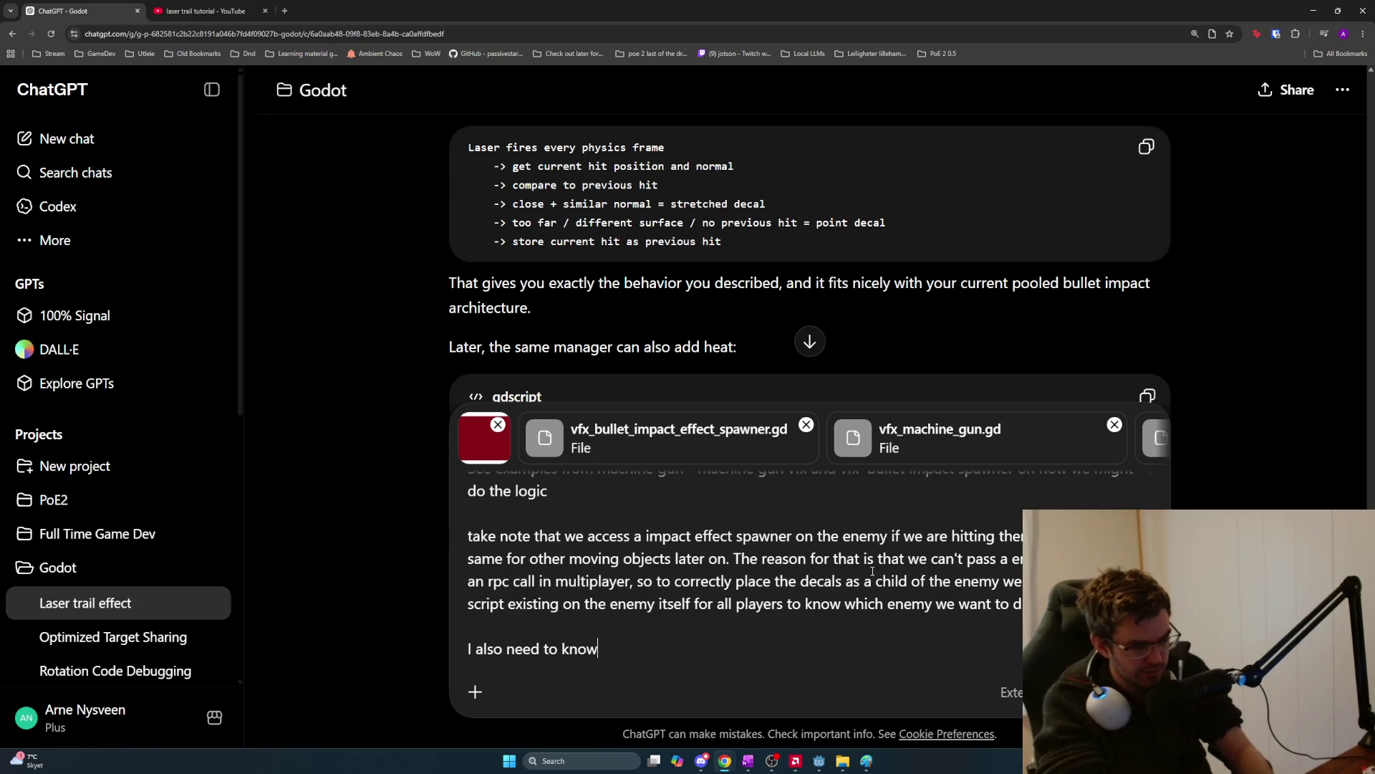
pyautogui.write(', what if we spawn')
pyautogui.press('BackSpace')
pyautogui.write('ed a decale')
pyautogui.press('BackSpace')
pyautogui.write('every ')
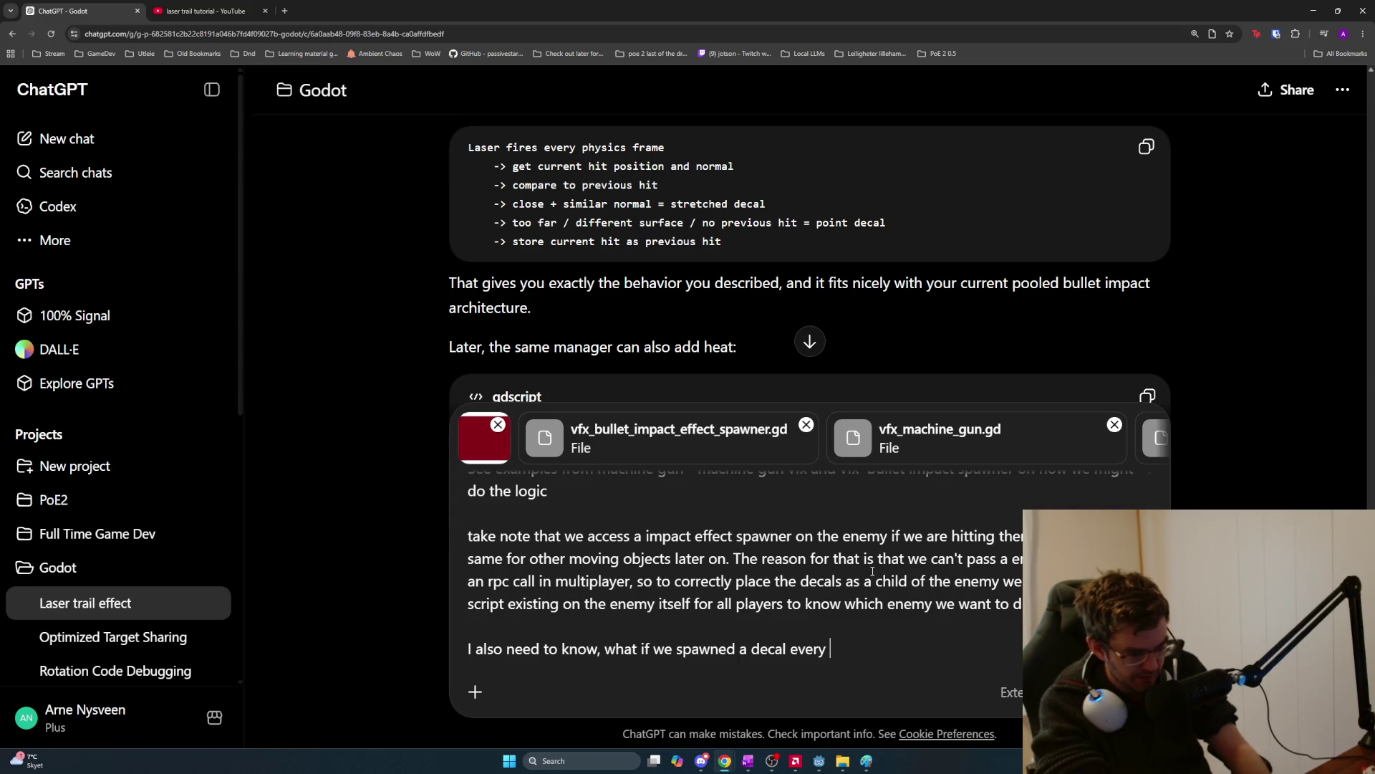
pyautogui.write('process frame')
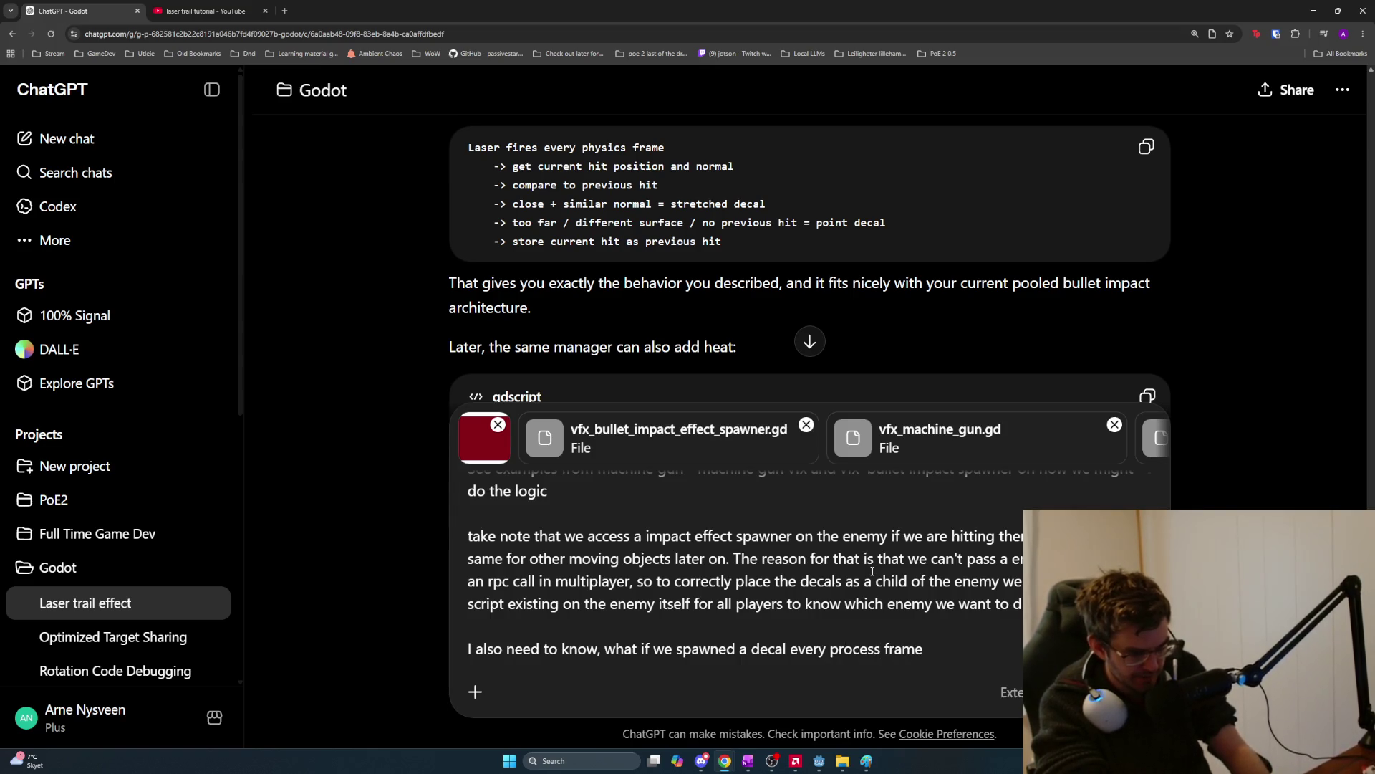
pyautogui.write(', w')
pyautogui.press('BackSpace')
pyautogui.write('a simple decal ')
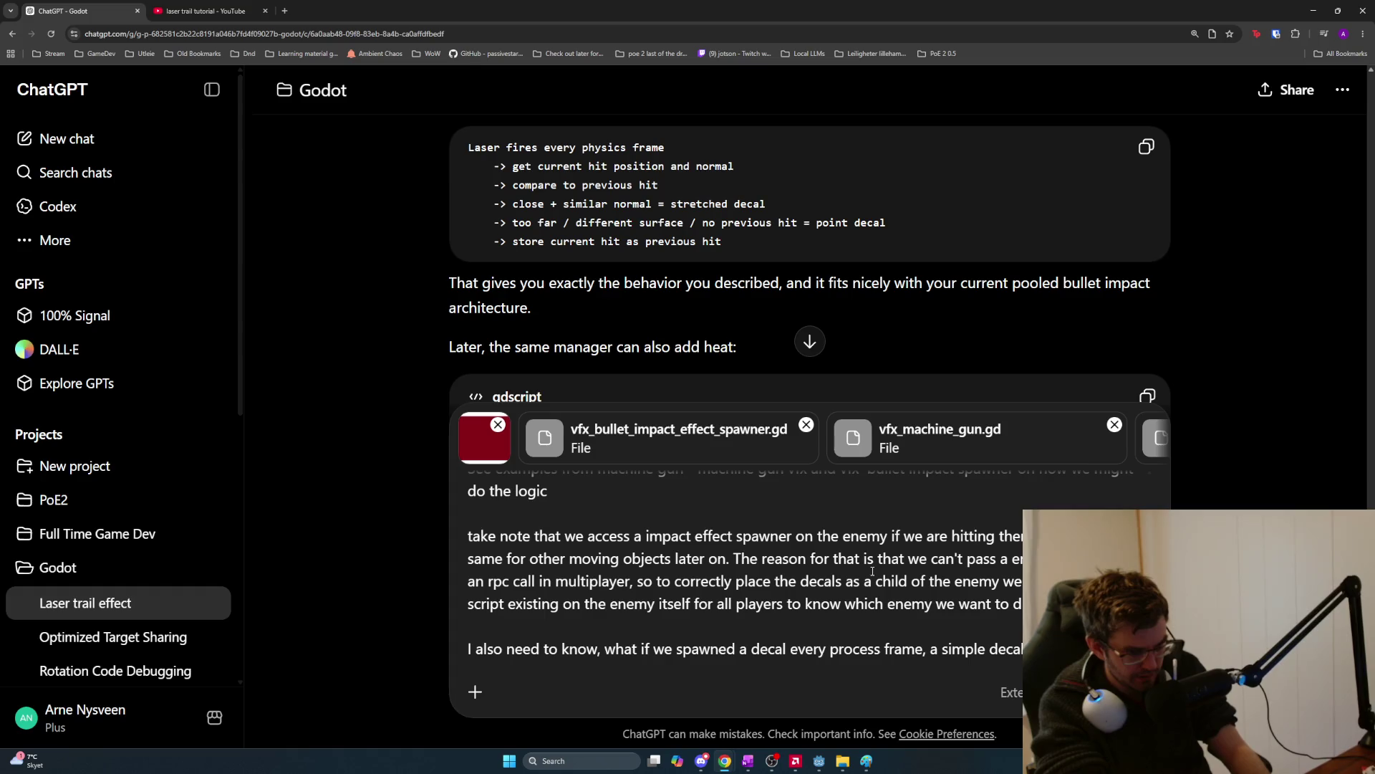
pyautogui.write('emission, wo')
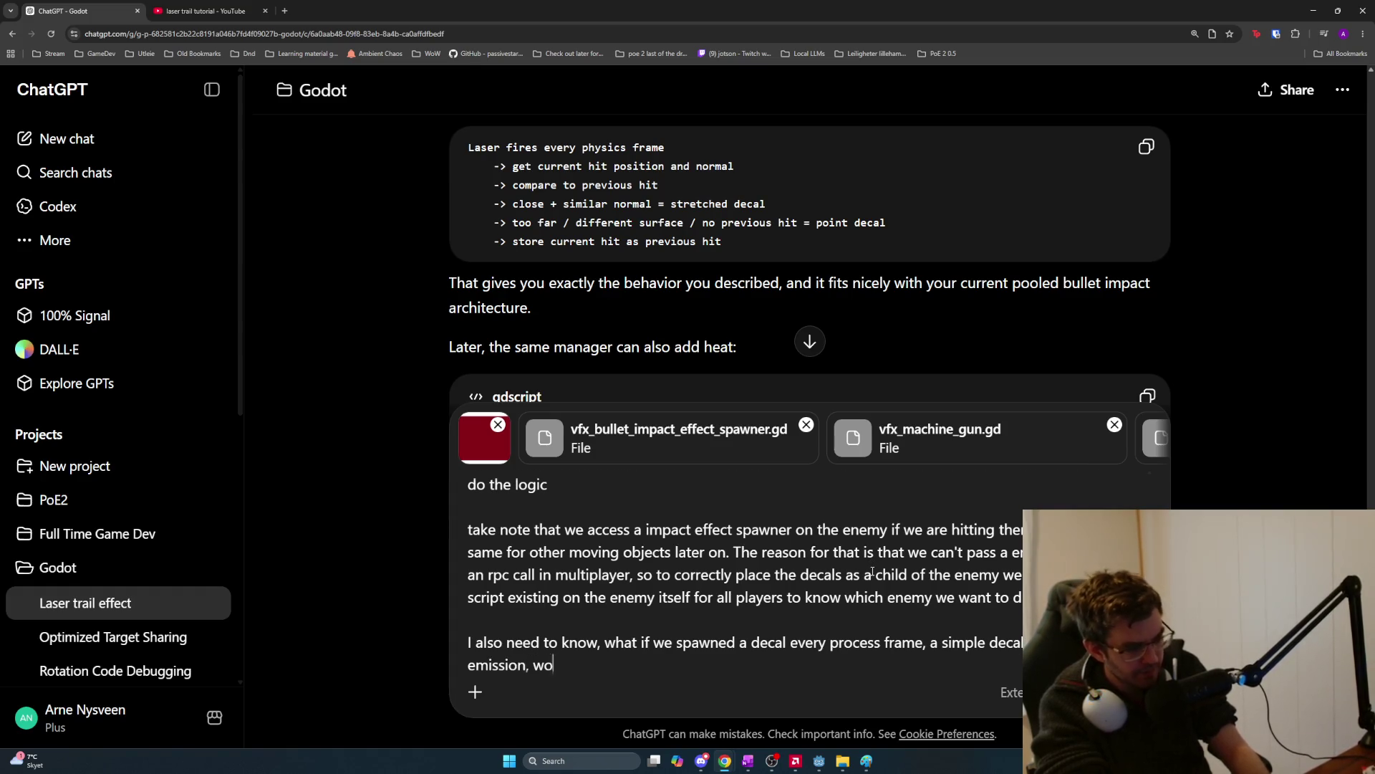
pyautogui.write('uld that be ex')
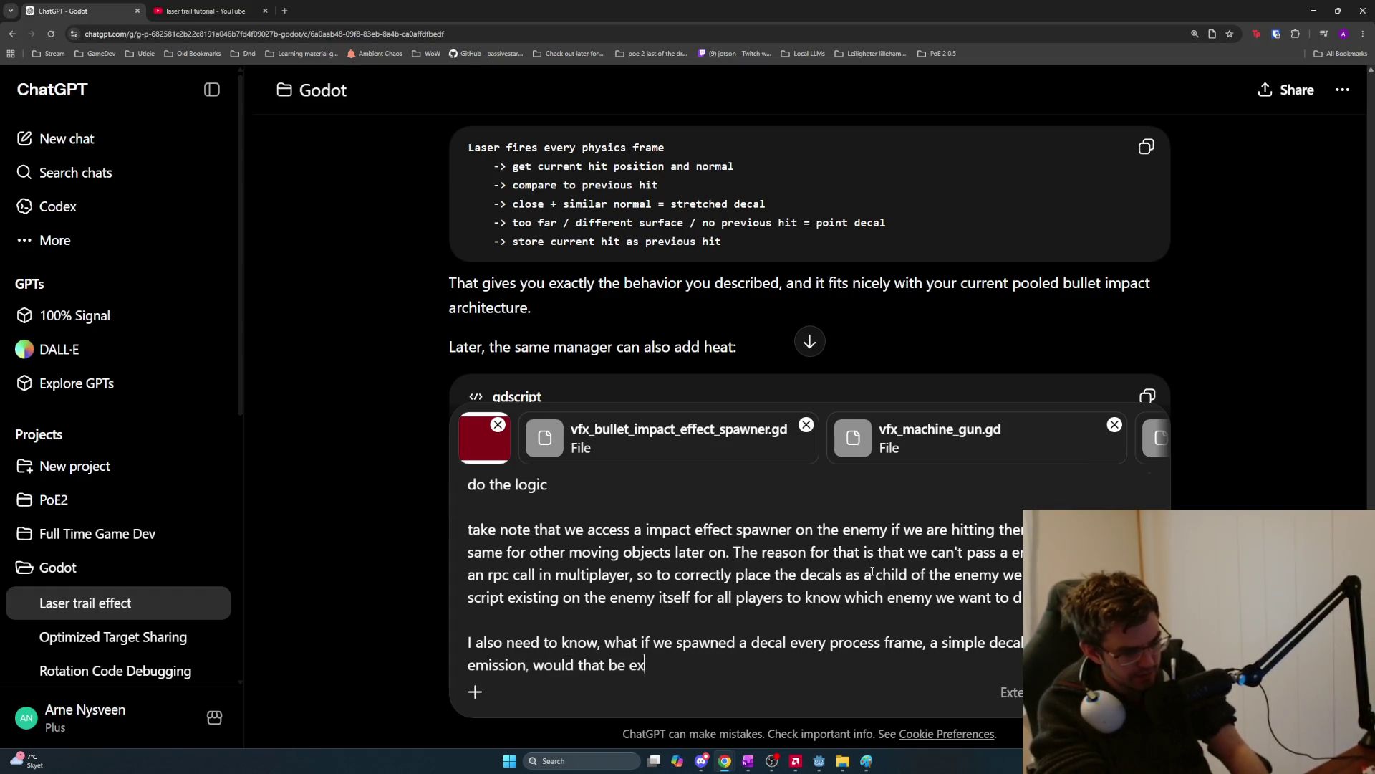
pyautogui.write('pensive performance wise')
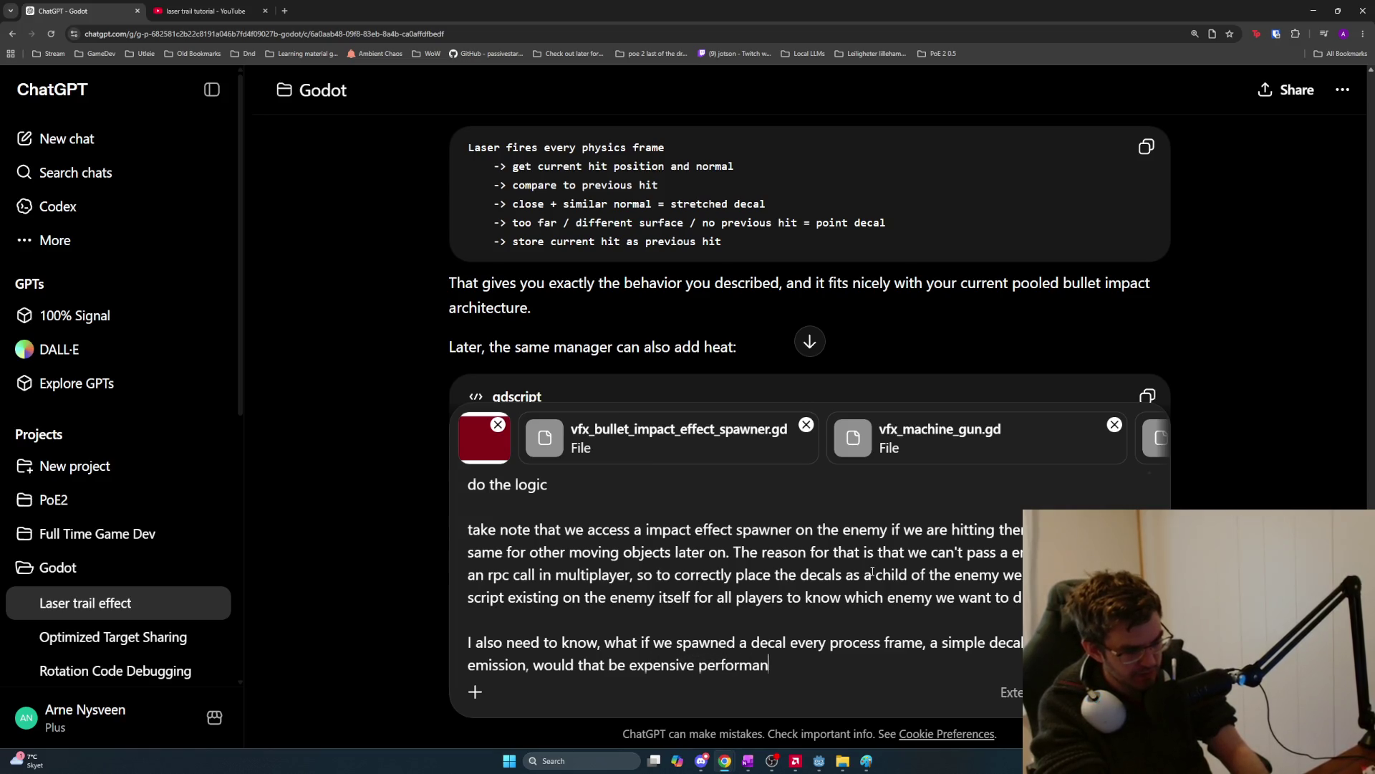
pyautogui.press('BackSpace')
pyautogui.write('?')
pyautogui.press('BackSpace')
pyautogui.press('BackSpace')
pyautogui.press('BackSpace')
pyautogui.write('ise?')
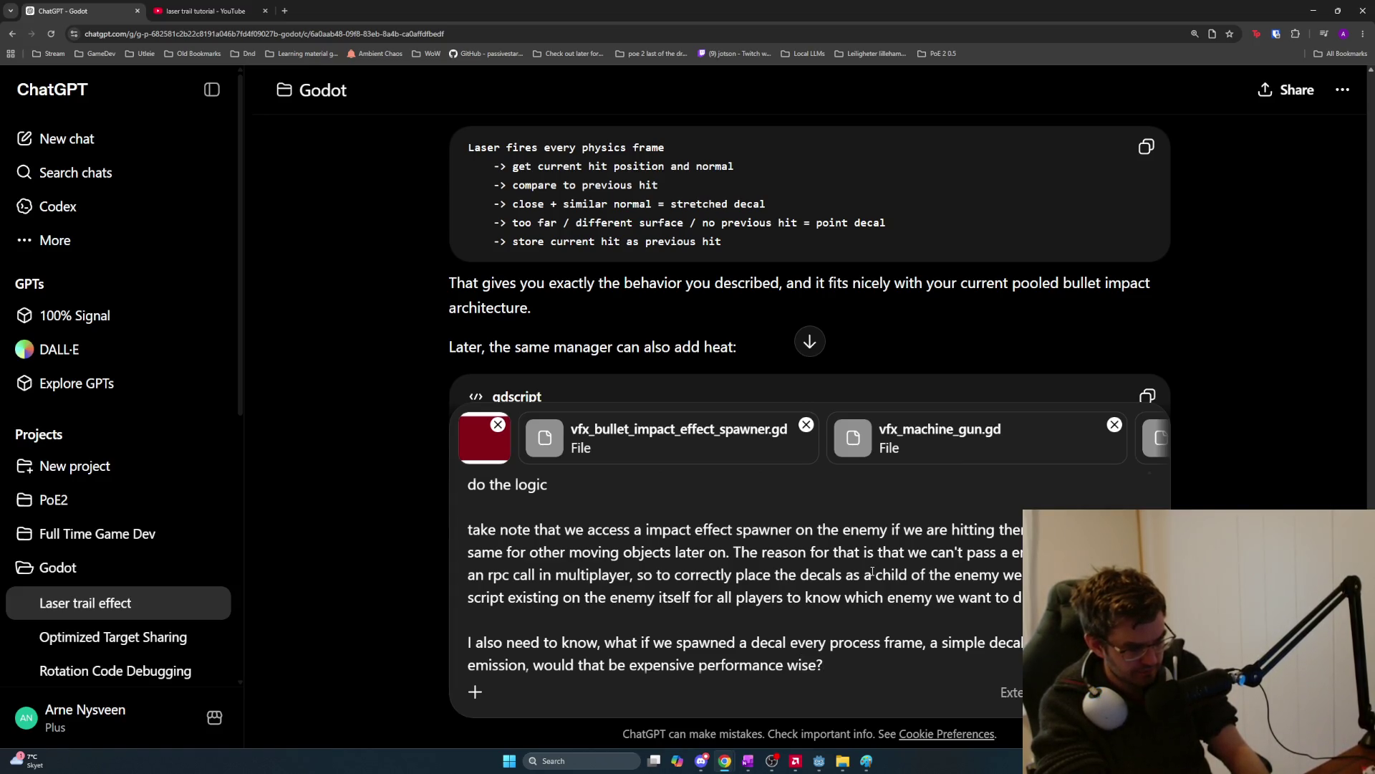
# Extend the question to ask whether spawning them often would make a trail.
pyautogui.press('BackSpace')
pyautogui.write('and would ')
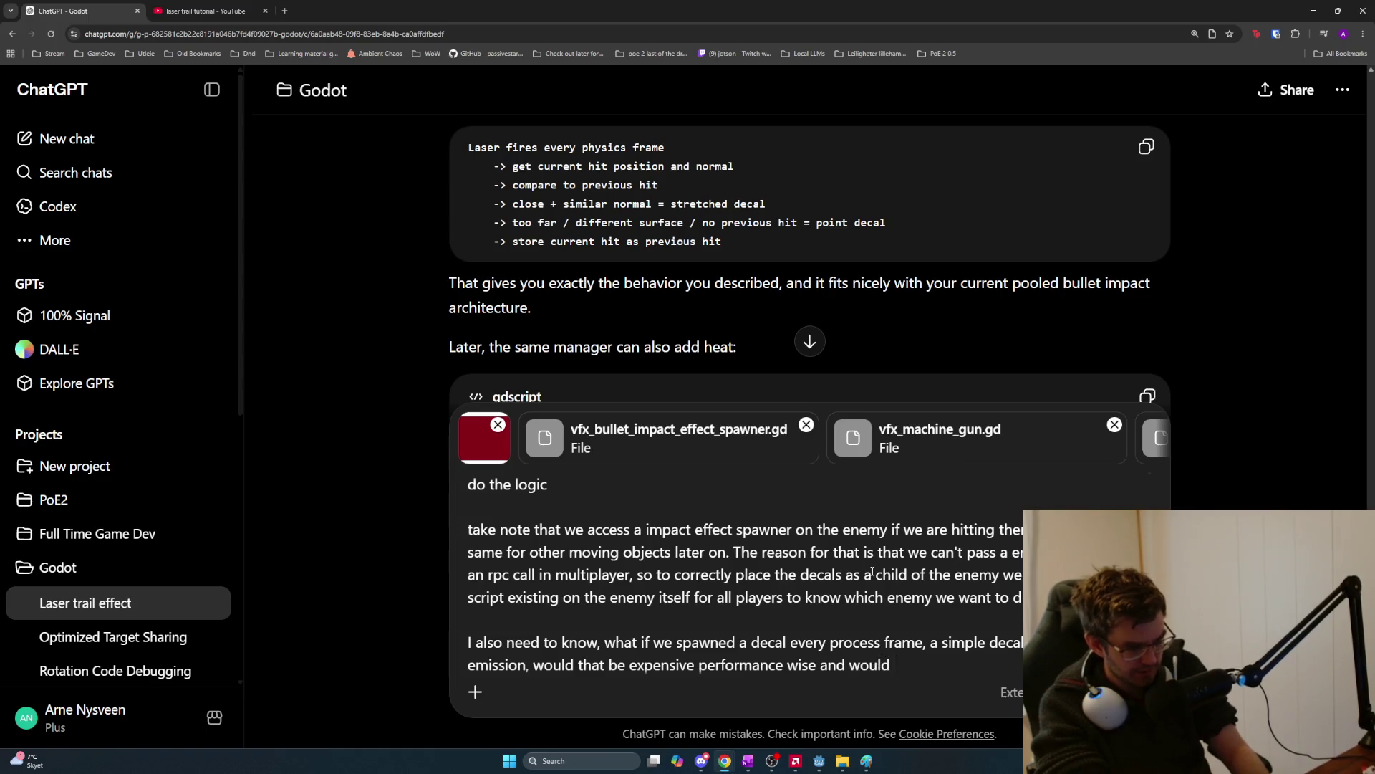
pyautogui.write('we ')
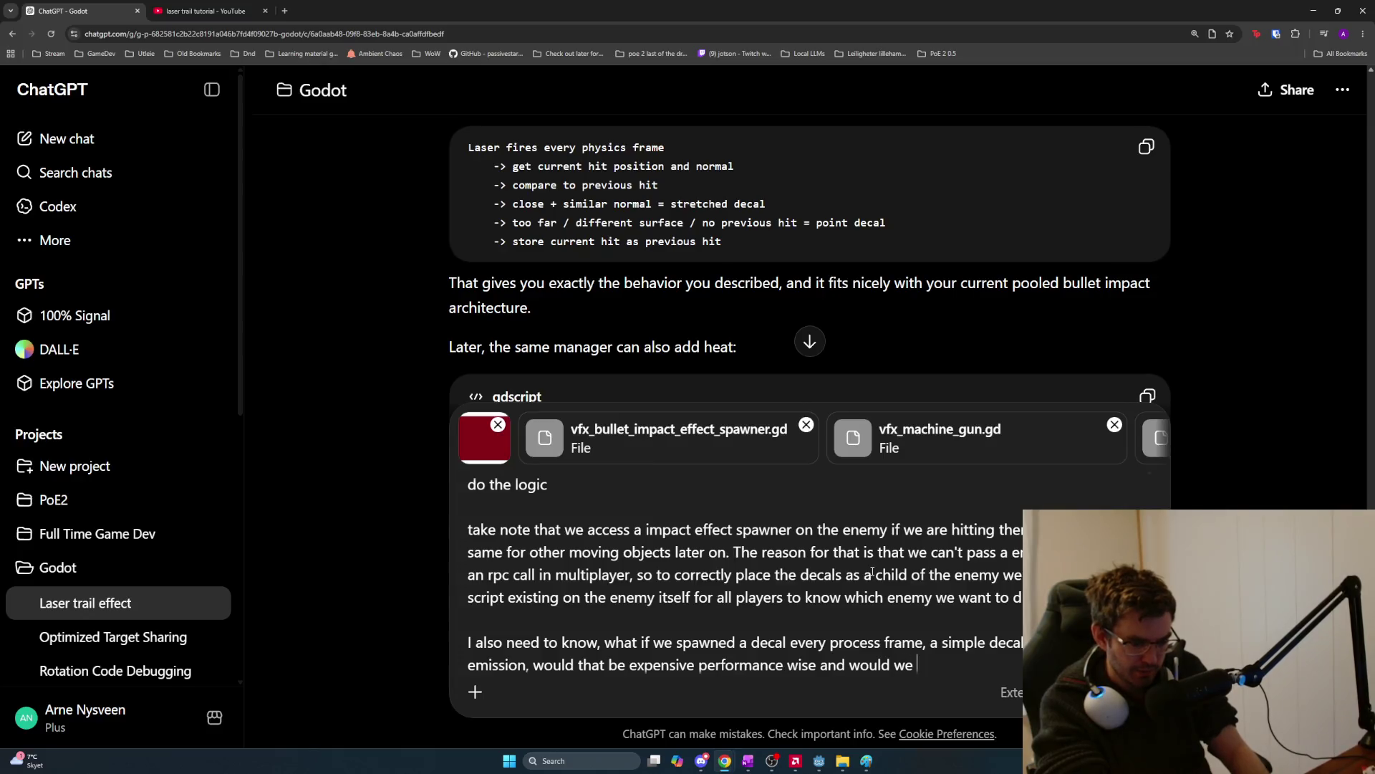
pyautogui.write('spawn them ofte ')
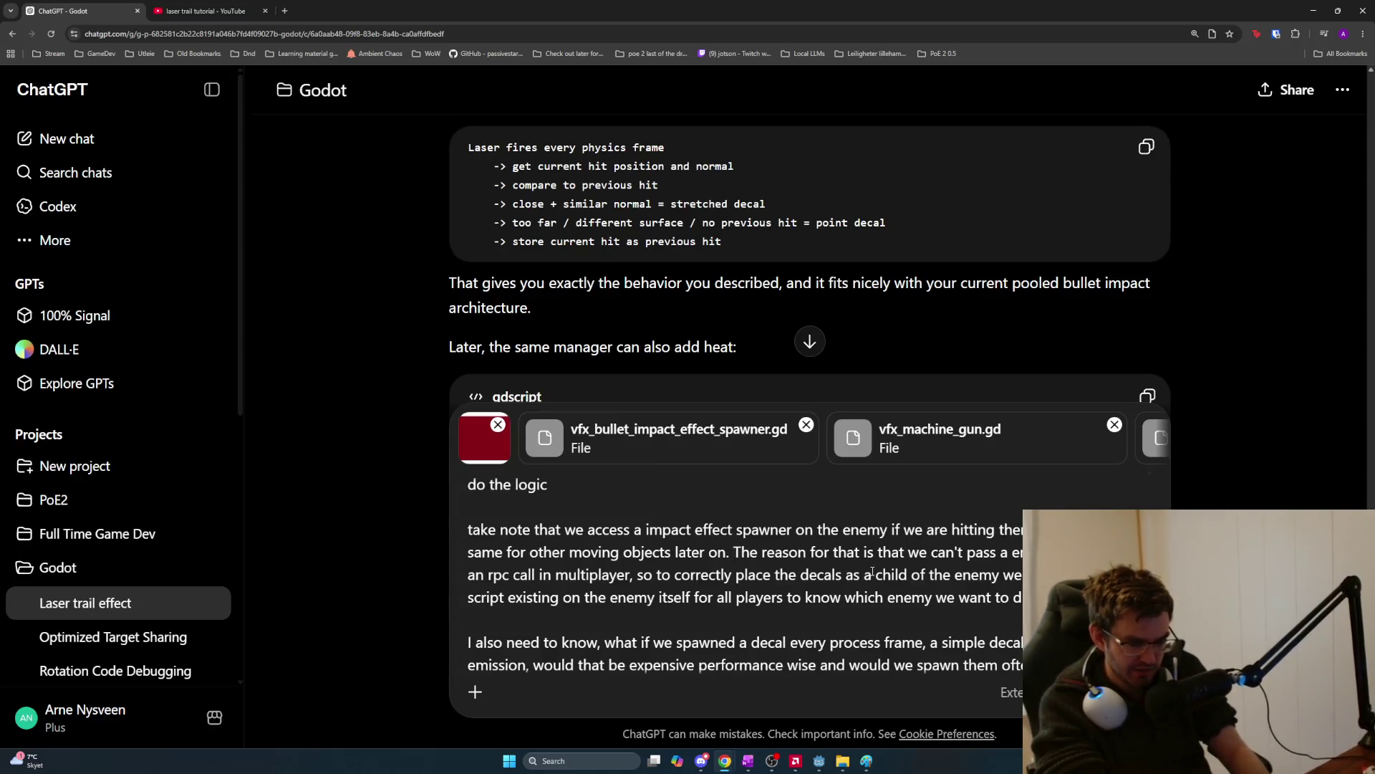
pyautogui.write('make a tra')
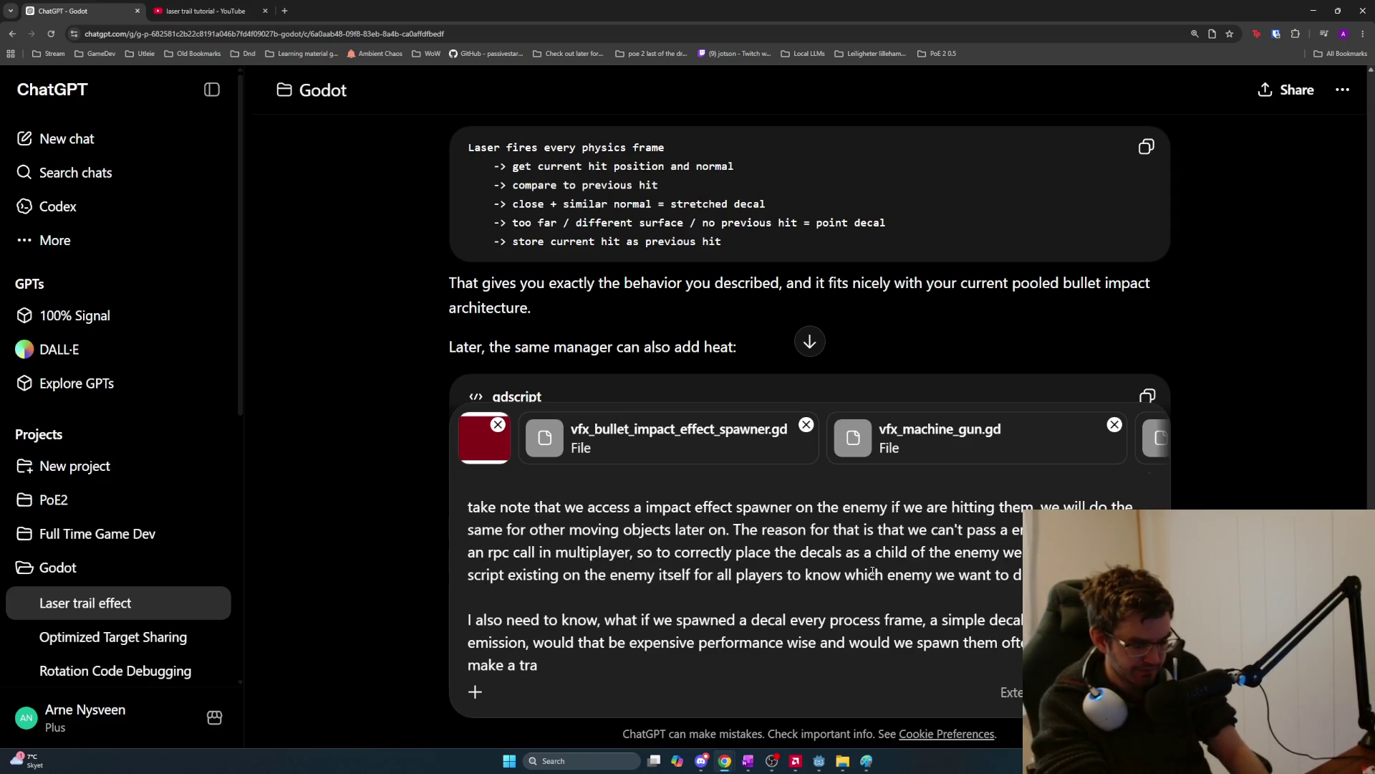
pyautogui.write('il?')
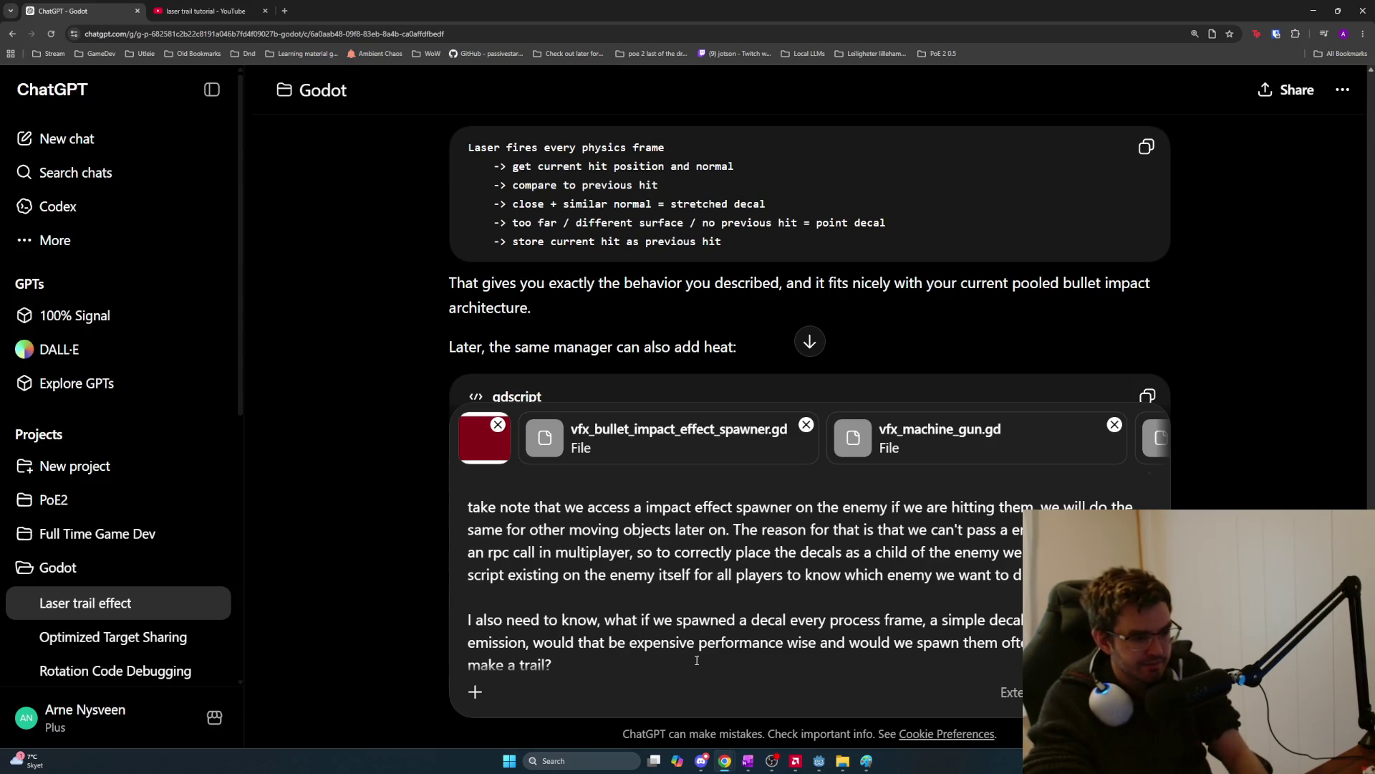
# Add a paragraph proposing decals every 0.2 seconds (5 per second) as a fallback, then send the question.
pyautogui.hotkey('shift', 'Return')
pyautogui.hotkey('shift', 'Return')
pyautogui.write('If the')
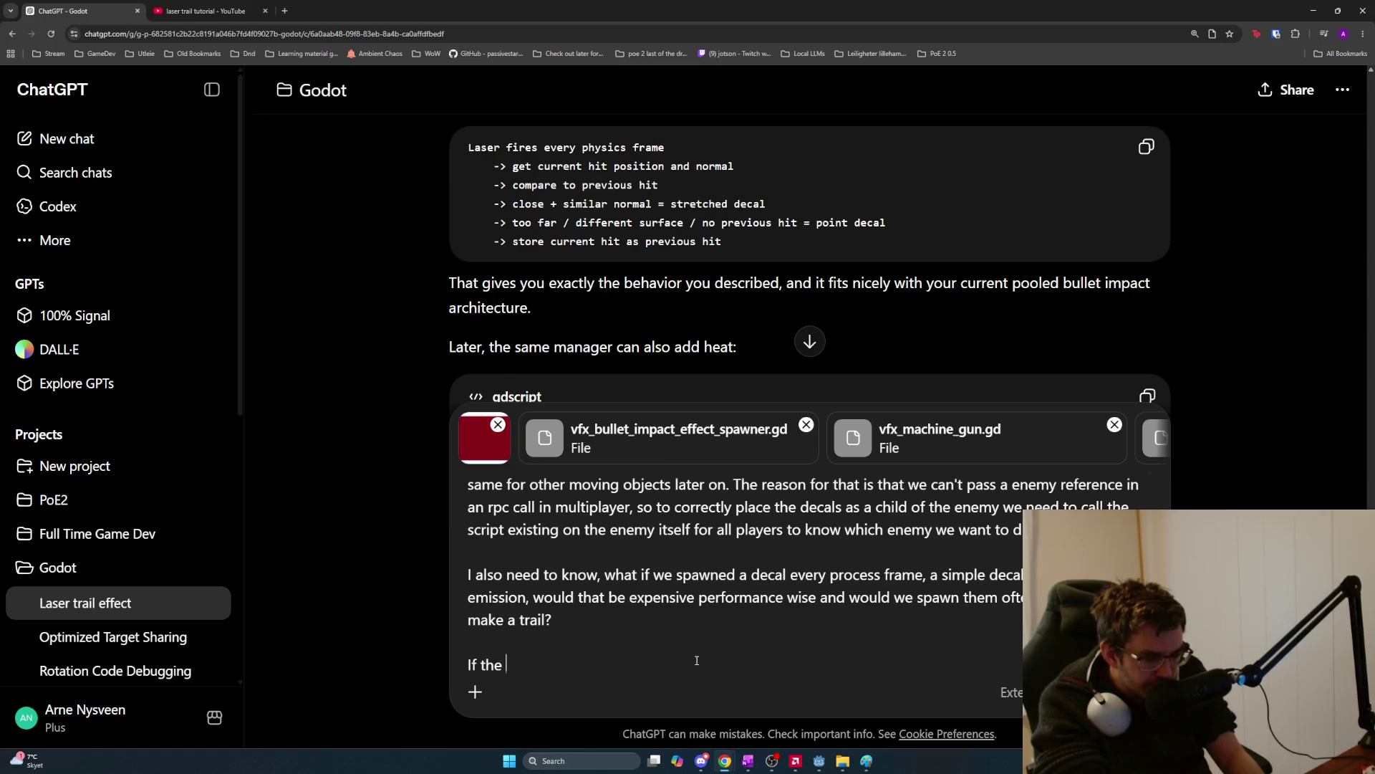
pyautogui.press('BackSpace')
pyautogui.press('BackSpace')
pyautogui.press('BackSpace')
pyautogui.write('spawning decals every ')
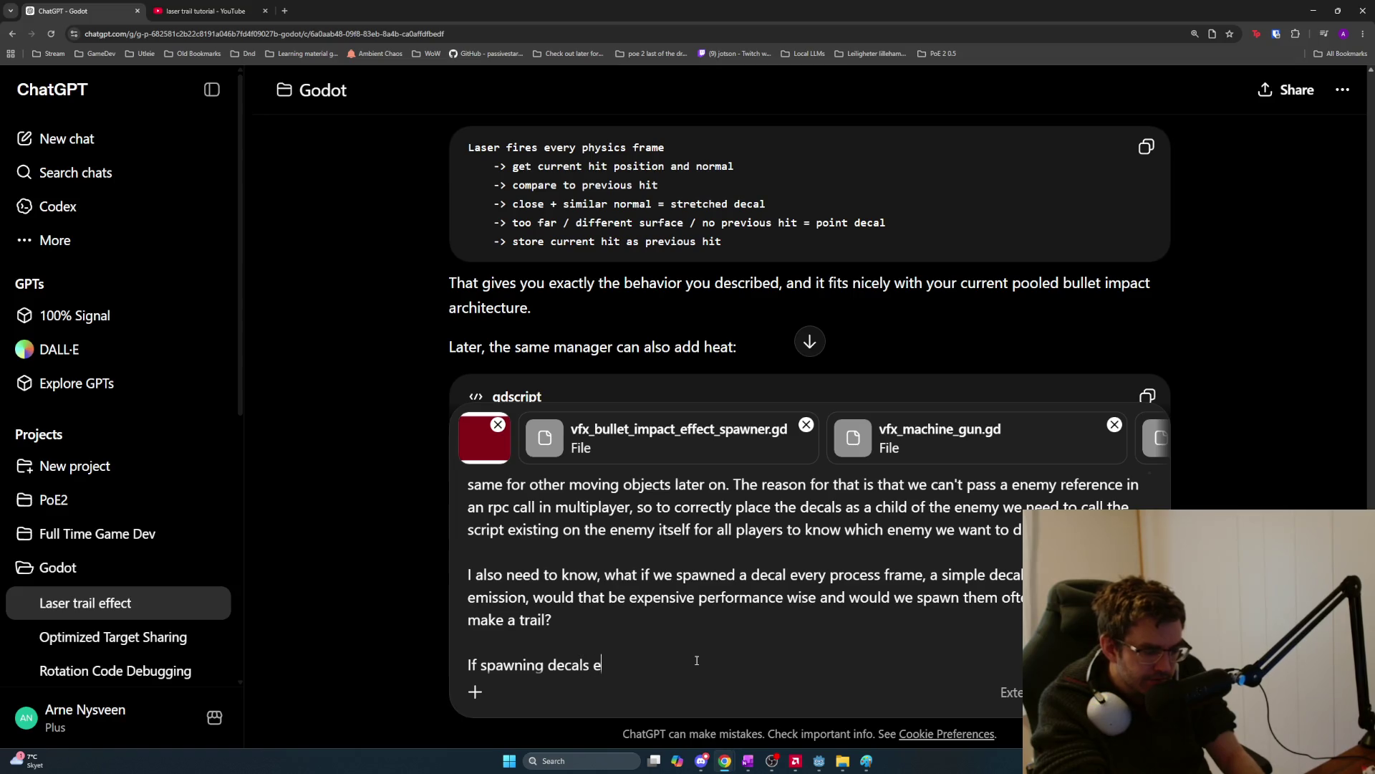
pyautogui.write('frame is')
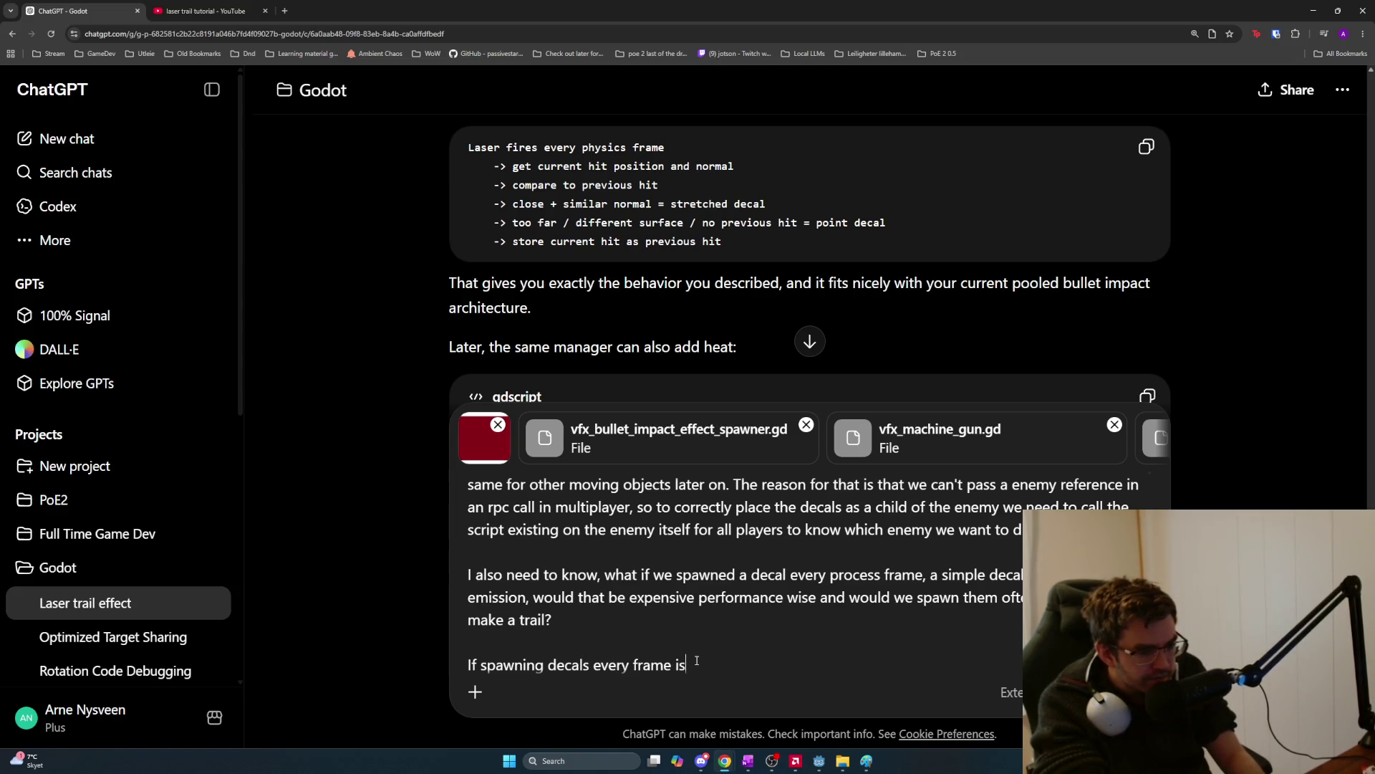
pyautogui.write(' not doable, we coul')
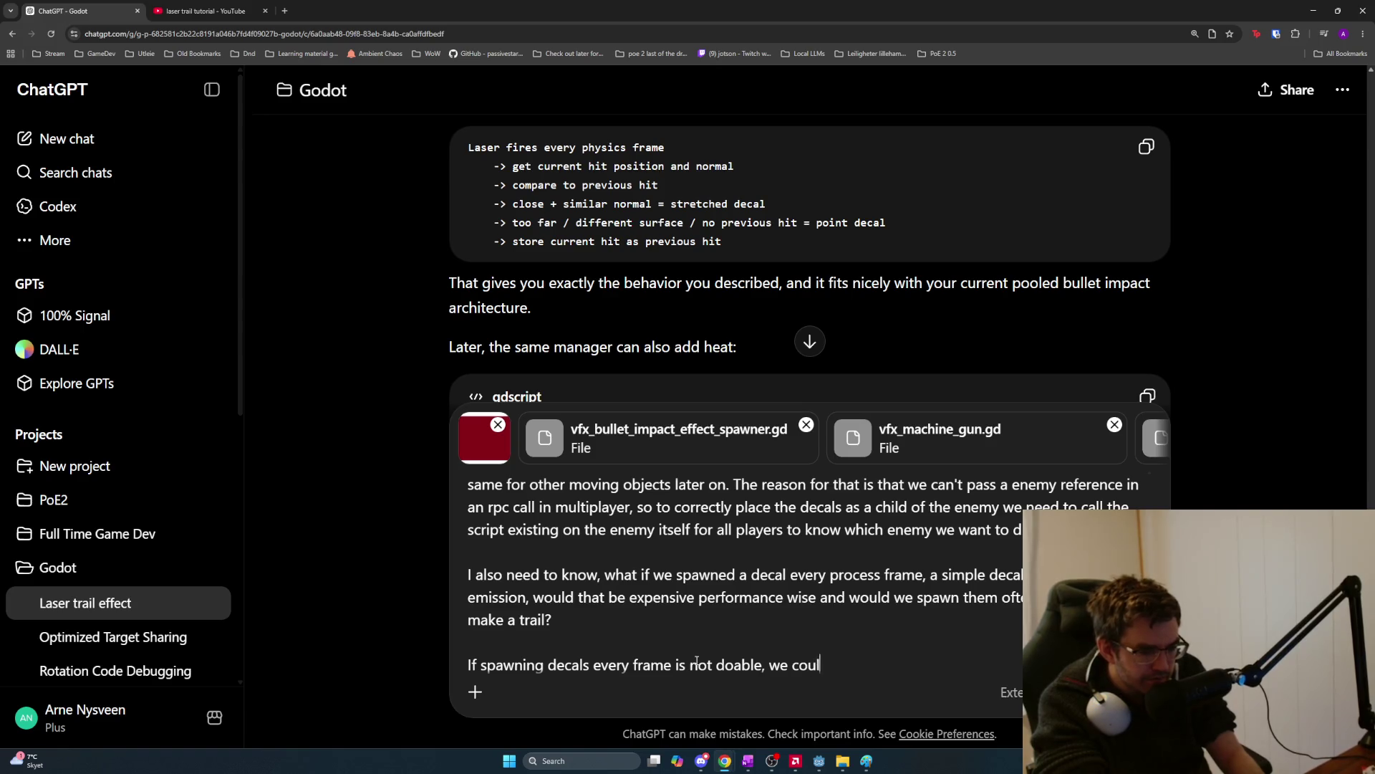
pyautogui.write('d instead do it ever')
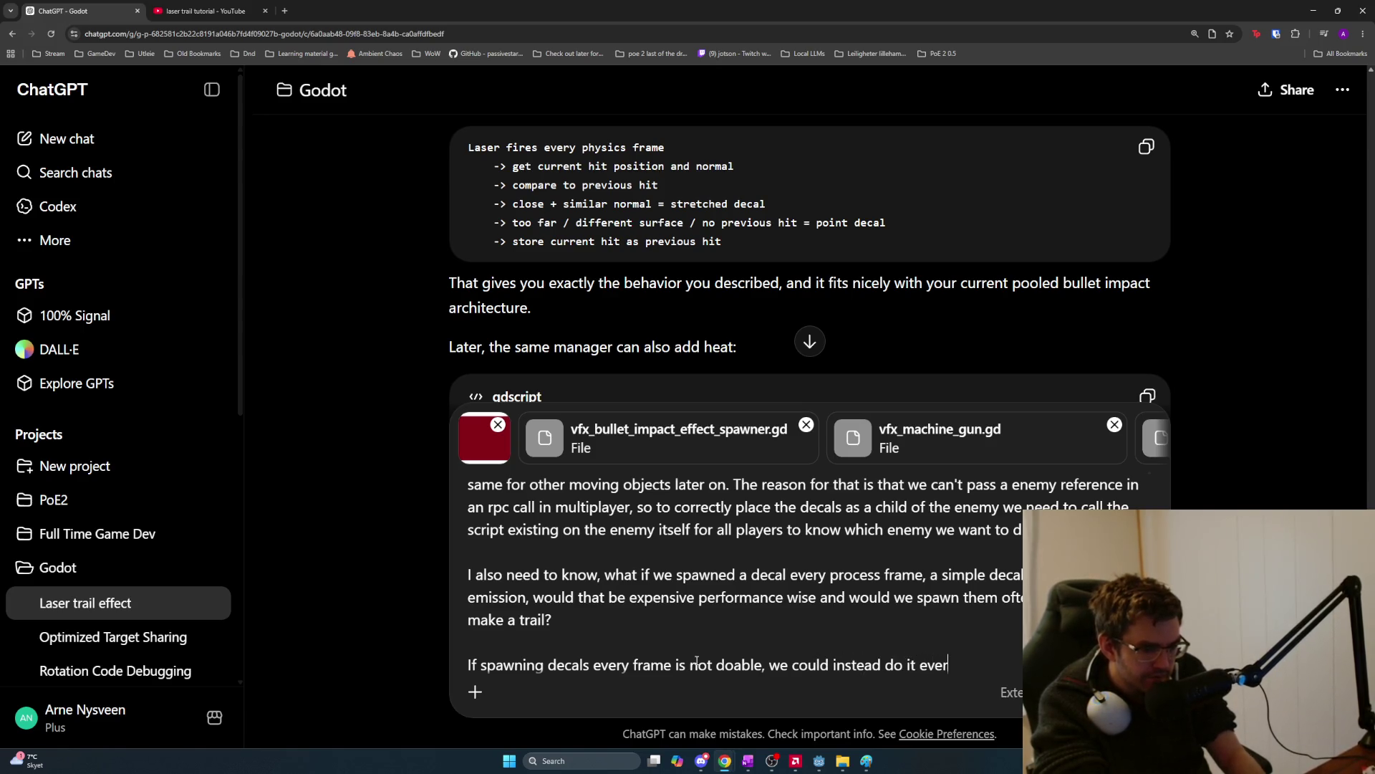
pyautogui.write('y time the l ')
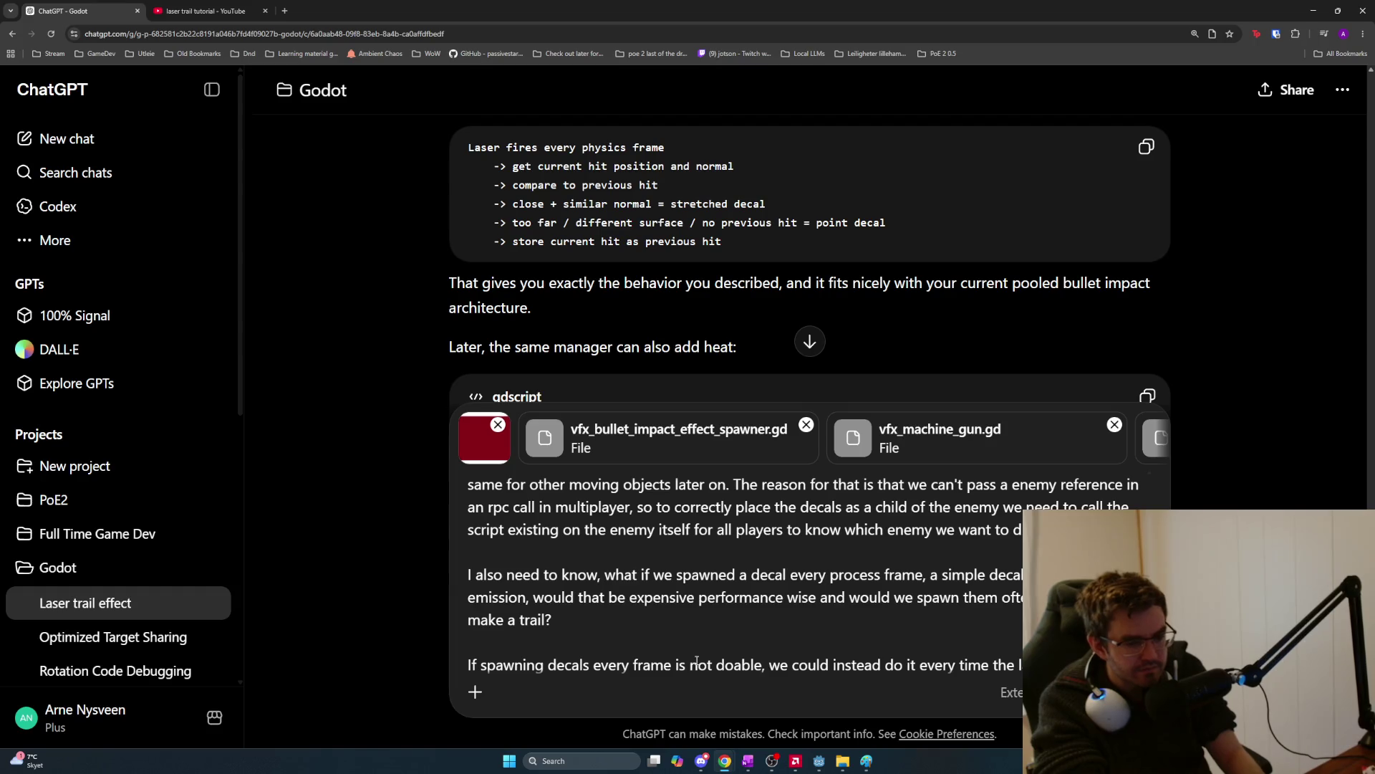
pyautogui.write('ever')
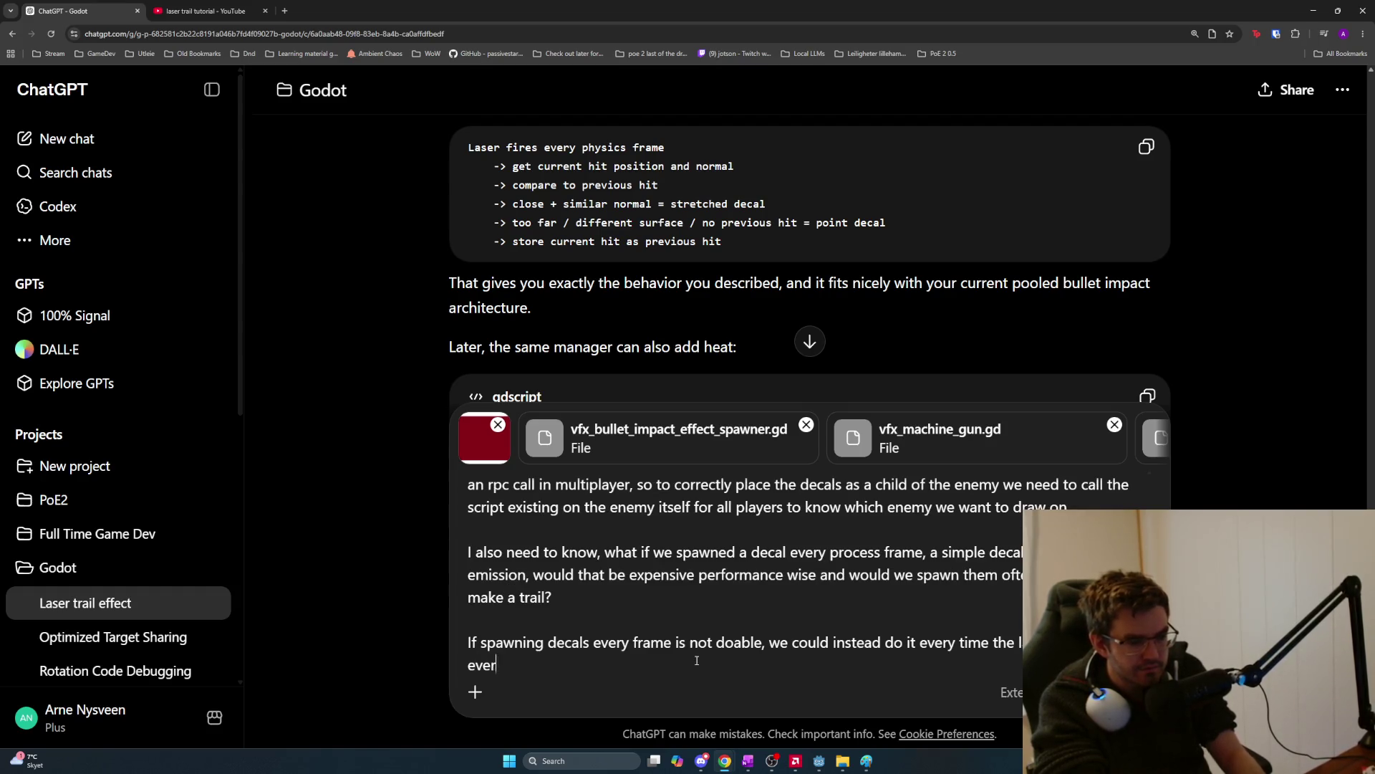
pyautogui.write('y .2 seconds')
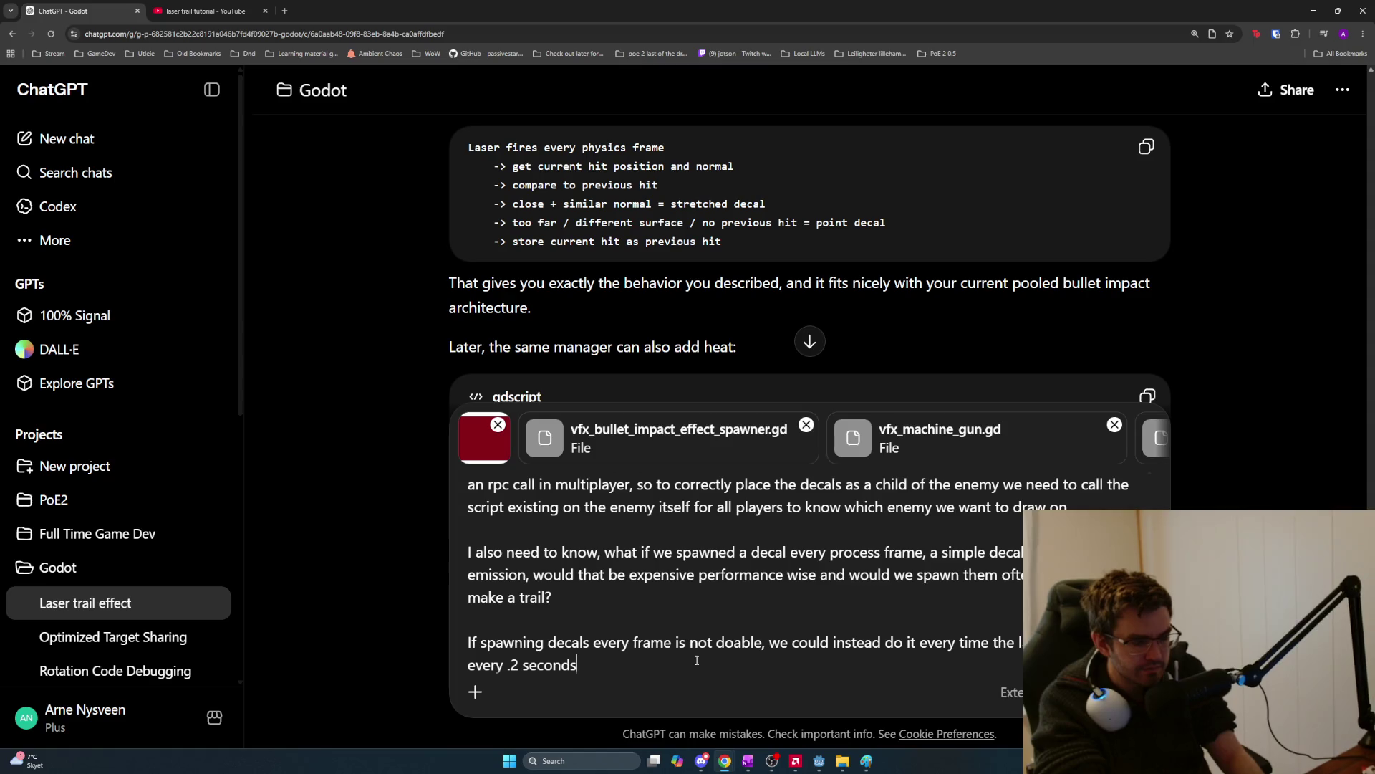
pyautogui.write(', so 5 ')
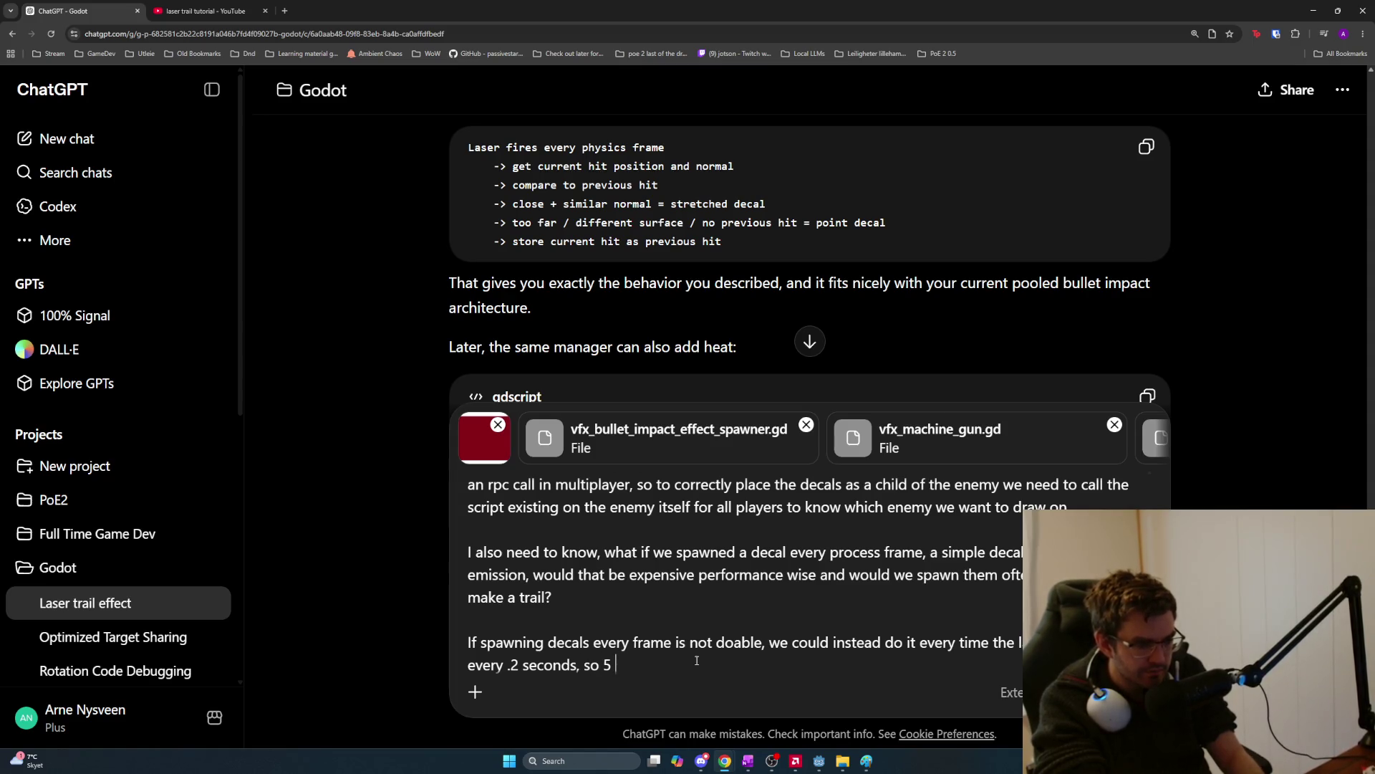
pyautogui.write('se')
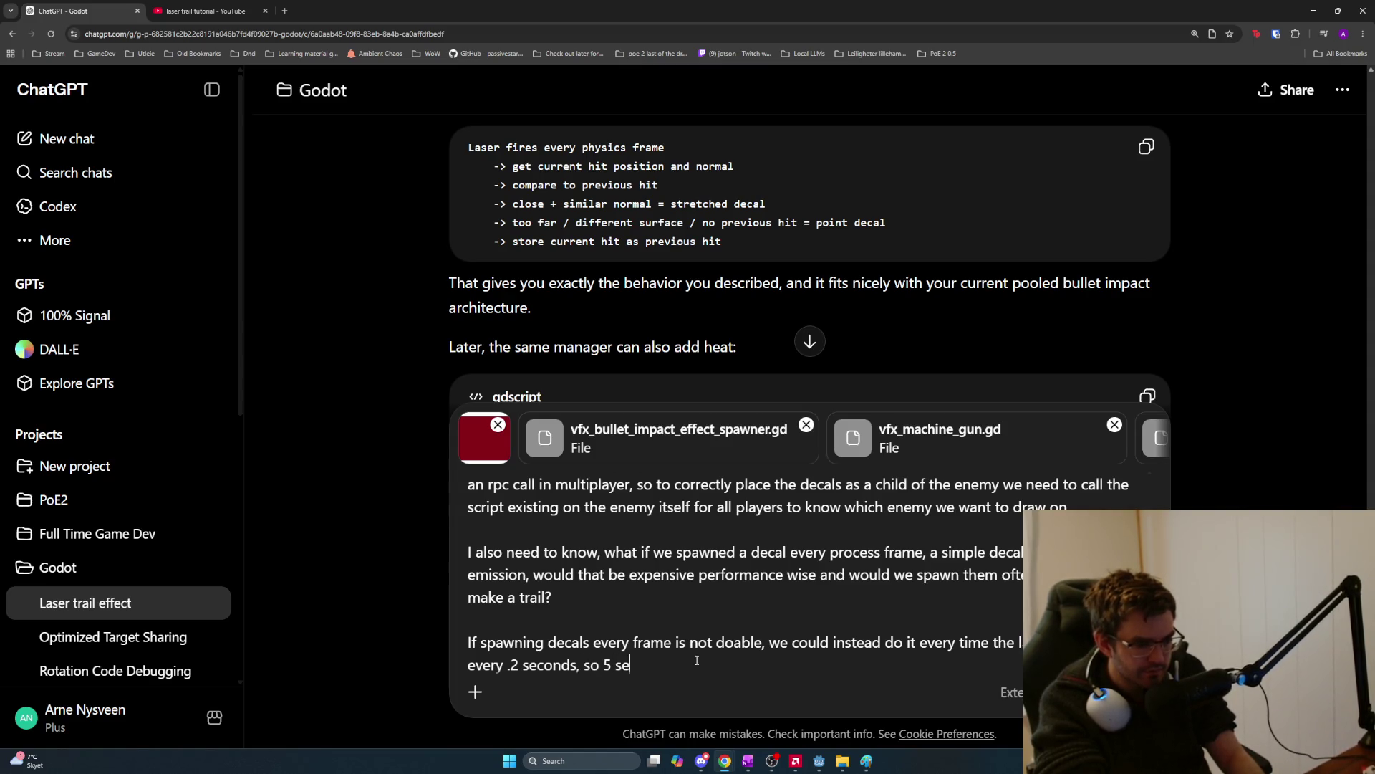
pyautogui.press('BackSpace')
pyautogui.press('BackSpace')
pyautogui.write('decals a second')
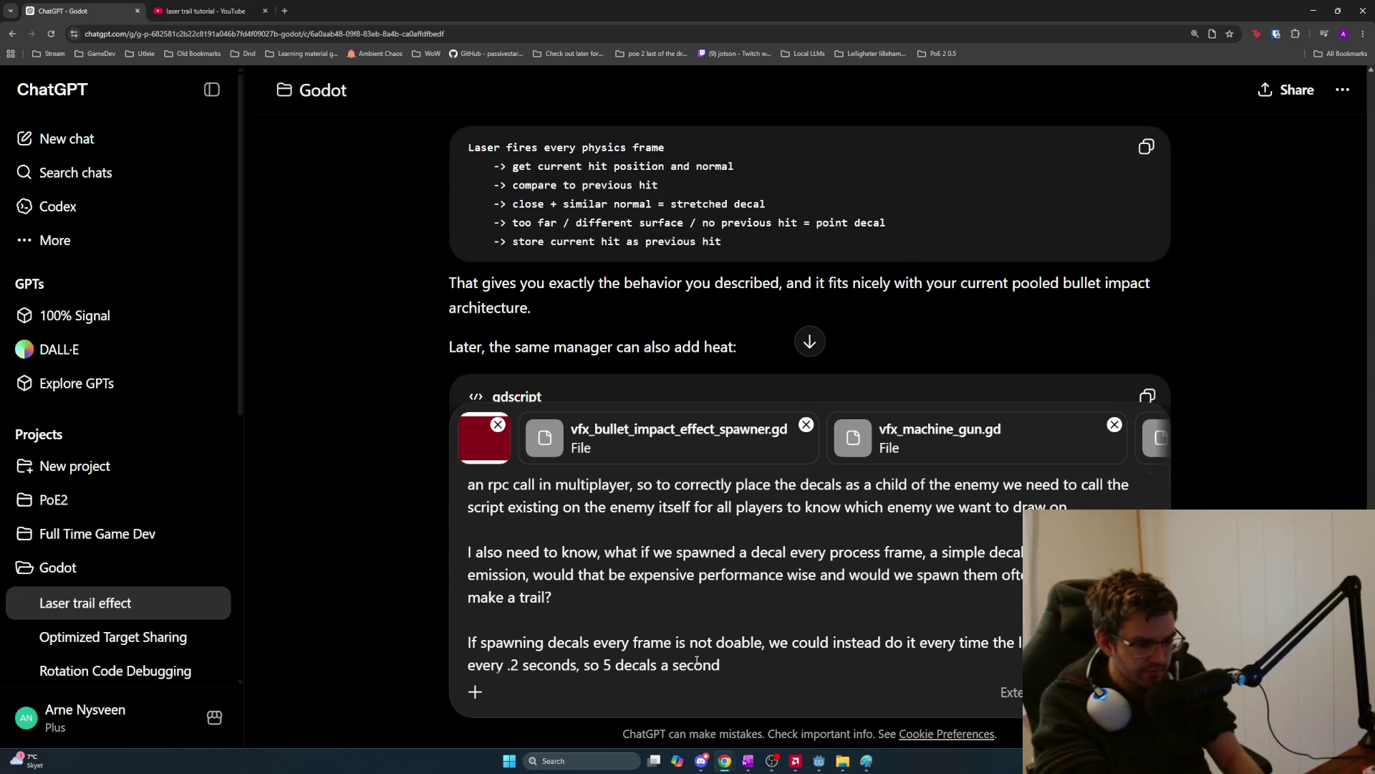
pyautogui.write(', but then we d')
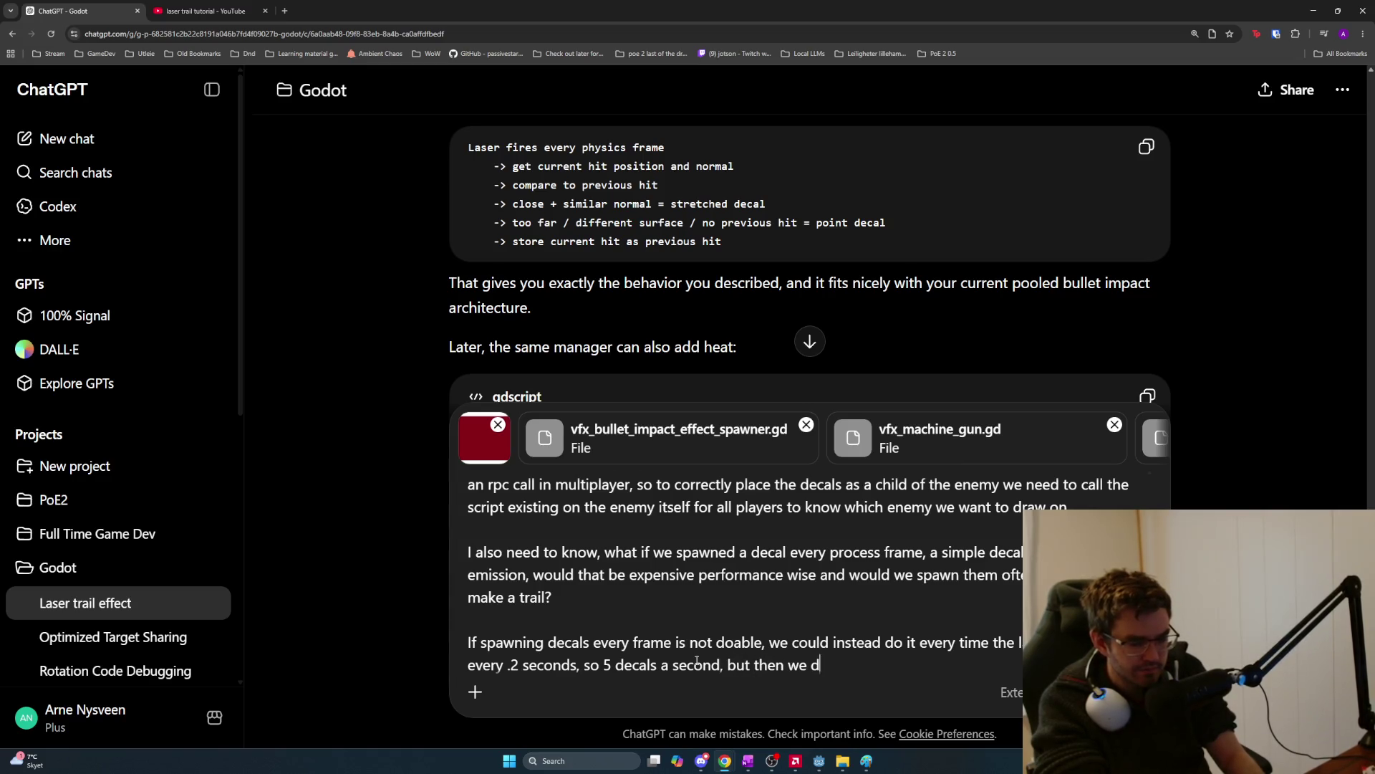
pyautogui.write('efinitely need the trial')
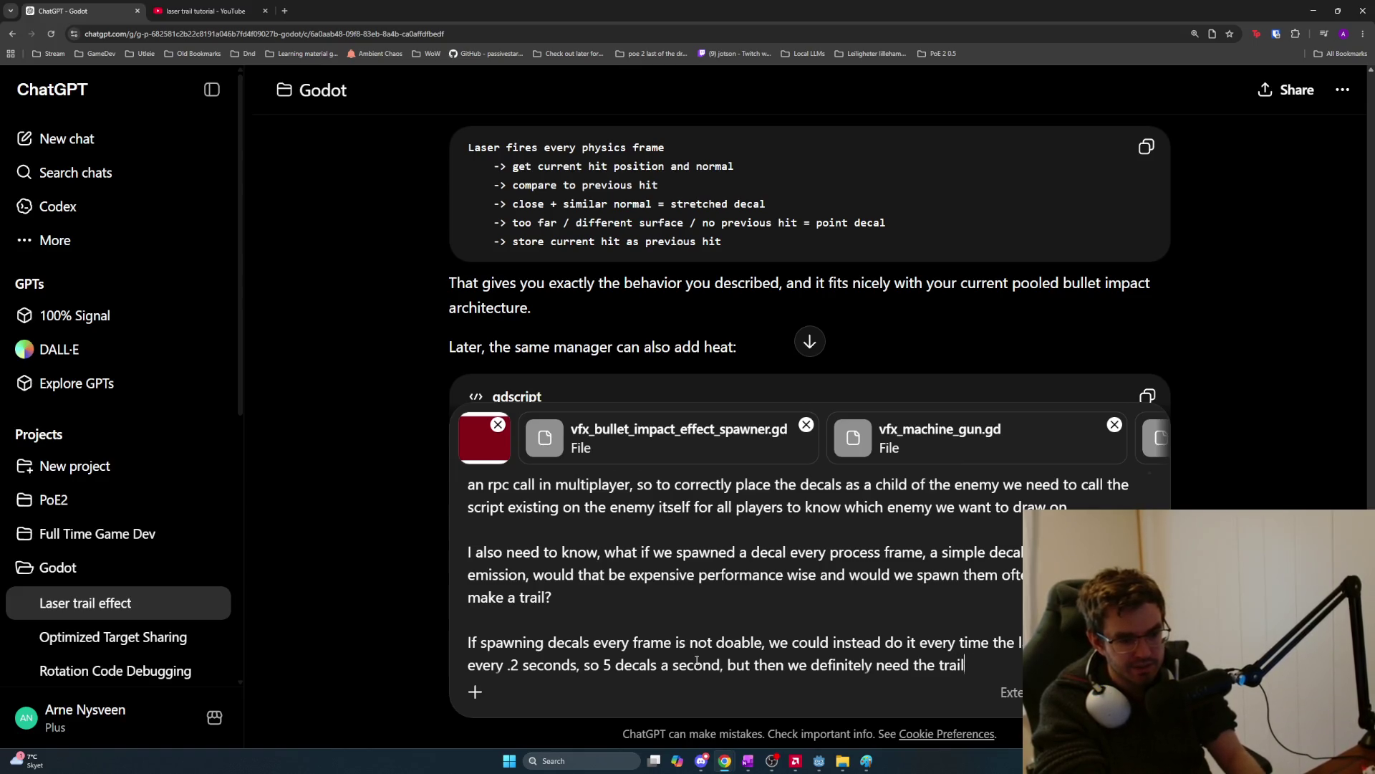
pyautogui.press('Return')
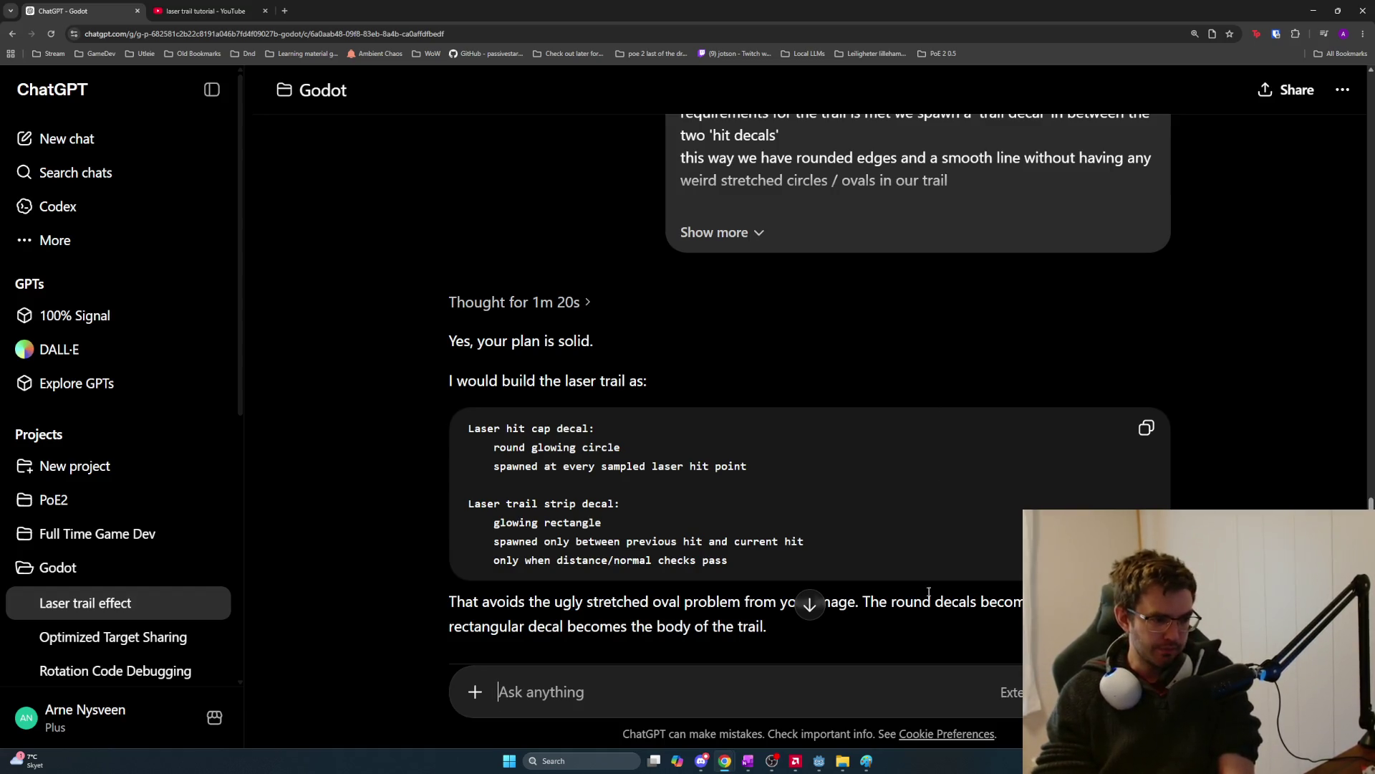
pyautogui.moveTo(485, 452); pyautogui.dragTo(788, 469)
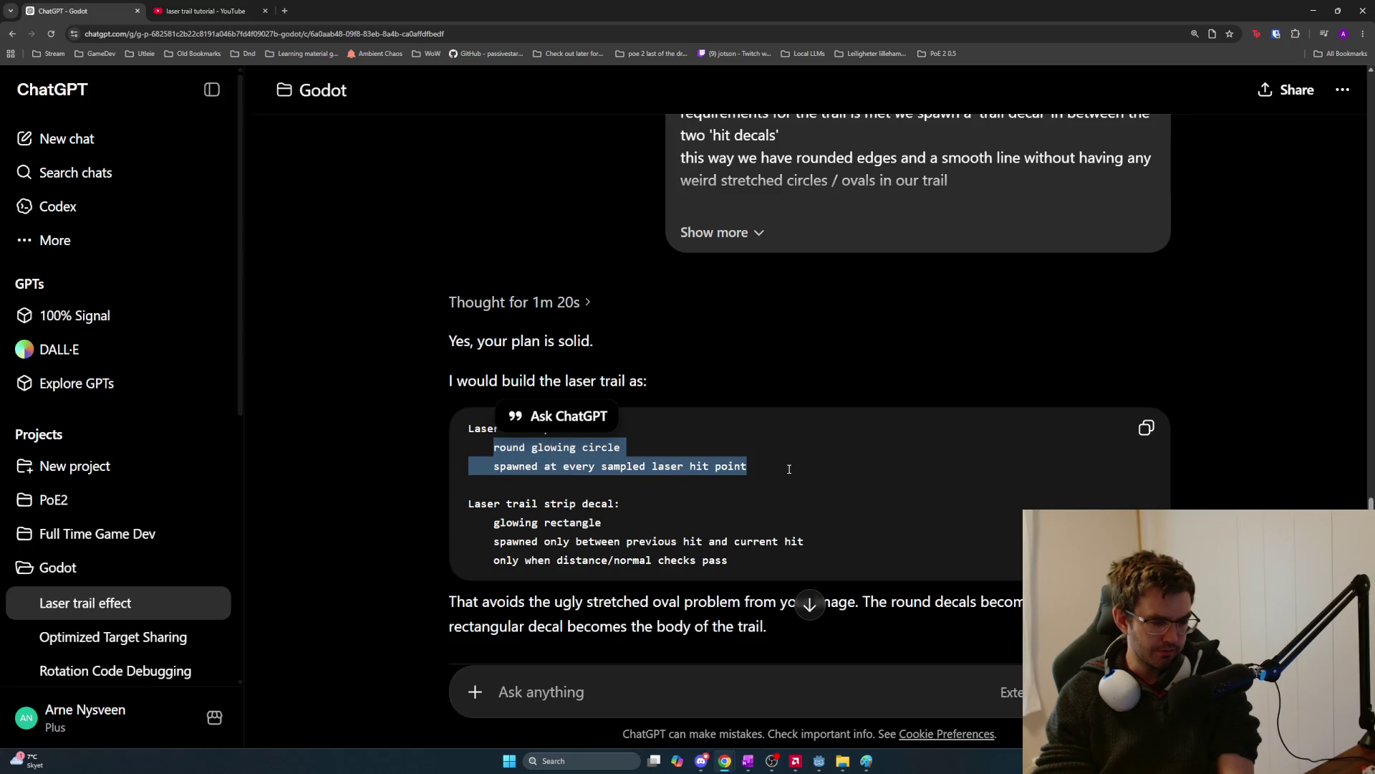
pyautogui.click(773, 479)
pyautogui.scroll(-1, 774, 479)
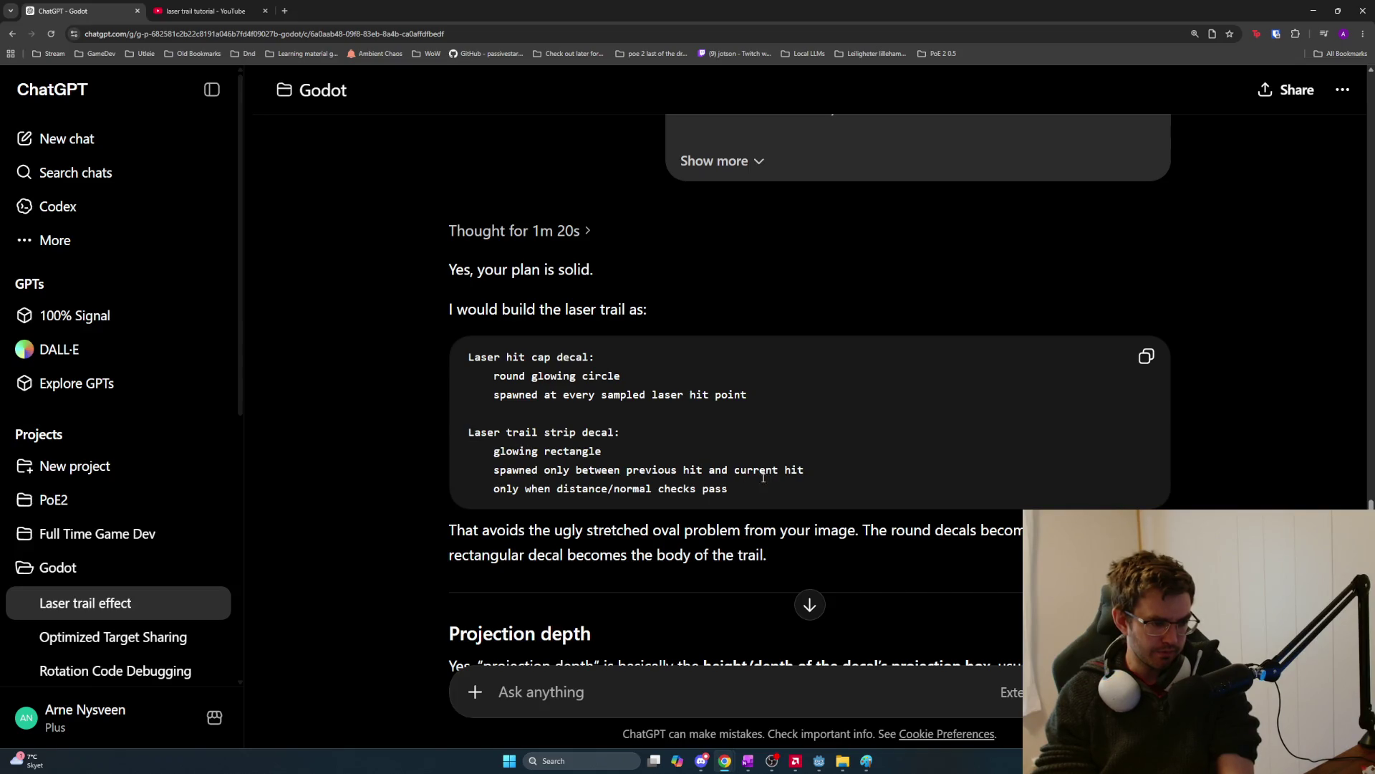
pyautogui.scroll(-2, 766, 487)
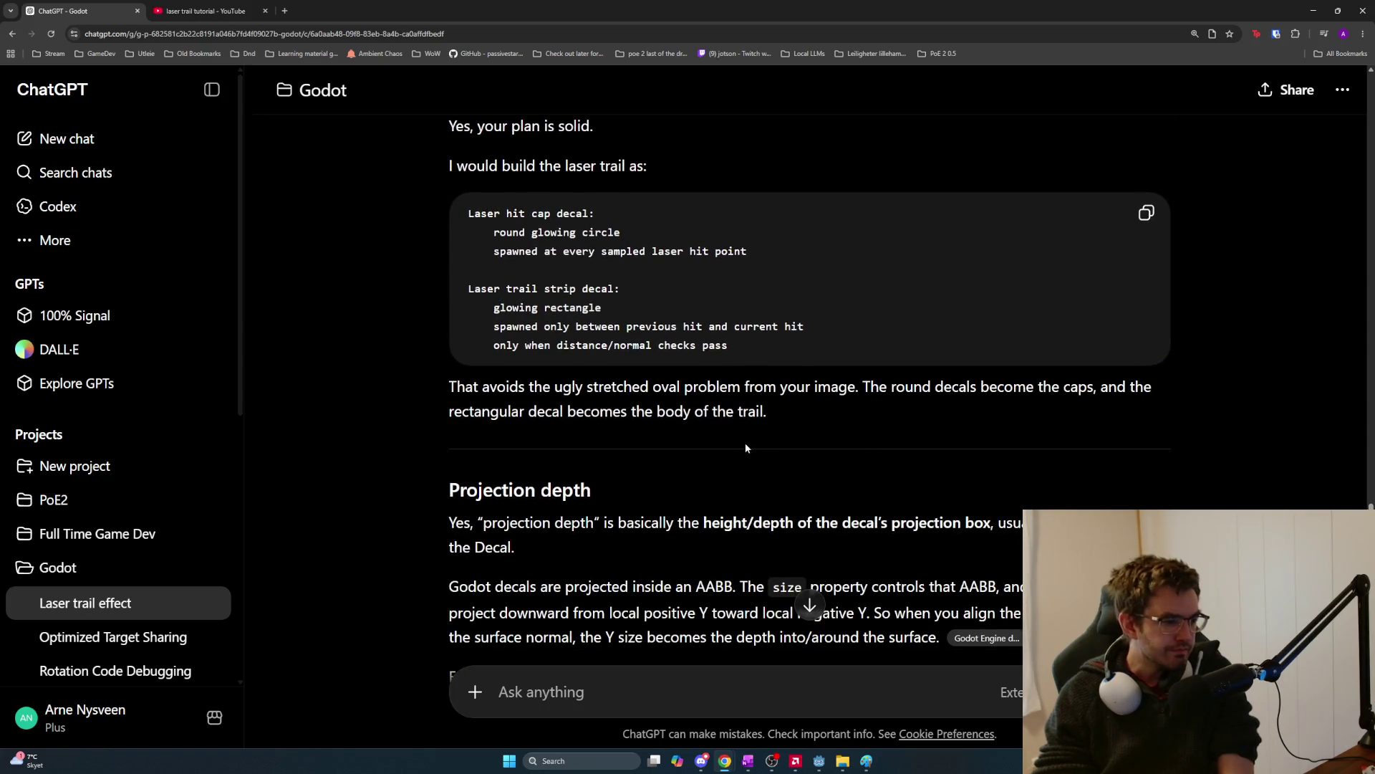
pyautogui.scroll(-1, 745, 442)
pyautogui.scroll(-2, 745, 448)
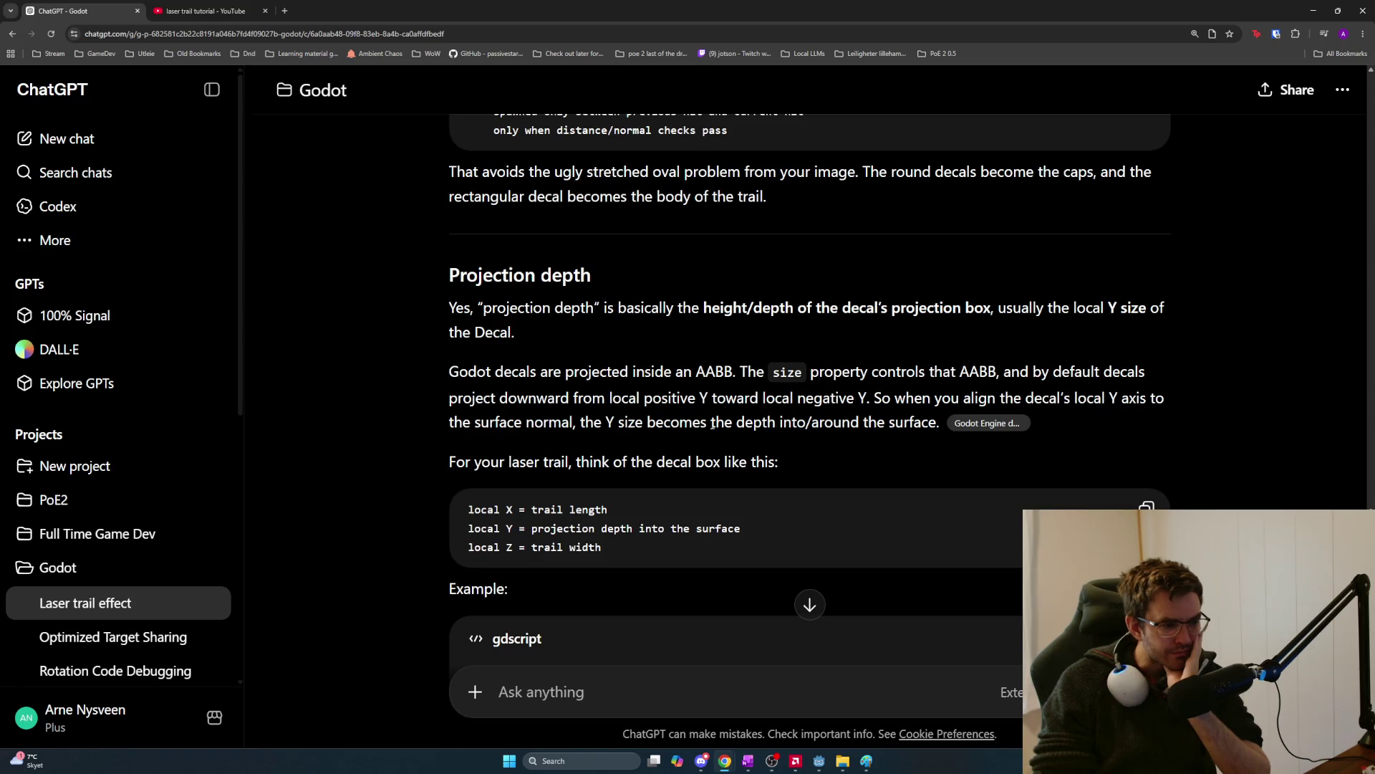
pyautogui.scroll(-1, 581, 451)
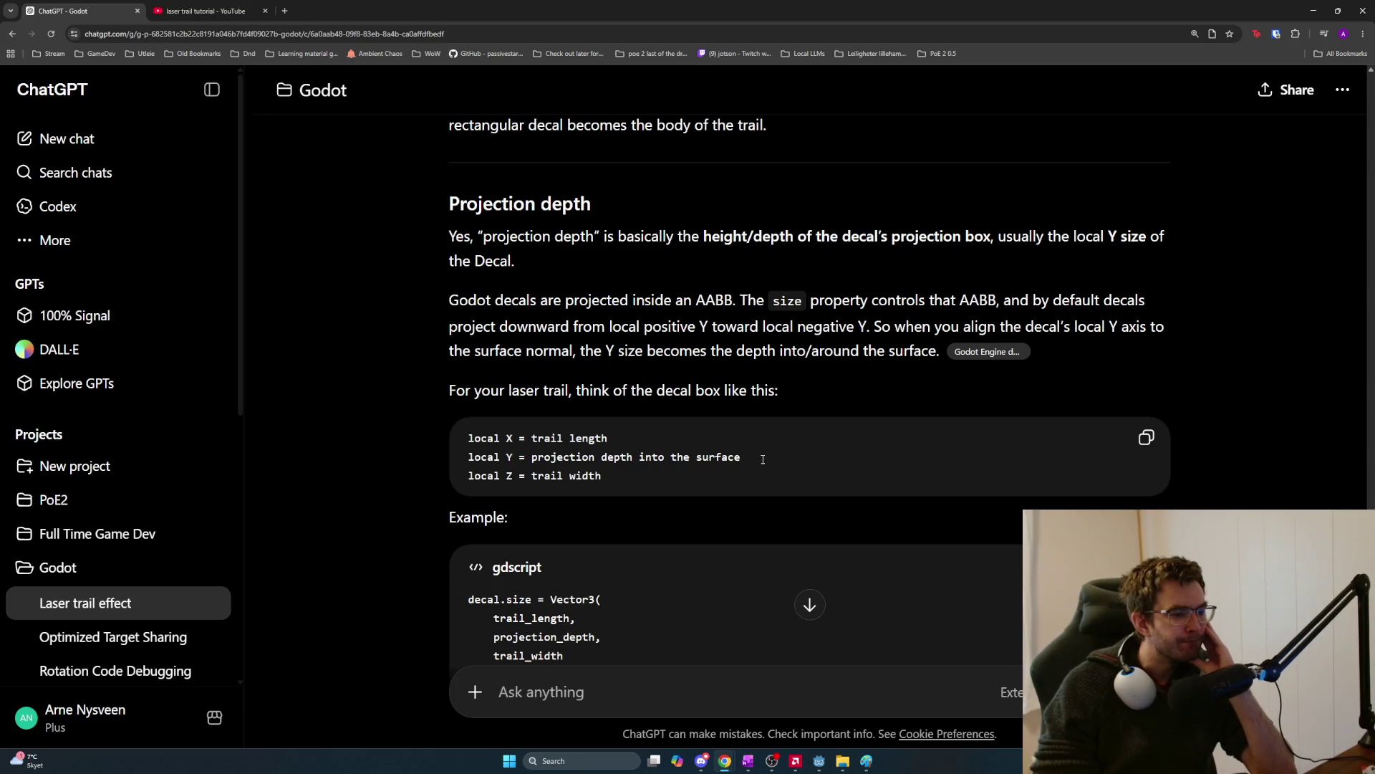
pyautogui.scroll(-2, 768, 460)
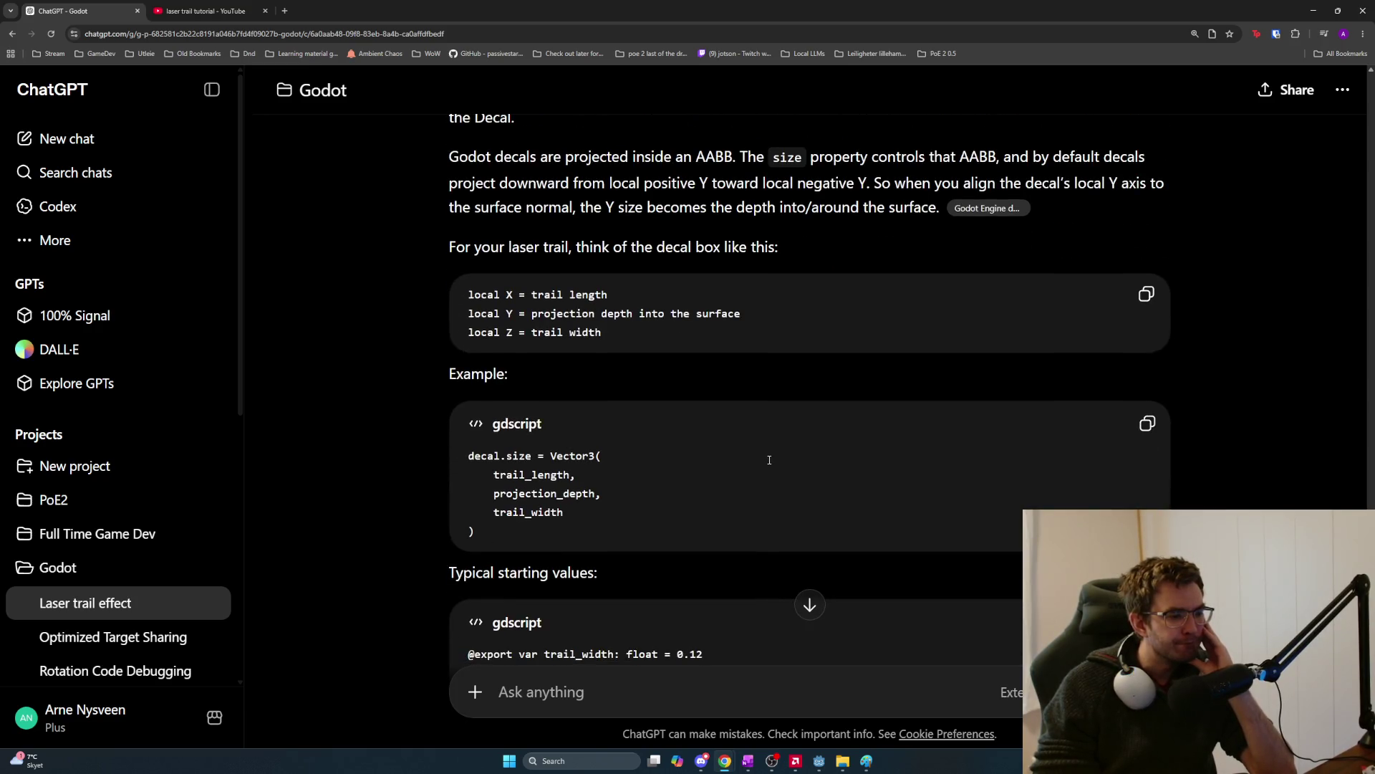
pyautogui.scroll(-2, 769, 460)
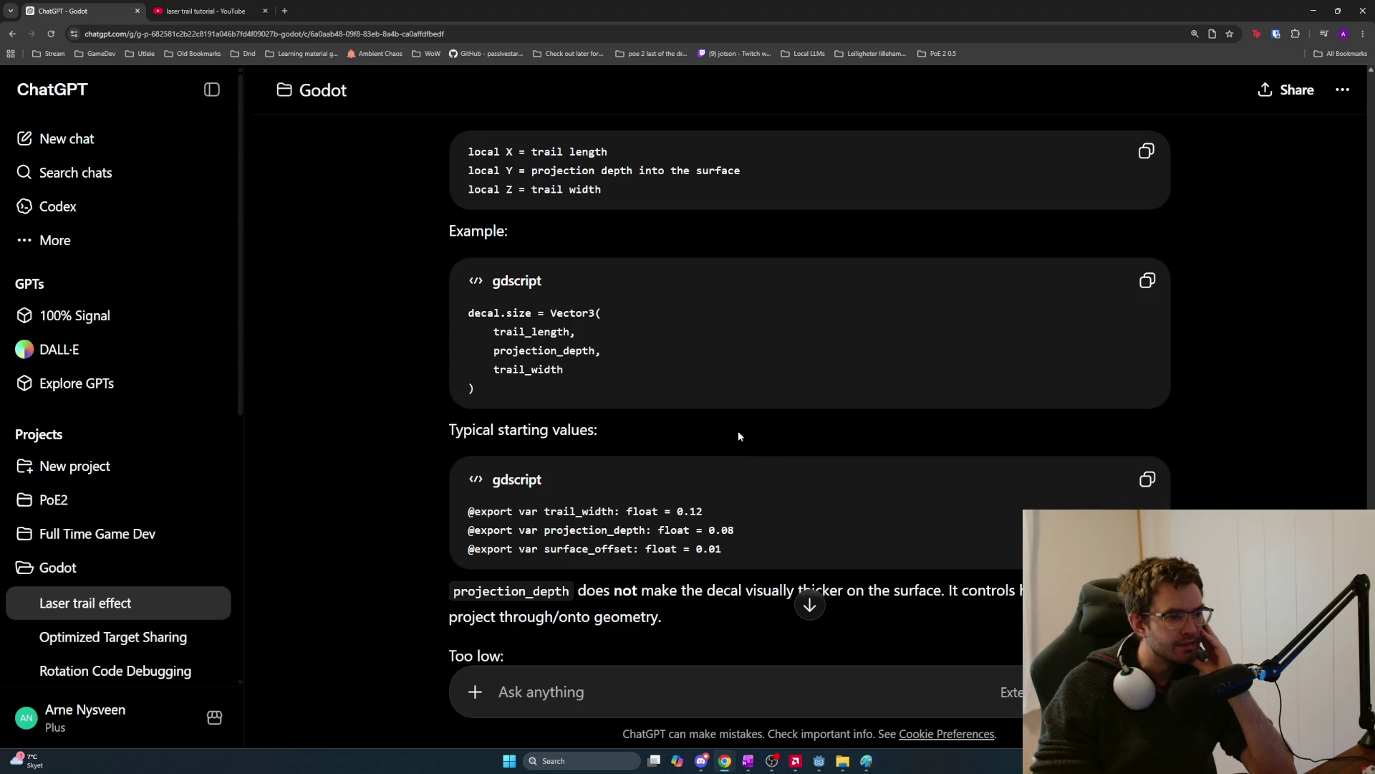
pyautogui.scroll(1, 723, 392)
pyautogui.scroll(-2, 724, 392)
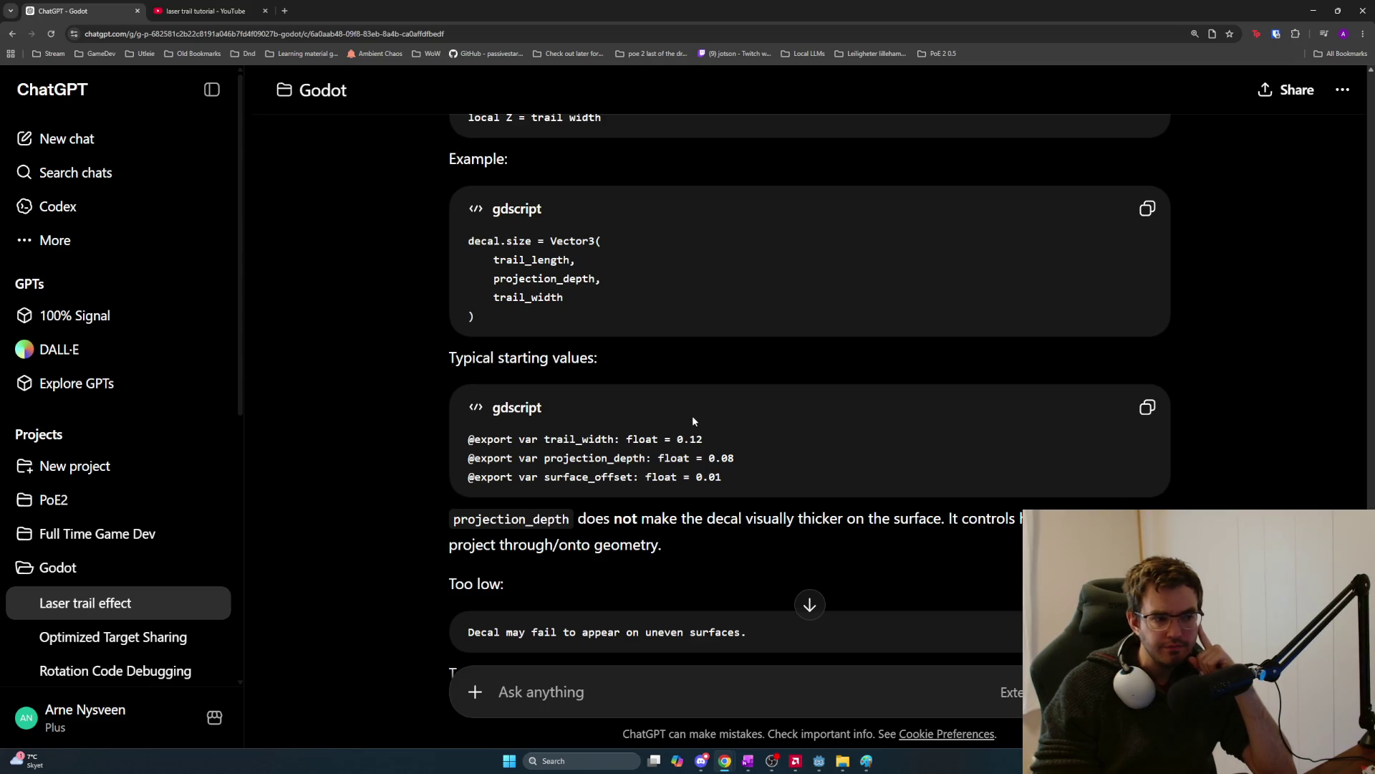
pyautogui.scroll(-1, 692, 419)
pyautogui.moveTo(452, 368); pyautogui.dragTo(724, 407)
pyautogui.click(757, 409)
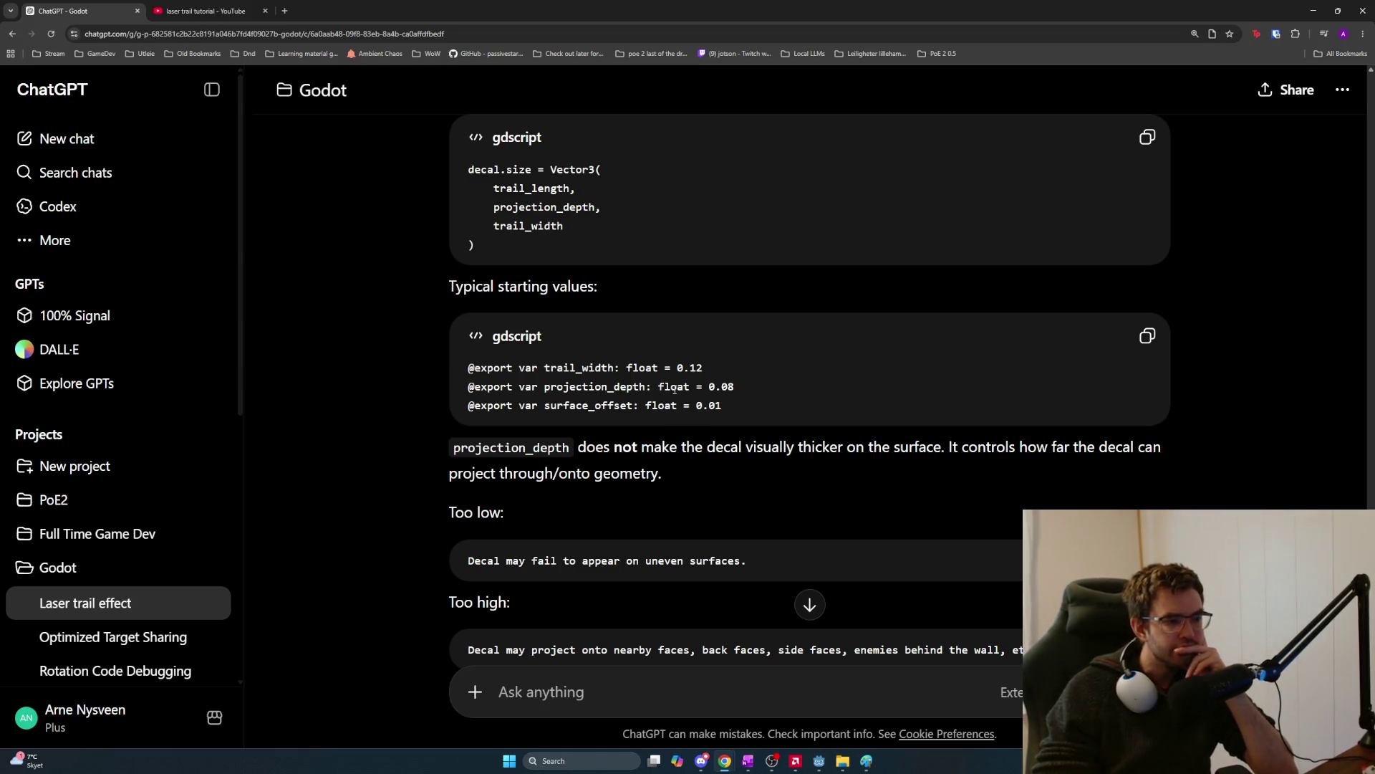
pyautogui.moveTo(544, 368)
pyautogui.mouseDown()
pyautogui.moveTo(739, 386)
pyautogui.moveTo(771, 405)
pyautogui.mouseUp()
pyautogui.click(771, 405)
pyautogui.scroll(-1, 692, 448)
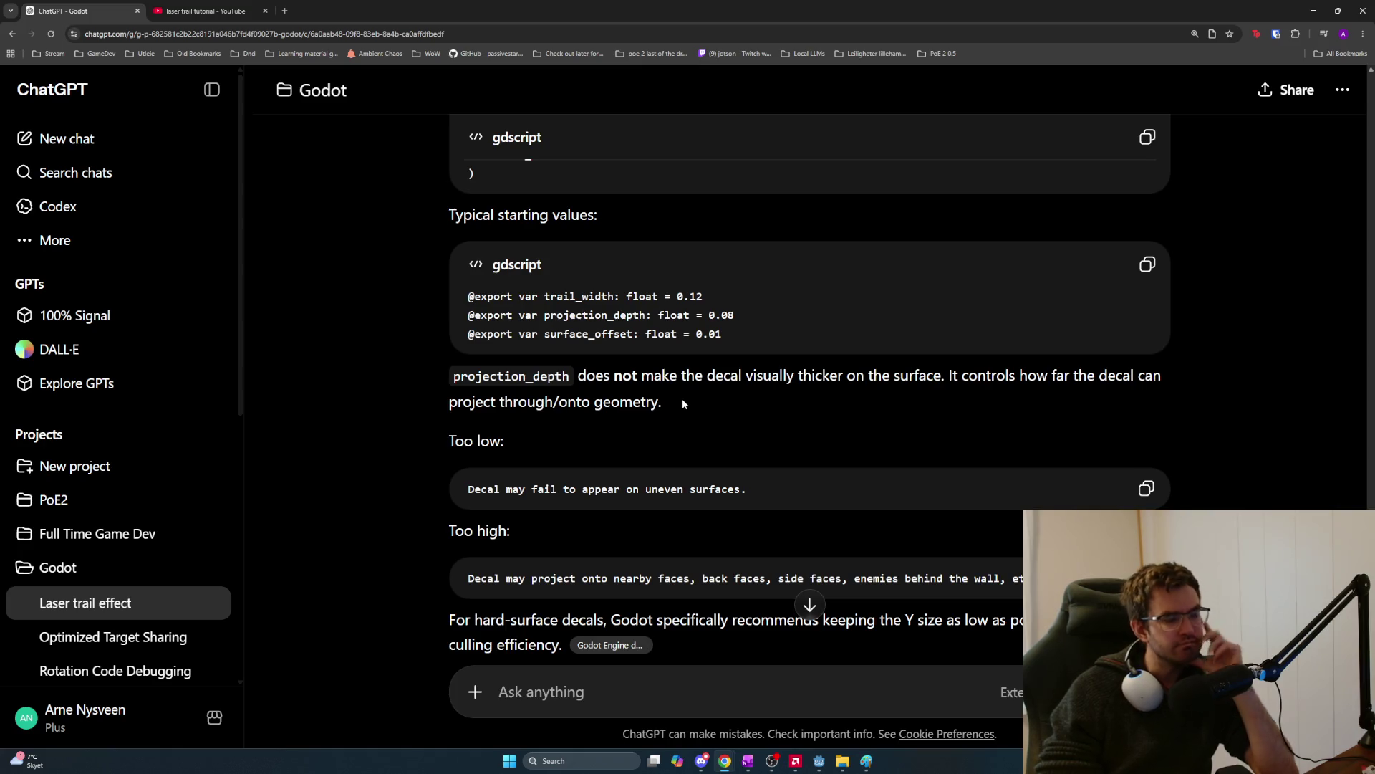
pyautogui.scroll(-1, 683, 405)
pyautogui.scroll(-1, 682, 403)
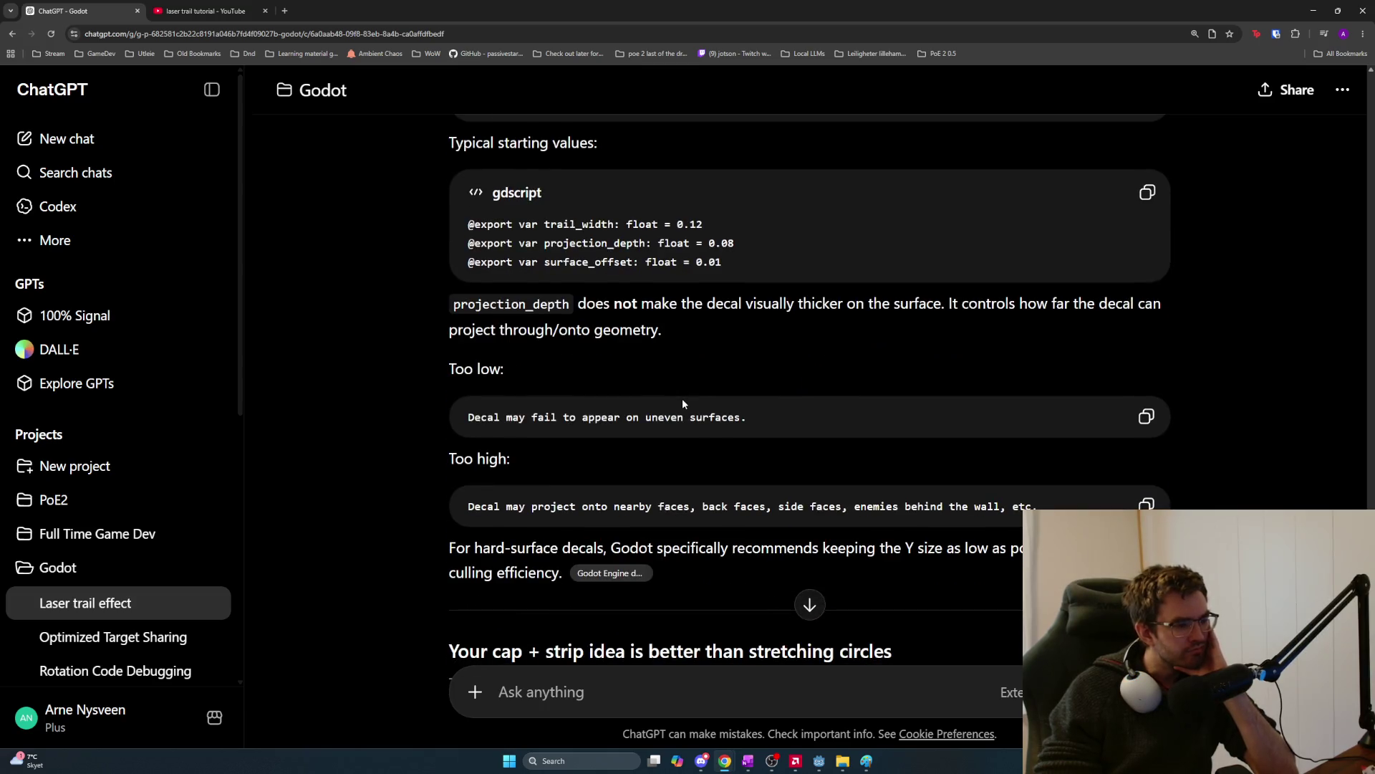
pyautogui.scroll(-1, 695, 415)
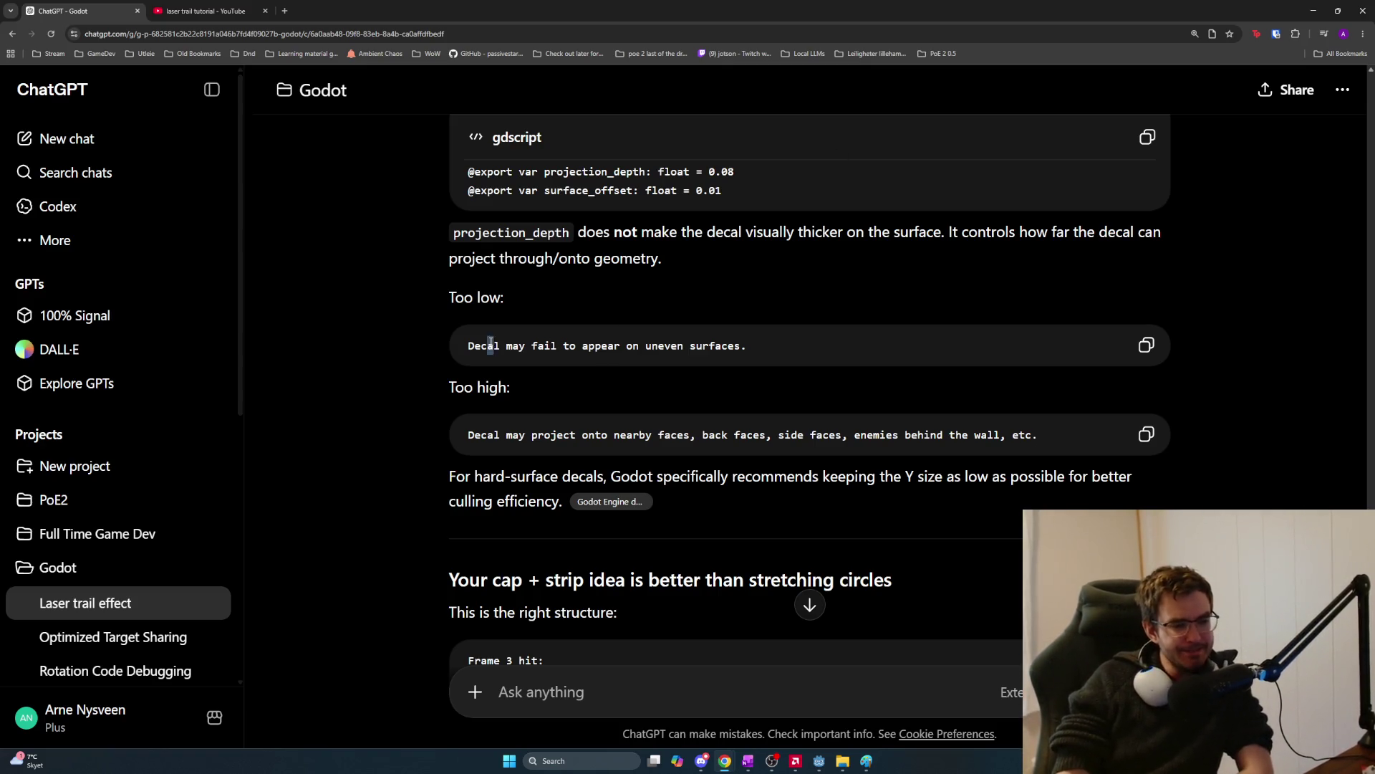
pyautogui.moveTo(494, 346); pyautogui.dragTo(789, 356)
pyautogui.scroll(-1, 790, 356)
pyautogui.click(490, 364)
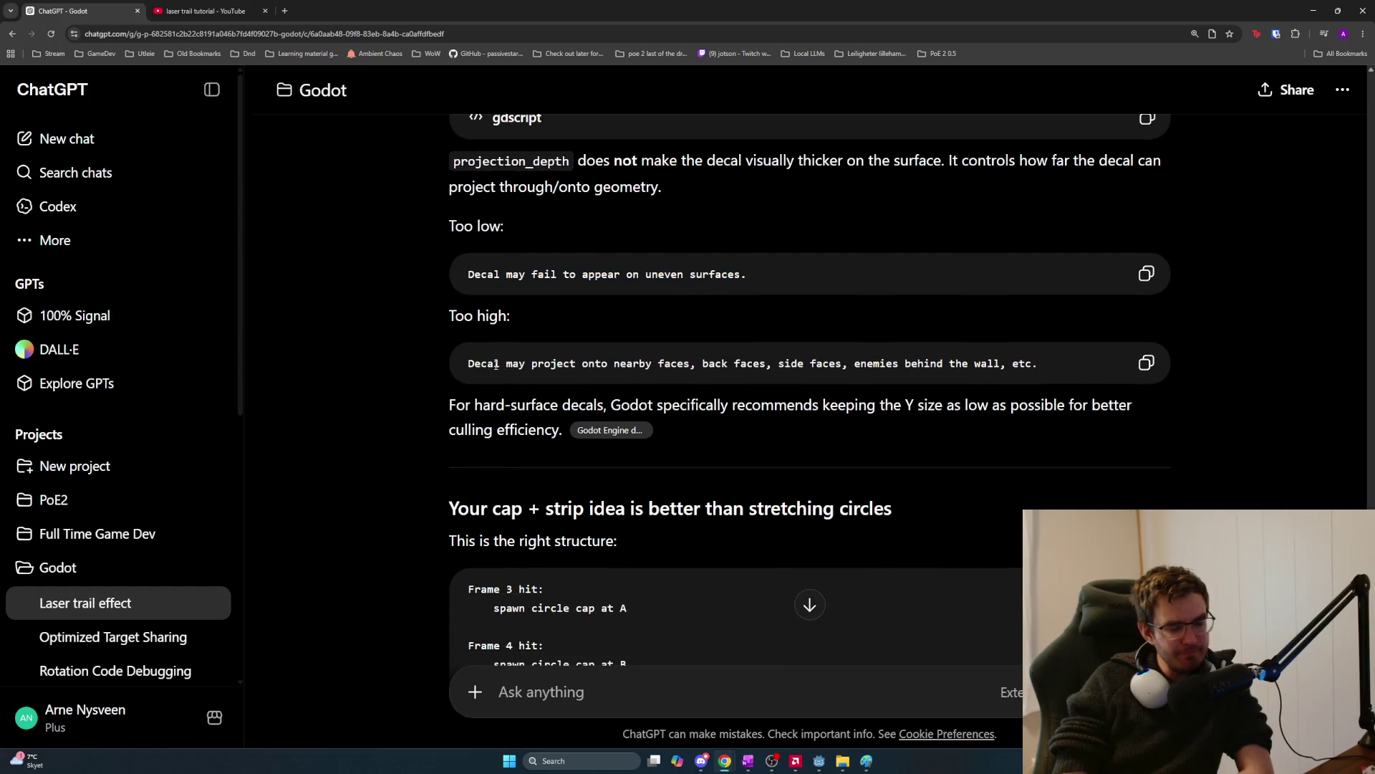
pyautogui.scroll(-3, 644, 370)
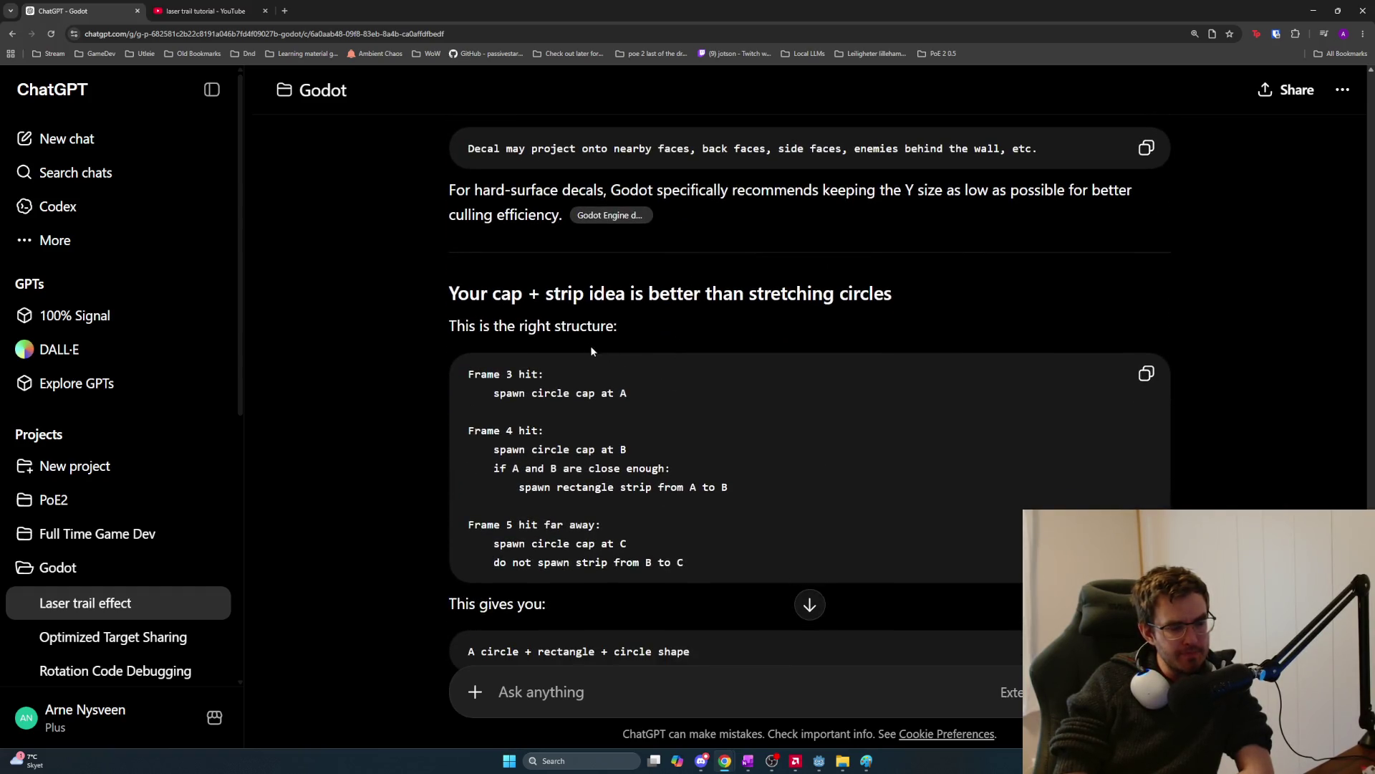
pyautogui.scroll(-1, 573, 346)
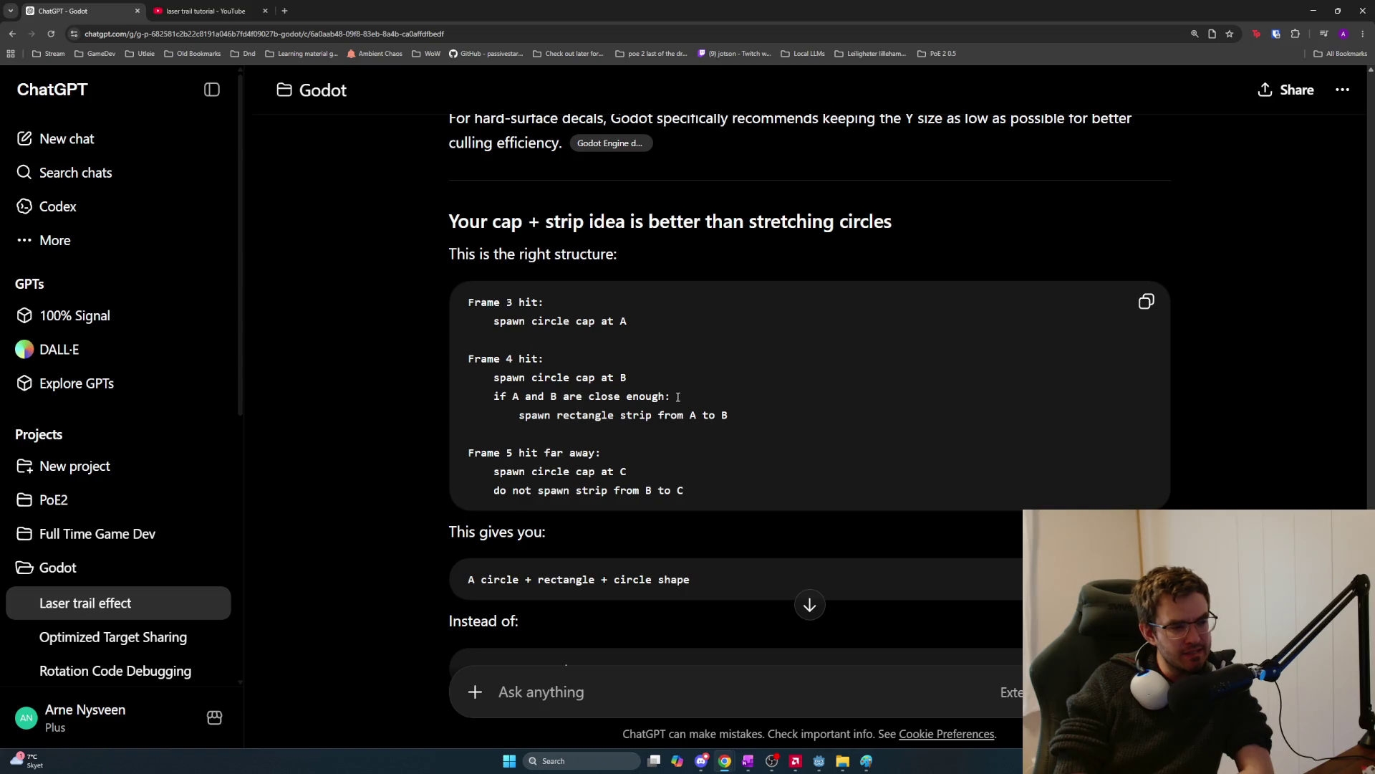
pyautogui.scroll(-1, 702, 410)
pyautogui.scroll(-1, 708, 406)
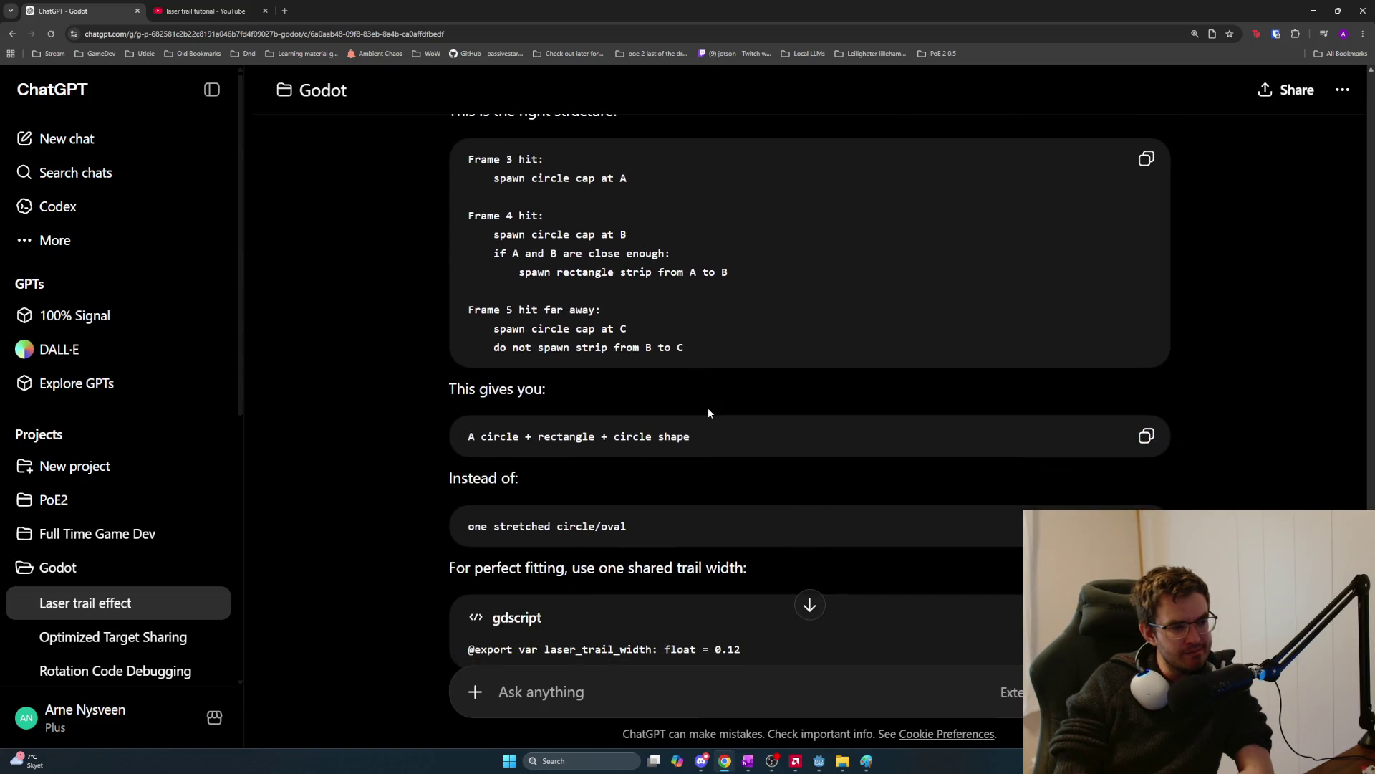
pyautogui.scroll(-1, 705, 356)
pyautogui.scroll(-2, 705, 356)
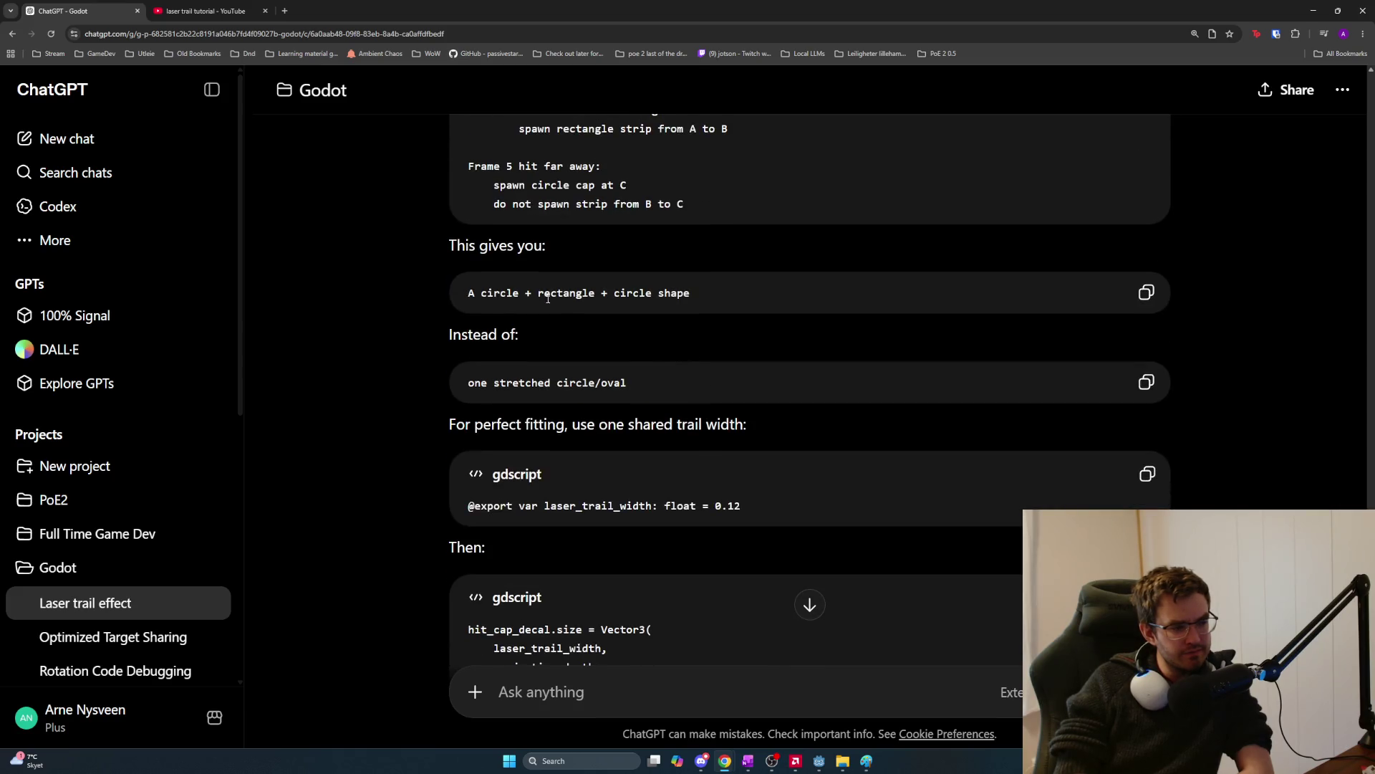
pyautogui.scroll(-1, 694, 320)
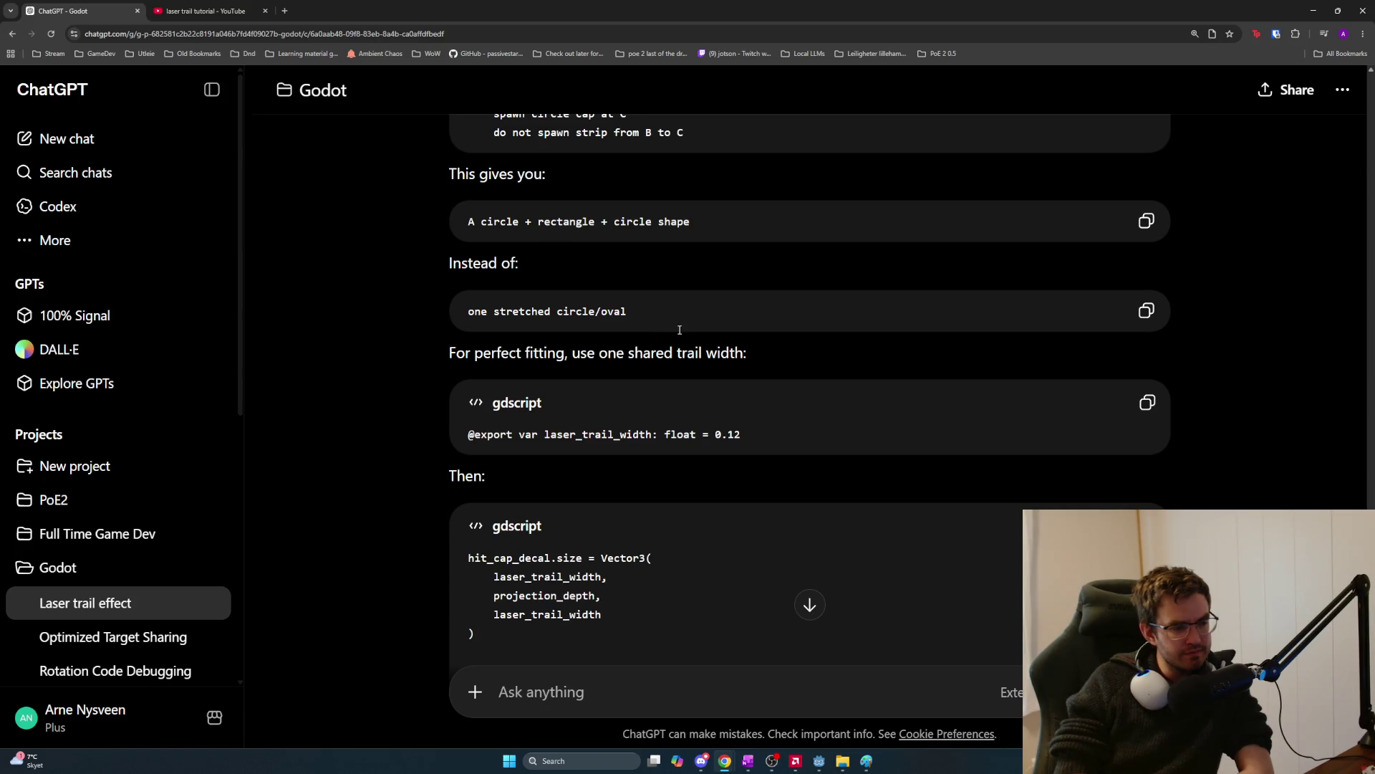
pyautogui.scroll(-1, 685, 369)
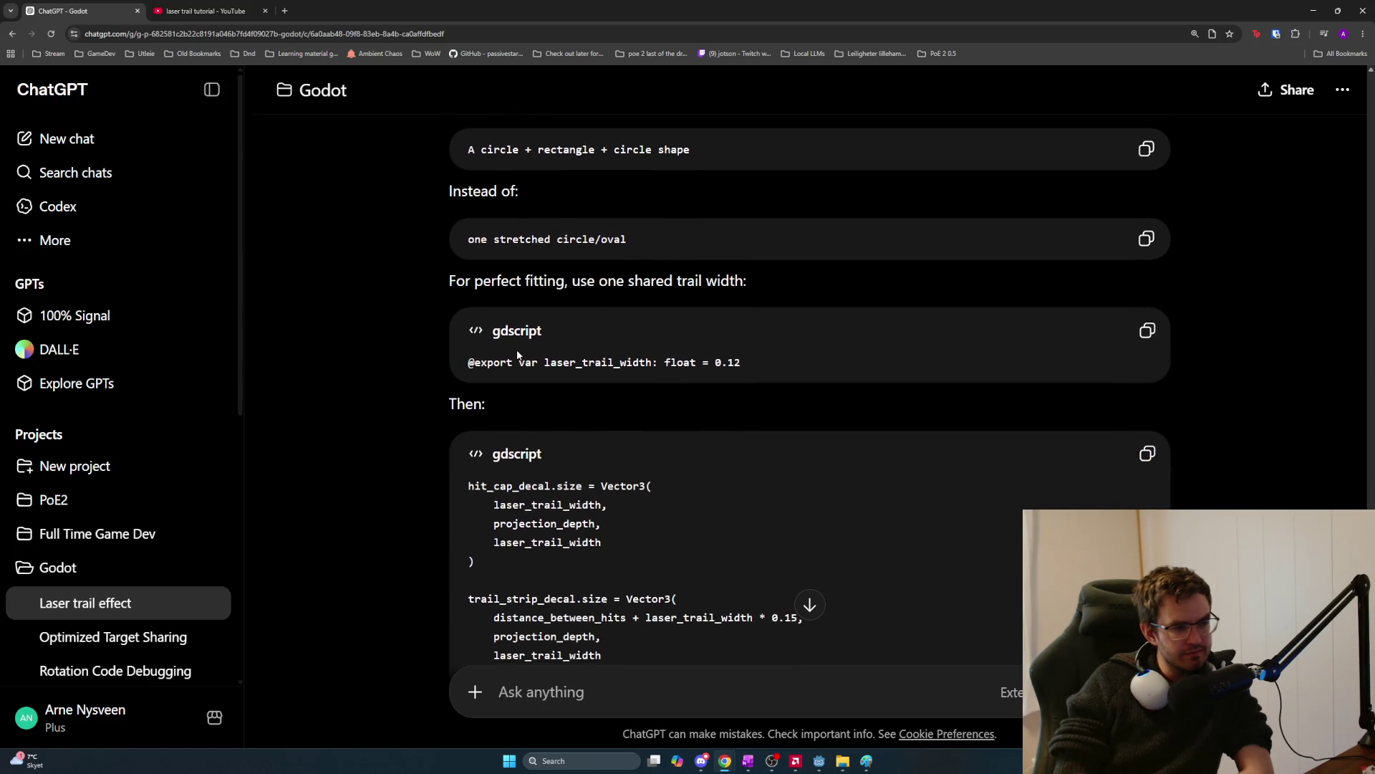
pyautogui.scroll(-2, 702, 362)
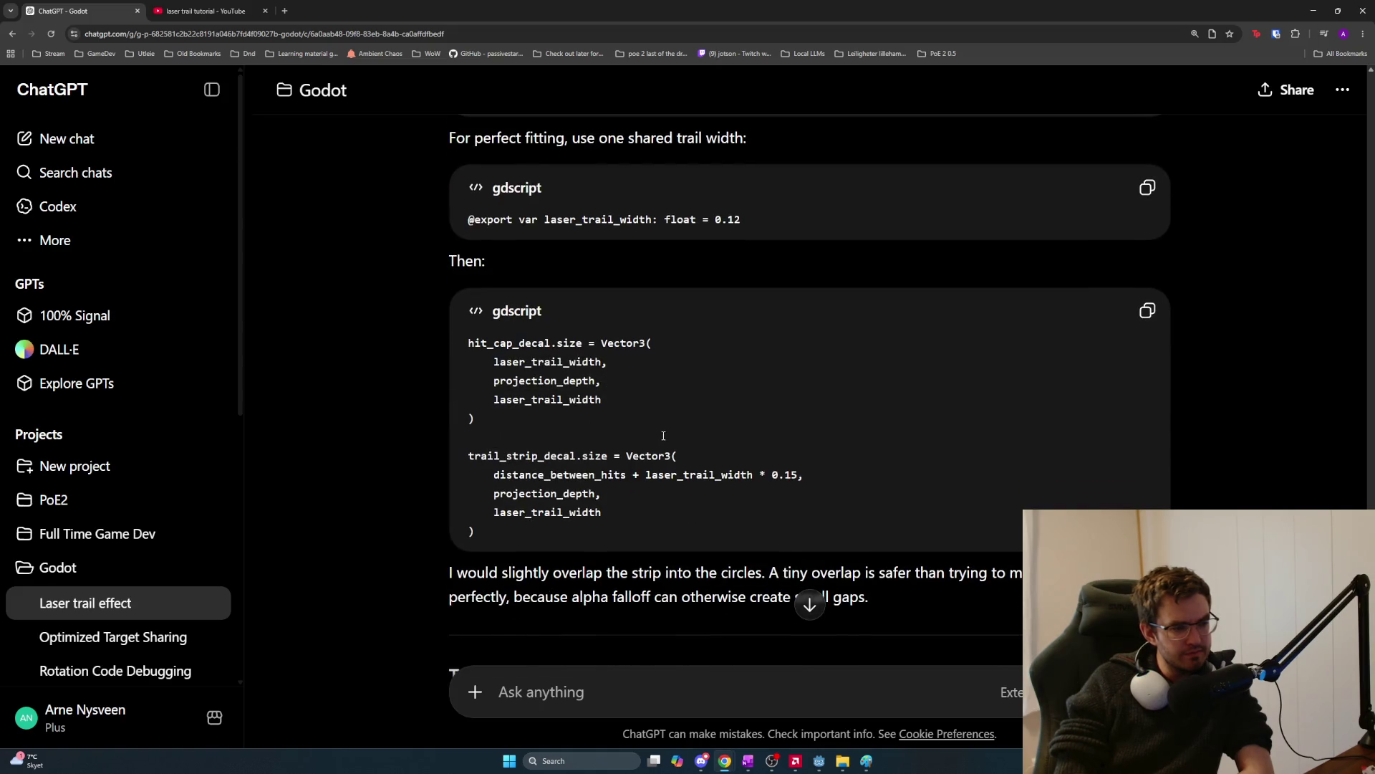
pyautogui.scroll(-4, 633, 402)
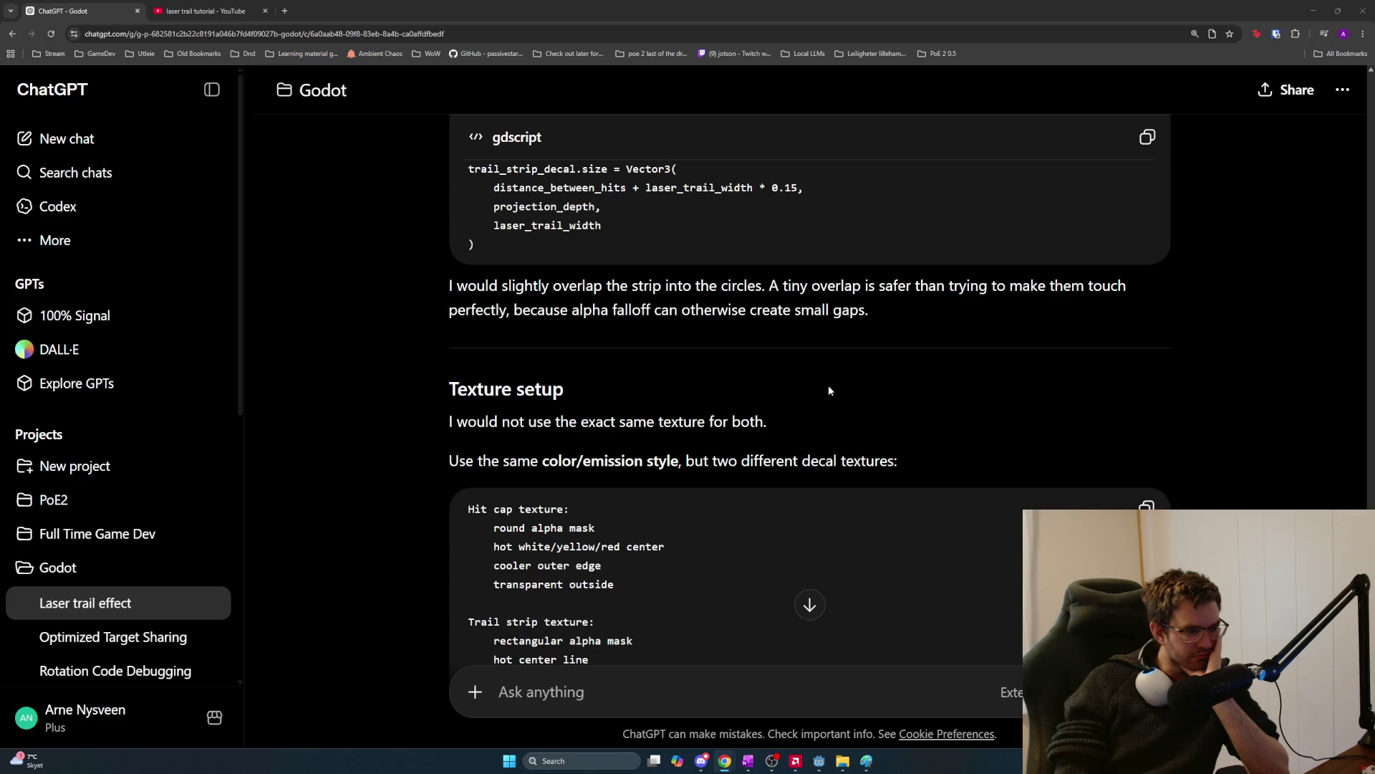
# Highlight the reply's notes on two separate decal textures and the hit cap texture's outer edges.
pyautogui.scroll(-1, 829, 390)
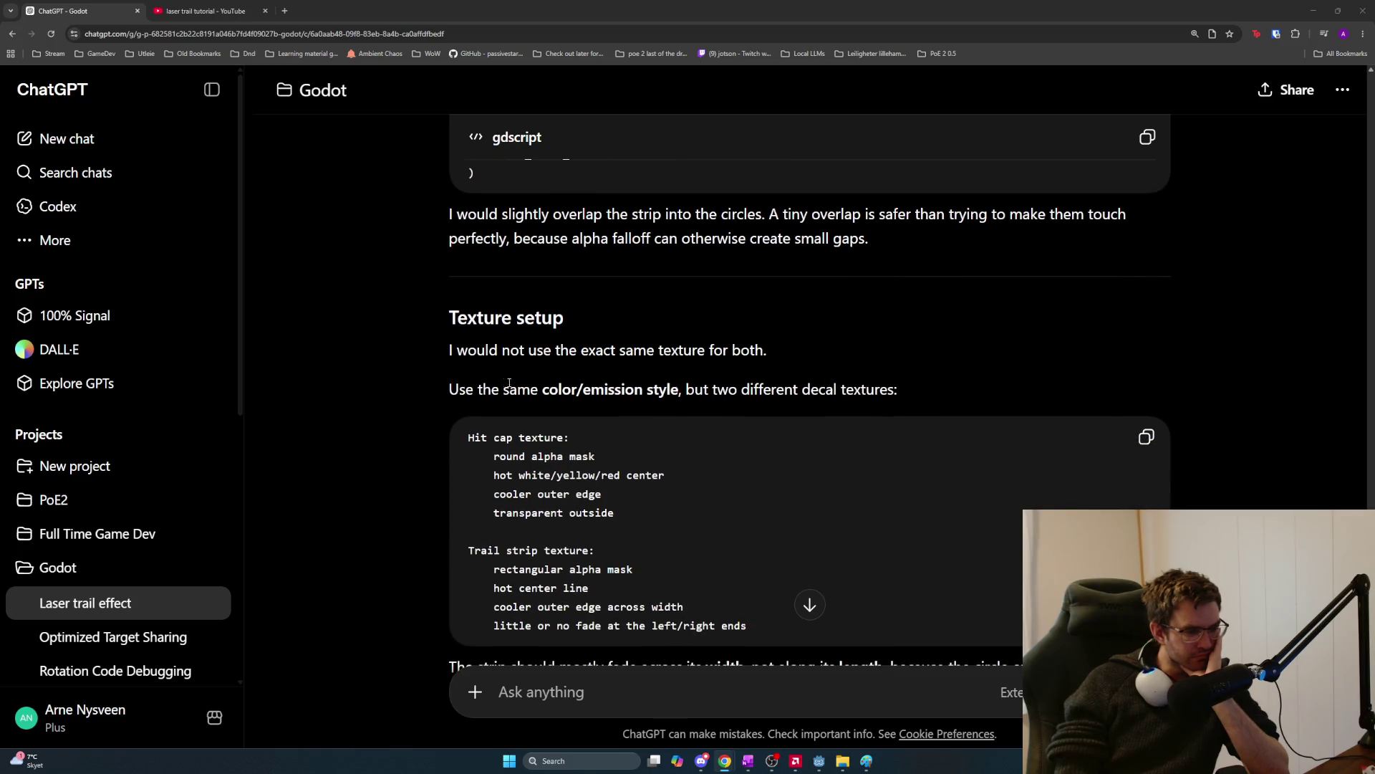
pyautogui.moveTo(445, 392); pyautogui.dragTo(922, 385)
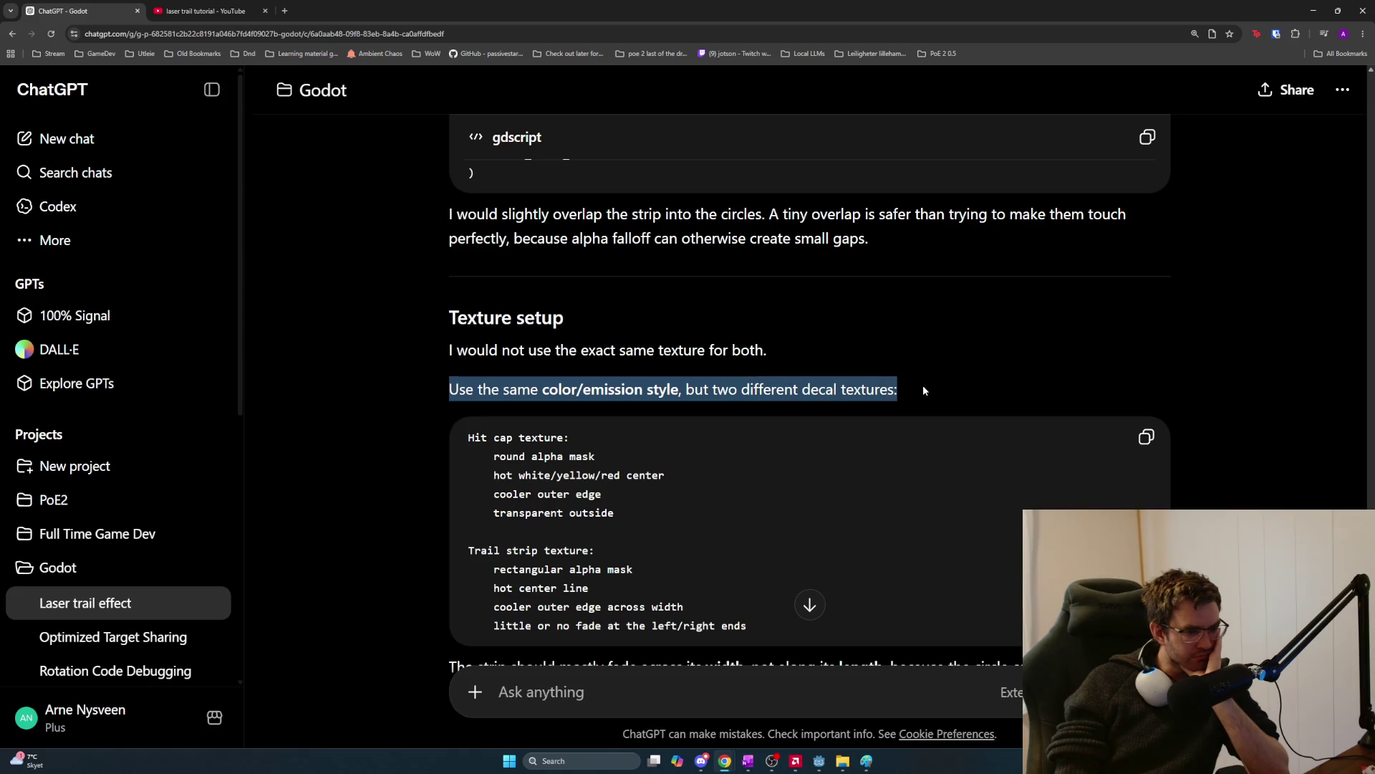
pyautogui.scroll(-1, 737, 422)
pyautogui.click(669, 429)
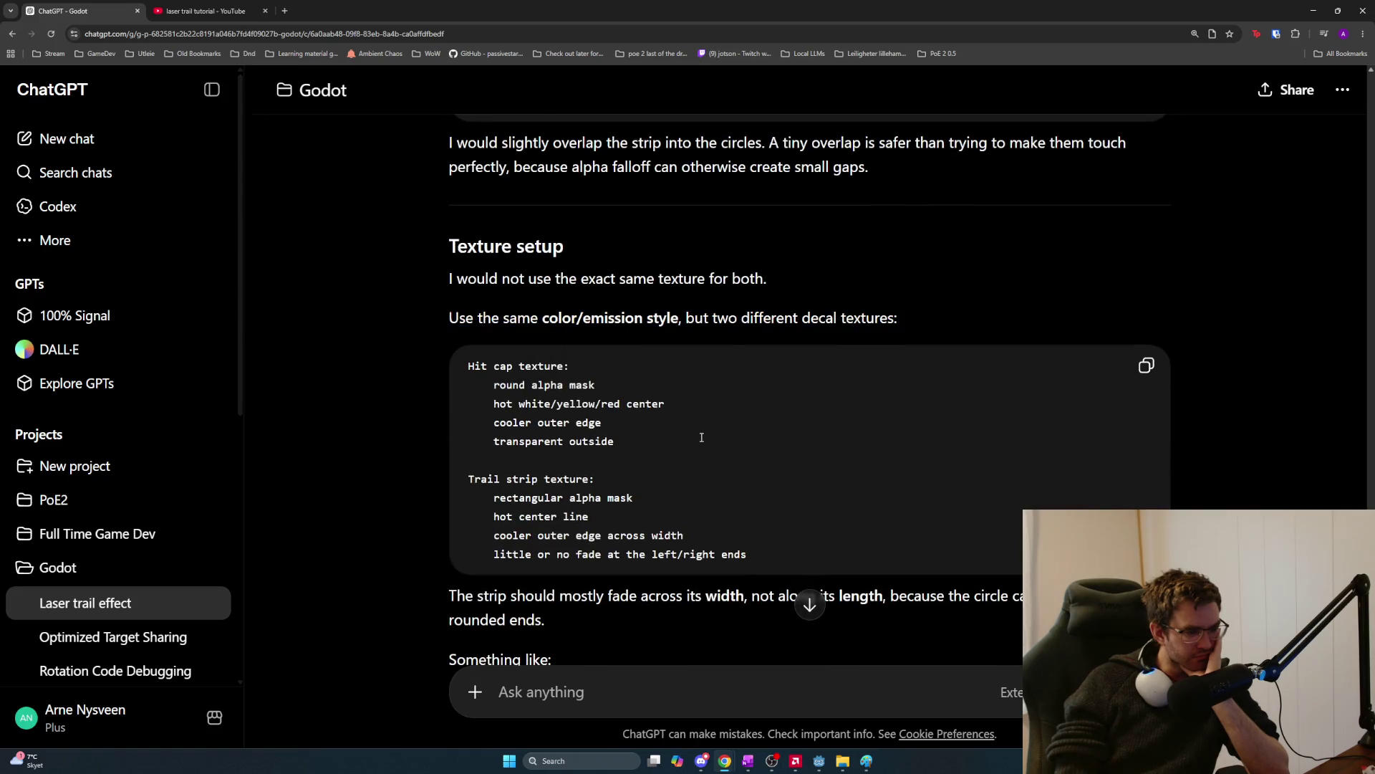
pyautogui.moveTo(624, 430)
pyautogui.mouseDown()
pyautogui.moveTo(473, 387)
pyautogui.moveTo(553, 421)
pyautogui.moveTo(480, 401)
pyautogui.moveTo(464, 364)
pyautogui.moveTo(528, 404)
pyautogui.moveTo(691, 419)
pyautogui.mouseUp()
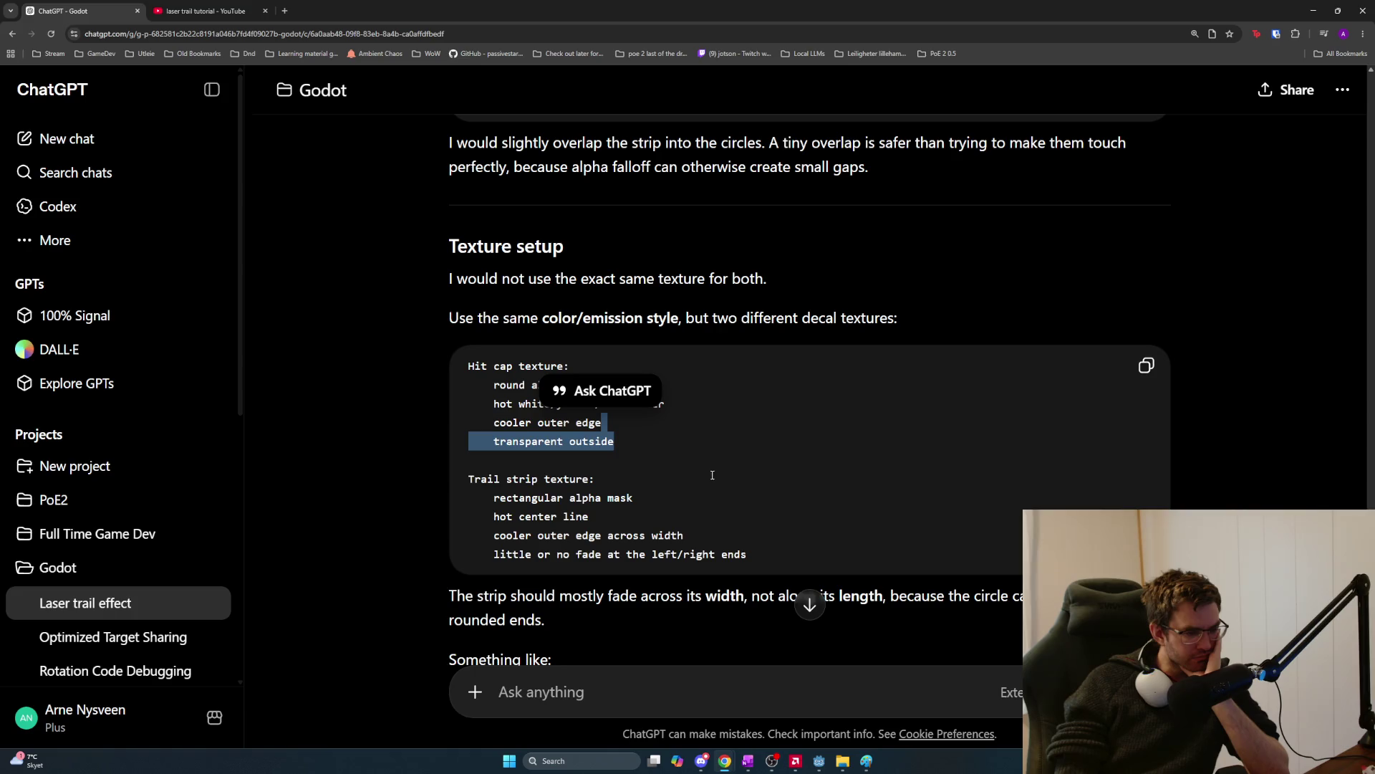
pyautogui.click(653, 481)
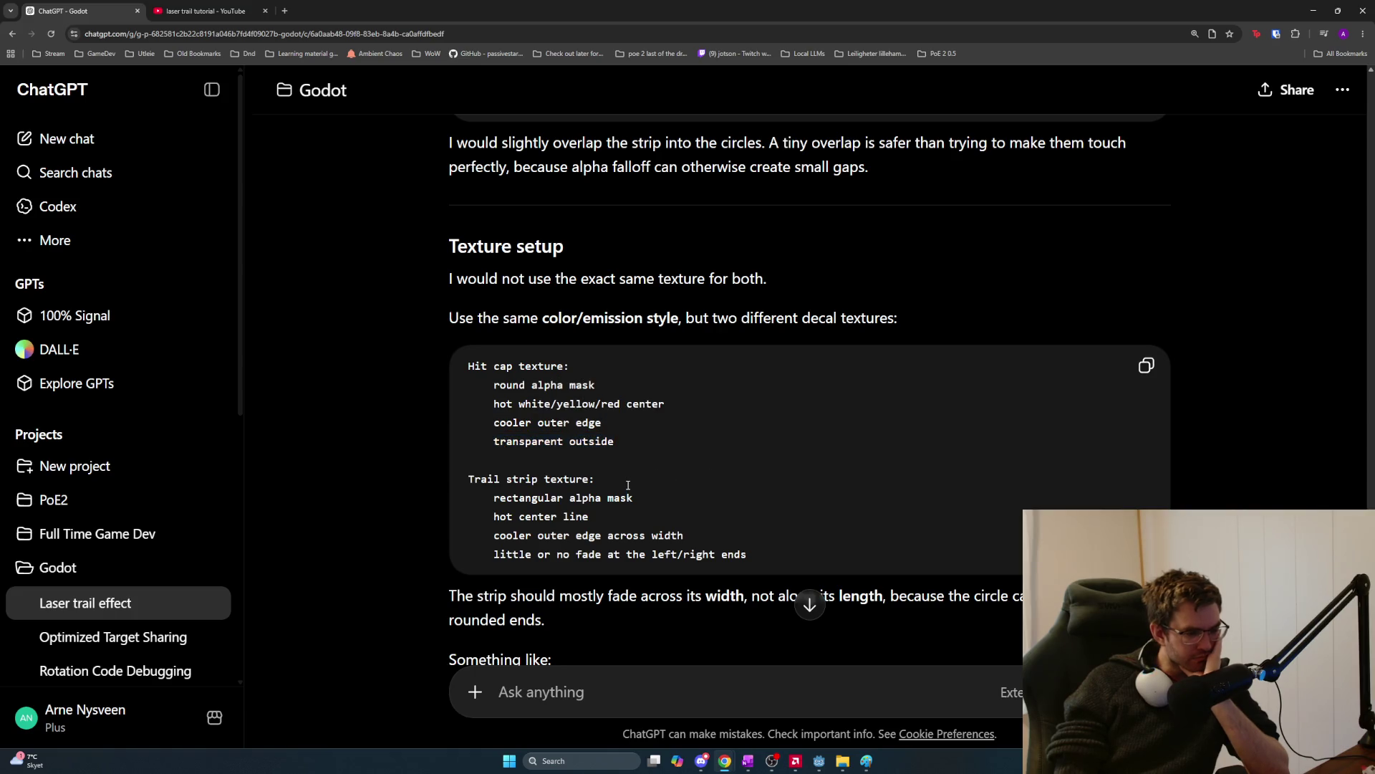
# Review the trail strip texture direction notes, continuing down to 'Should you spawn decals every frame?'.
pyautogui.scroll(-1, 627, 486)
pyautogui.scroll(-1, 627, 485)
pyautogui.moveTo(483, 484); pyautogui.dragTo(748, 484)
pyautogui.scroll(-3, 633, 469)
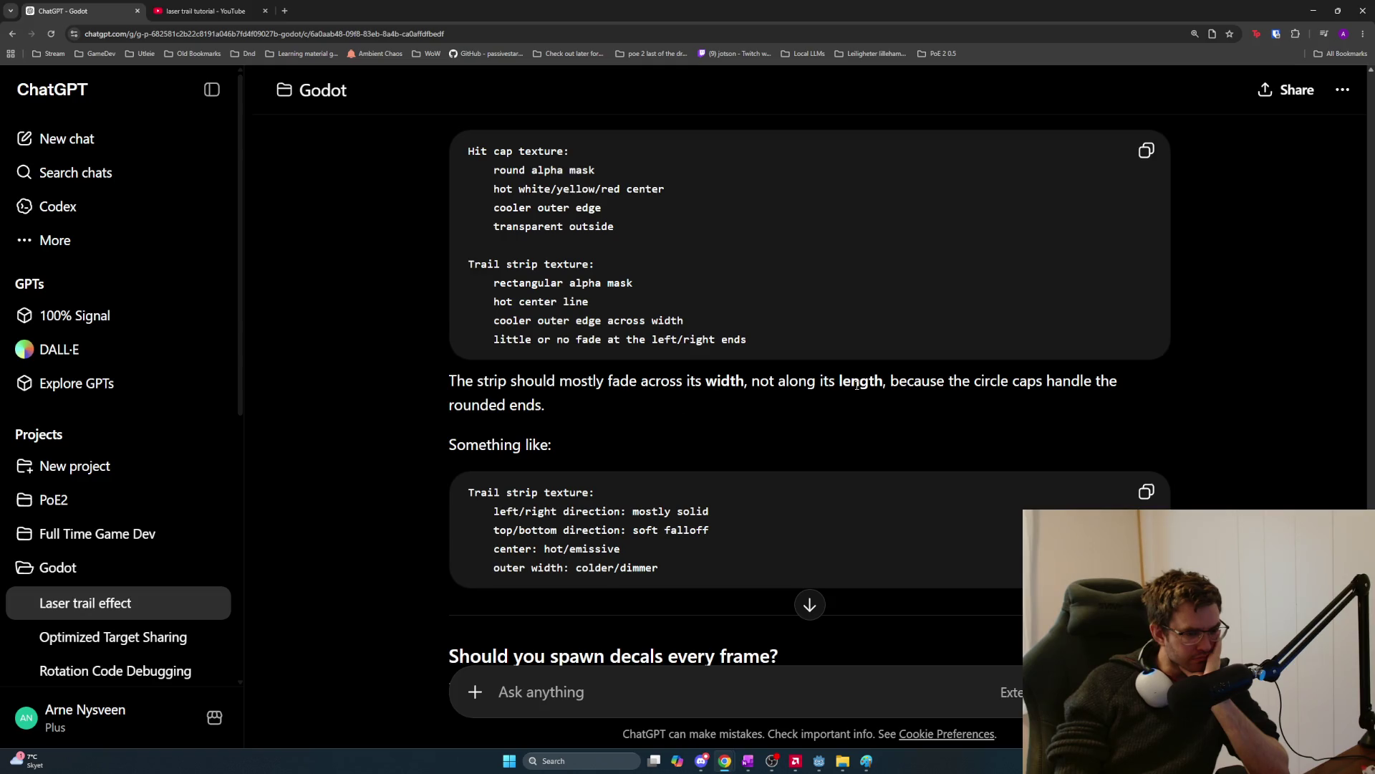
pyautogui.scroll(-2, 845, 382)
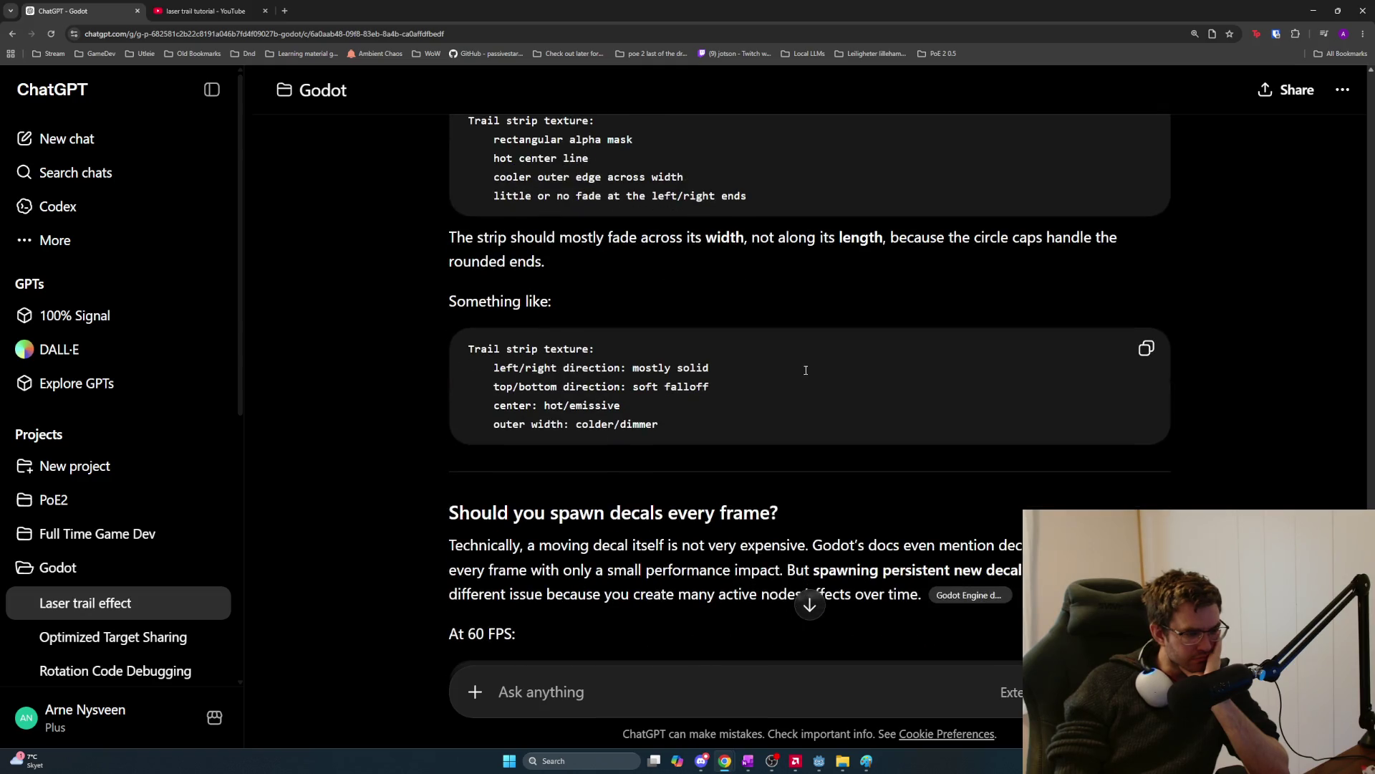
pyautogui.moveTo(493, 368)
pyautogui.mouseDown()
pyautogui.moveTo(757, 379)
pyautogui.moveTo(760, 434)
pyautogui.mouseUp()
pyautogui.scroll(-1, 761, 437)
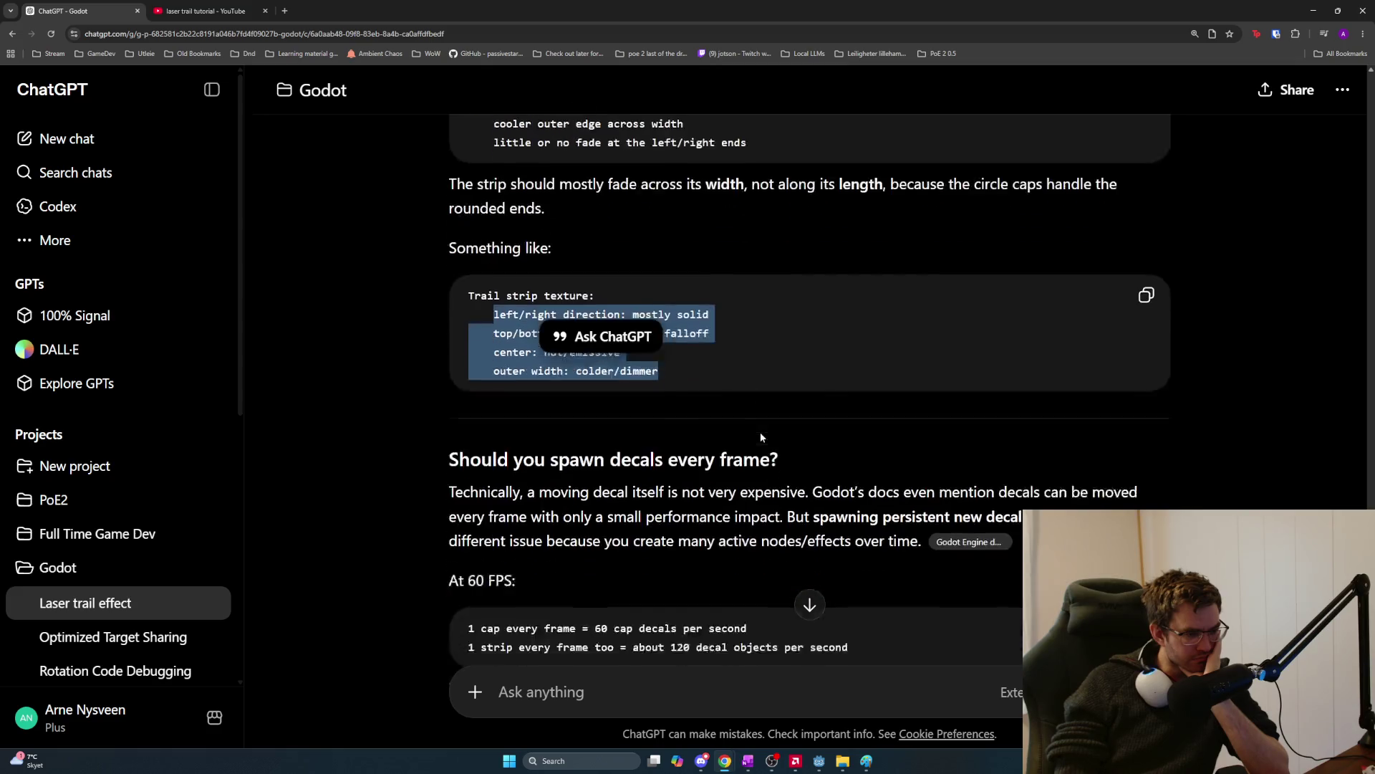
pyautogui.scroll(-2, 761, 437)
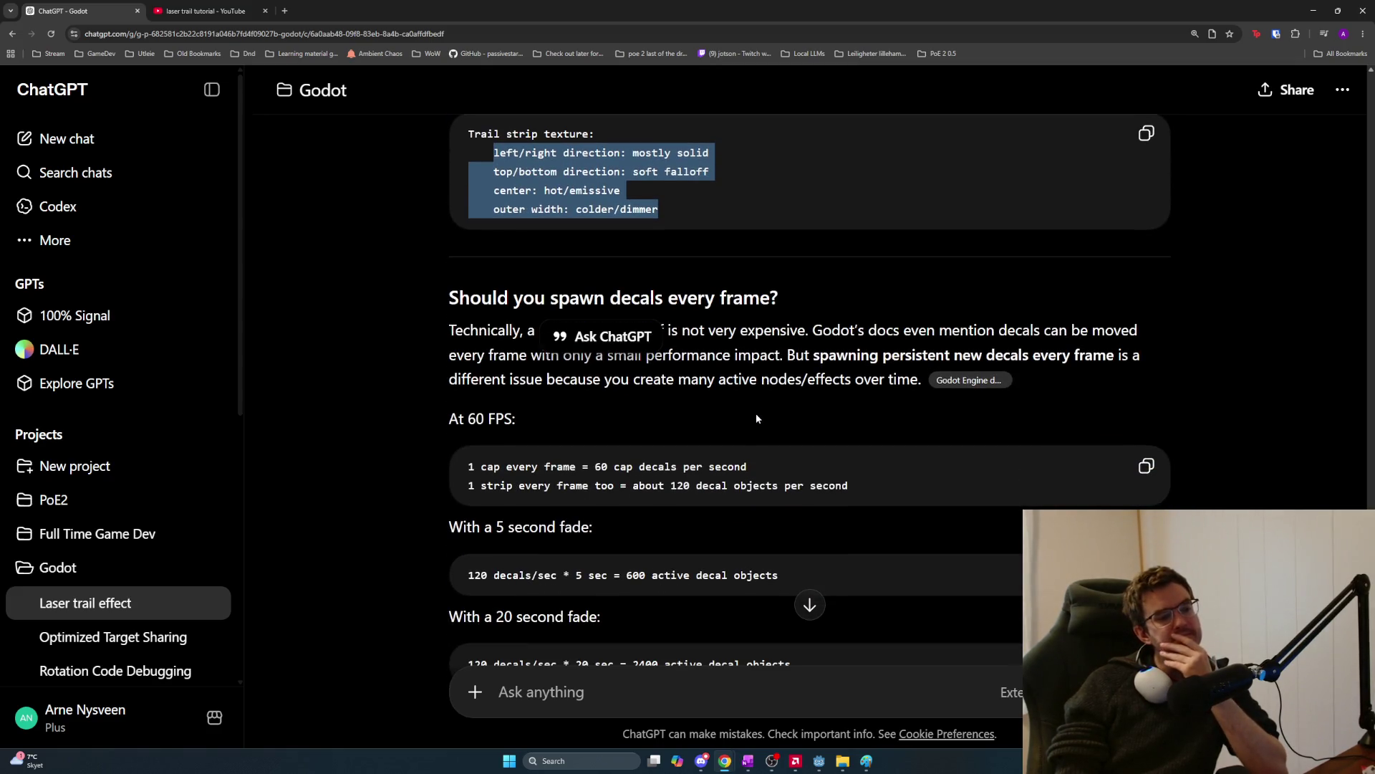
pyautogui.click(705, 401)
pyautogui.scroll(-2, 661, 388)
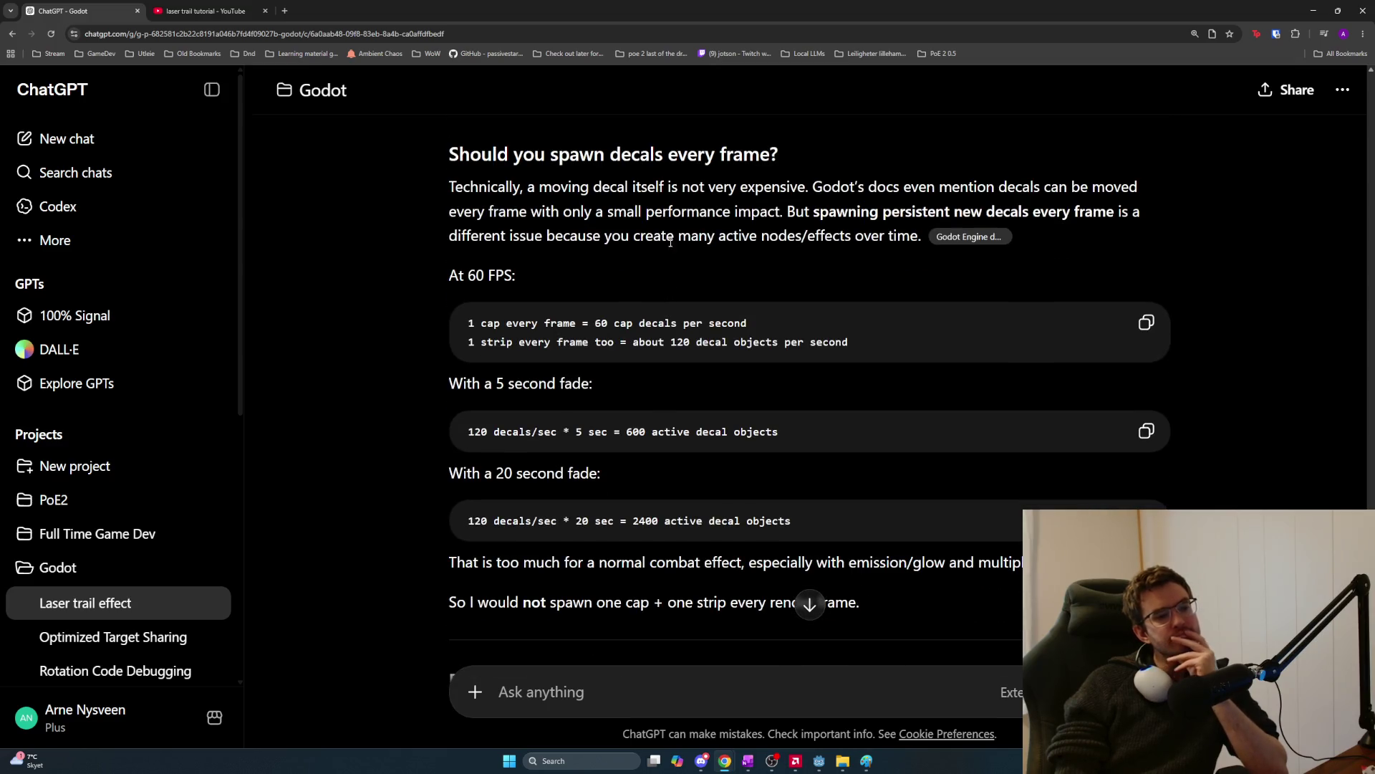
# Highlight the Godot moving-decal note and the 60 FPS per-frame and 600-active-decal calculations.
pyautogui.moveTo(823, 188)
pyautogui.mouseDown()
pyautogui.moveTo(1029, 211)
pyautogui.moveTo(1142, 187)
pyautogui.moveTo(532, 215)
pyautogui.moveTo(982, 231)
pyautogui.moveTo(914, 230)
pyautogui.mouseUp()
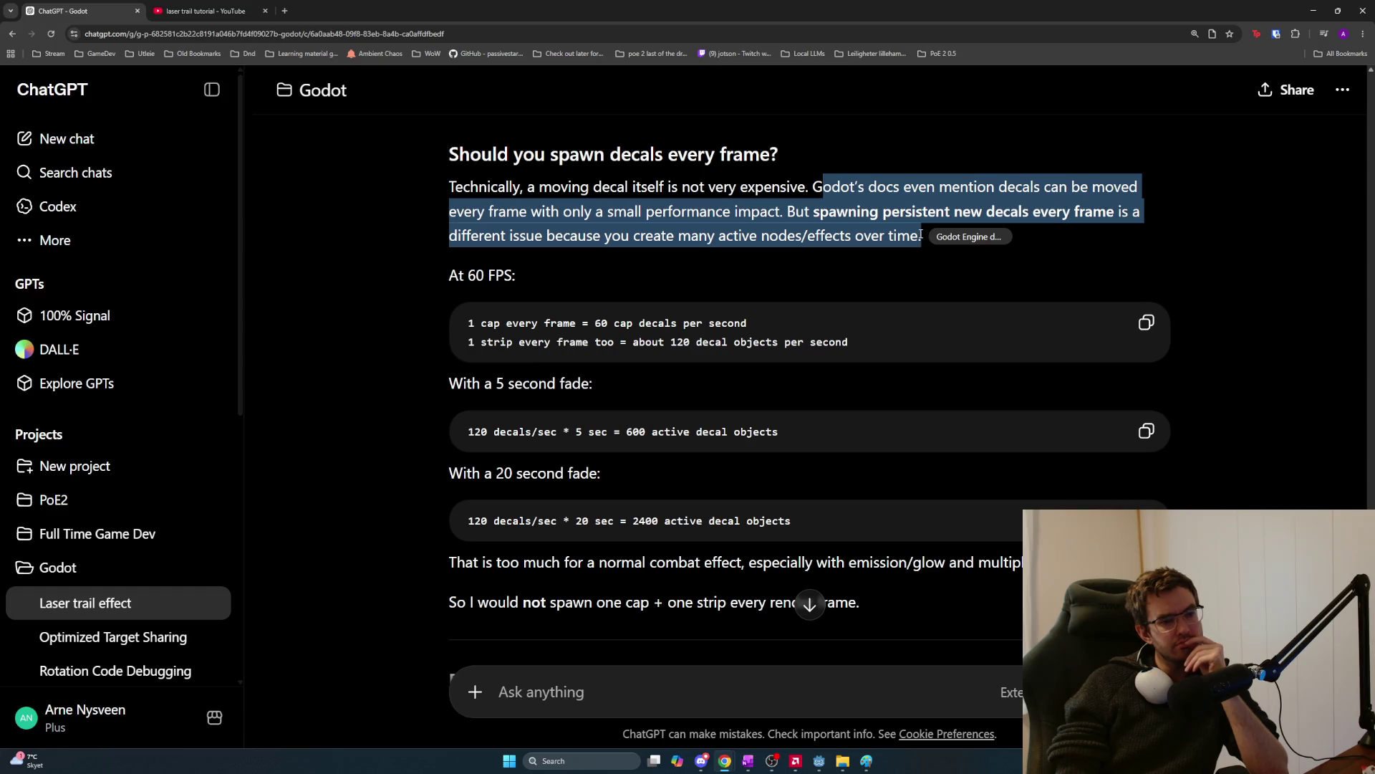
pyautogui.moveTo(921, 235); pyautogui.dragTo(737, 274)
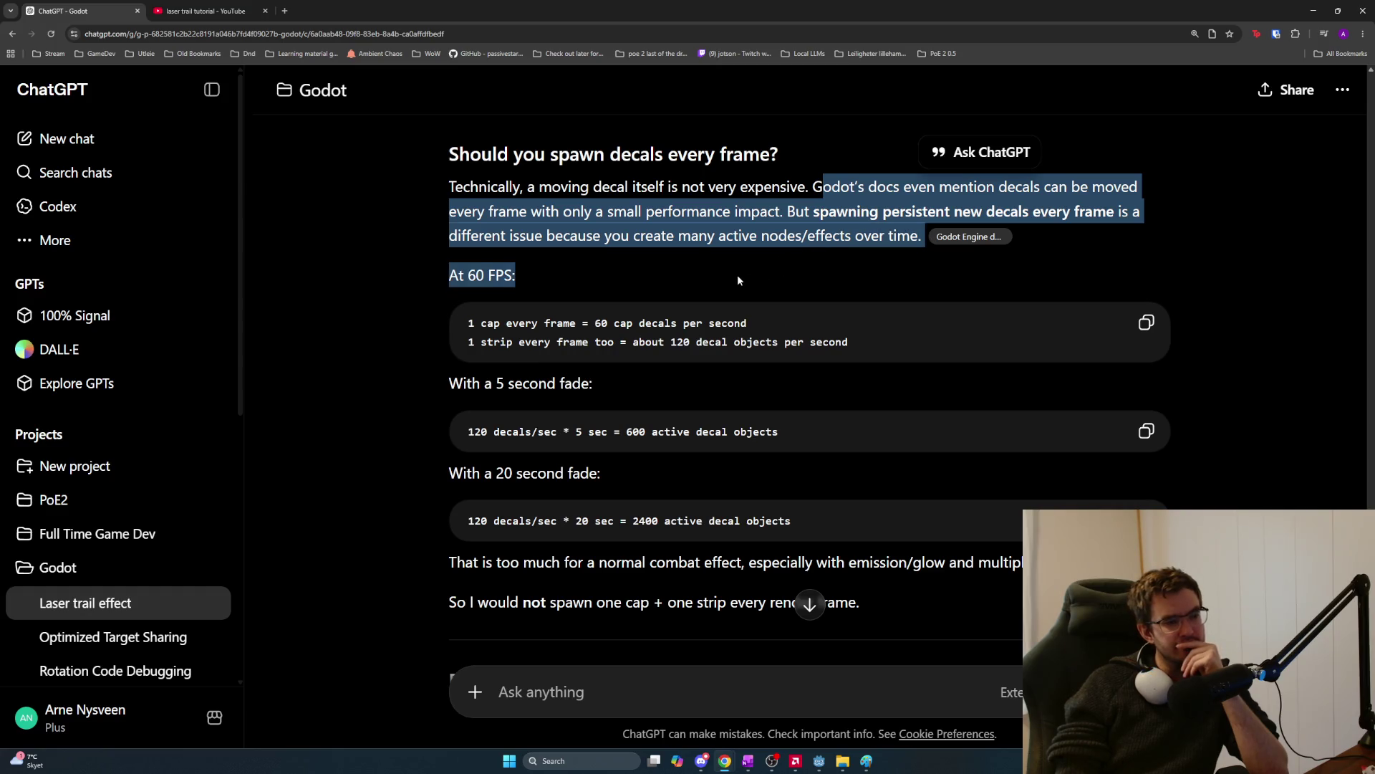
pyautogui.click(738, 273)
pyautogui.moveTo(842, 333)
pyautogui.mouseDown()
pyautogui.moveTo(666, 342)
pyautogui.moveTo(468, 318)
pyautogui.mouseUp()
pyautogui.click(714, 436)
pyautogui.moveTo(816, 433); pyautogui.dragTo(451, 429)
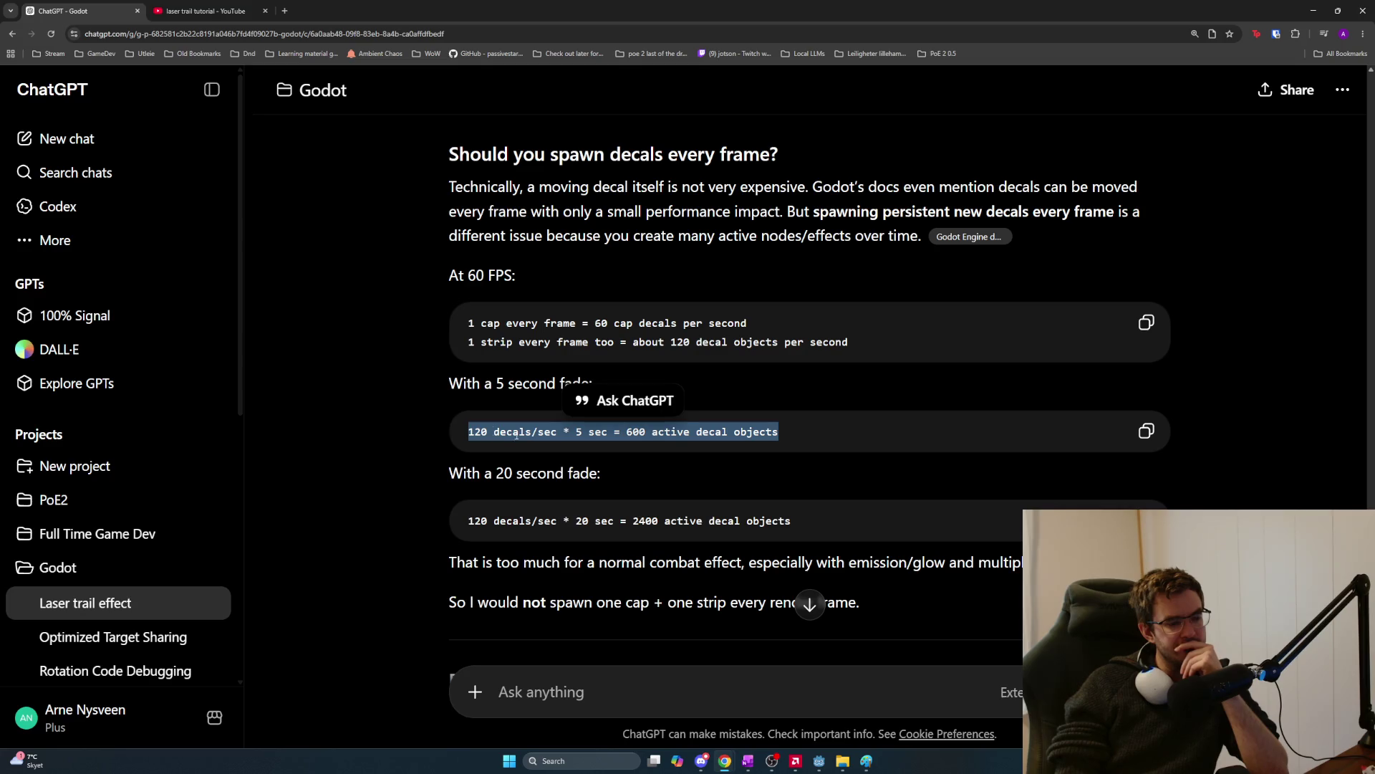
pyautogui.scroll(-1, 750, 467)
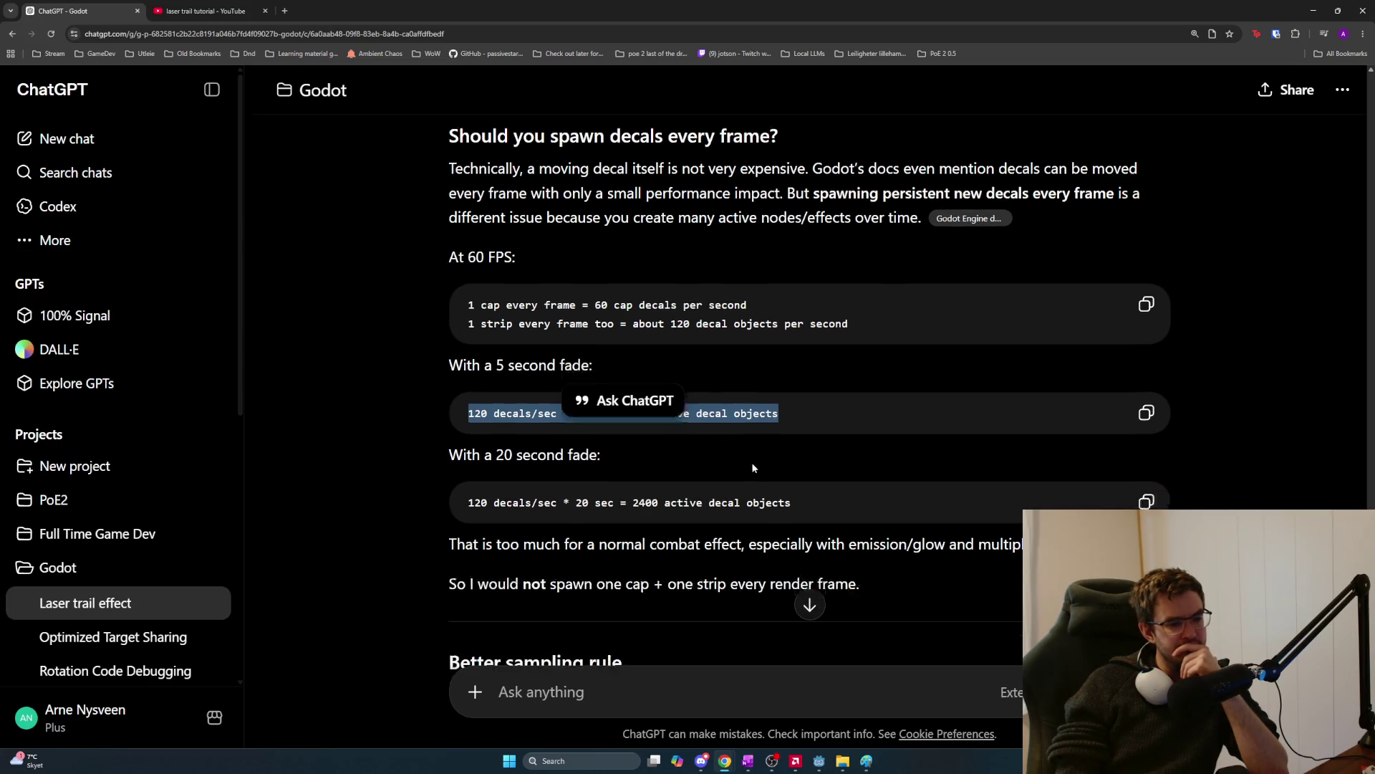
pyautogui.moveTo(802, 449)
pyautogui.mouseDown()
pyautogui.moveTo(451, 450)
pyautogui.moveTo(705, 490)
pyautogui.moveTo(1104, 491)
pyautogui.mouseUp()
pyautogui.scroll(-1, 892, 533)
pyautogui.click(929, 476)
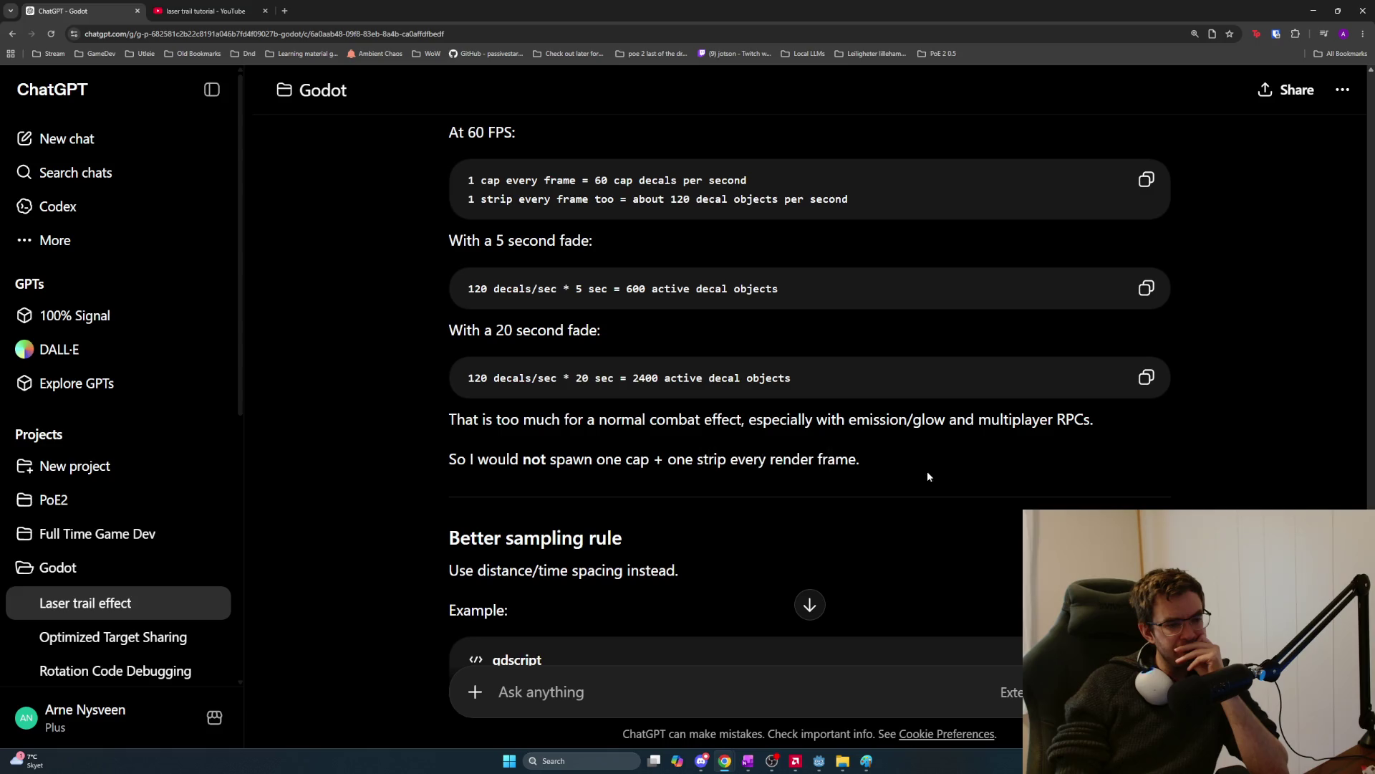
# Read through the sampling rule and gdscript example, marking the 20-30 trail samples per second target.
pyautogui.scroll(-3, 910, 476)
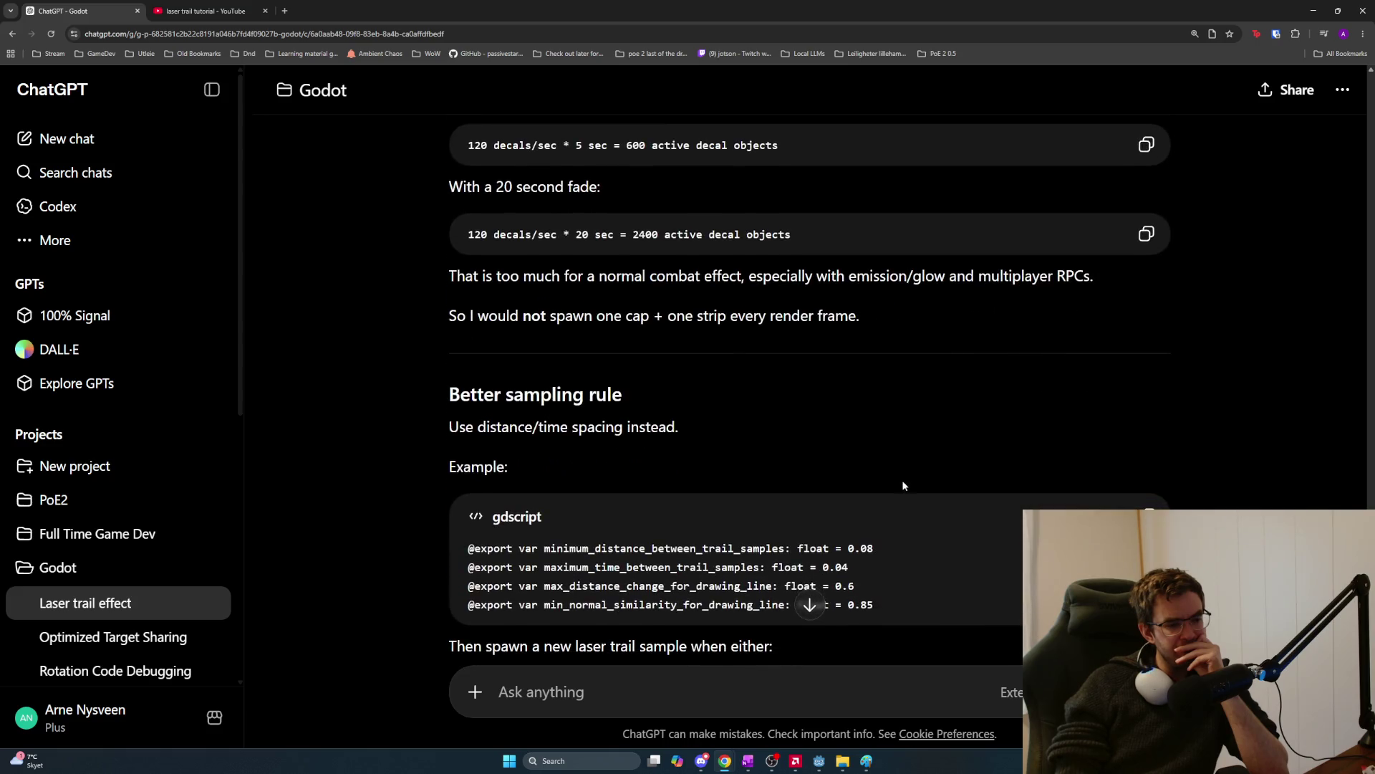
pyautogui.scroll(-1, 841, 472)
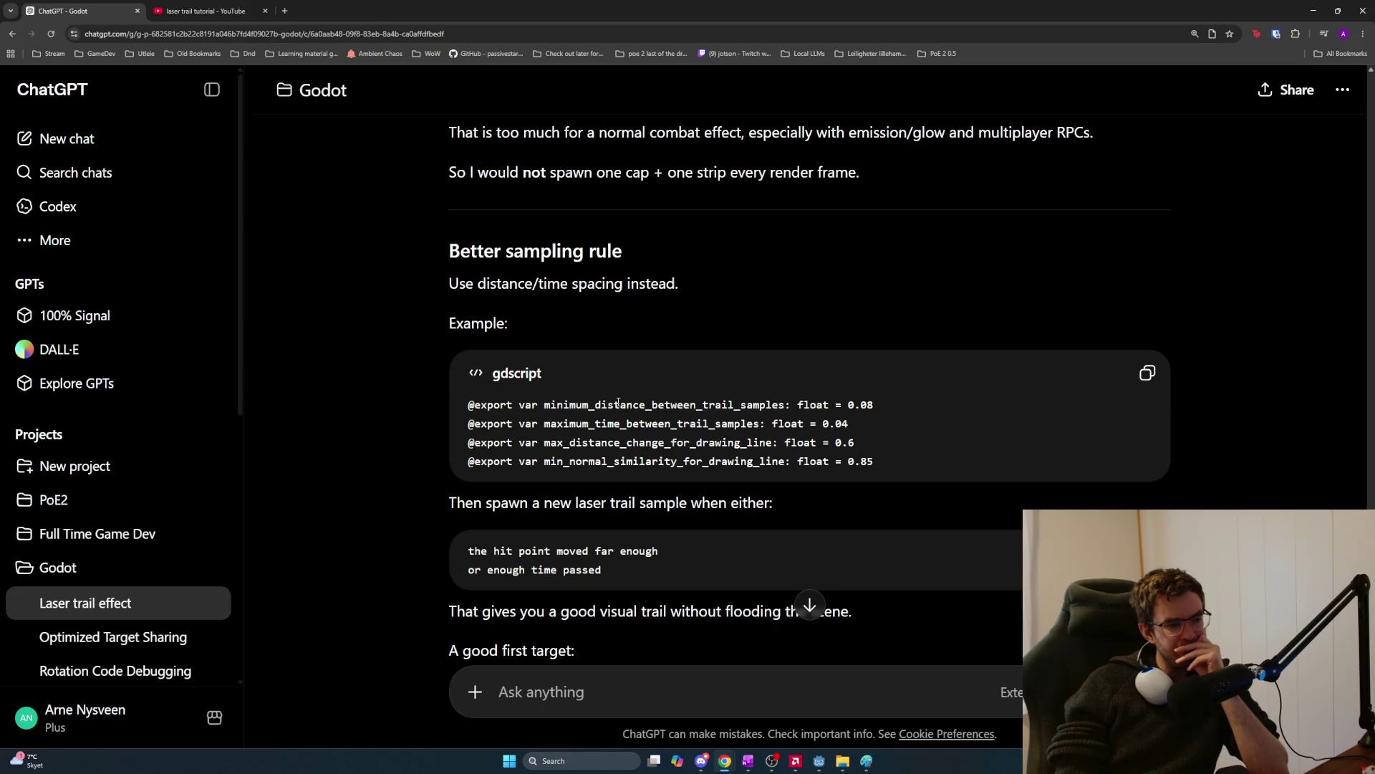
pyautogui.scroll(-1, 653, 421)
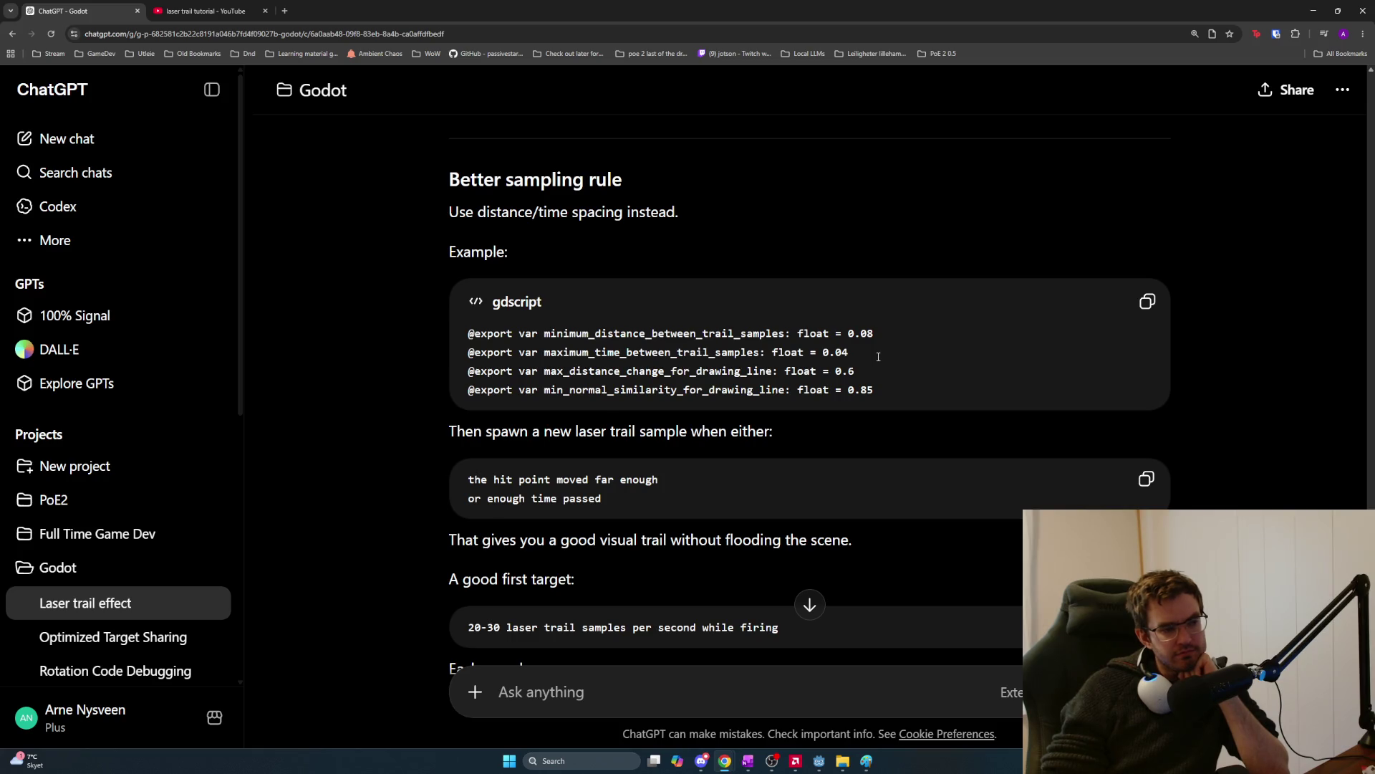
pyautogui.scroll(-1, 878, 356)
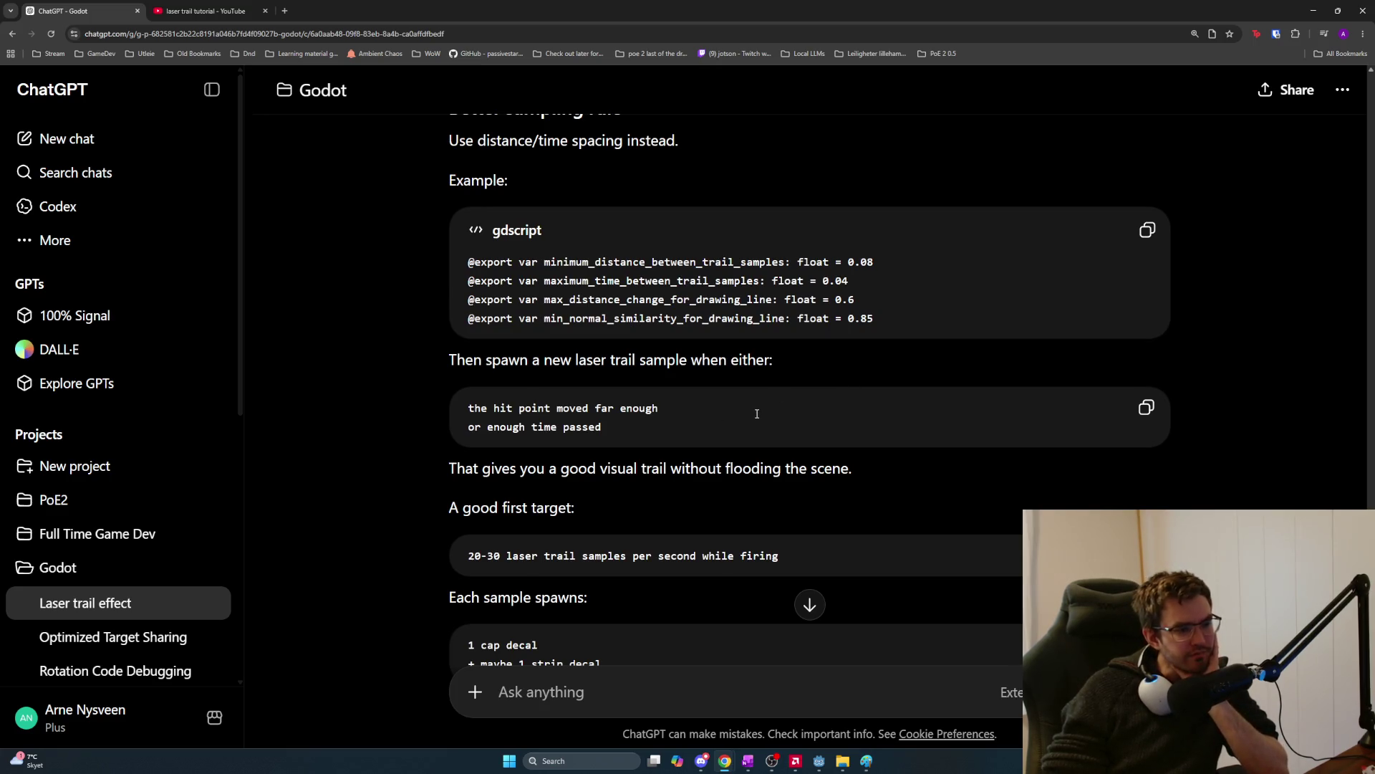
pyautogui.scroll(-2, 756, 413)
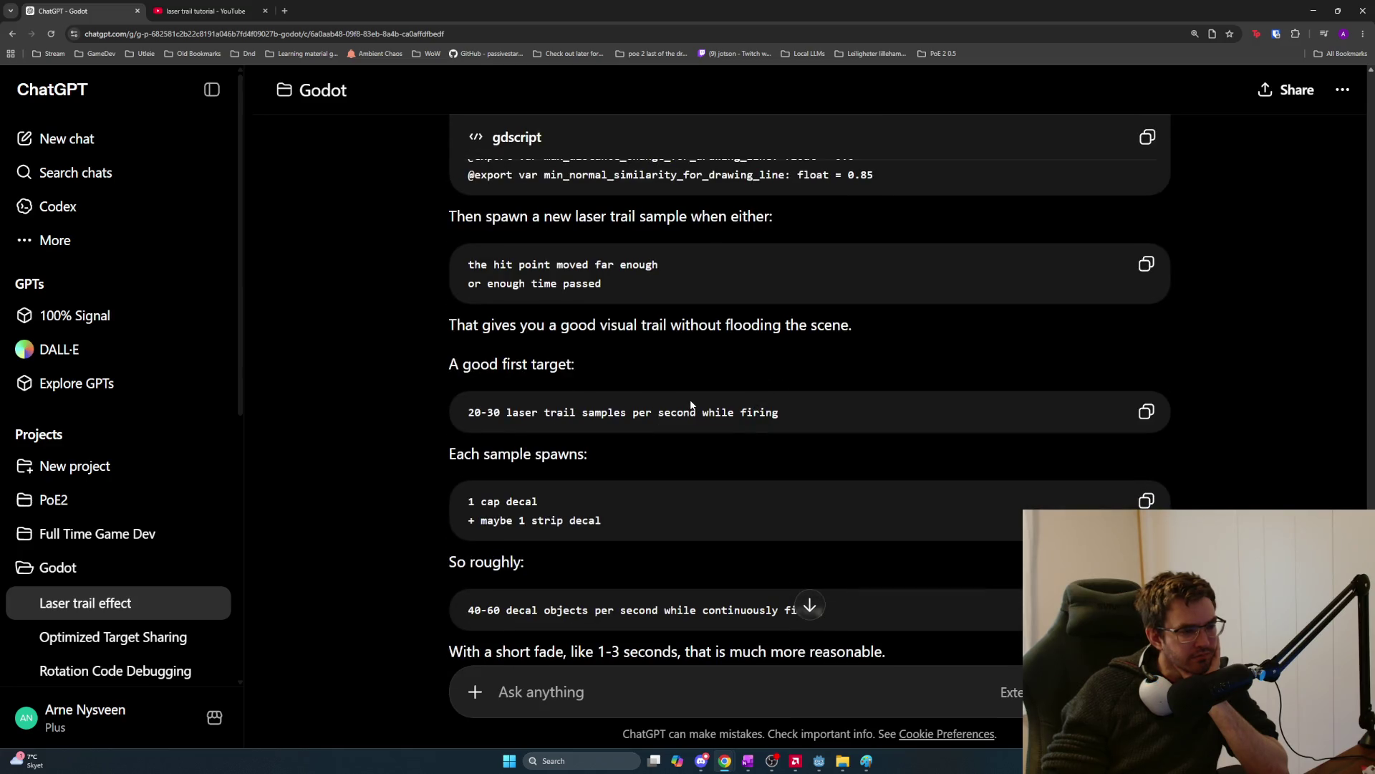
pyautogui.scroll(1, 691, 401)
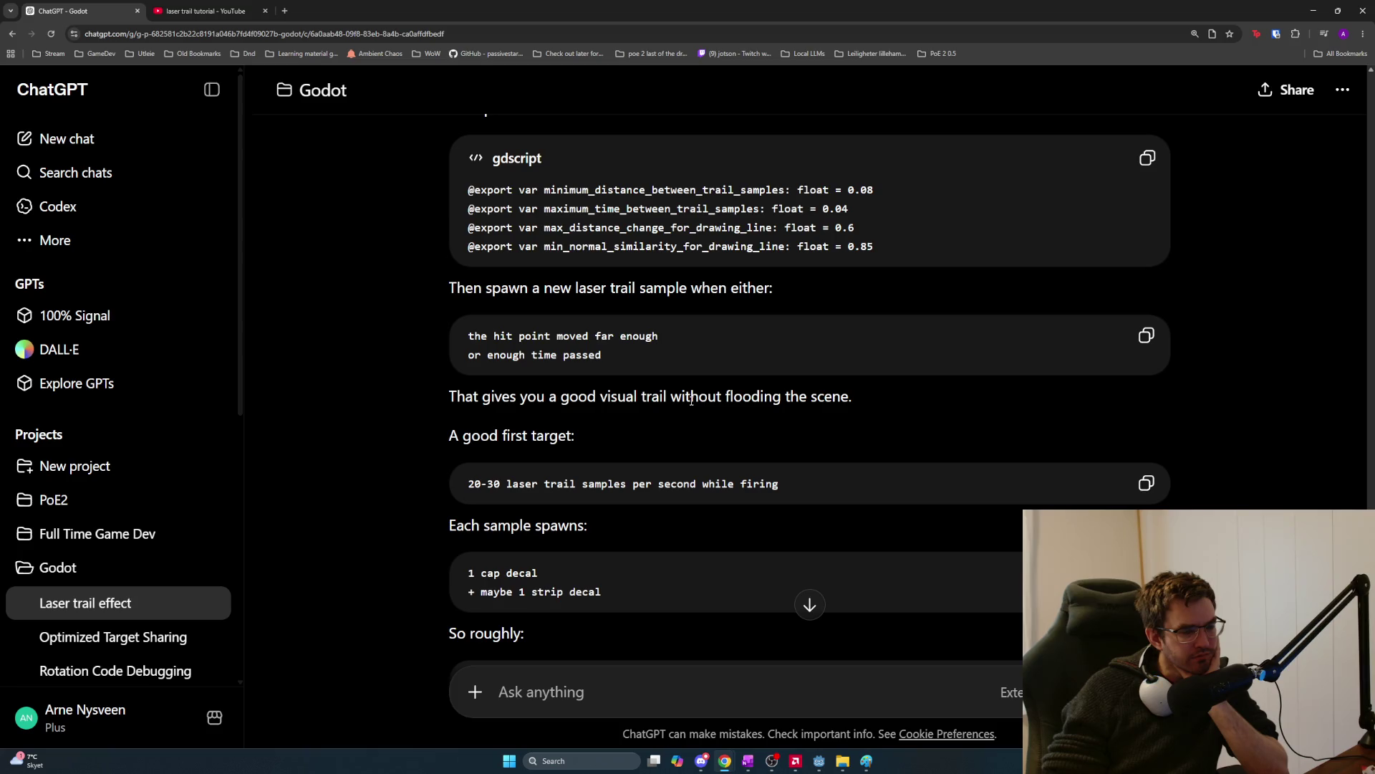
pyautogui.scroll(1, 691, 400)
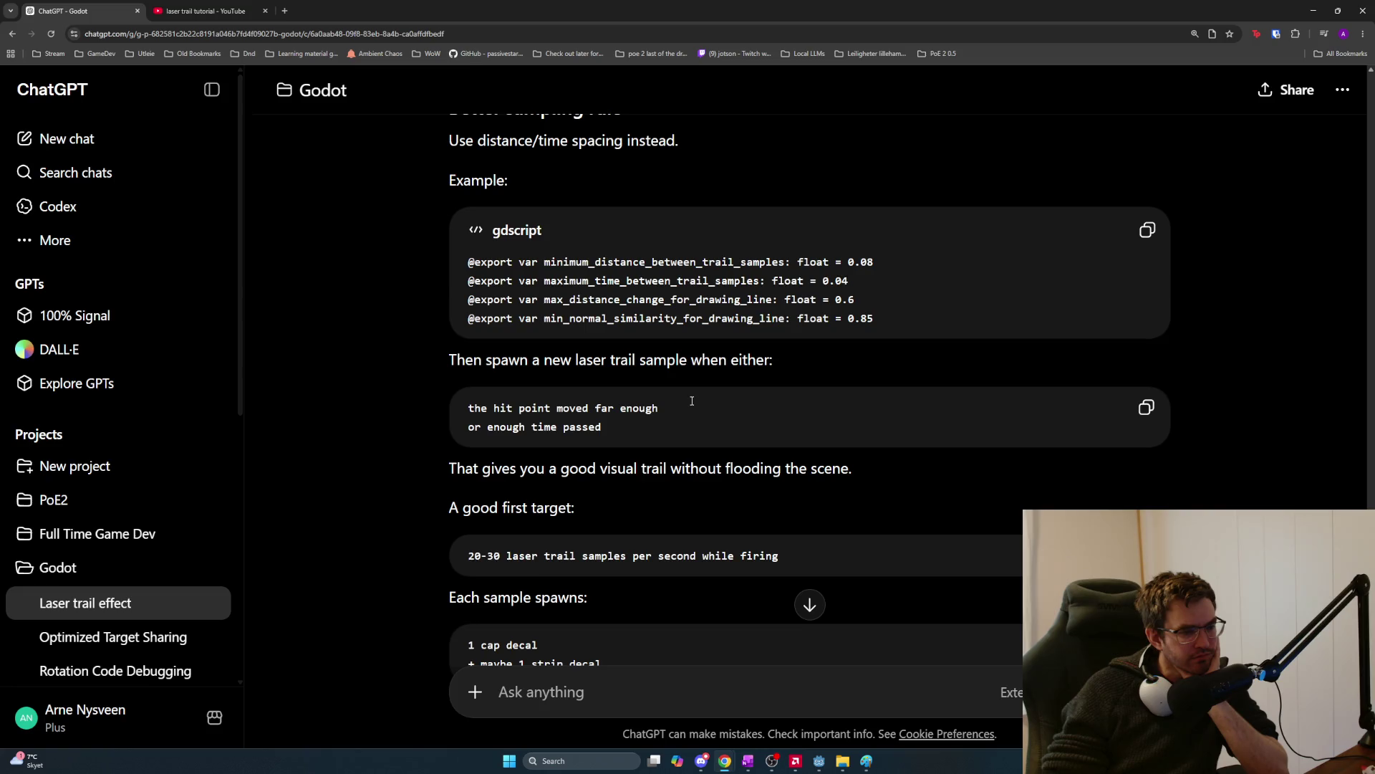
pyautogui.scroll(-2, 693, 401)
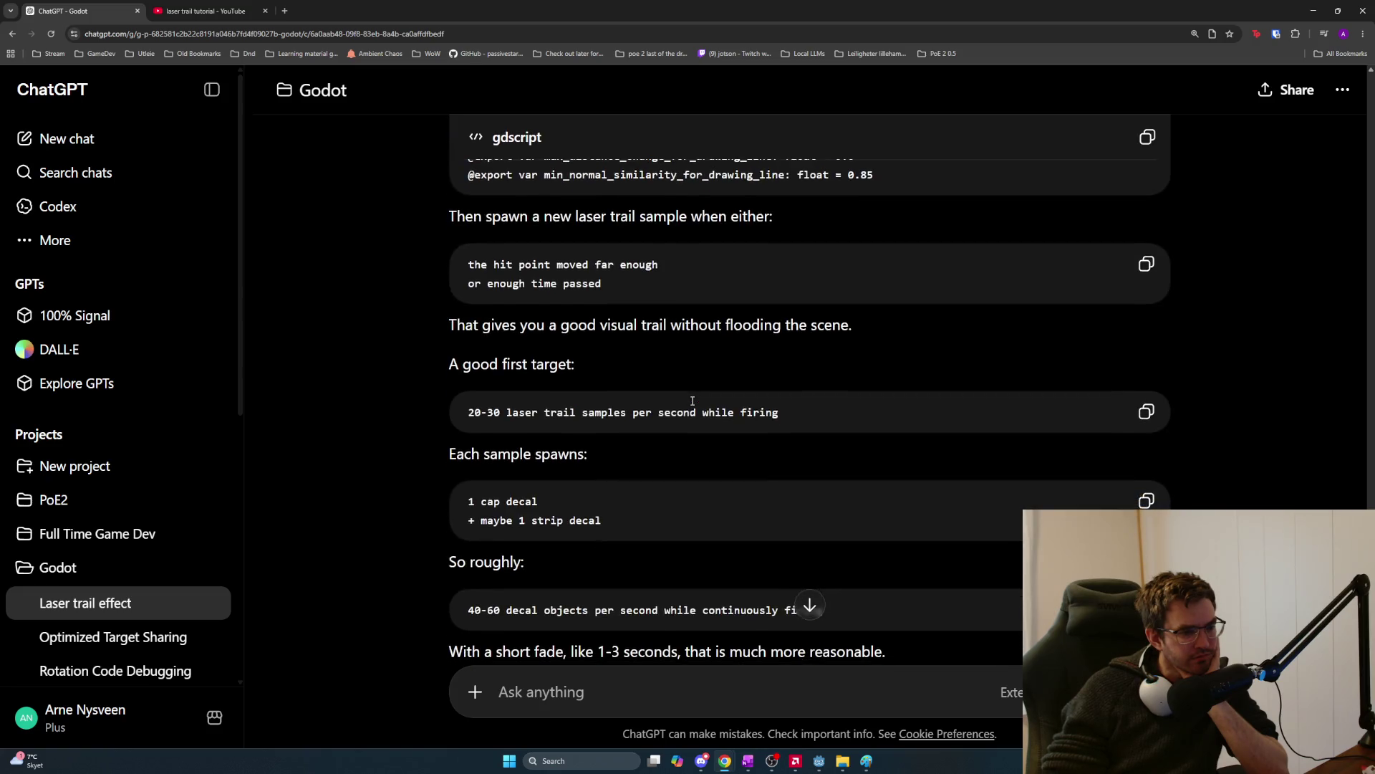
pyautogui.scroll(-1, 692, 405)
pyautogui.moveTo(467, 342); pyautogui.dragTo(788, 342)
pyautogui.click(792, 342)
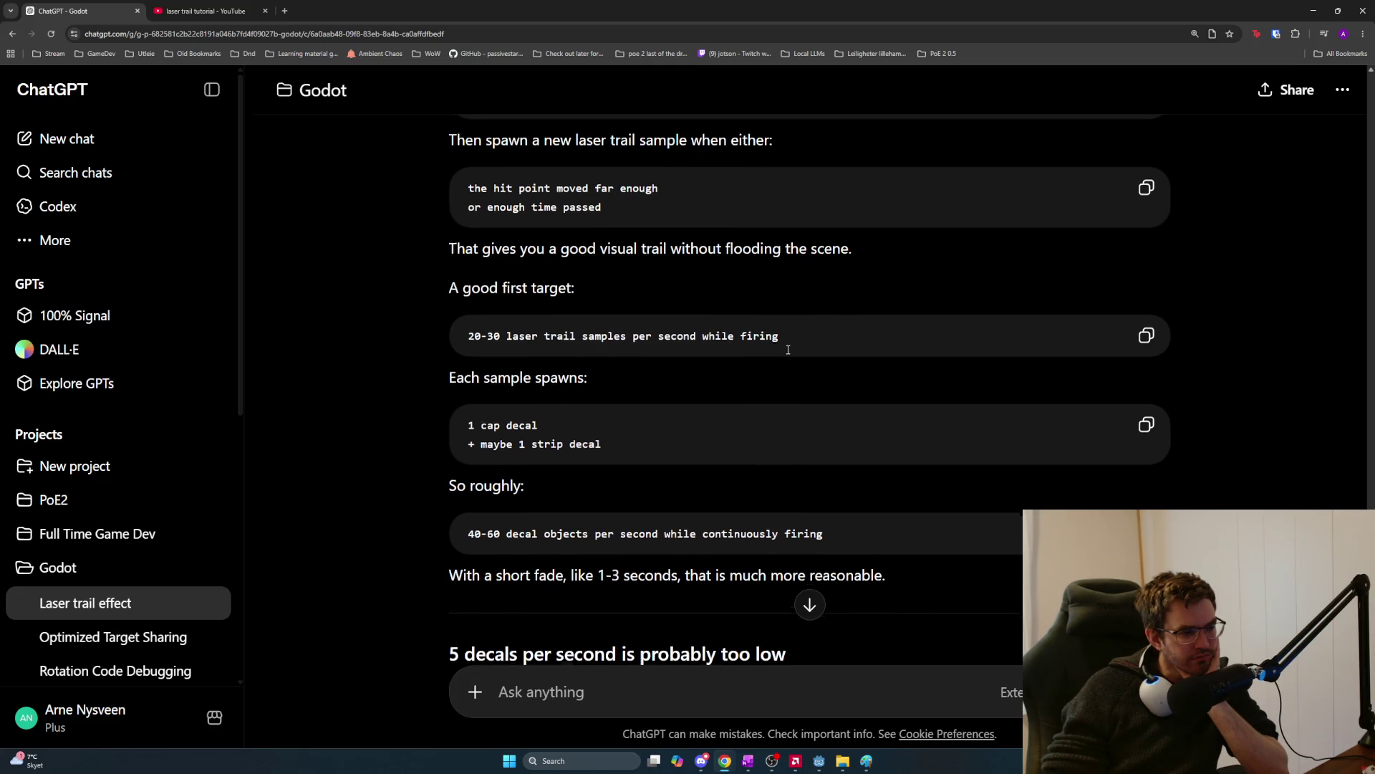
pyautogui.scroll(-1, 768, 354)
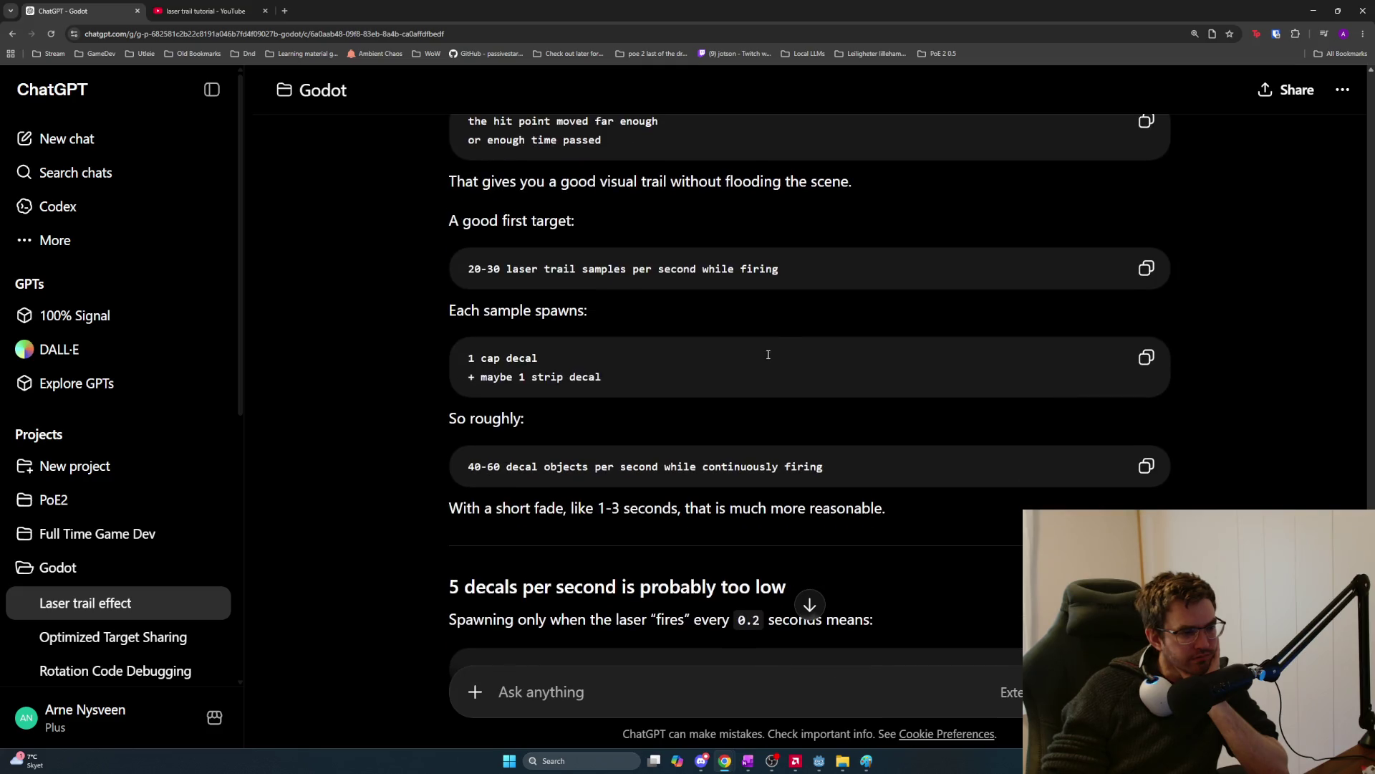
pyautogui.tripleClick(644, 382)
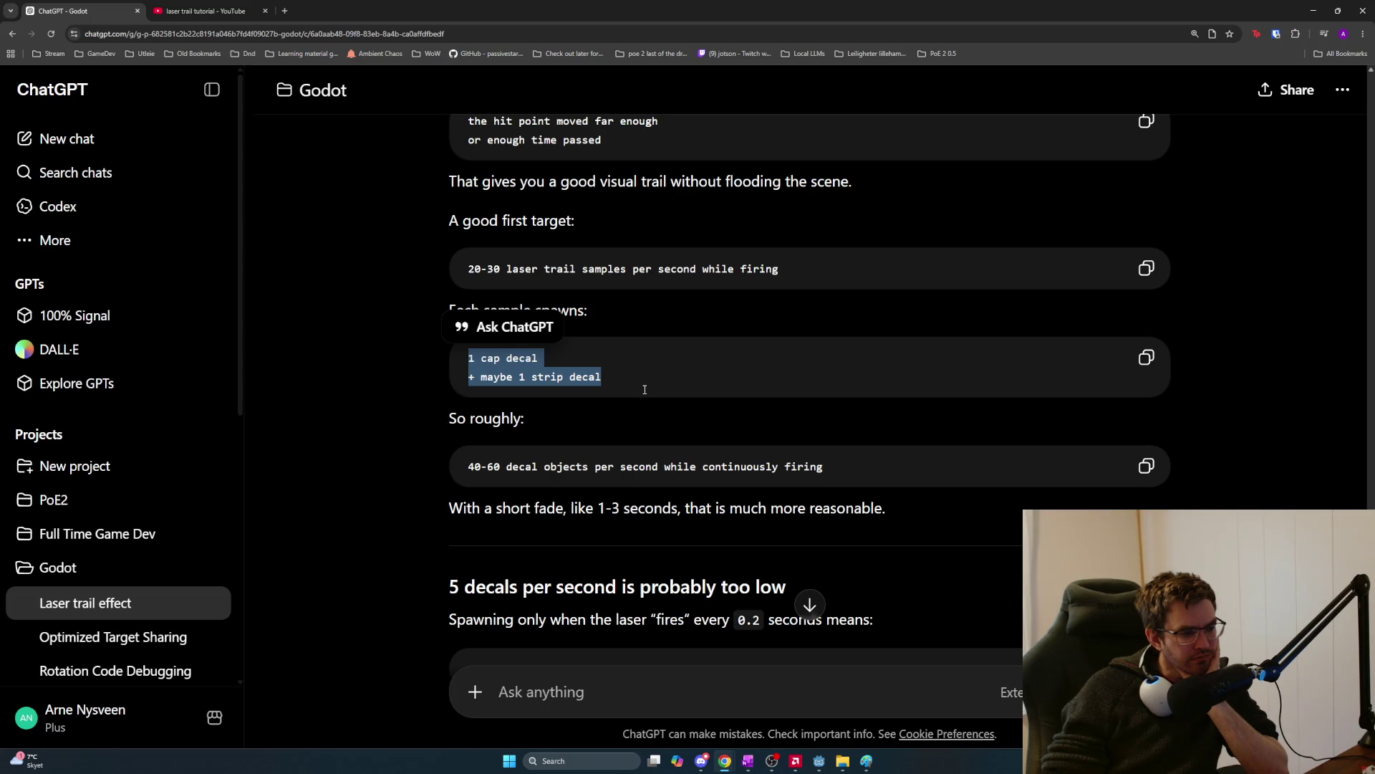
pyautogui.scroll(-2, 644, 389)
pyautogui.scroll(1, 642, 388)
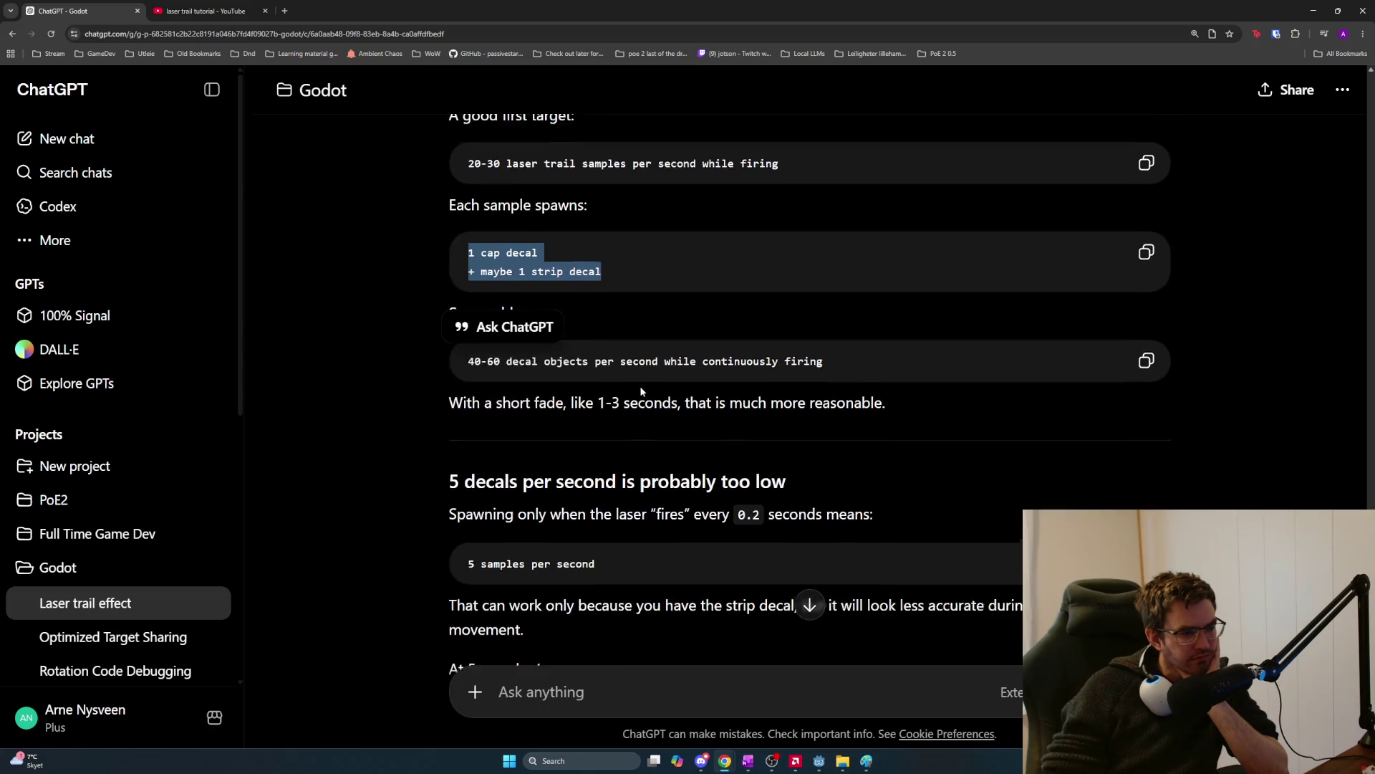
pyautogui.moveTo(886, 438); pyautogui.dragTo(469, 435)
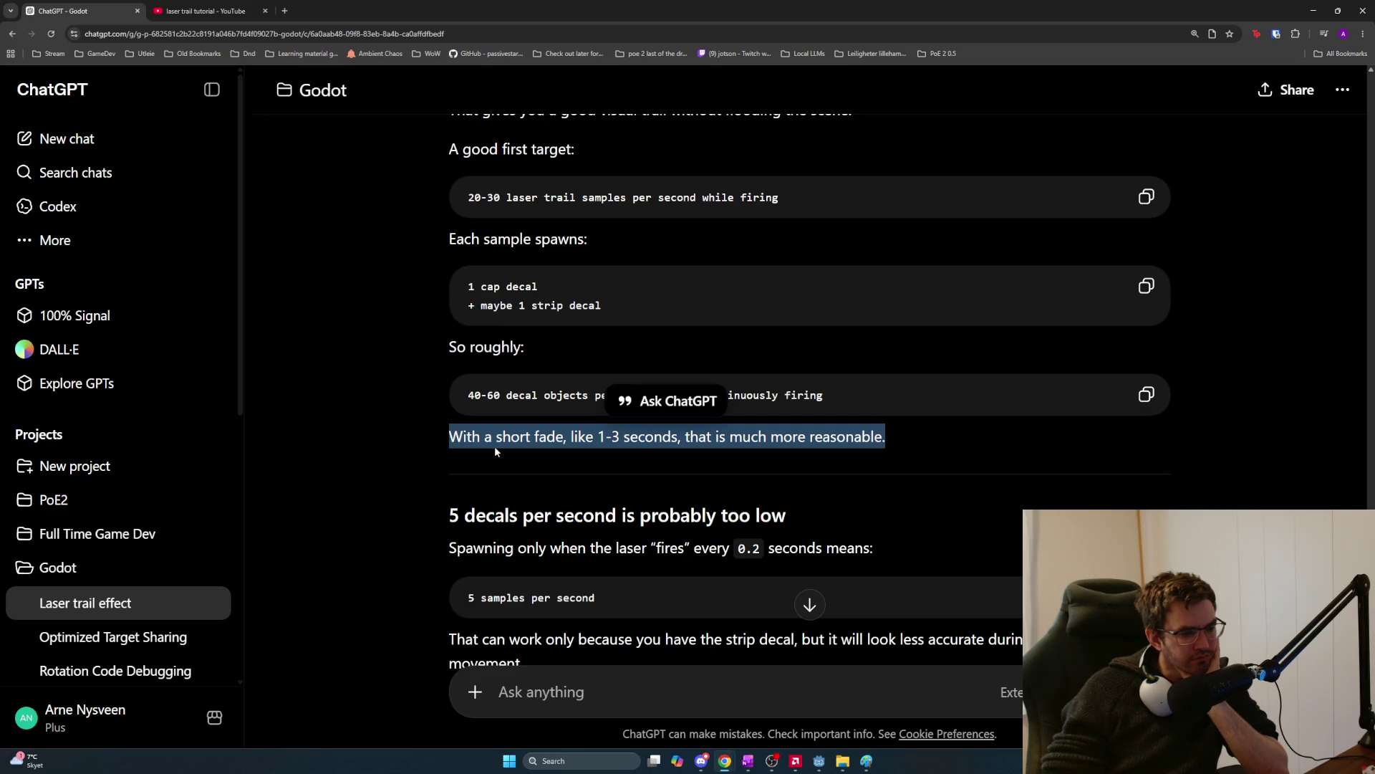
pyautogui.click(496, 447)
pyautogui.scroll(-1, 495, 471)
pyautogui.moveTo(451, 443)
pyautogui.mouseDown()
pyautogui.moveTo(899, 467)
pyautogui.moveTo(457, 447)
pyautogui.mouseUp()
pyautogui.click(899, 467)
pyautogui.moveTo(918, 486)
pyautogui.mouseDown()
pyautogui.moveTo(534, 470)
pyautogui.moveTo(431, 437)
pyautogui.mouseUp()
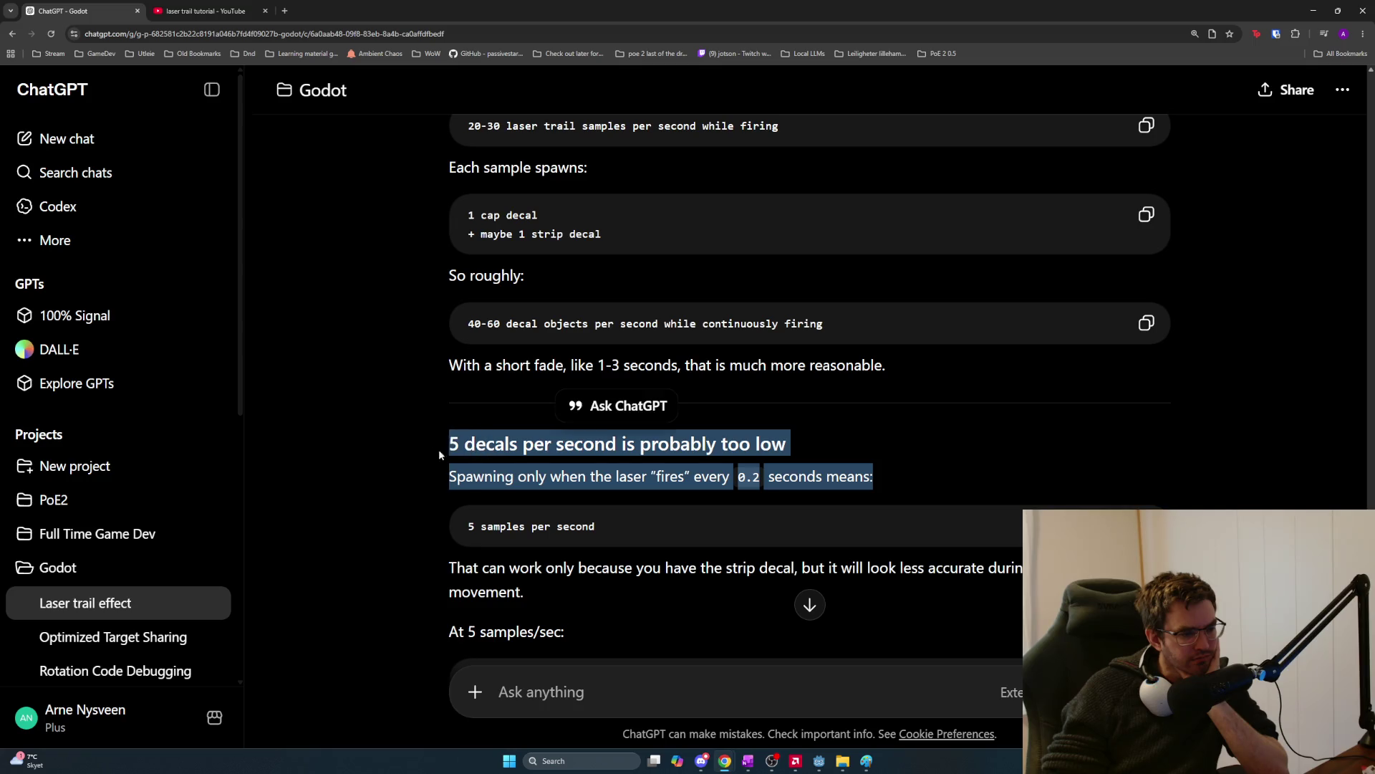
pyautogui.scroll(-1, 532, 513)
pyautogui.moveTo(550, 513); pyautogui.dragTo(451, 494)
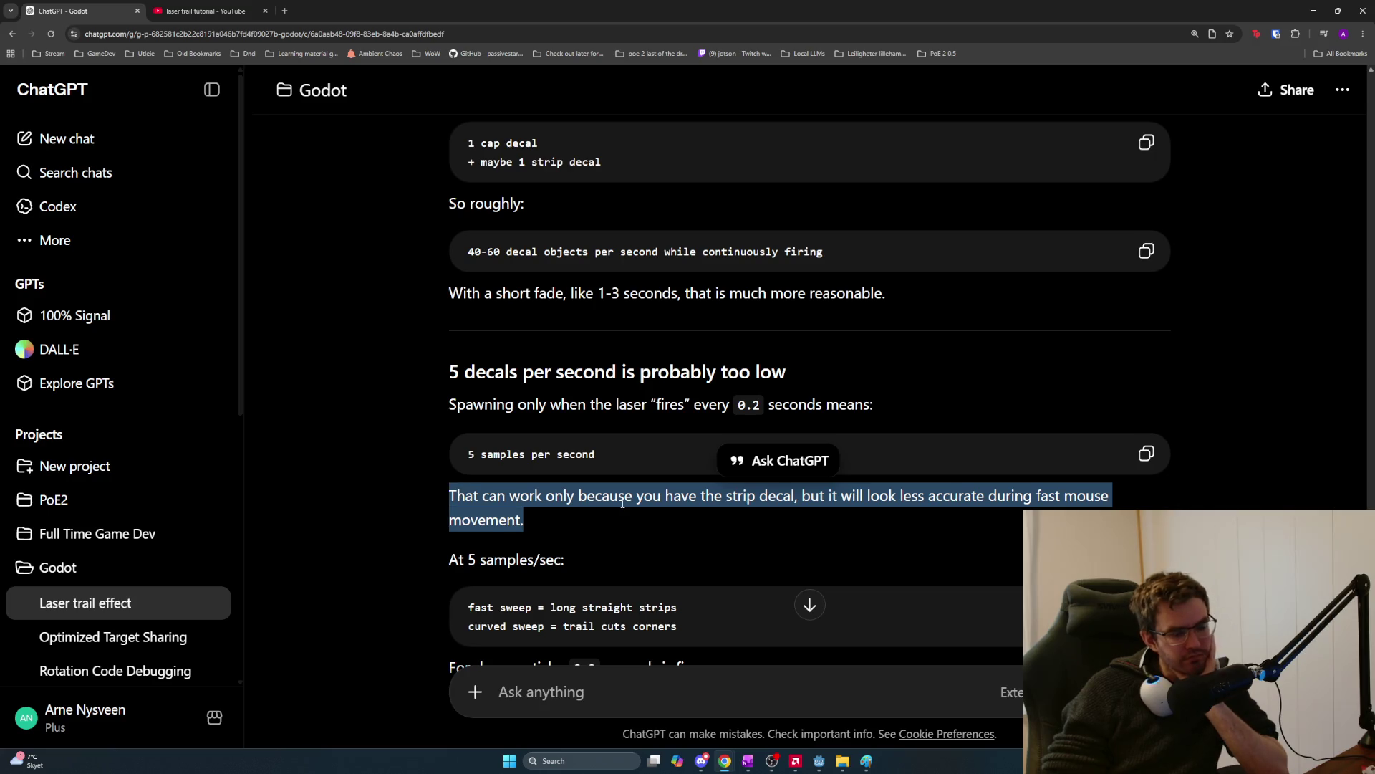
pyautogui.scroll(-2, 624, 501)
pyautogui.scroll(-1, 624, 502)
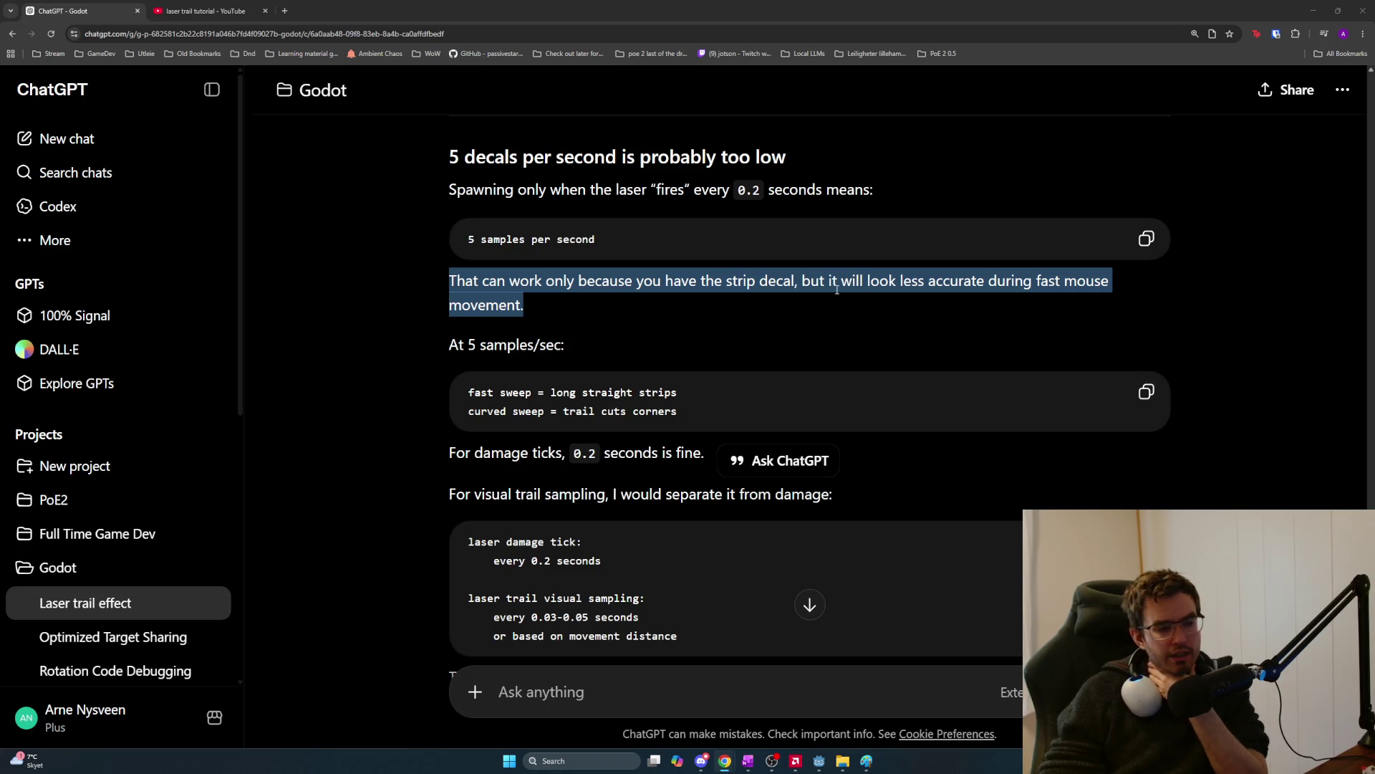
pyautogui.click(824, 324)
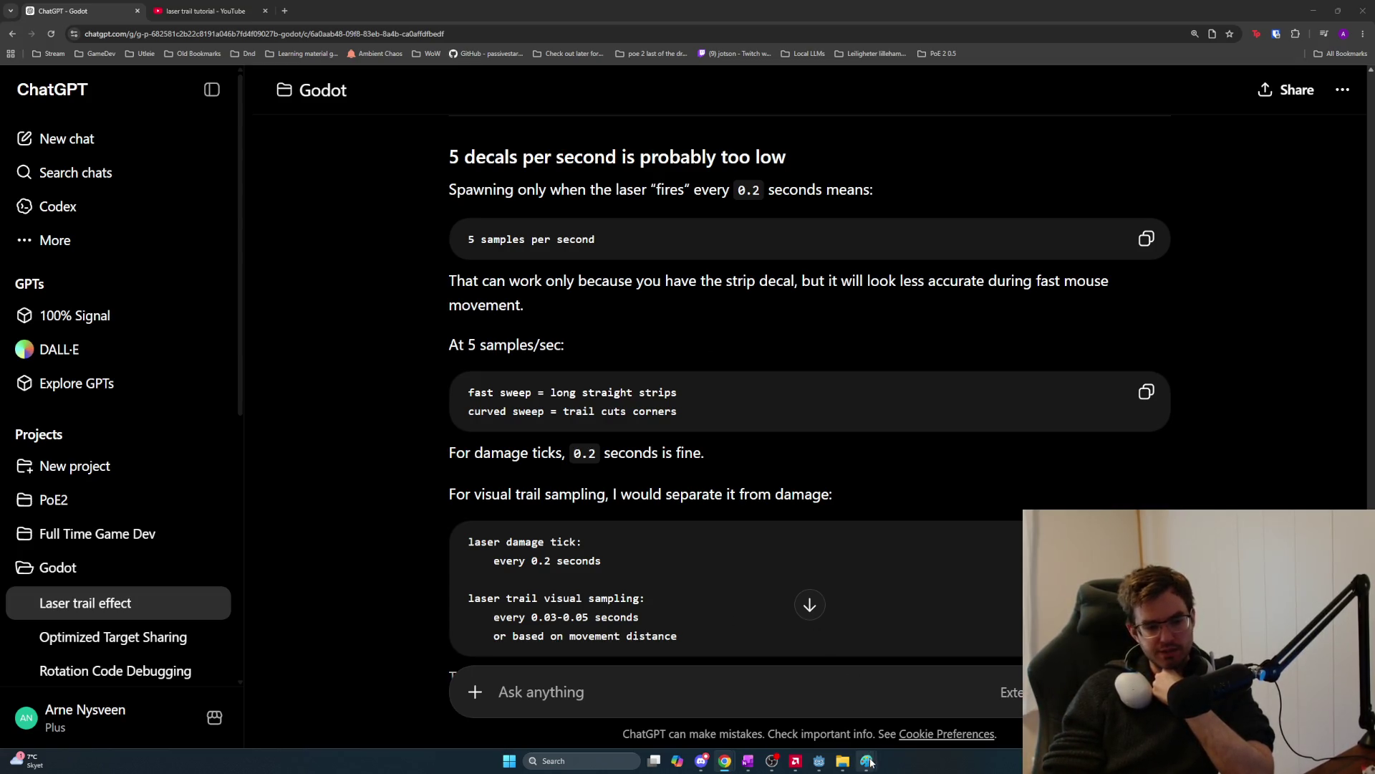
pyautogui.moveTo(868, 761)
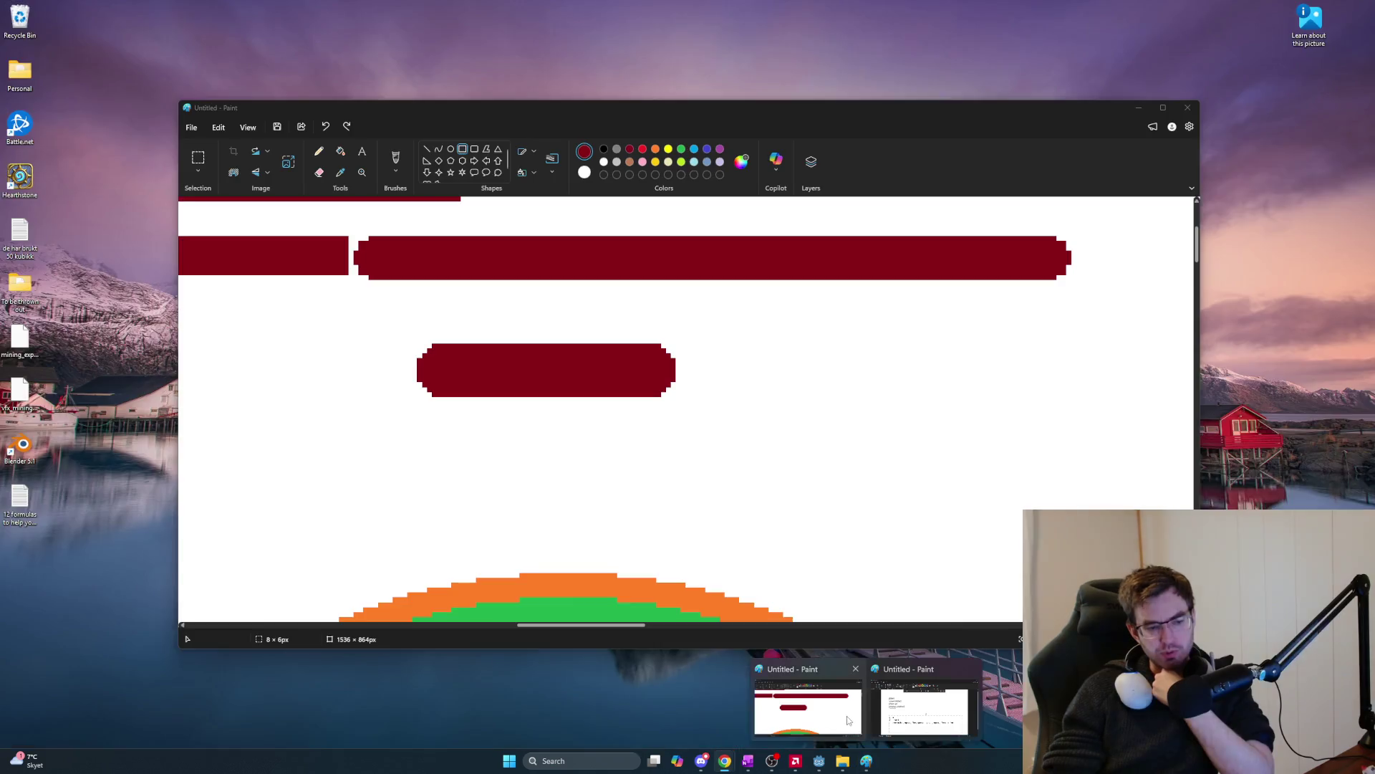
pyautogui.click(849, 719)
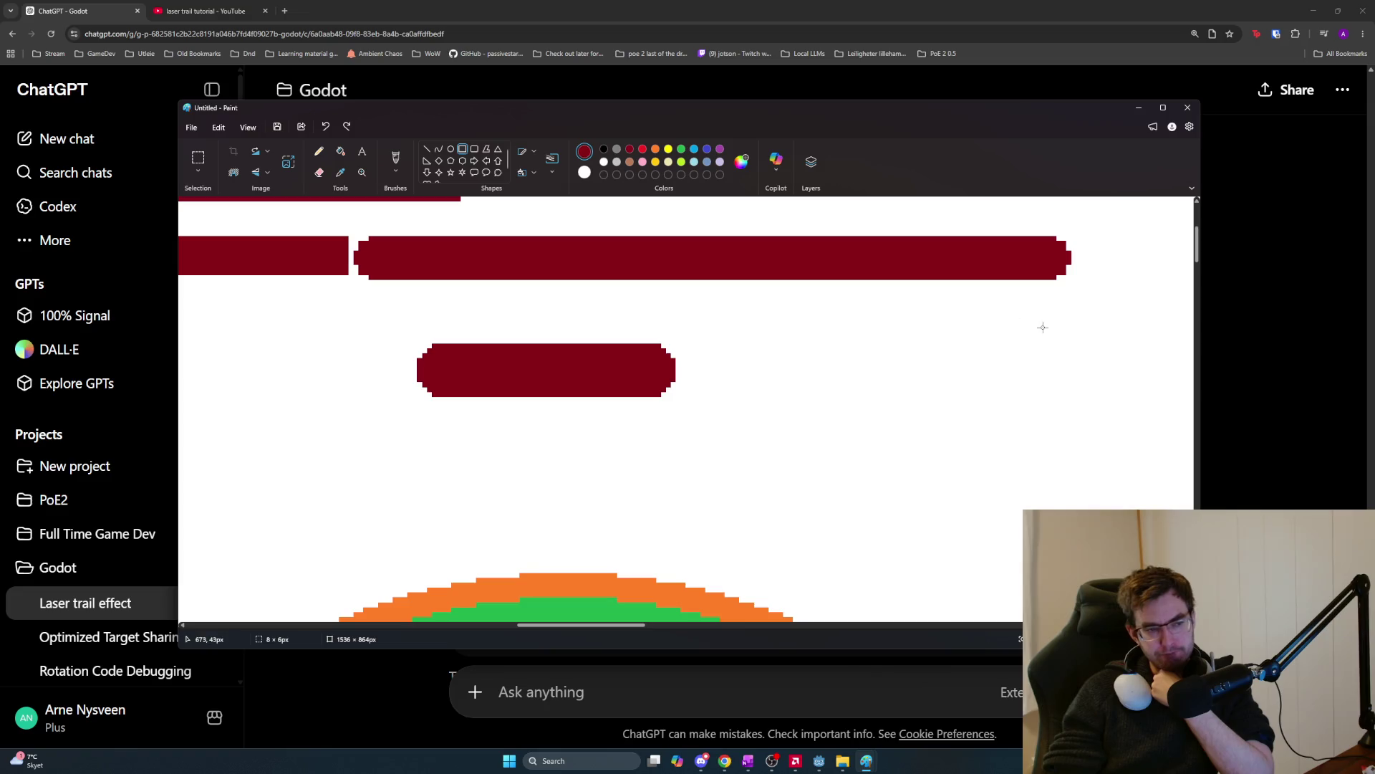
# Leave Paint and bring the Godot editor showing vfx_bullet_impact_effect_spawner.gd to the front.
pyautogui.hotkey('alt', 'Tab')
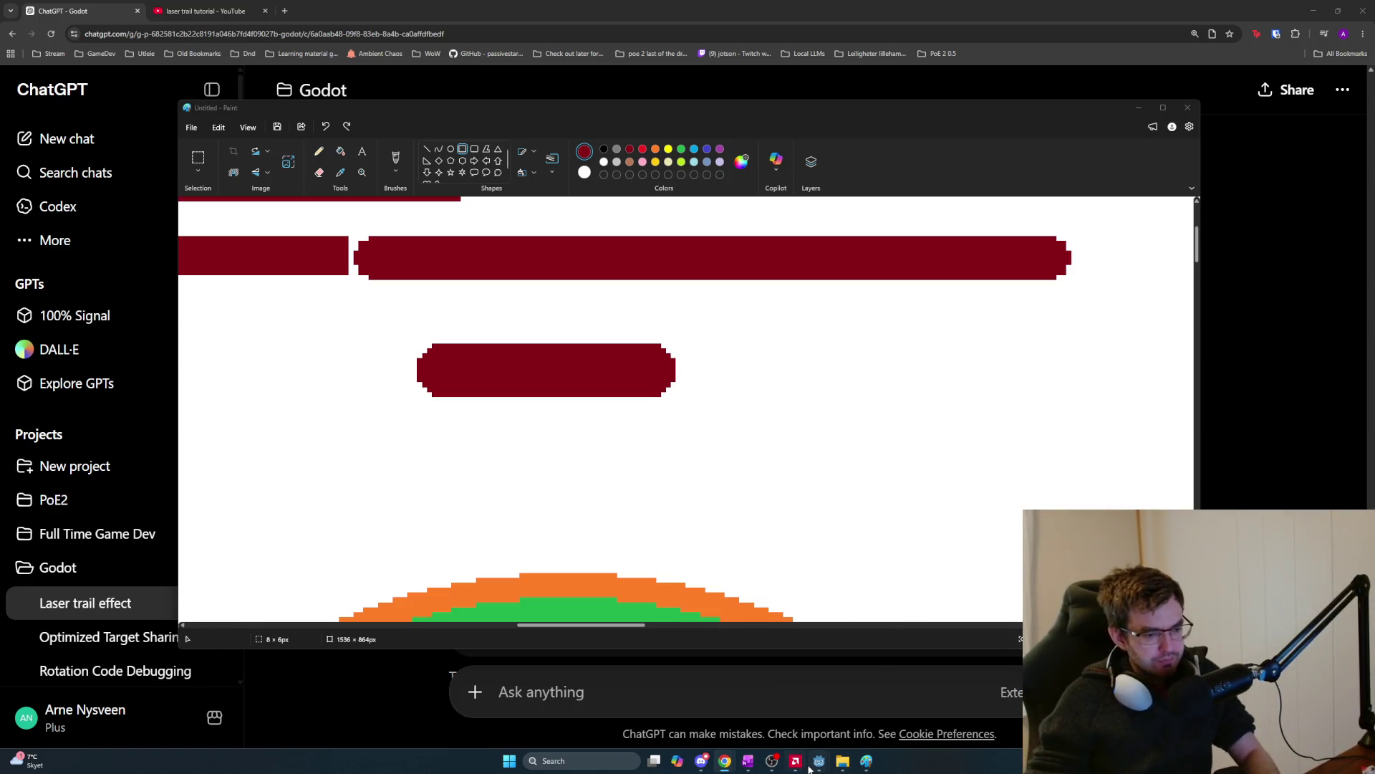
pyautogui.moveTo(818, 764)
pyautogui.click(816, 705)
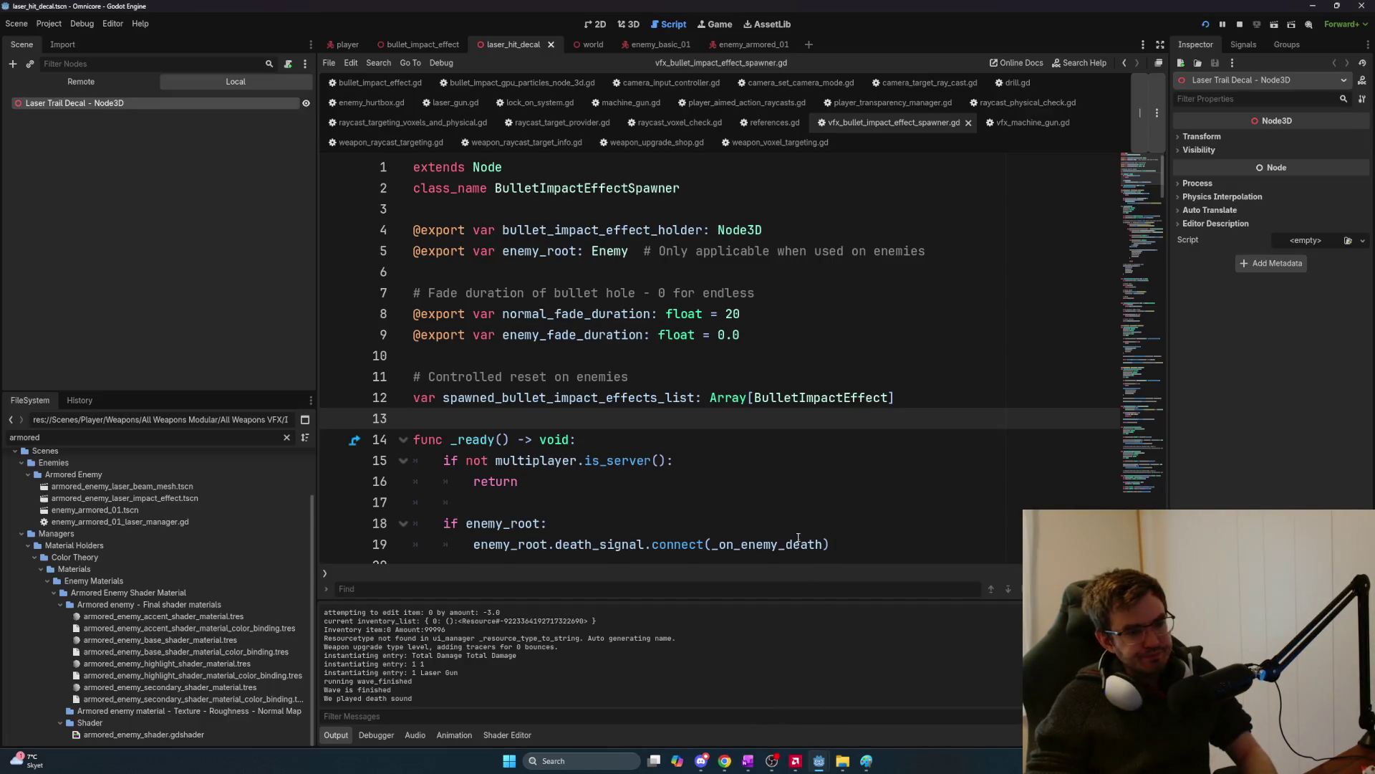
# Run the game with F5, buy the Laser Gun and sweep its trail across the ground while moving.
pyautogui.press('F5')
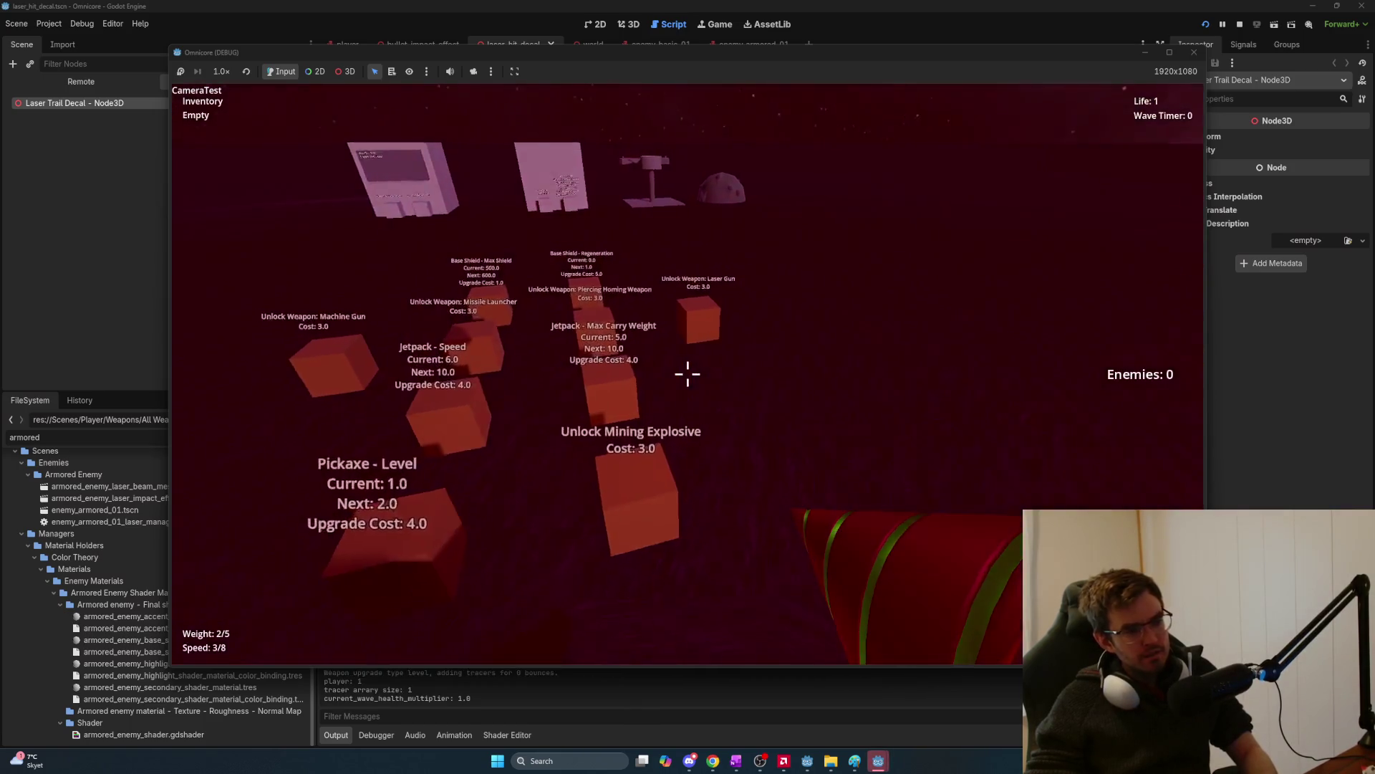
pyautogui.press('w')
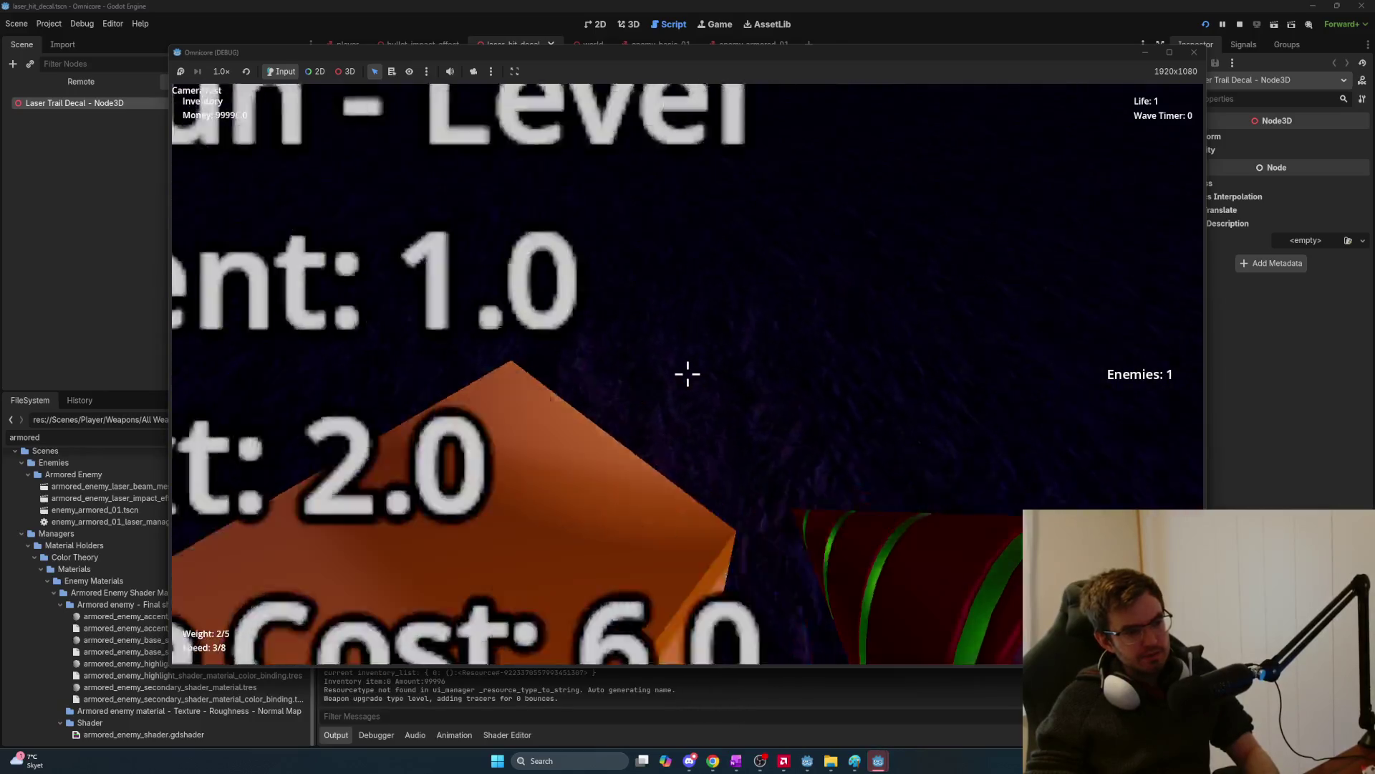
pyautogui.click(687, 374)
pyautogui.press('w')
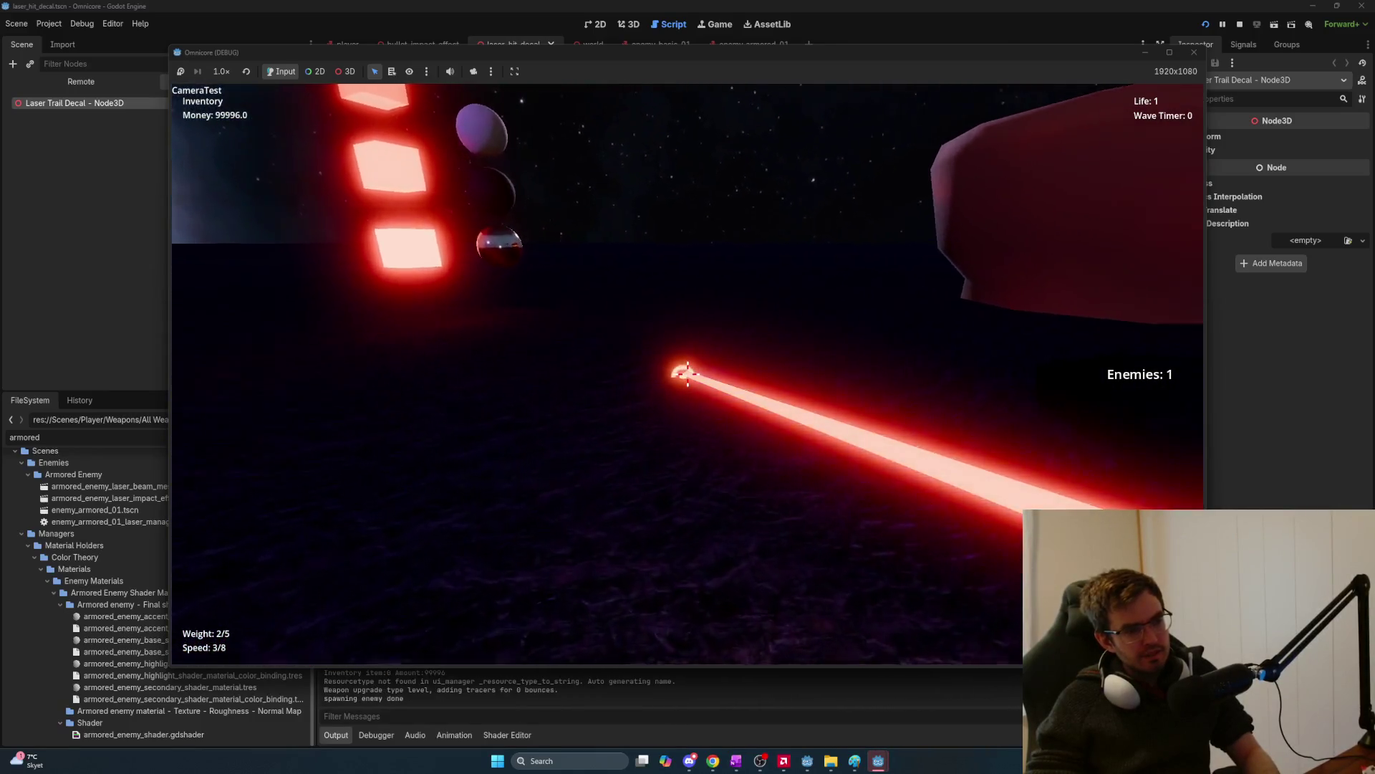
pyautogui.press('w')
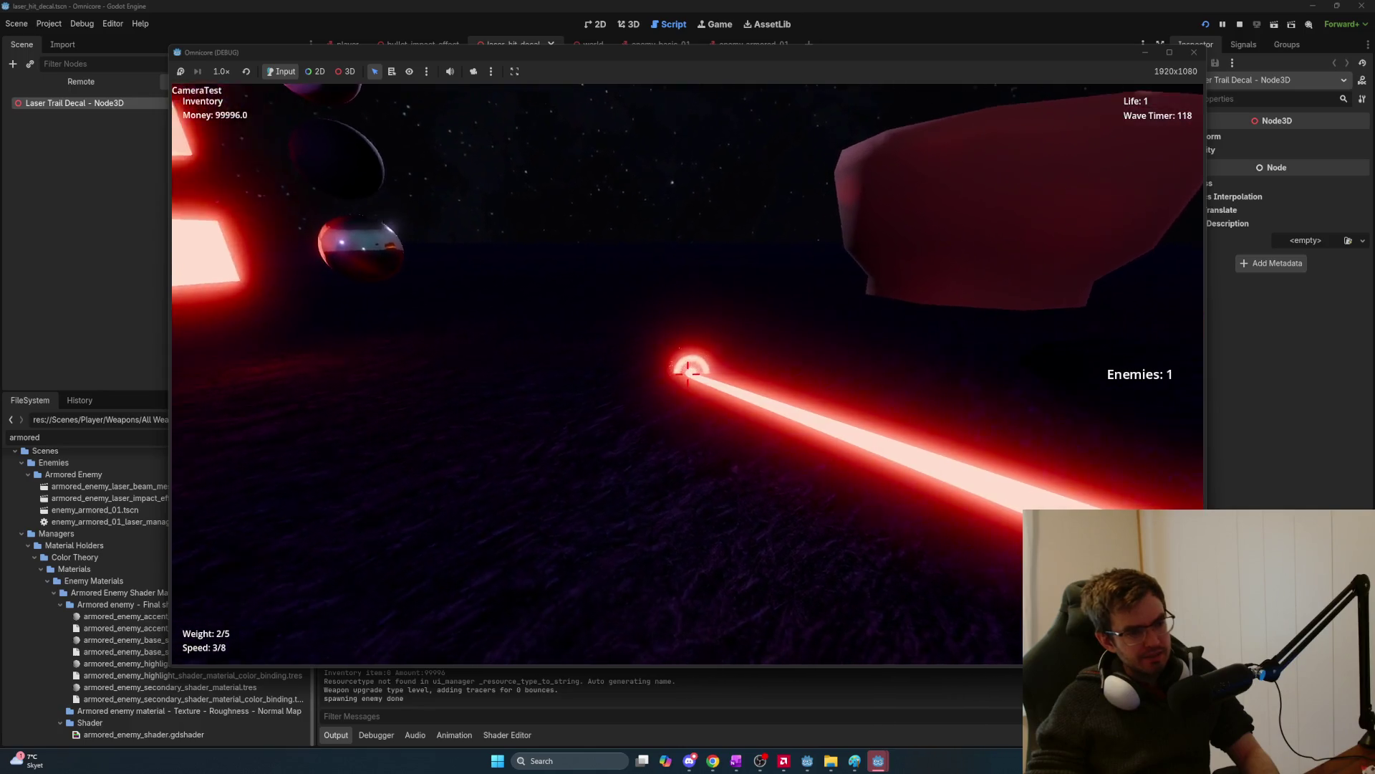
pyautogui.press('w')
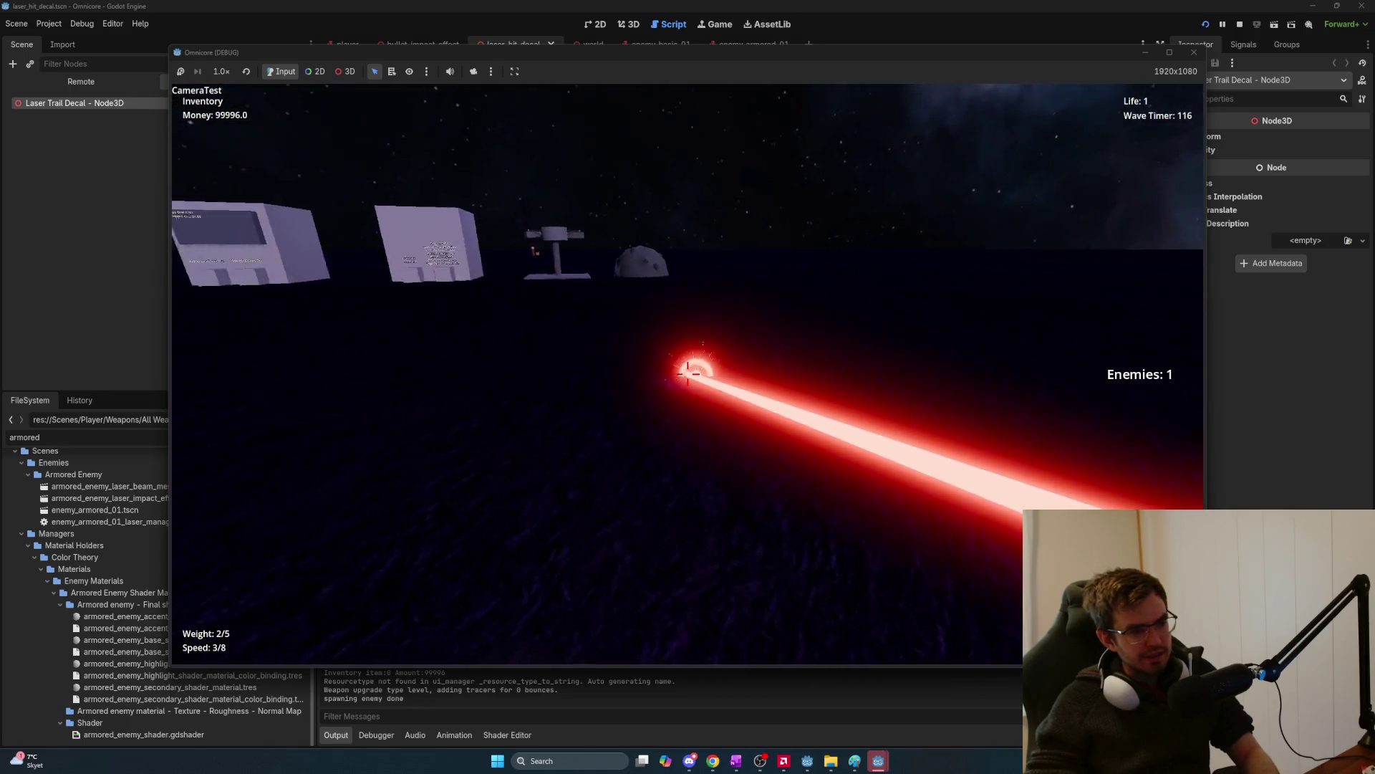
pyautogui.press('w')
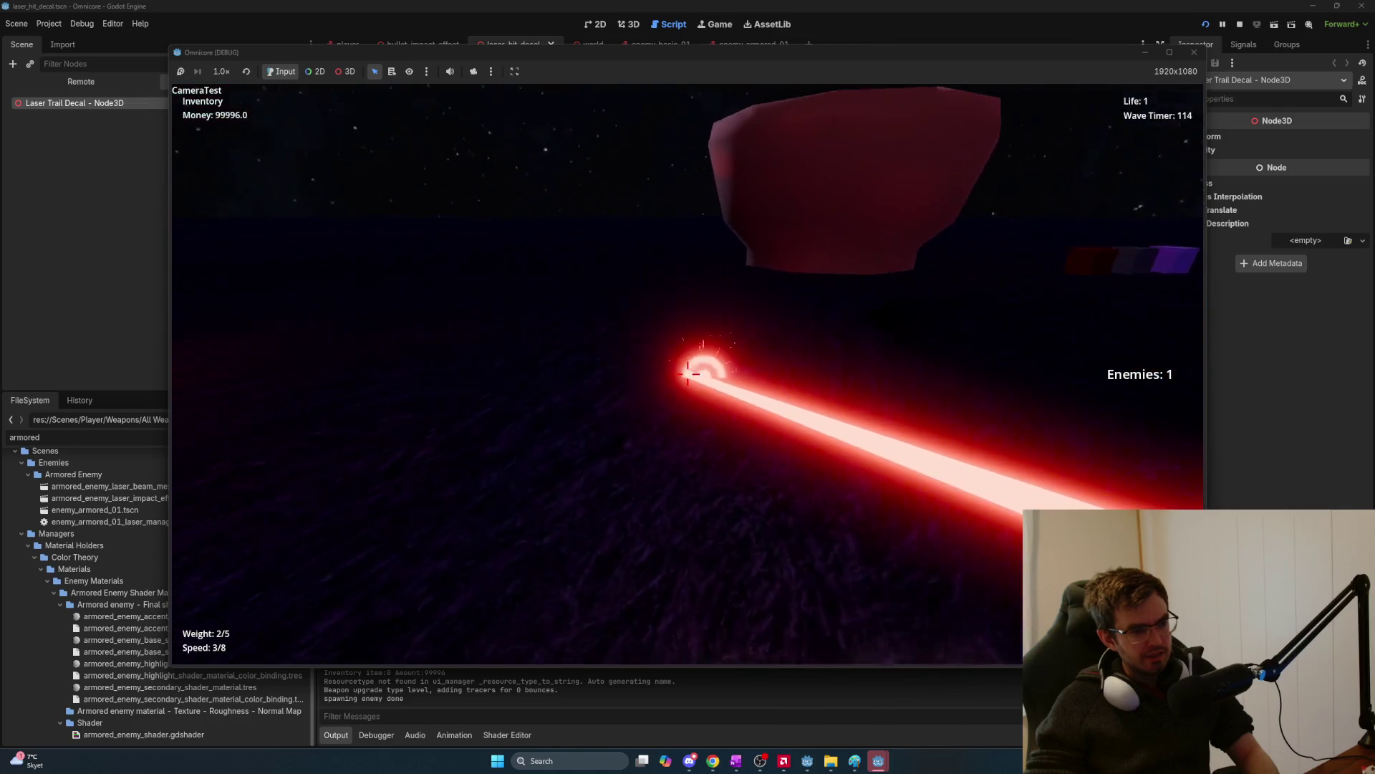
pyautogui.press('w')
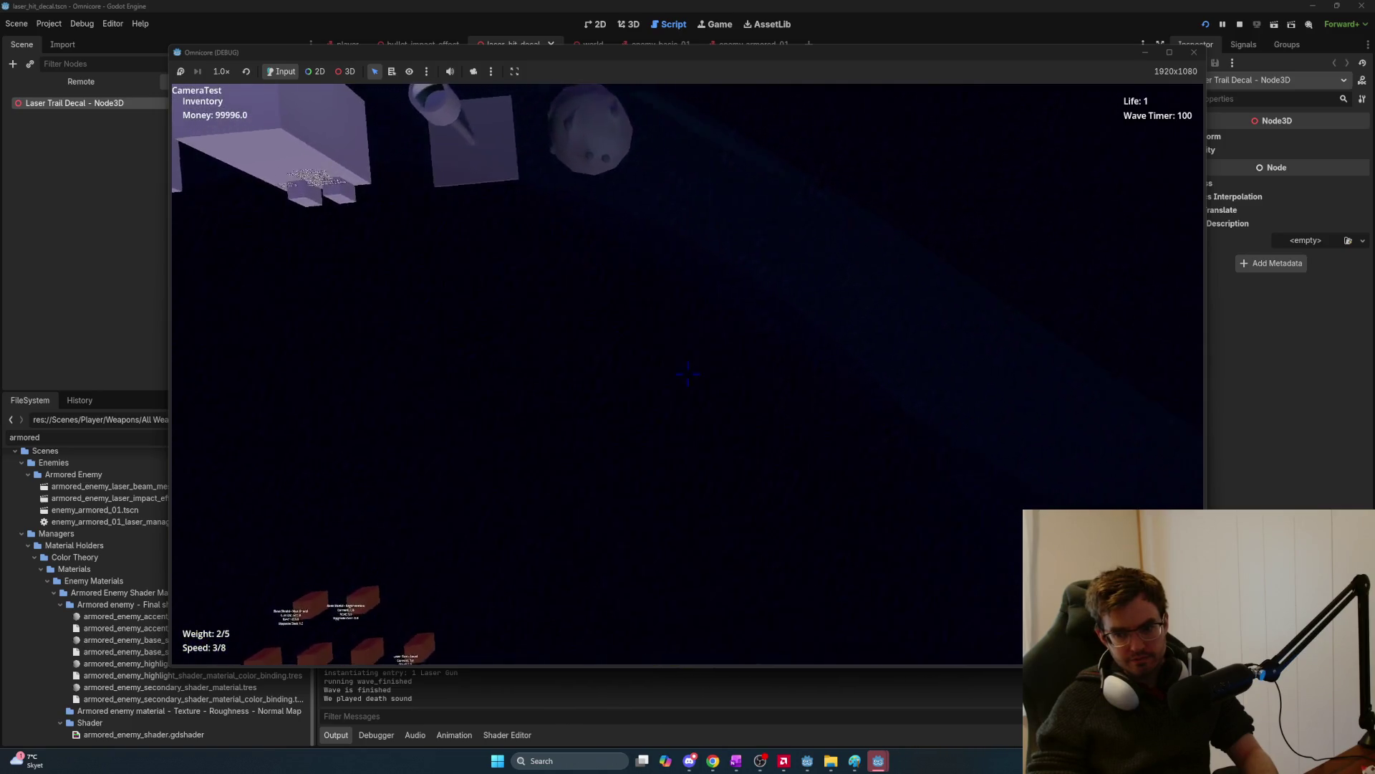
# Fire the laser at the ground while turning it toward the upgrade stands.
pyautogui.click(688, 372)
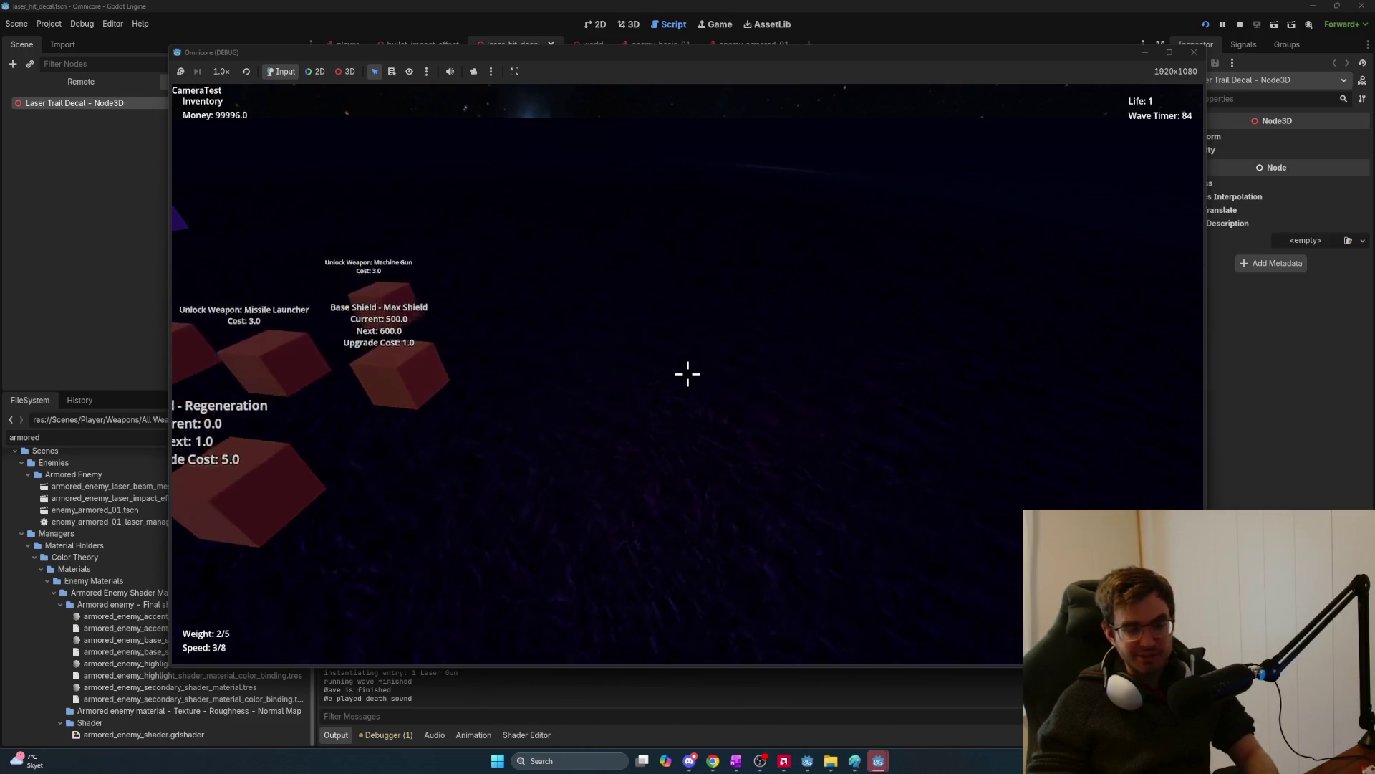
pyautogui.moveTo(687, 374); pyautogui.dragTo(688, 373)
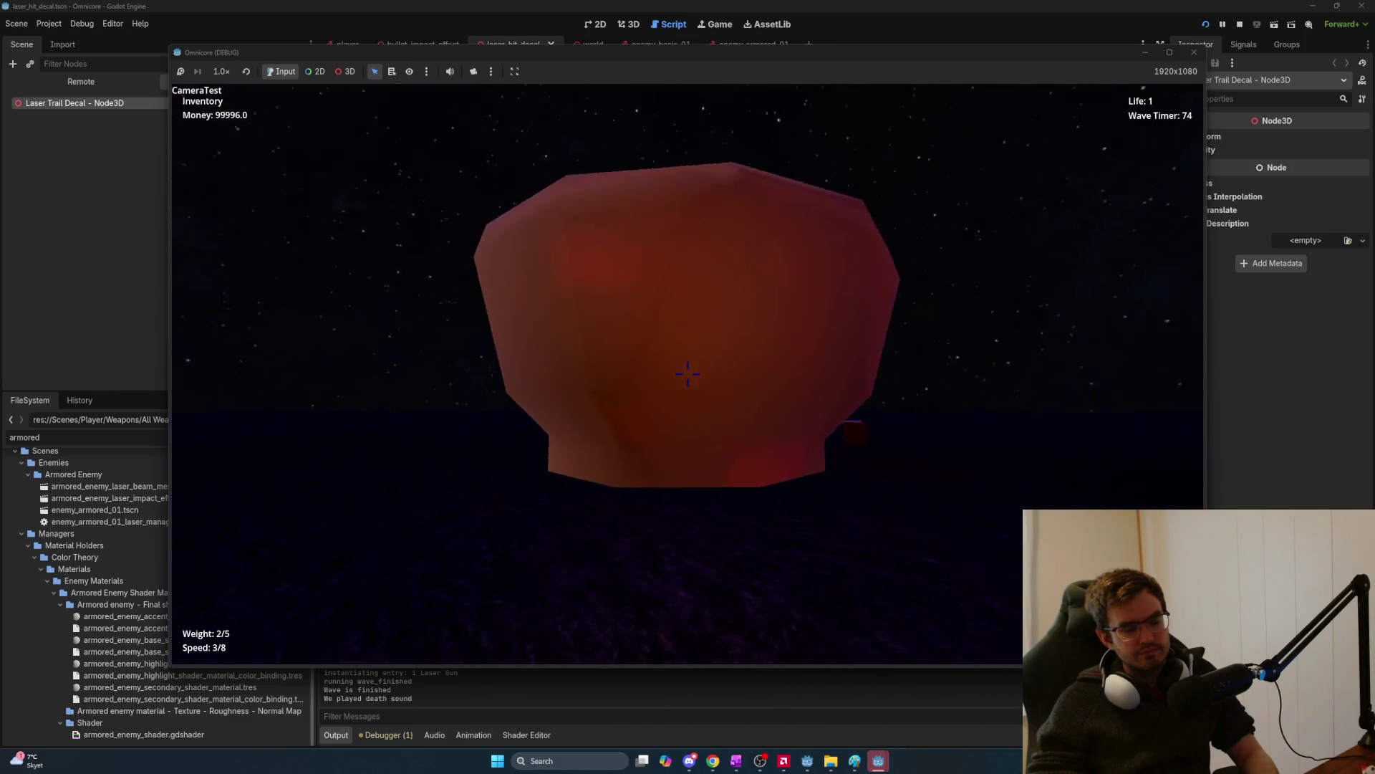
pyautogui.moveTo(687, 373); pyautogui.dragTo(687, 373)
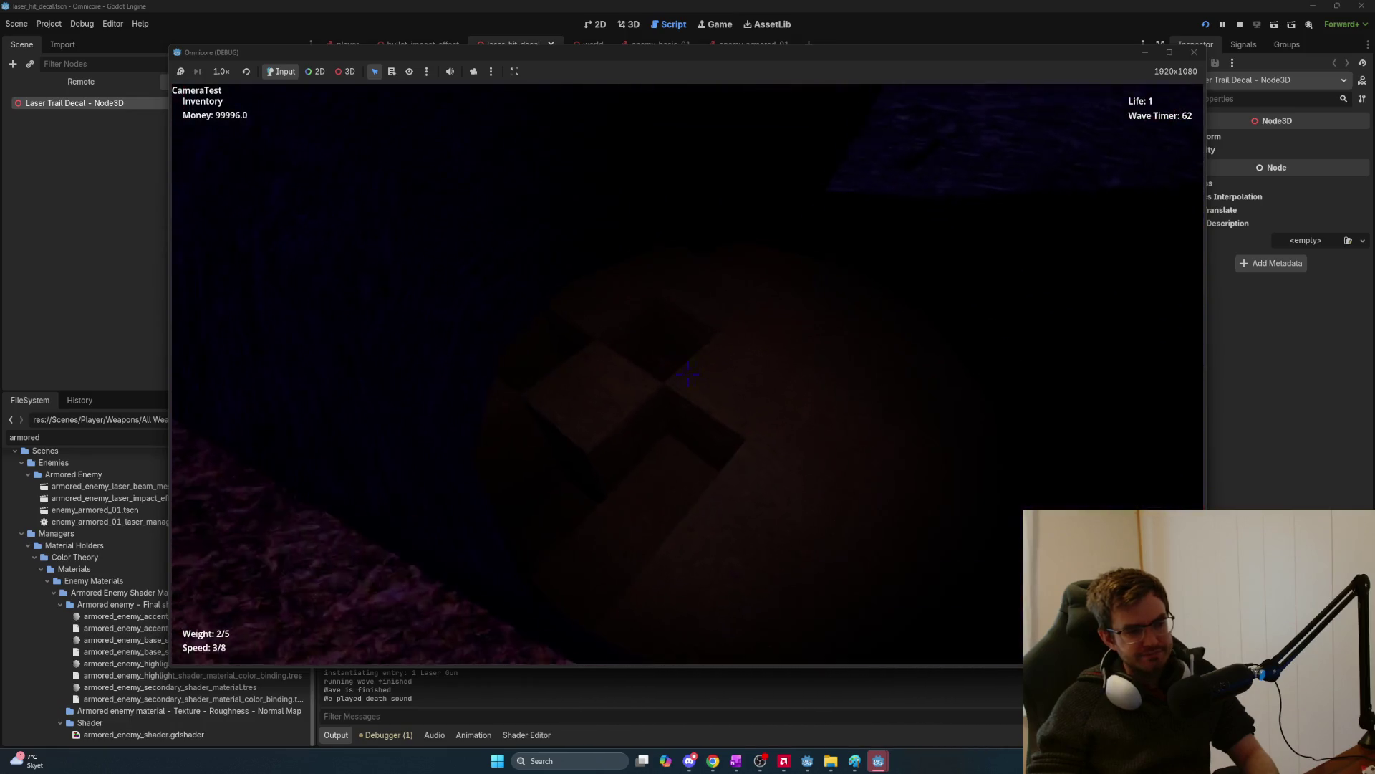
# Switch to the mining tool, mine the rocks and collect ore until weight reaches 5.0/5.0.
pyautogui.press('1')
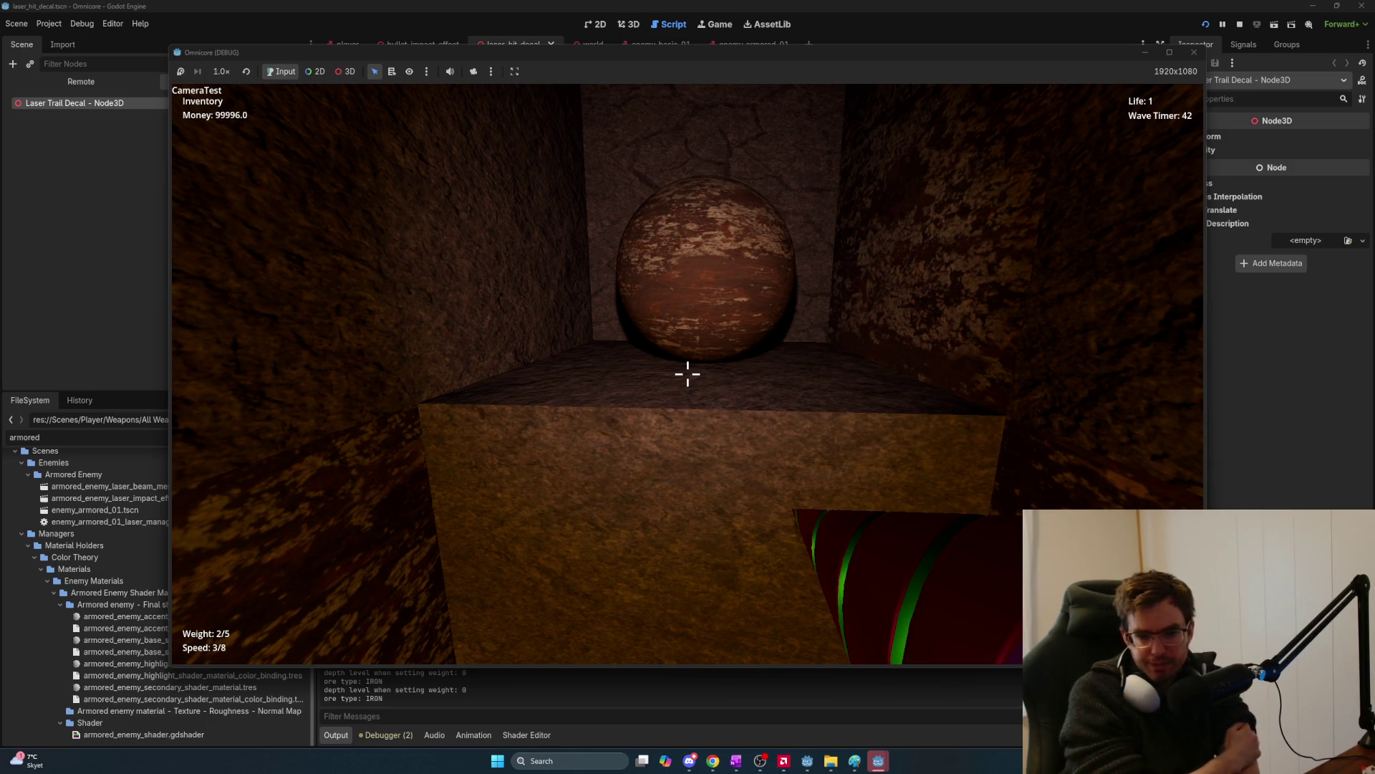
pyautogui.press('w')
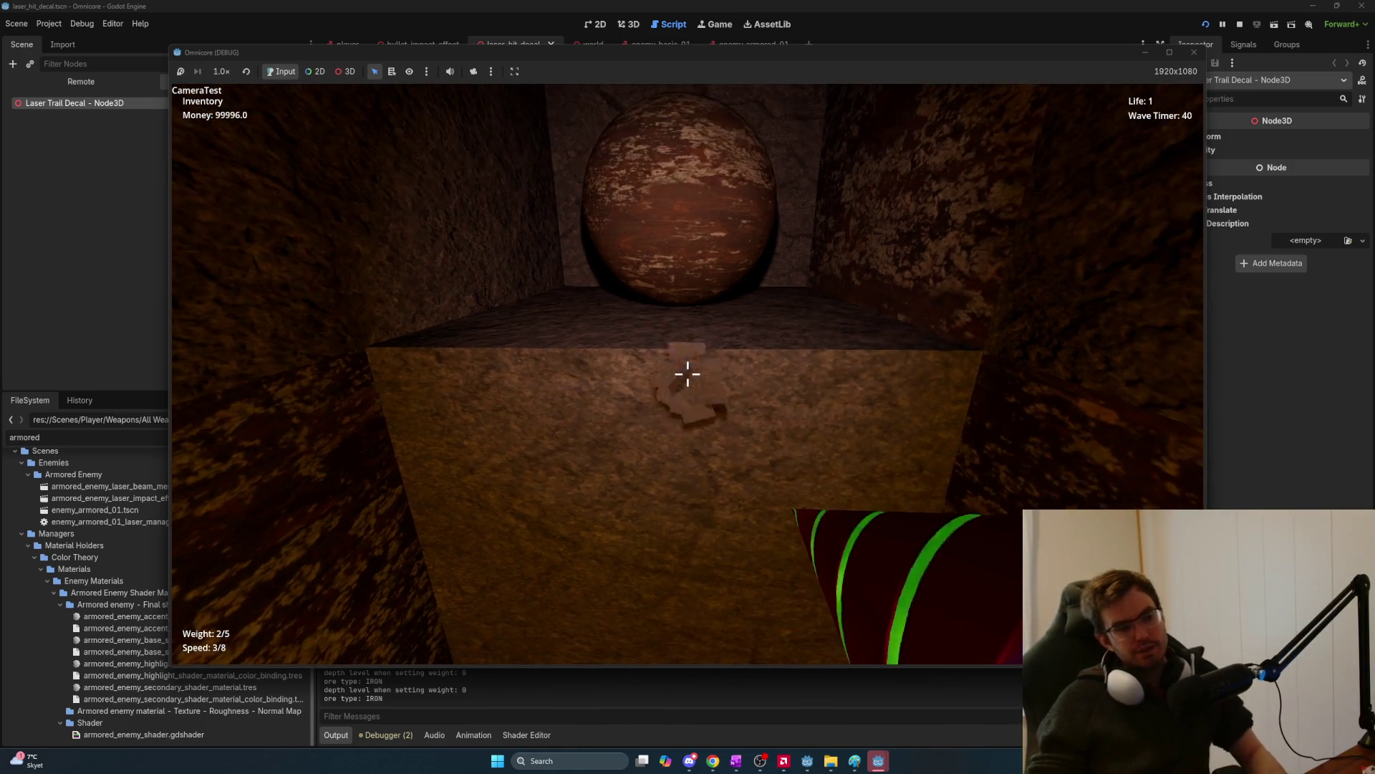
pyautogui.press('w')
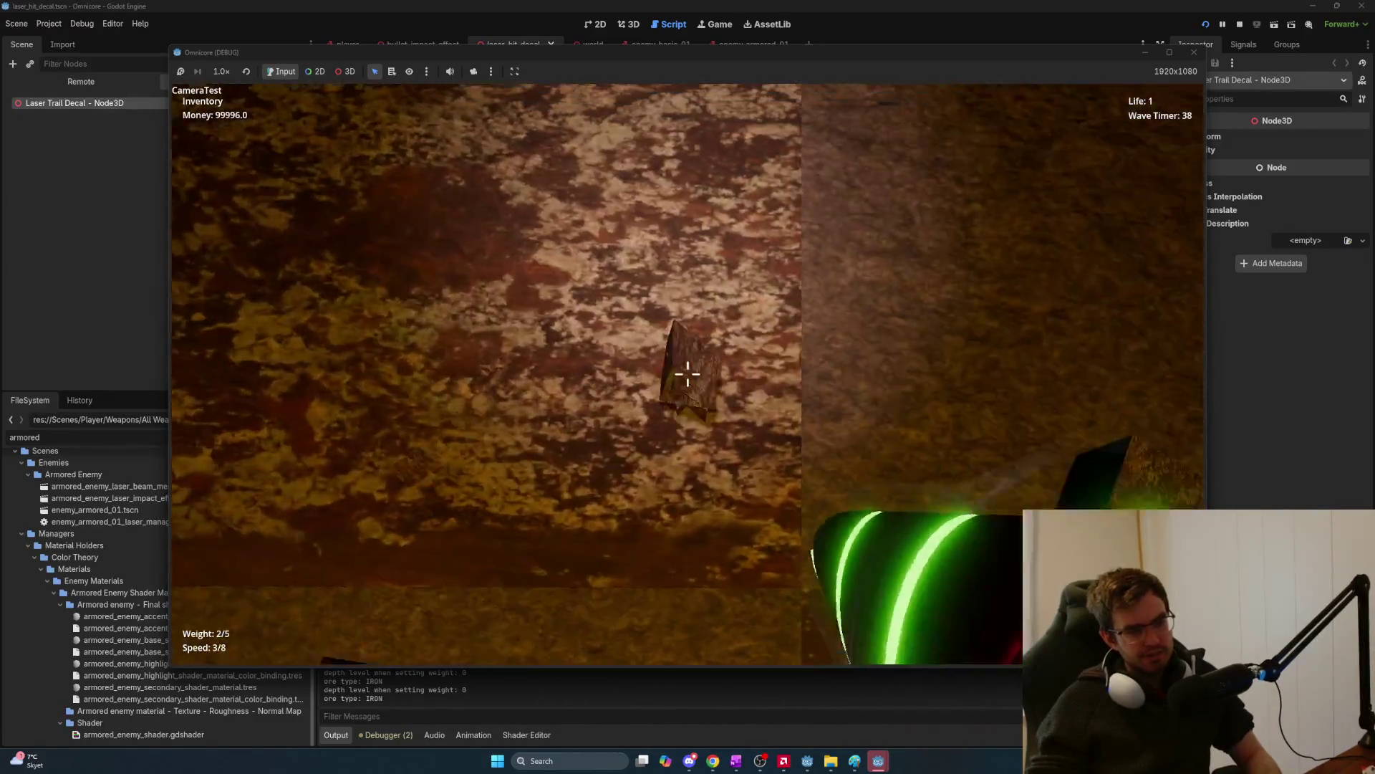
pyautogui.press('w')
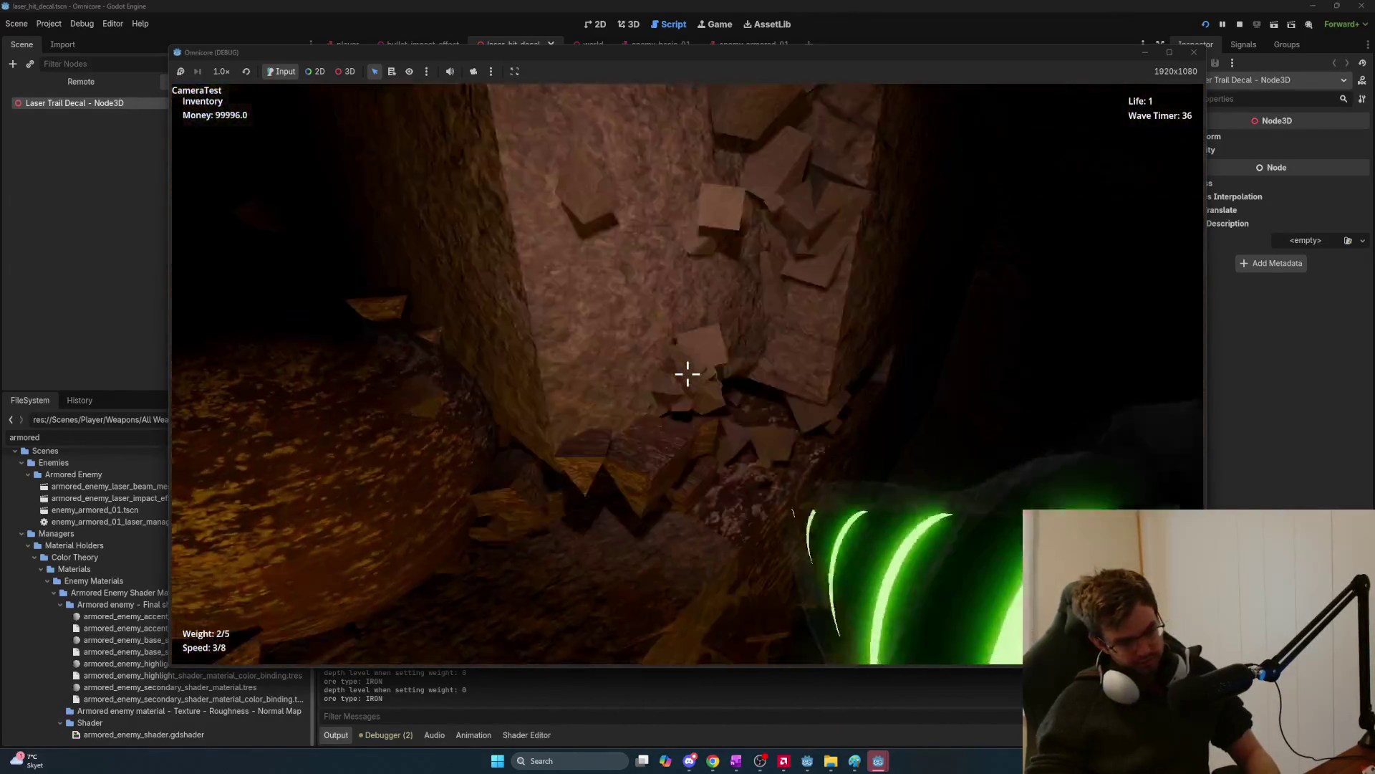
pyautogui.press('w')
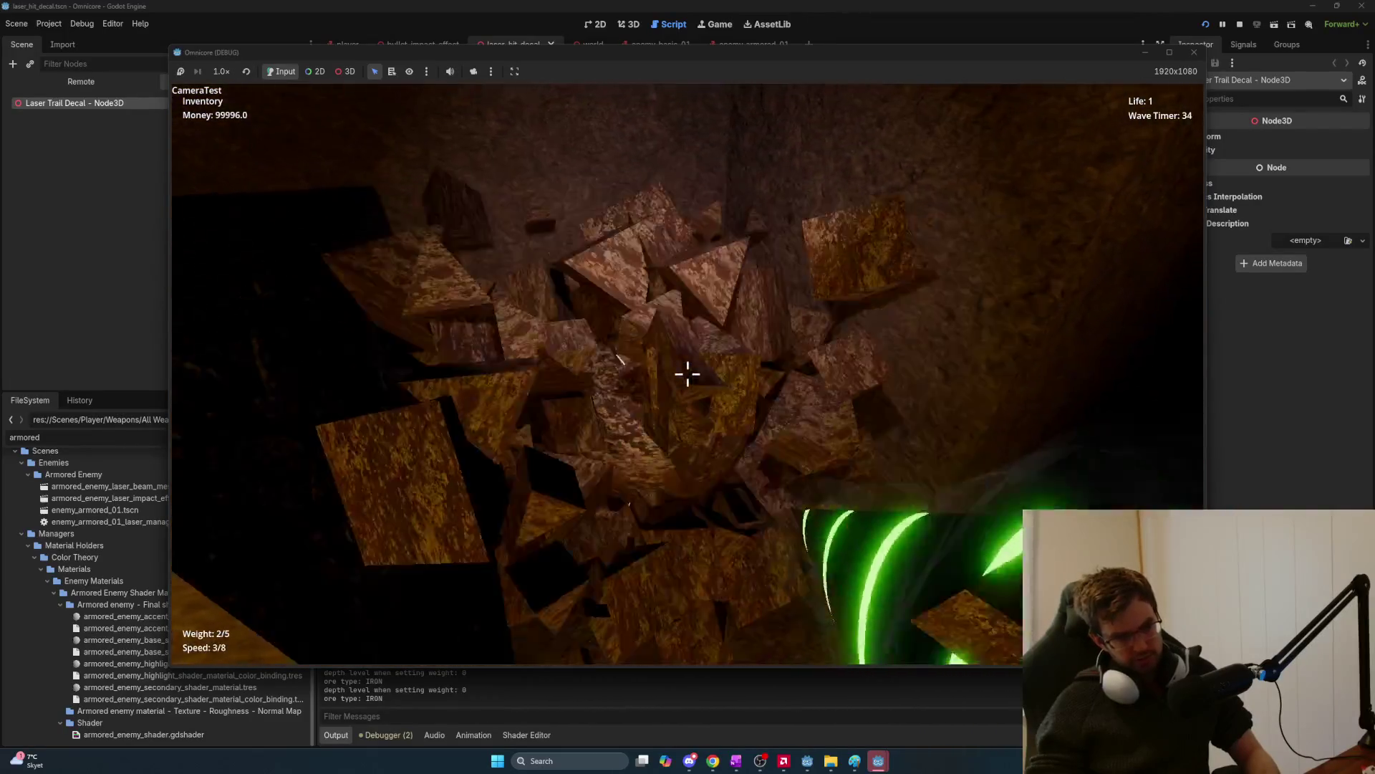
pyautogui.press('w')
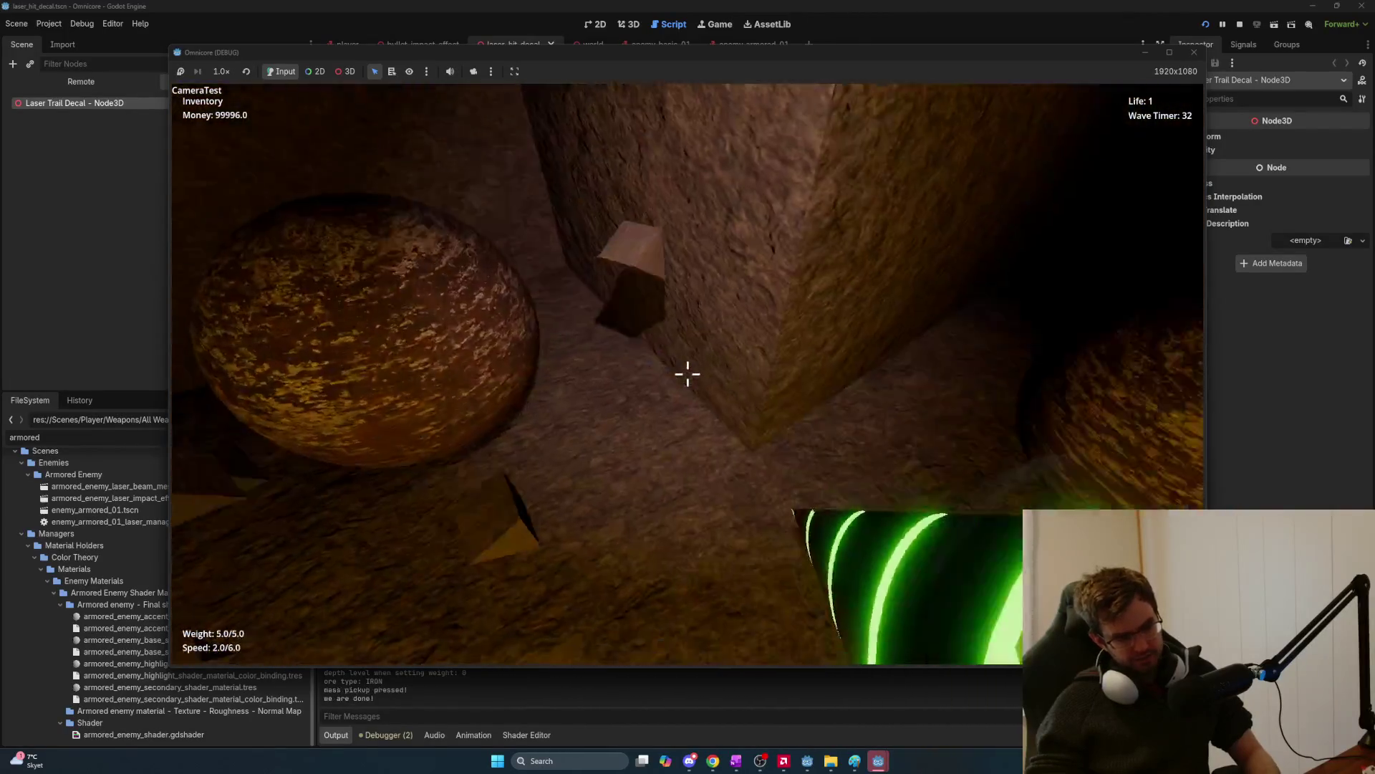
pyautogui.press('e')
pyautogui.press('w')
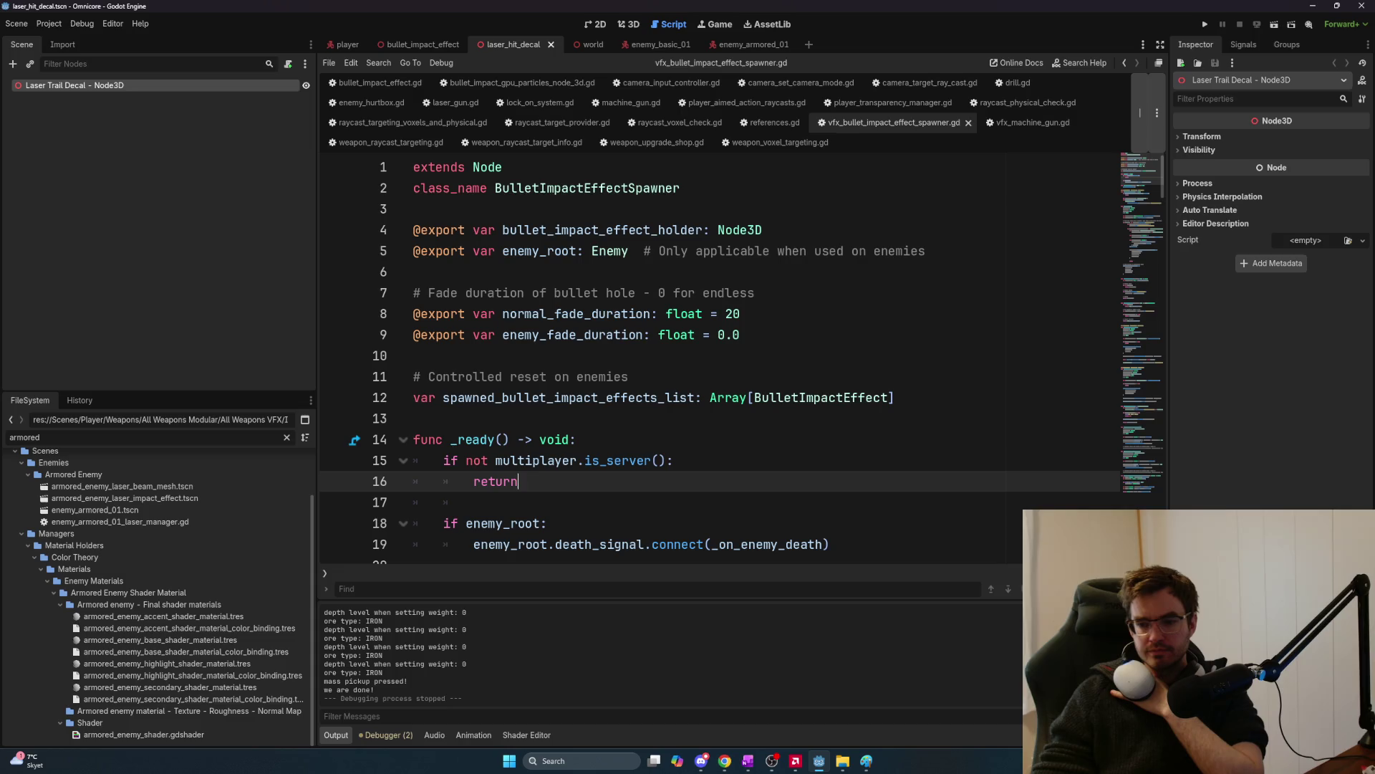
pyautogui.hotkey('alt', 'Tab')
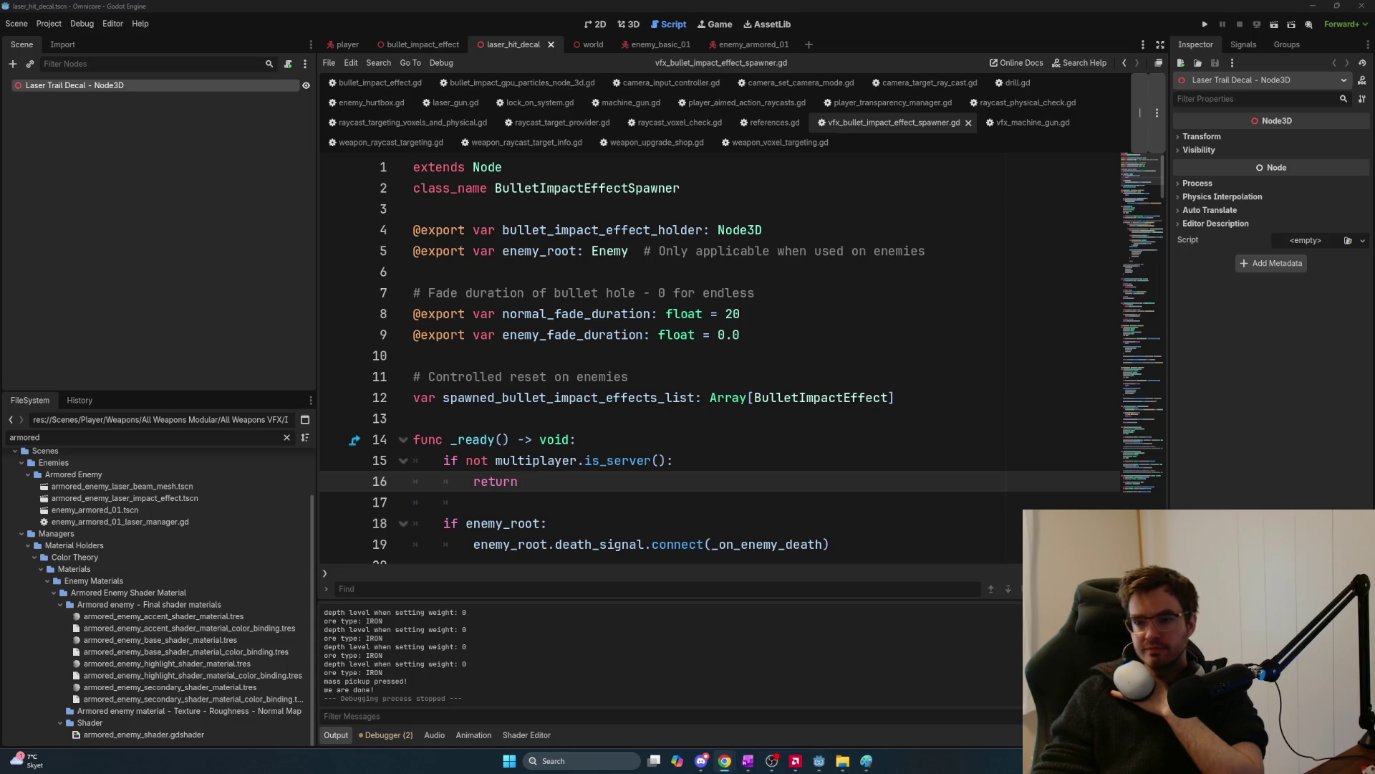